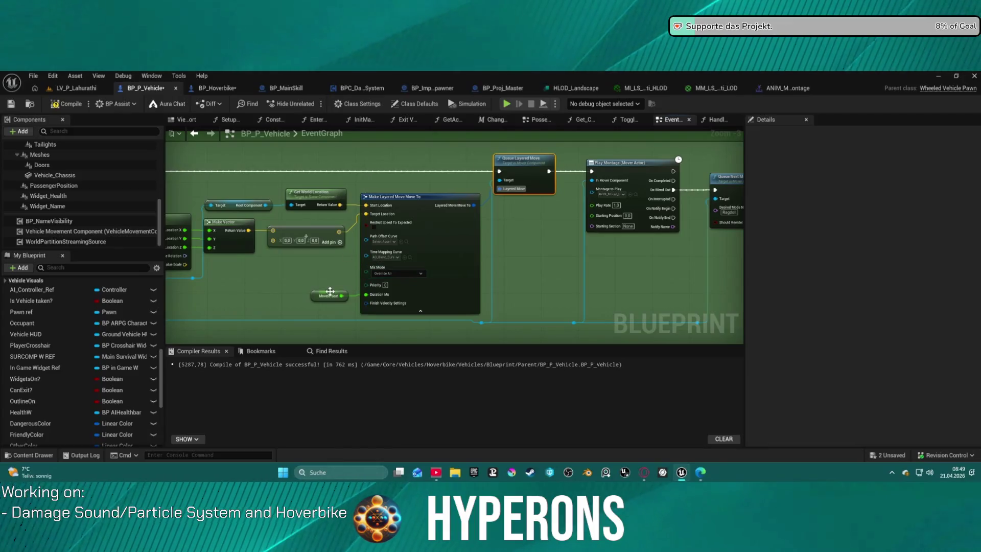
- Check MovetoSeat's default value of 1200 in BP_P_Vehicle, then summon the hoverbike in-game
click(325, 299)
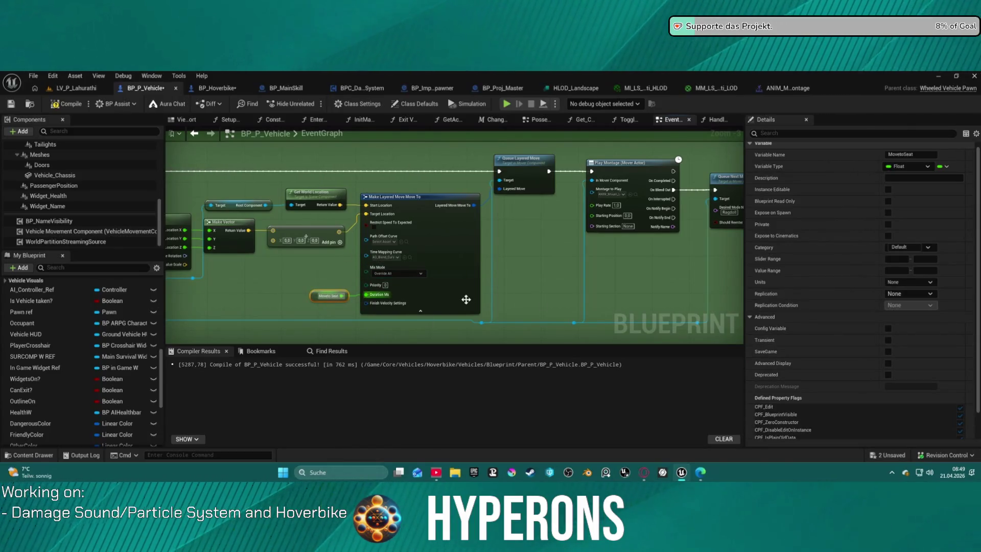
scroll(843, 409, down, 2)
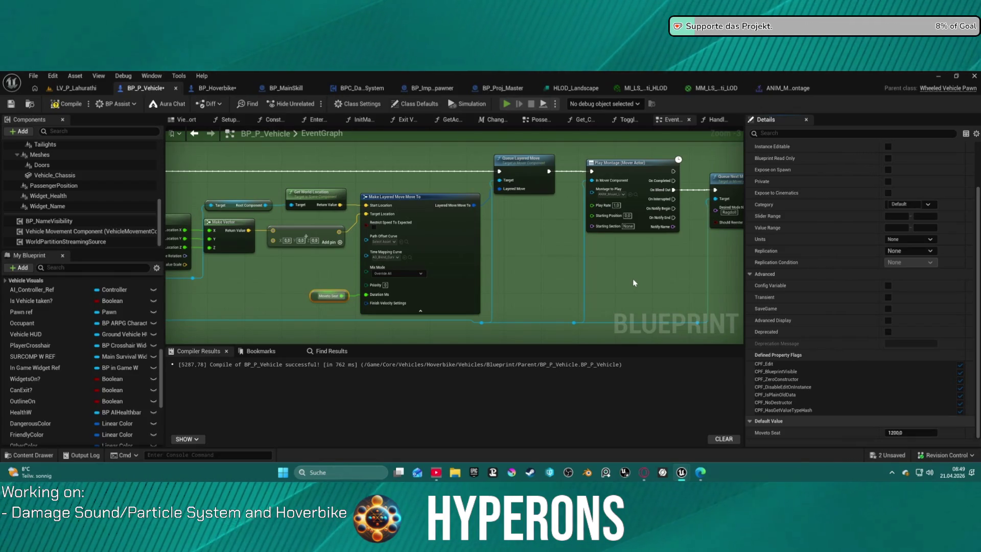
key(5)
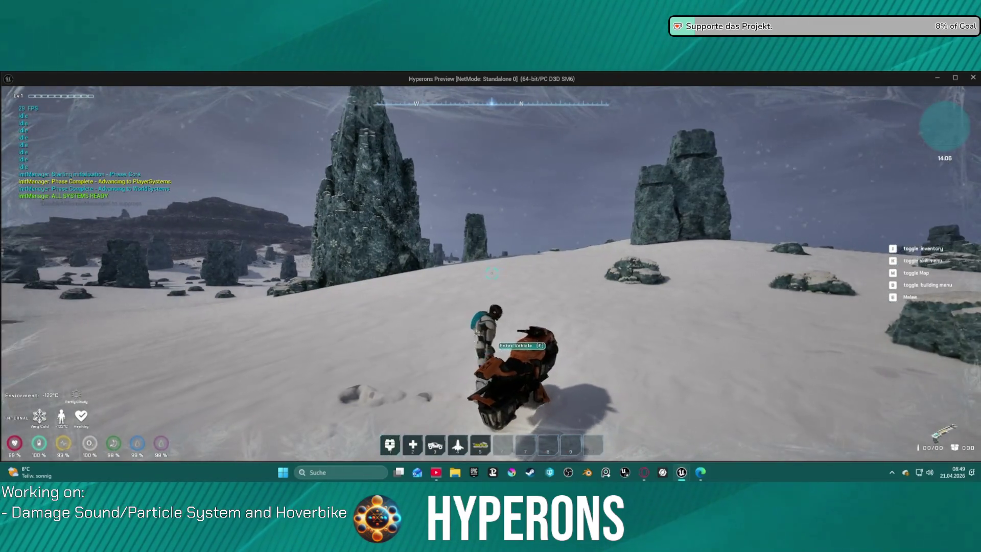
- Mount the hoverbike, drive it across the snowfield up to speed 76, then close the standalone game
key(f)
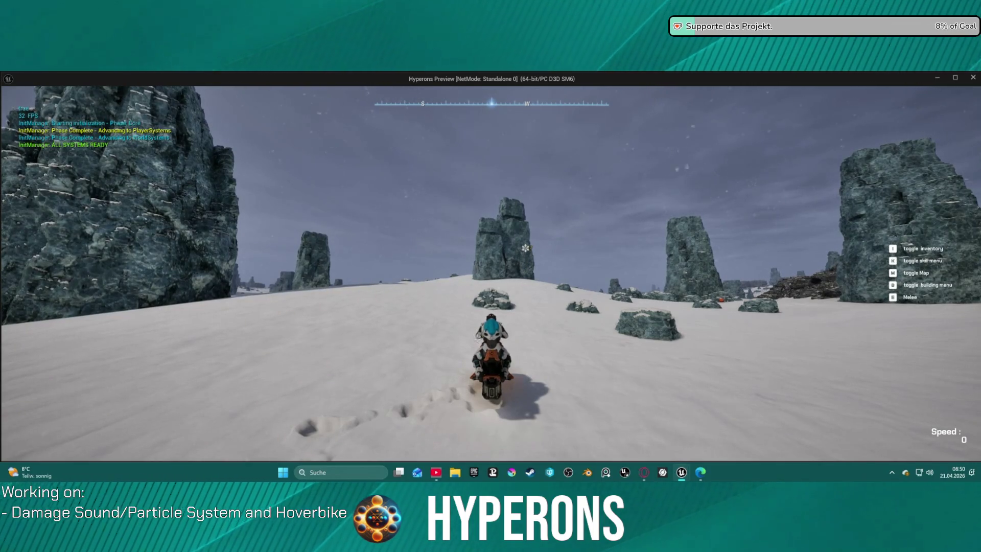
key(w)
key(d)
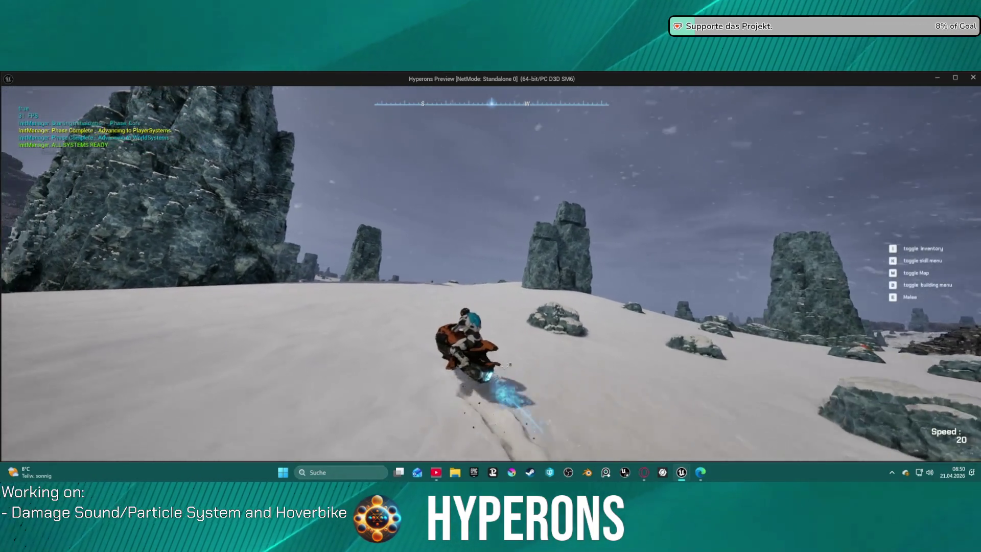
key(a)
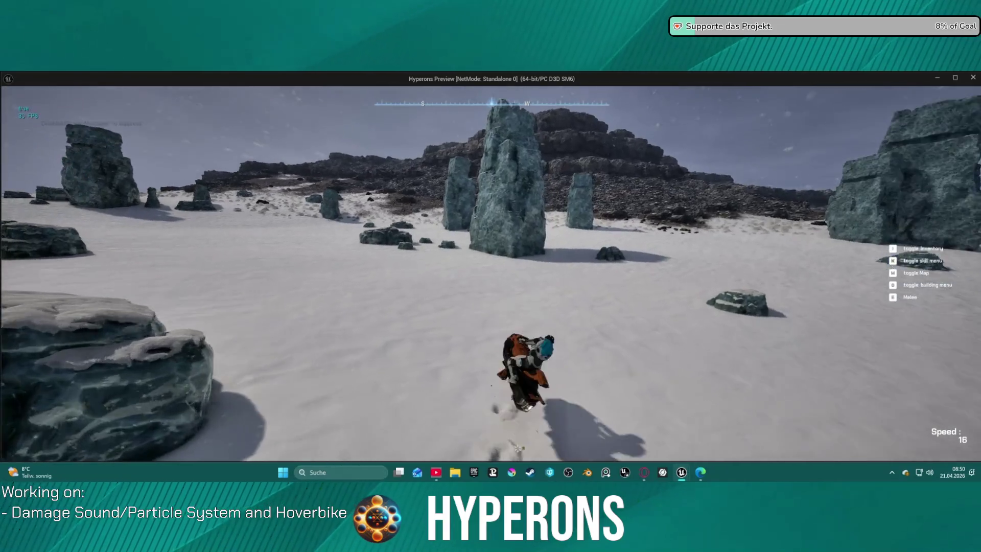
key(Escape)
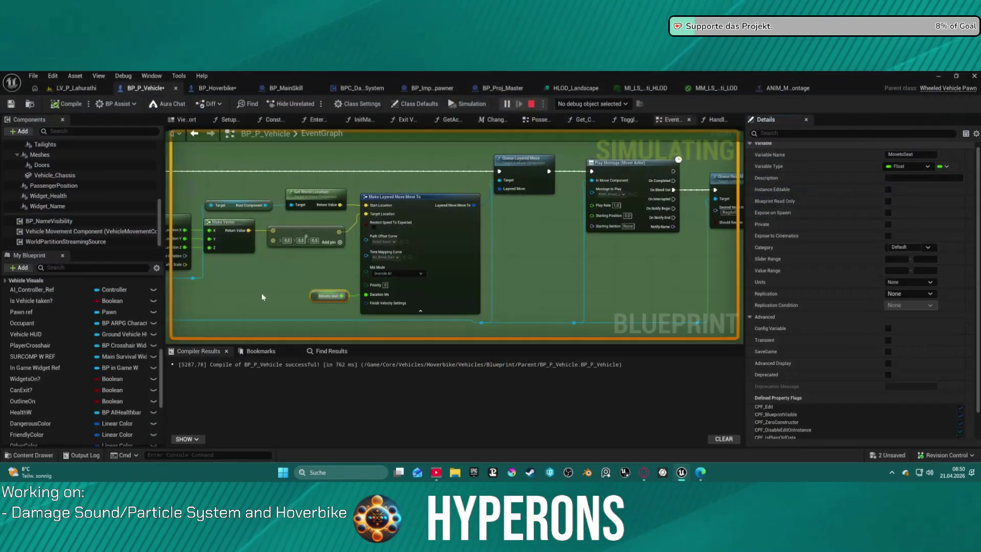
- Save all assets and close the HLOD material instance and landscape LOD editors
key(ctrl+s)
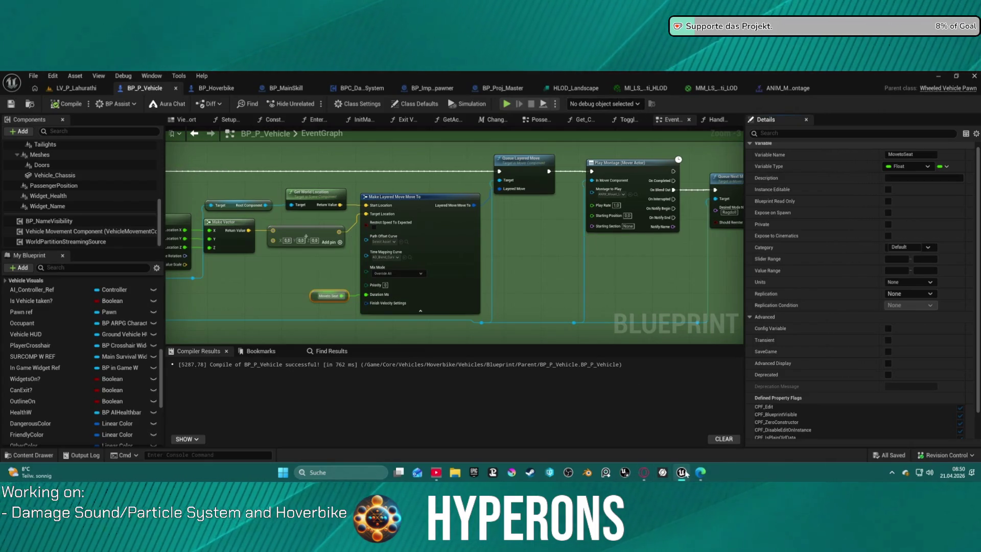
mouse_move(687, 473)
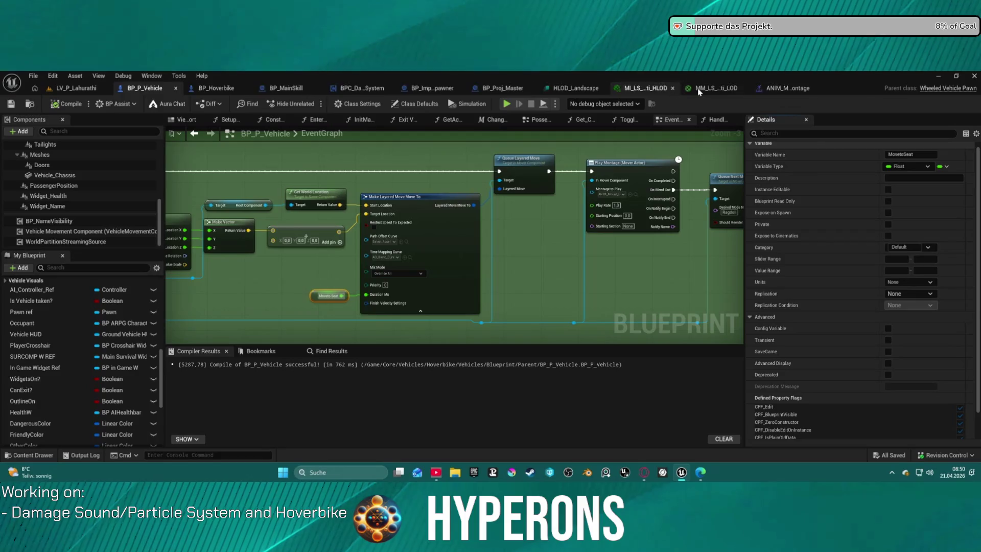
click(675, 88)
click(730, 88)
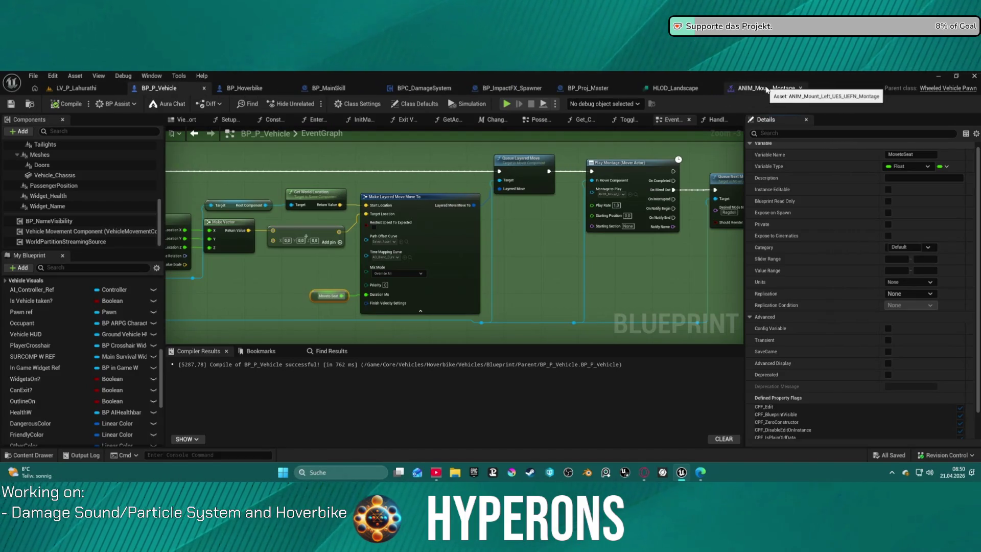
- Close the mount montage and HLOD_Landscape editors, returning to the LV_P_Lahurathi level
click(766, 88)
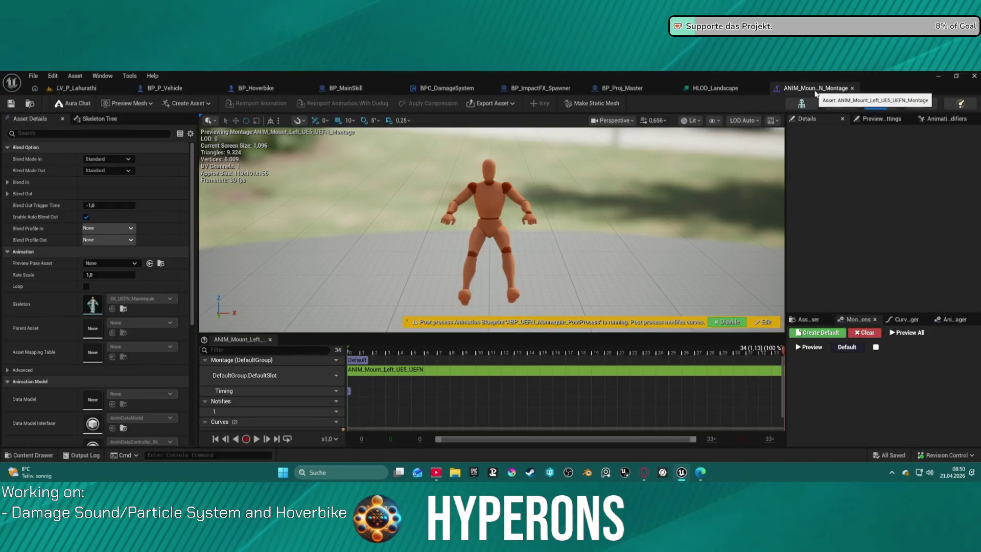
click(852, 88)
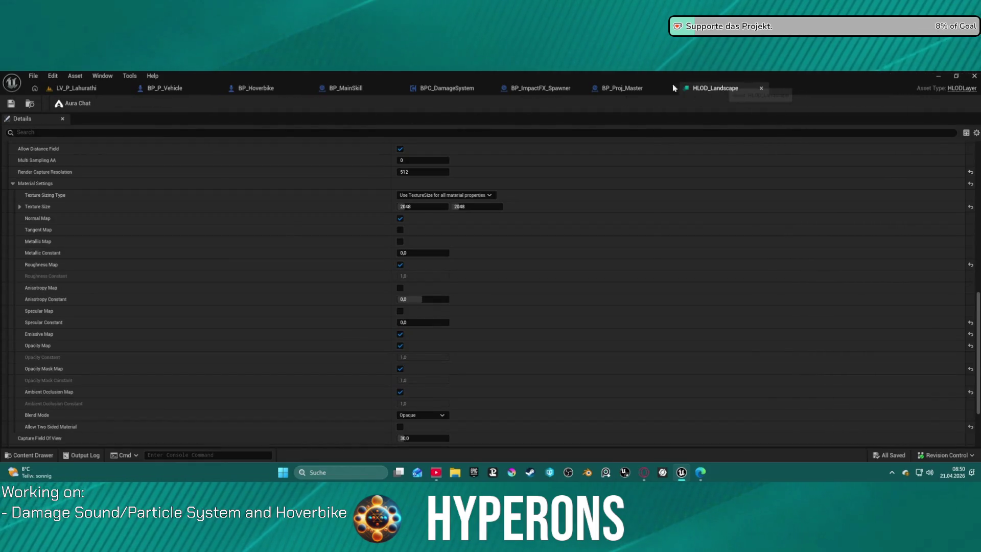
click(762, 88)
click(82, 88)
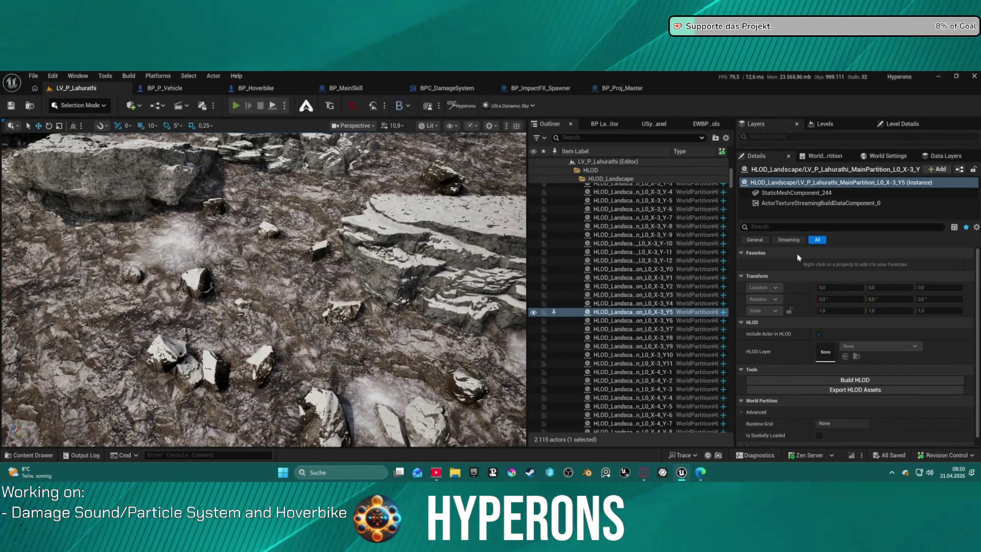
- Start Play In Editor with Alt+P, summon the hoverbike with 5 and mount it
key(alt+p)
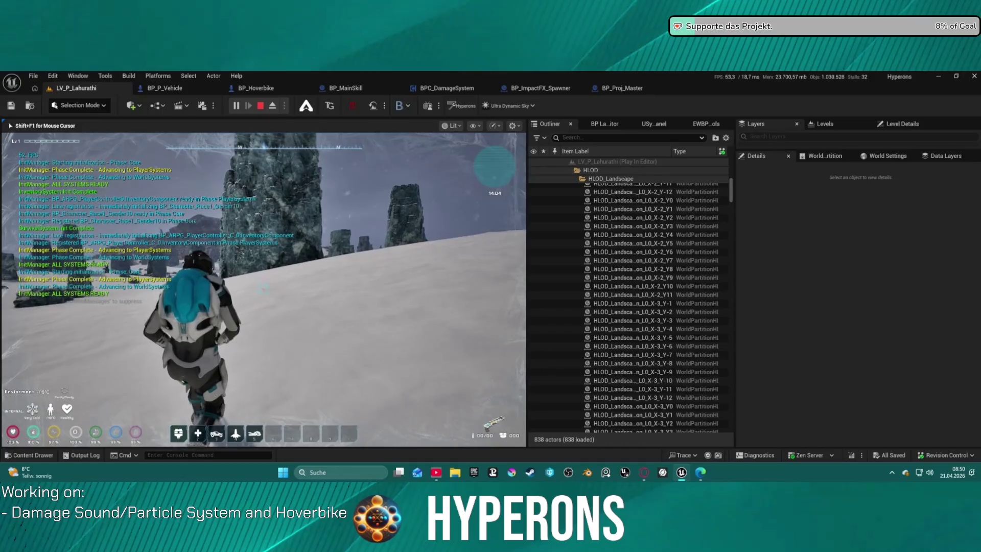
key(5)
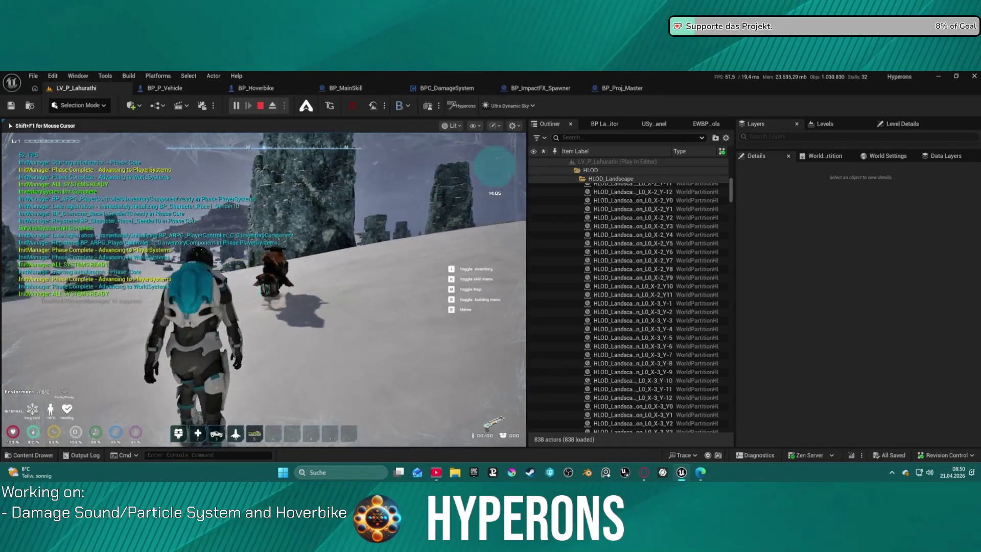
key(e)
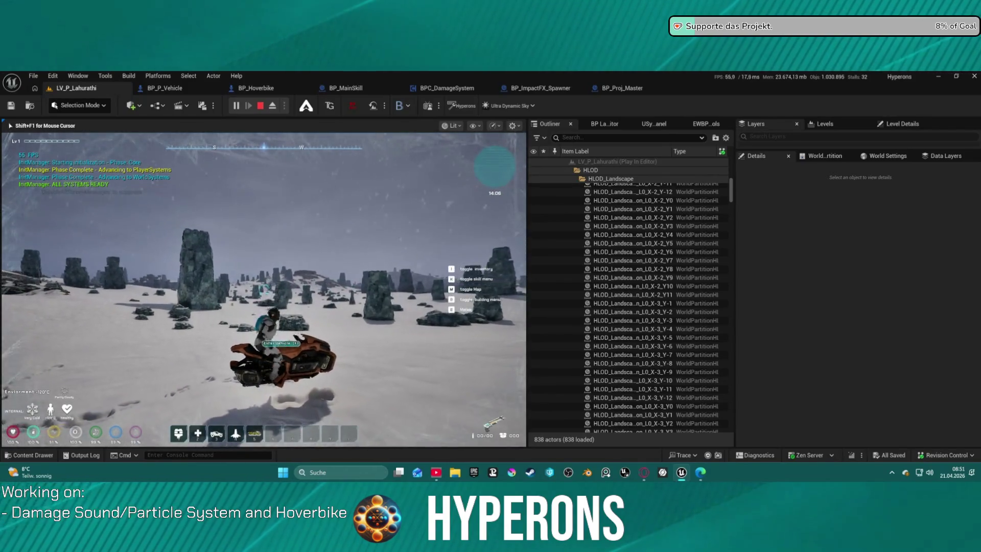
- Ride the hoverbike across the snowfield, banking left and then right toward the standing stones
key(e)
key(w)
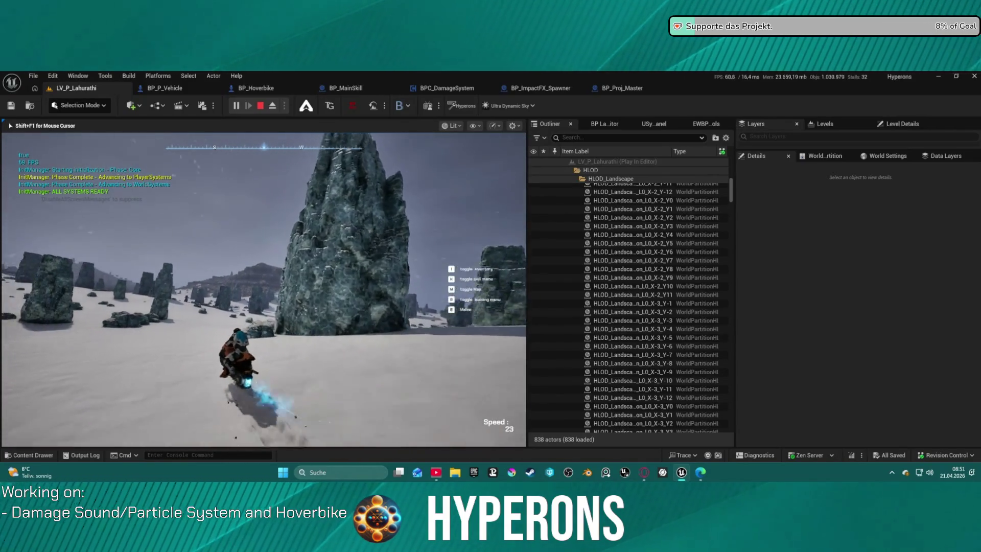
key(a)
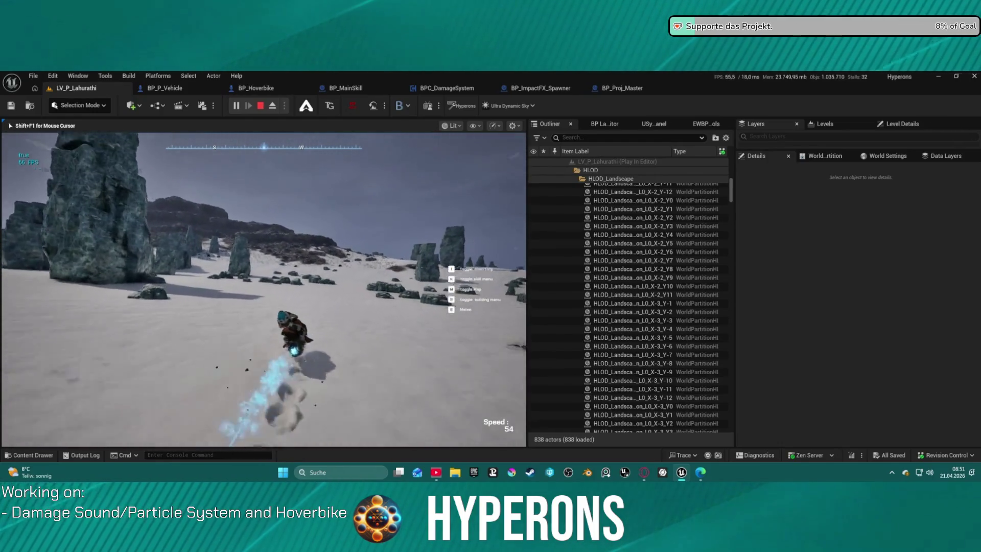
key(a)
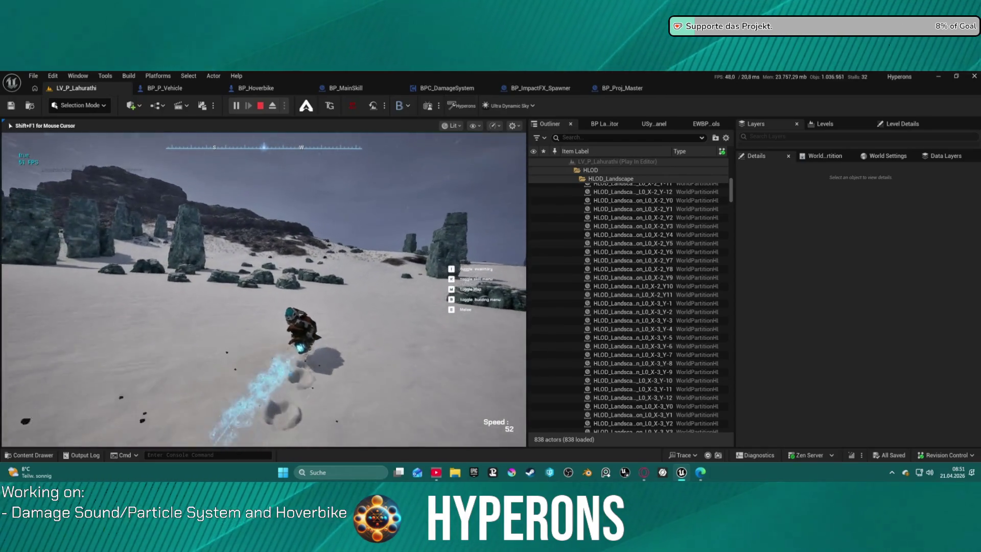
key(a)
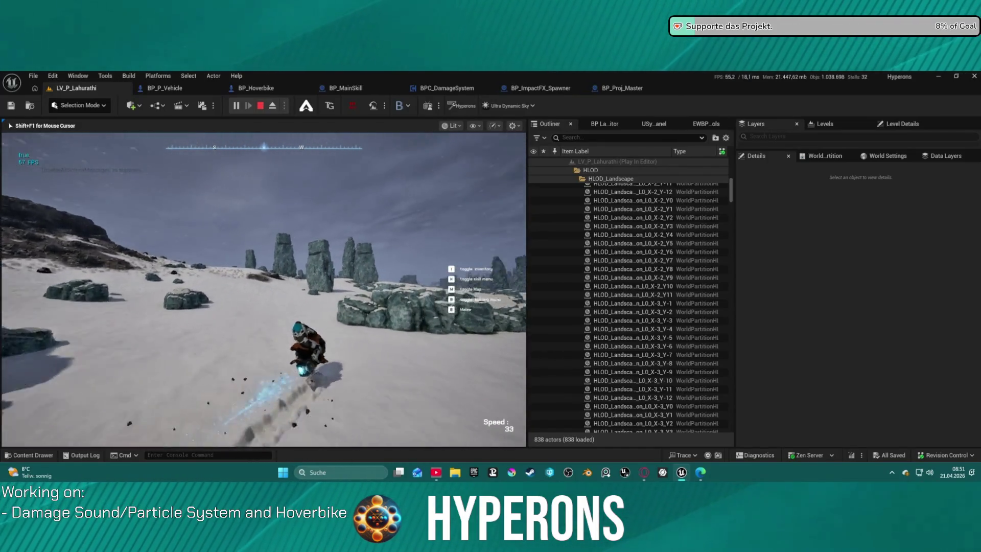
key(d)
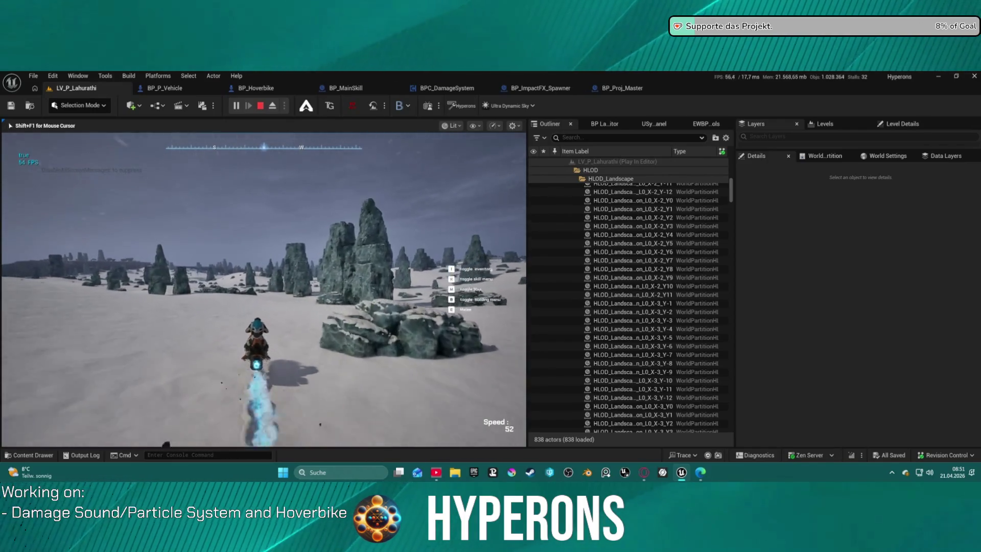
- Dismount, walk into the parked hoverbike to see it get knocked, then stop Play In Editor
key(f)
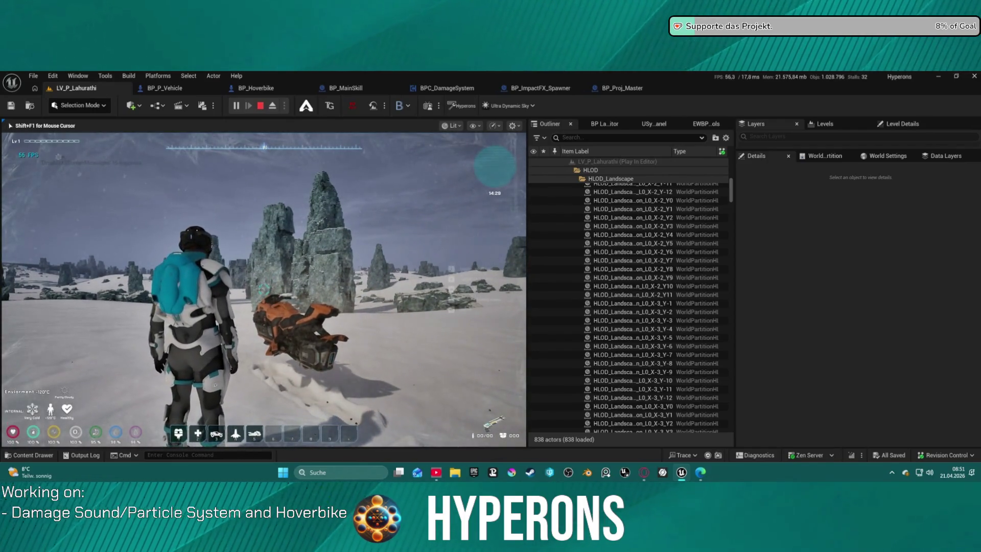
key(w)
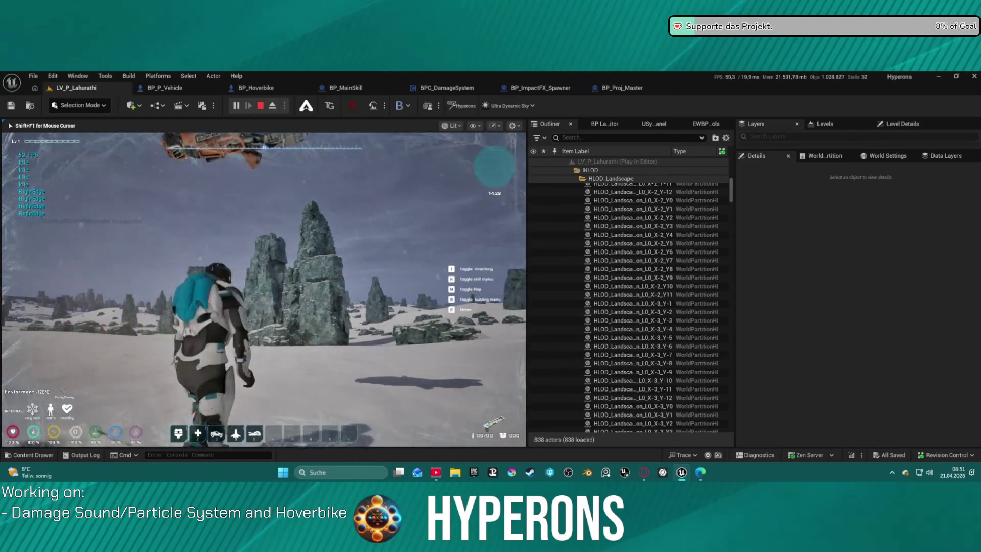
key(w)
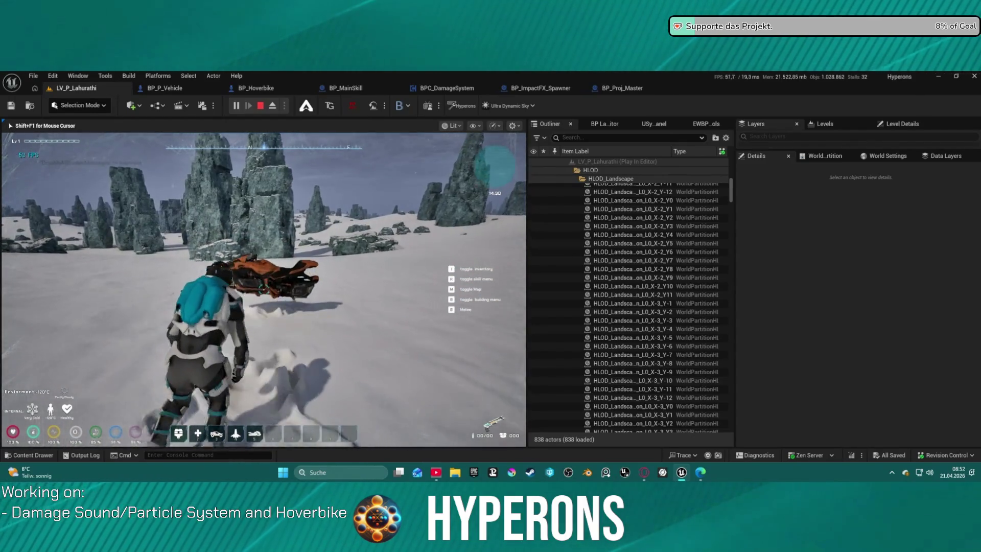
key(w)
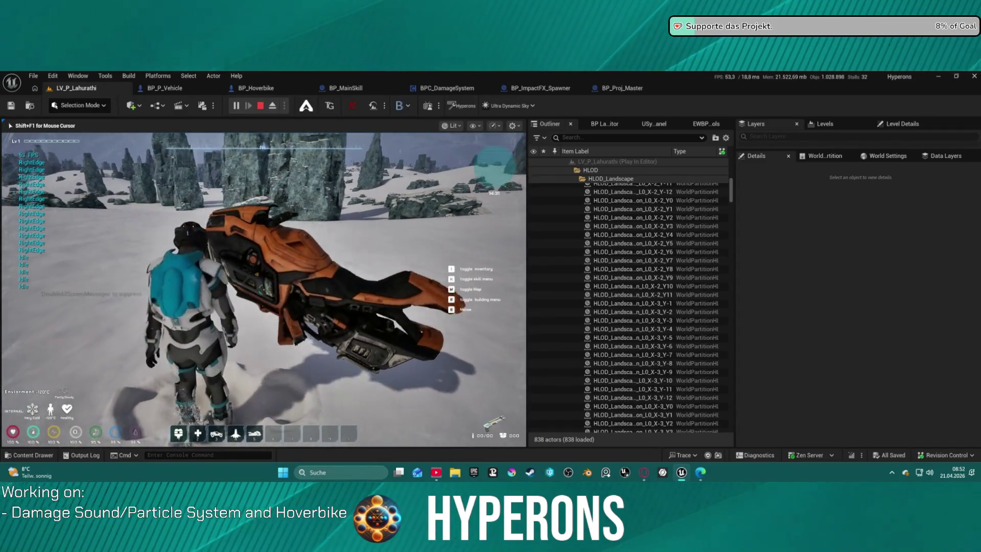
key(w)
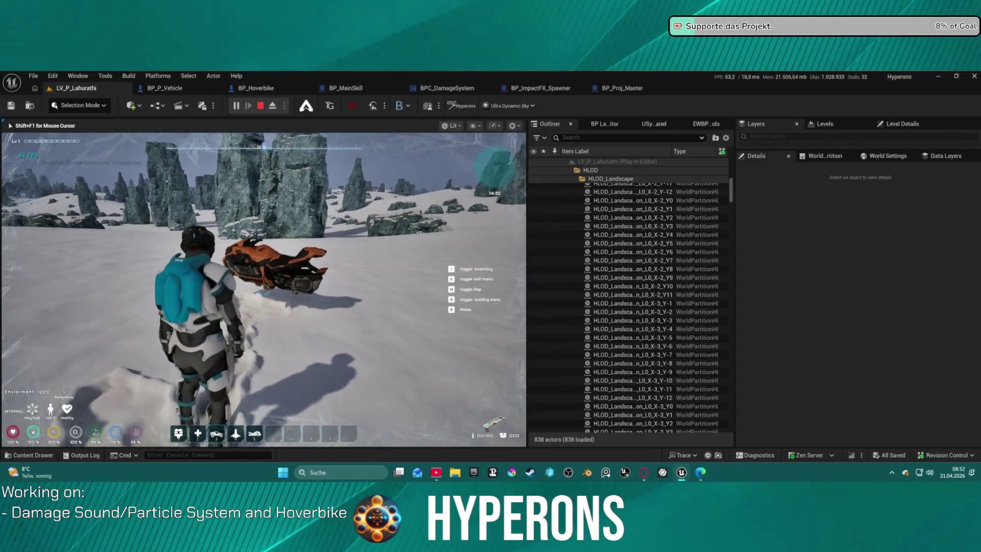
key(w)
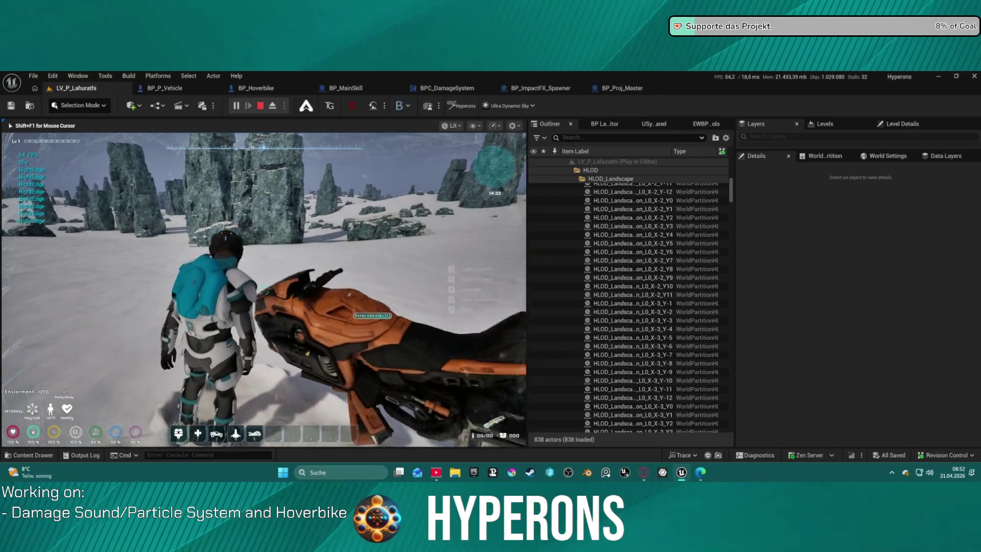
key(w)
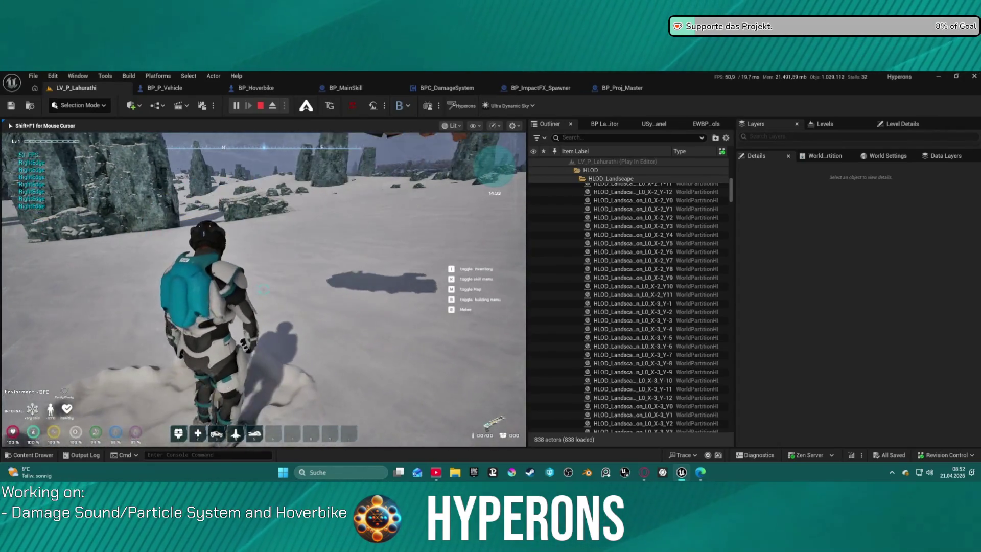
key(w)
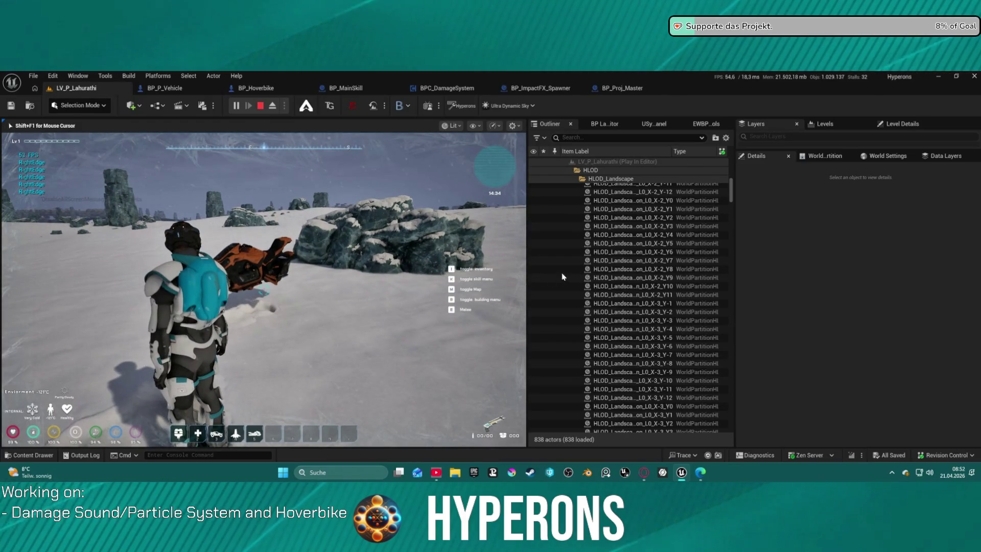
key(Escape)
key(ctrl+space)
key(ctrl+space)
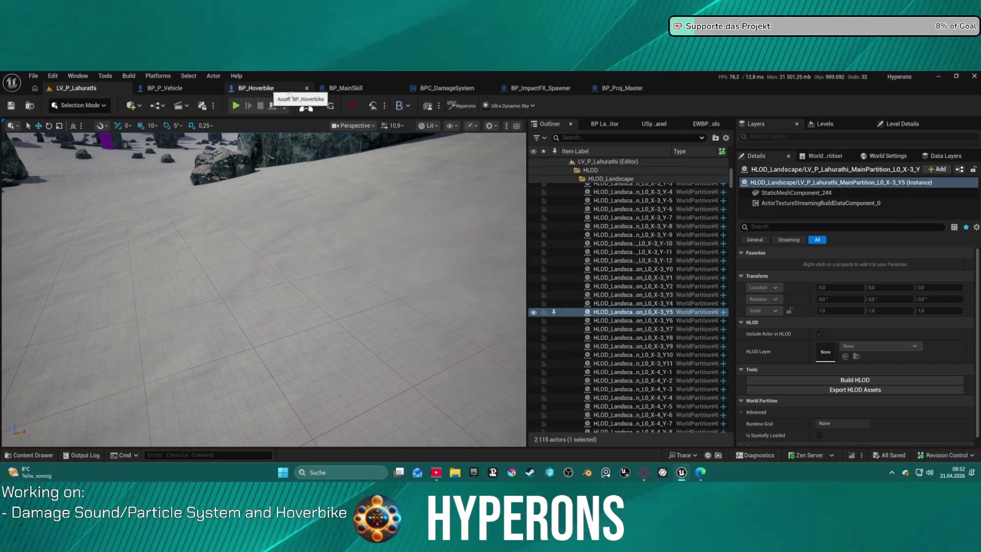
- Open BP_Hoverbike and select its Mesh (VehicleMesh) component
scroll(725, 251, up, 10)
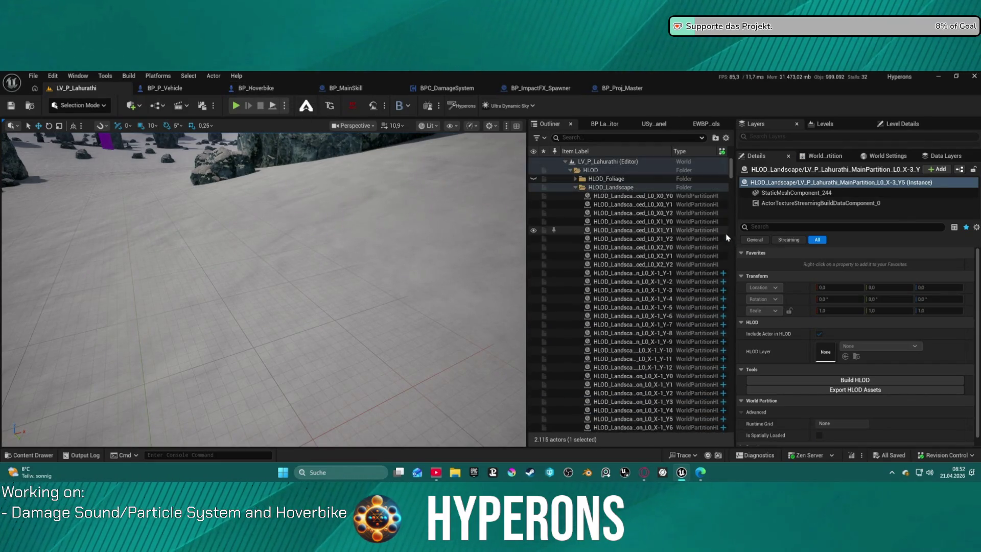
click(150, 92)
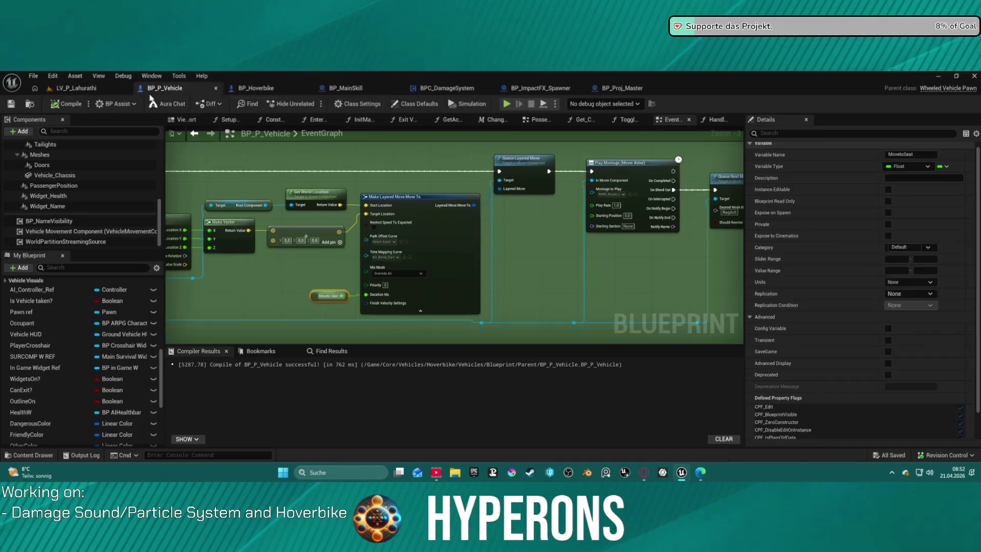
click(254, 88)
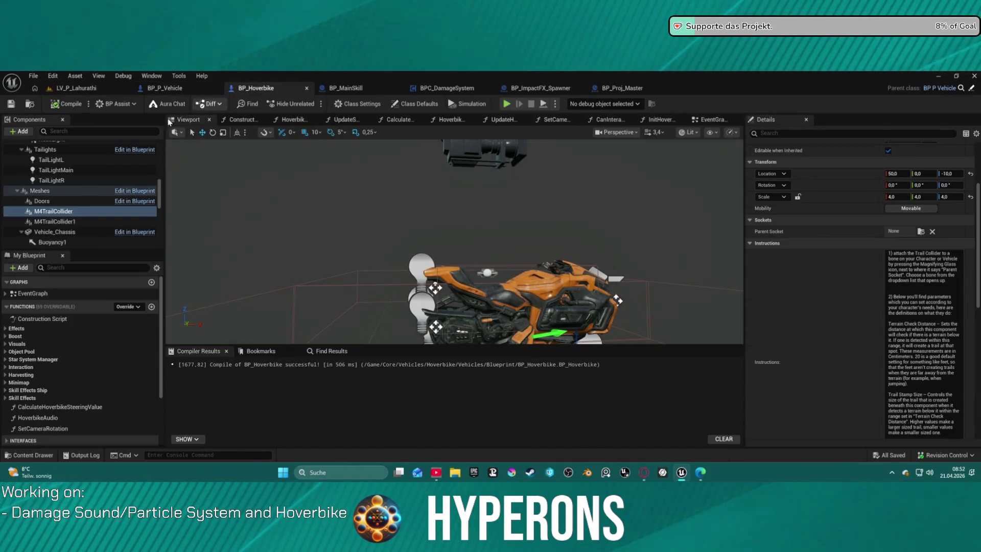
click(69, 192)
scroll(69, 196, up, 5)
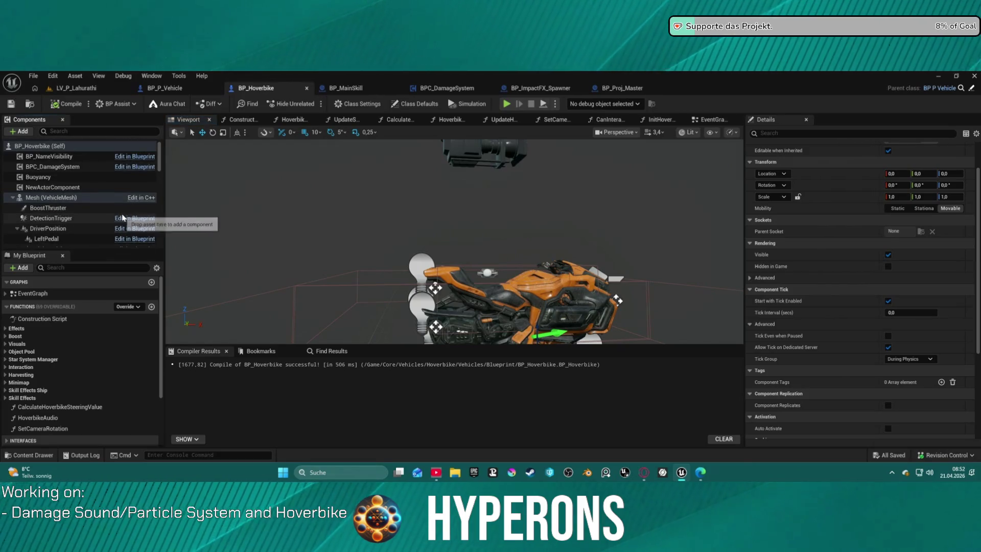
click(70, 172)
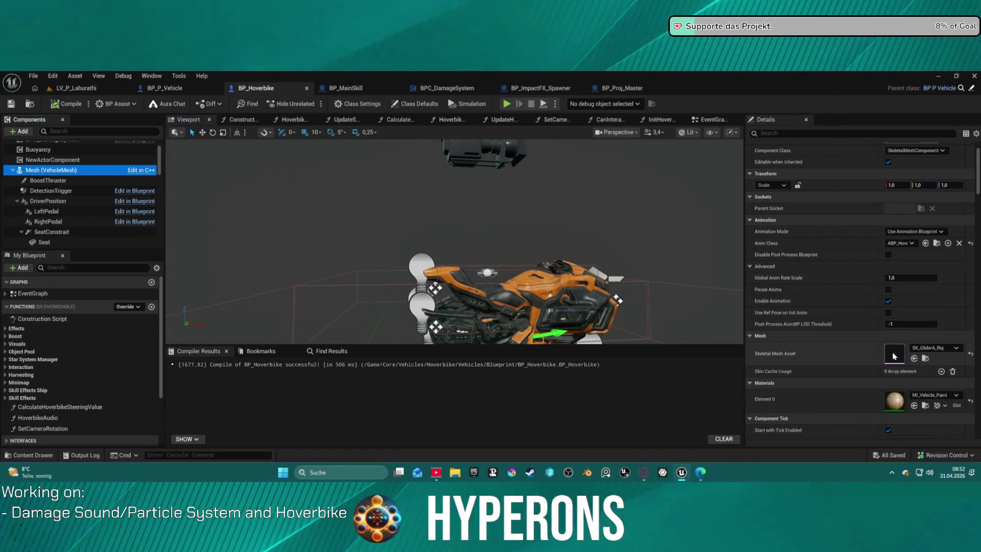
- Open SK_GliderA_Rig's physics asset and orbit around the glider's three physics bodies
double_click(894, 355)
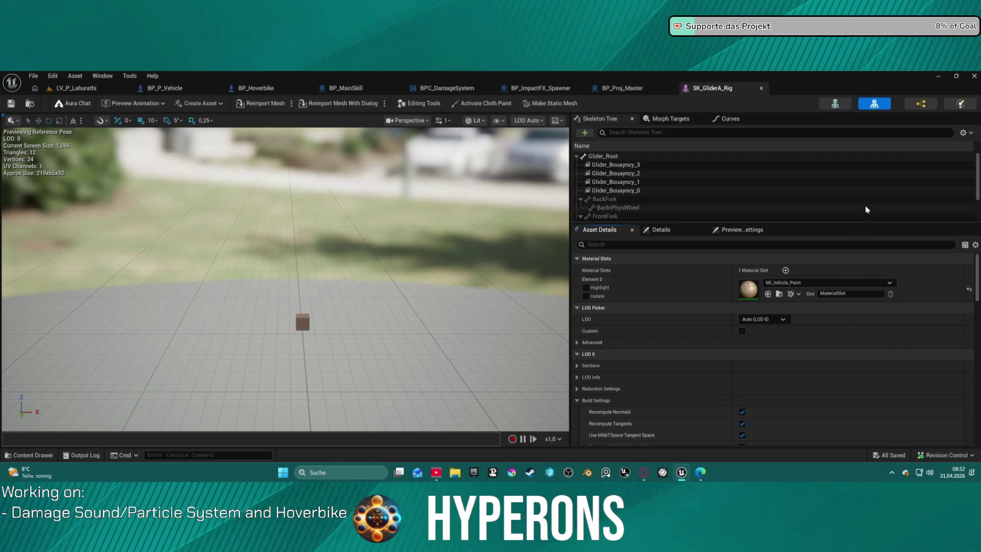
click(934, 104)
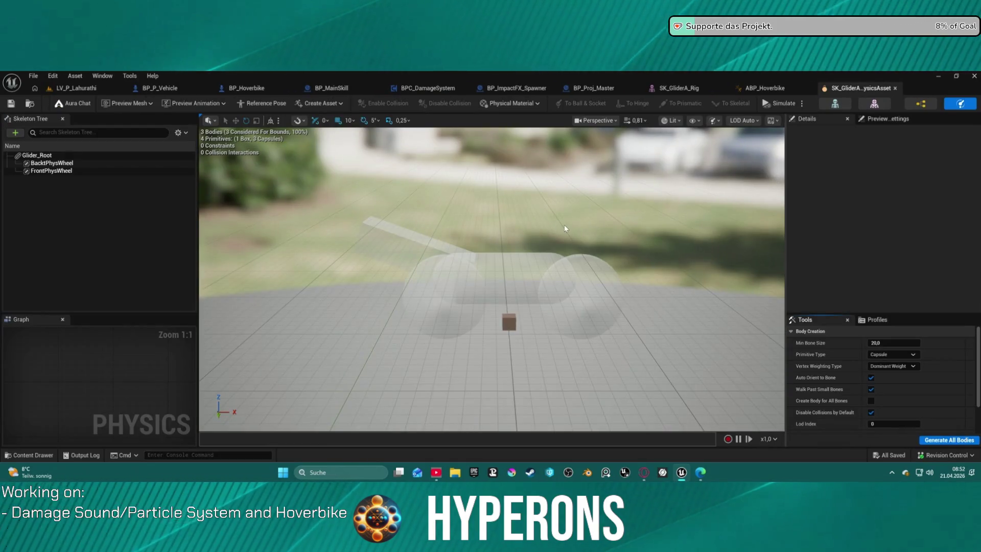
drag(565, 228, 767, 235)
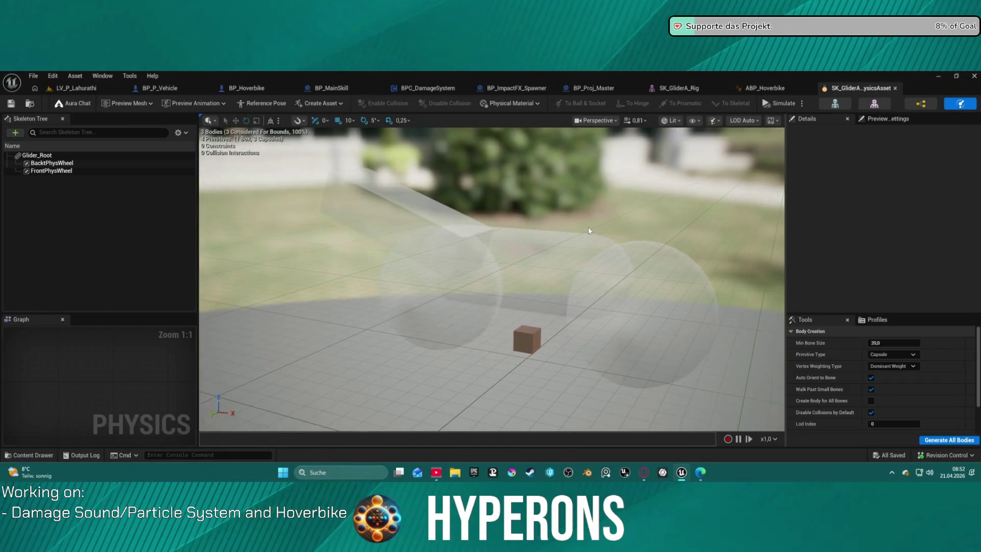
- Select and frame the FrontPhysWheel body, reviewing primitive types without changing anything
click(652, 295)
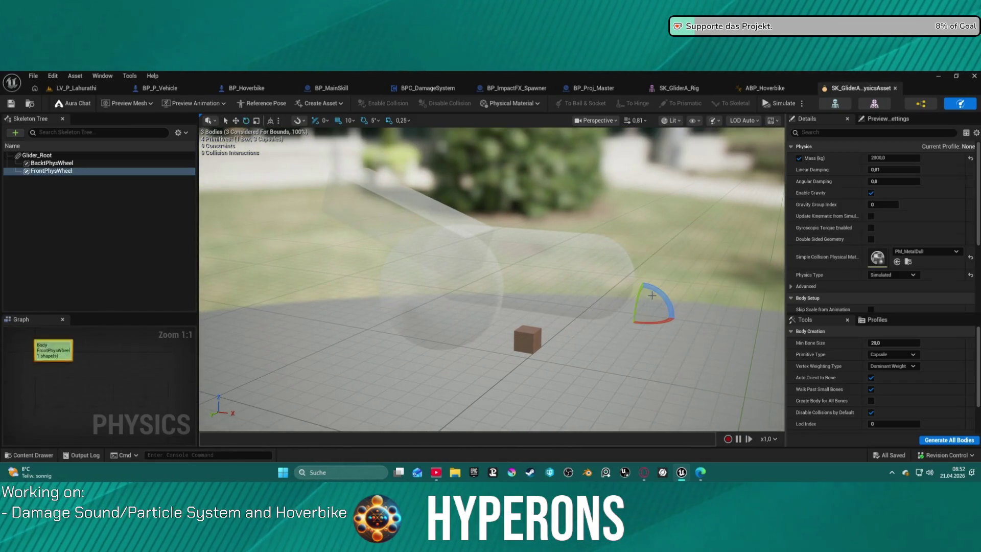
click(562, 270)
drag(562, 270, 588, 271)
key(f)
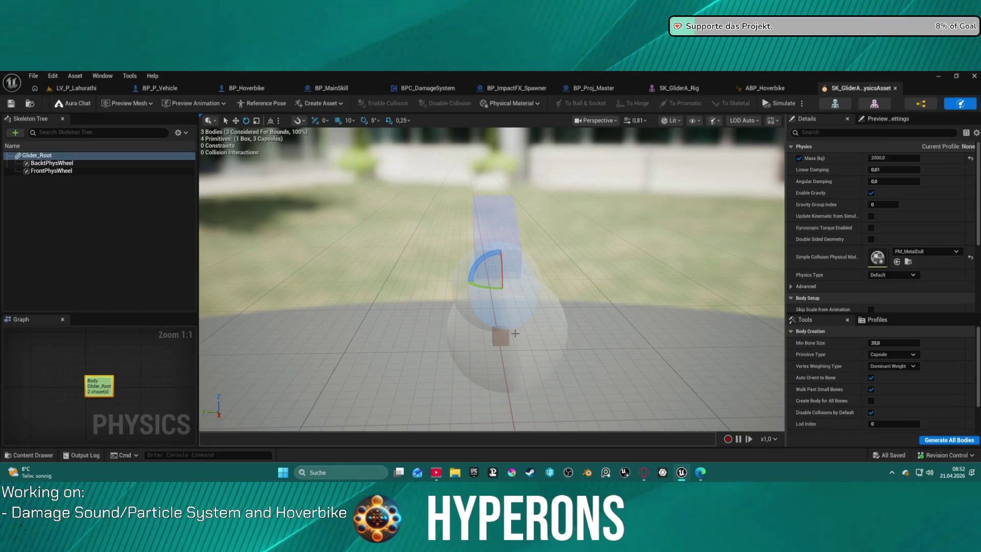
click(515, 333)
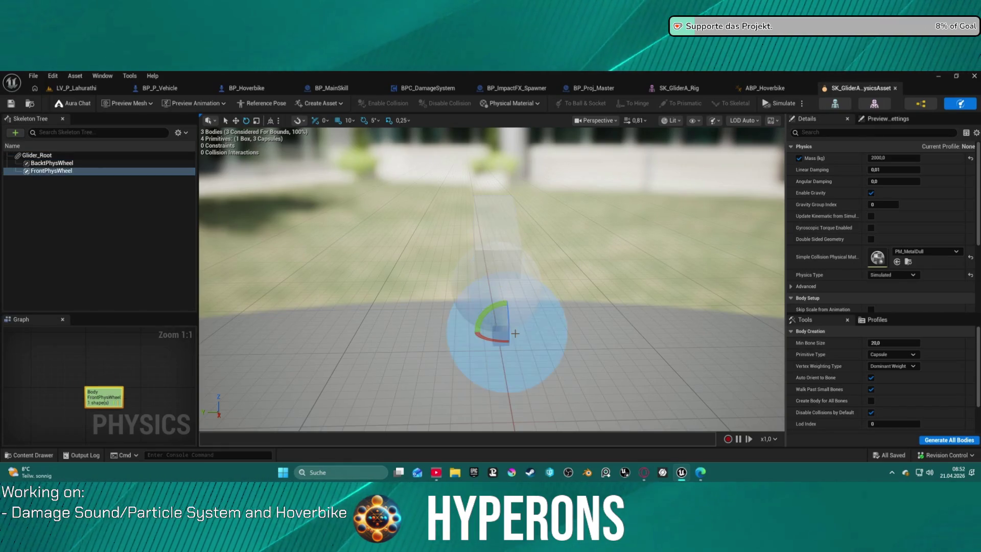
click(880, 355)
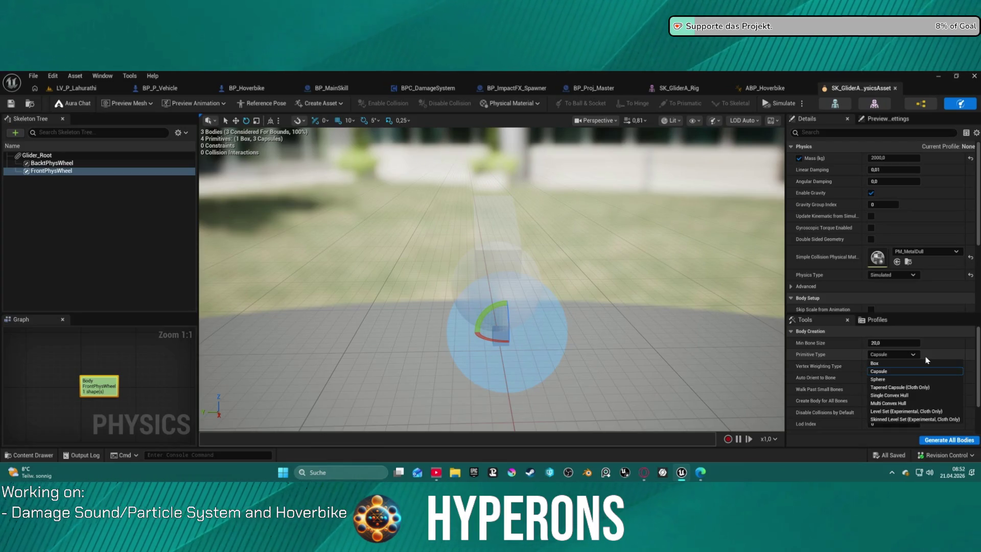
click(966, 195)
- Select the Glider_Root body, view Preview Scene Settings, then return to SK_GliderA_Rig
click(484, 264)
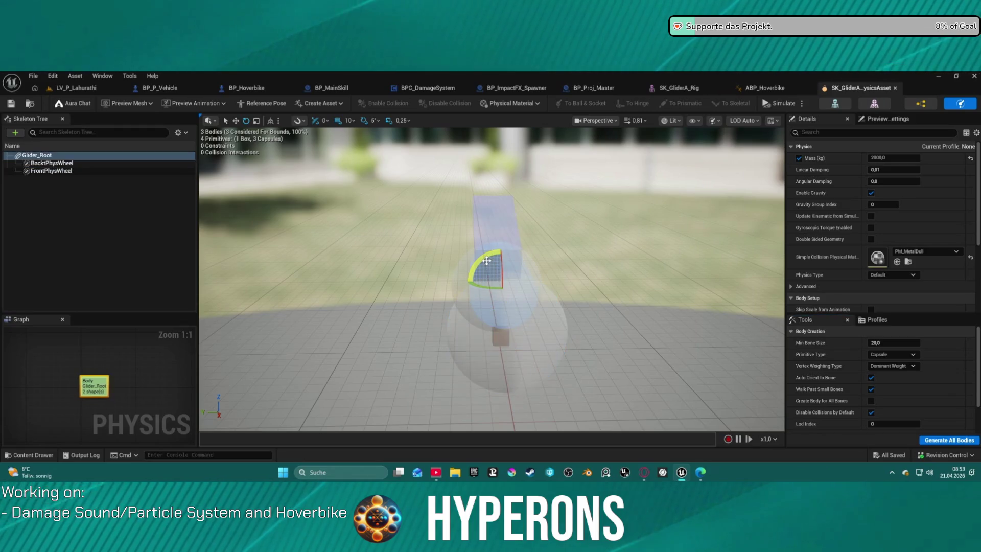
drag(497, 293, 607, 263)
click(427, 260)
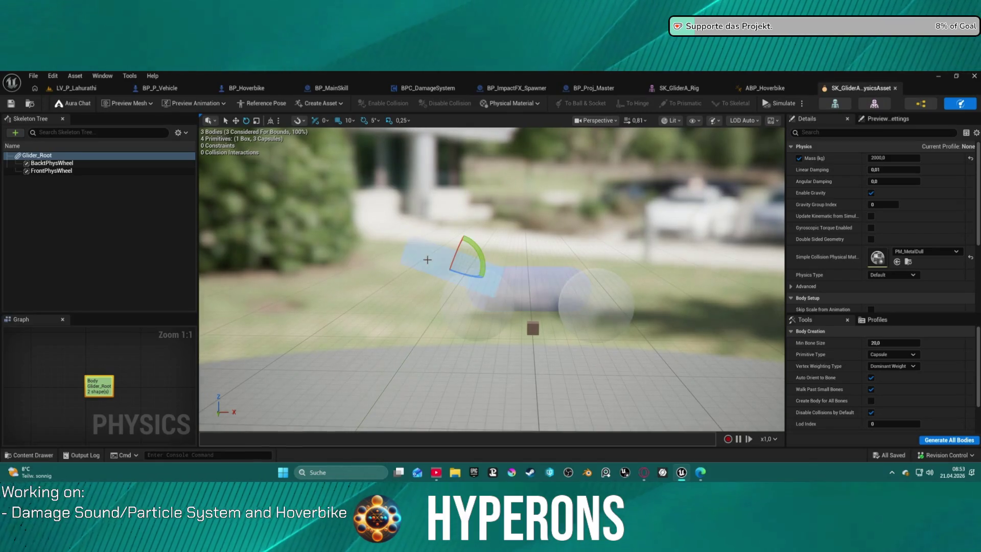
click(537, 331)
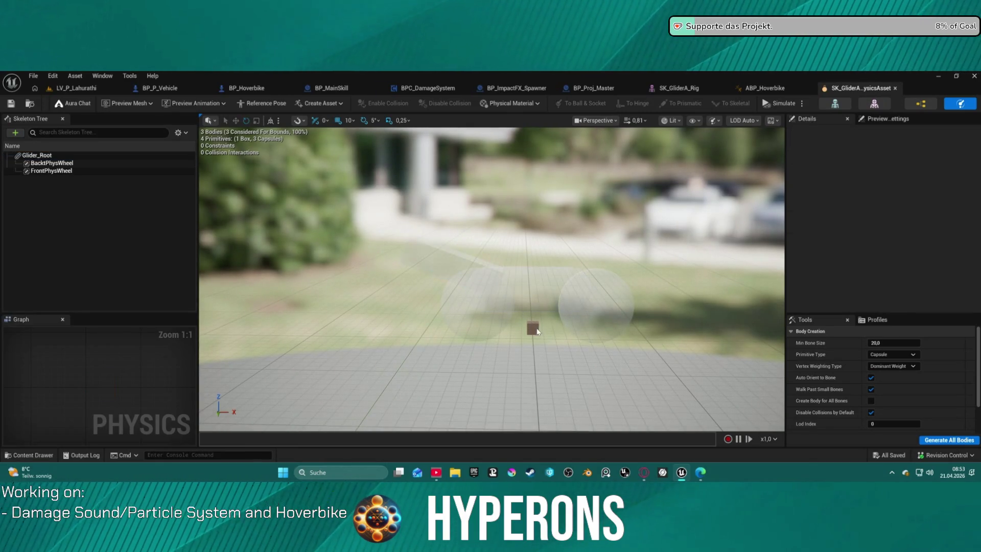
click(533, 276)
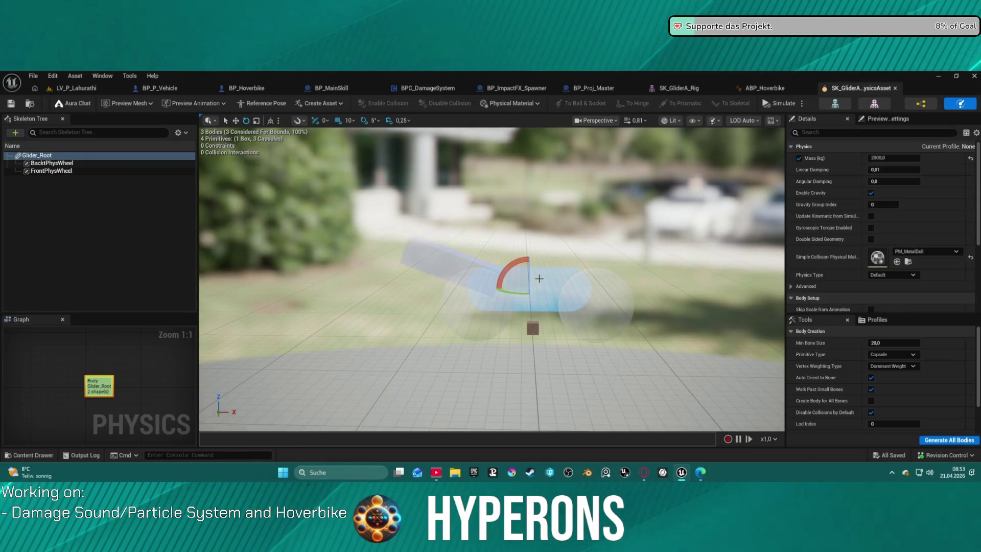
click(875, 121)
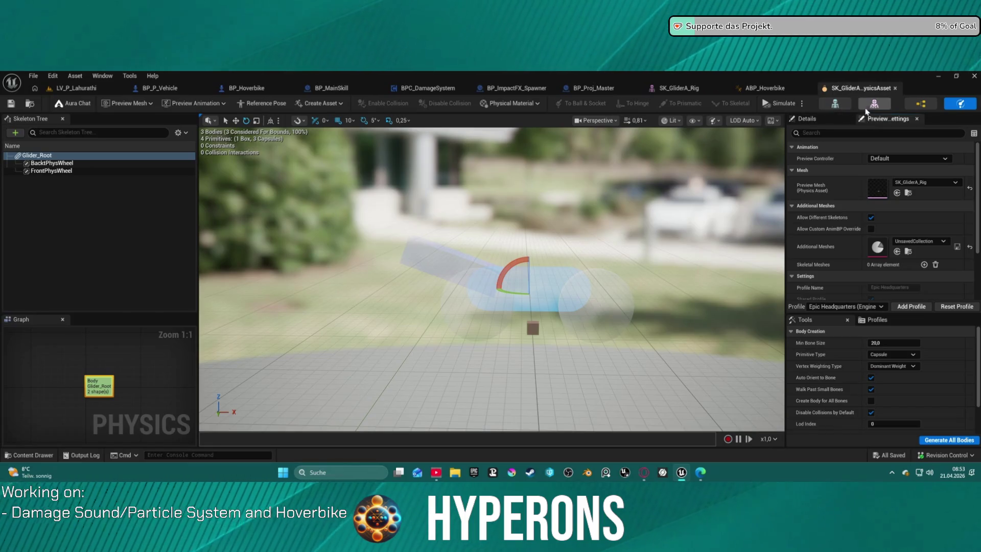
click(868, 107)
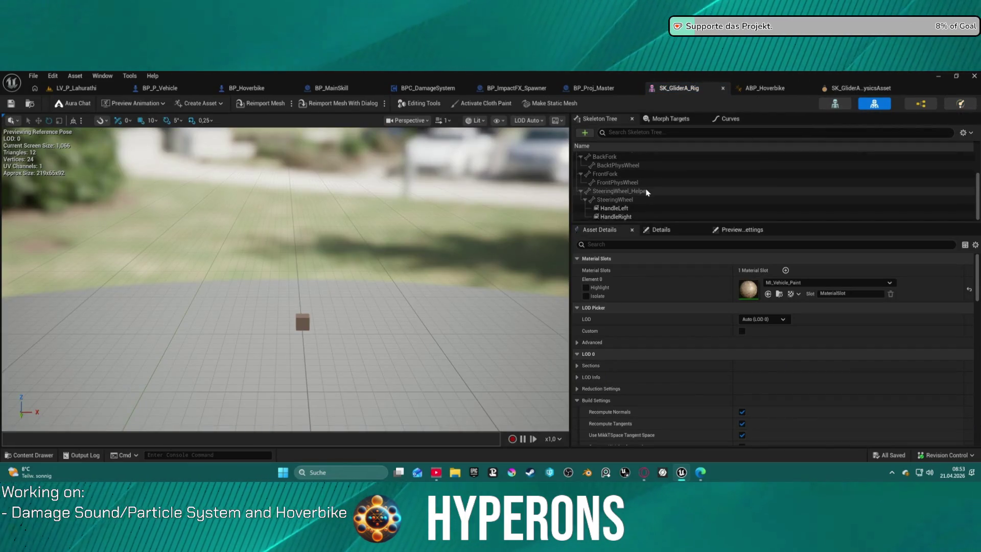
- Add SM_Glider_Chassis, found by searching 'hover', as a Glider_Root preview asset, then reopen the physics asset
scroll(650, 186, up, 5)
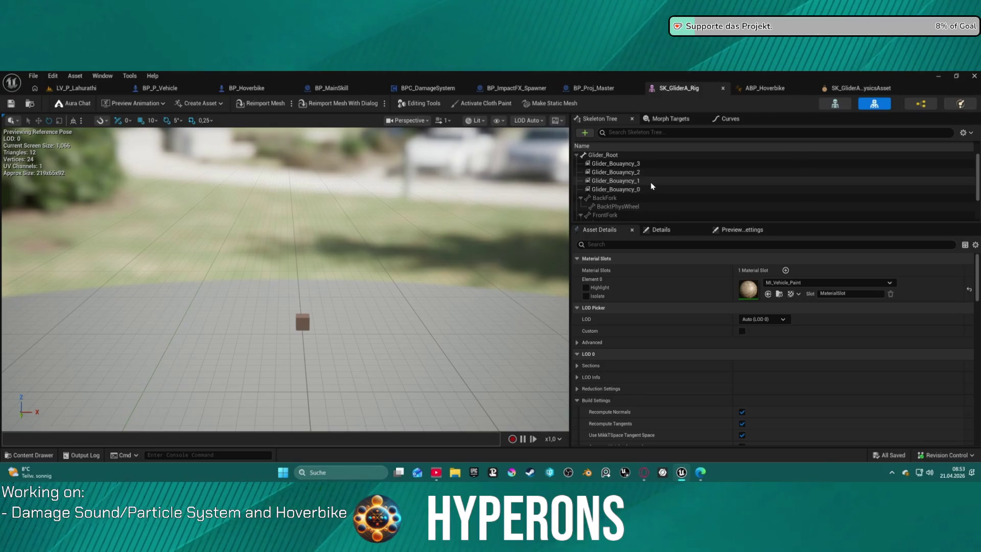
right_click(600, 158)
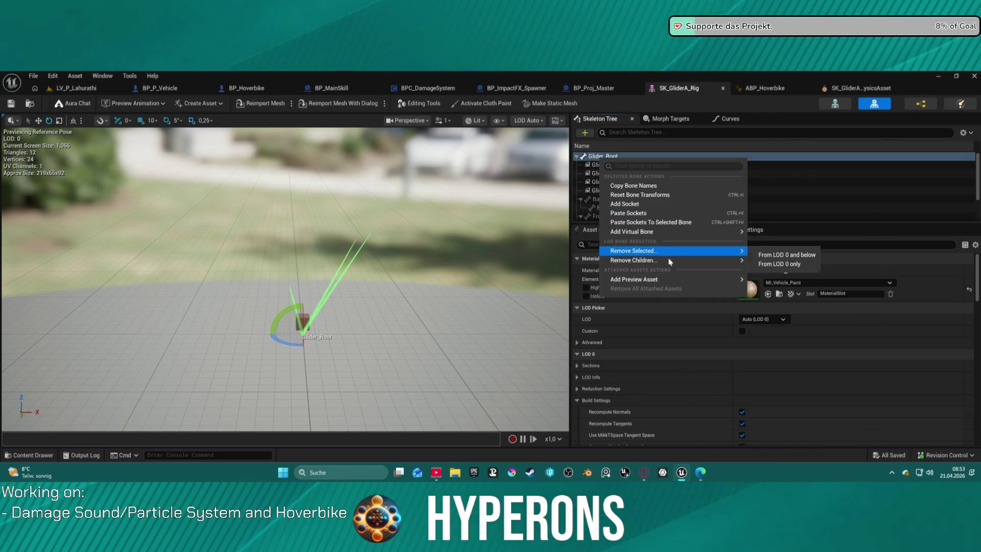
mouse_move(675, 264)
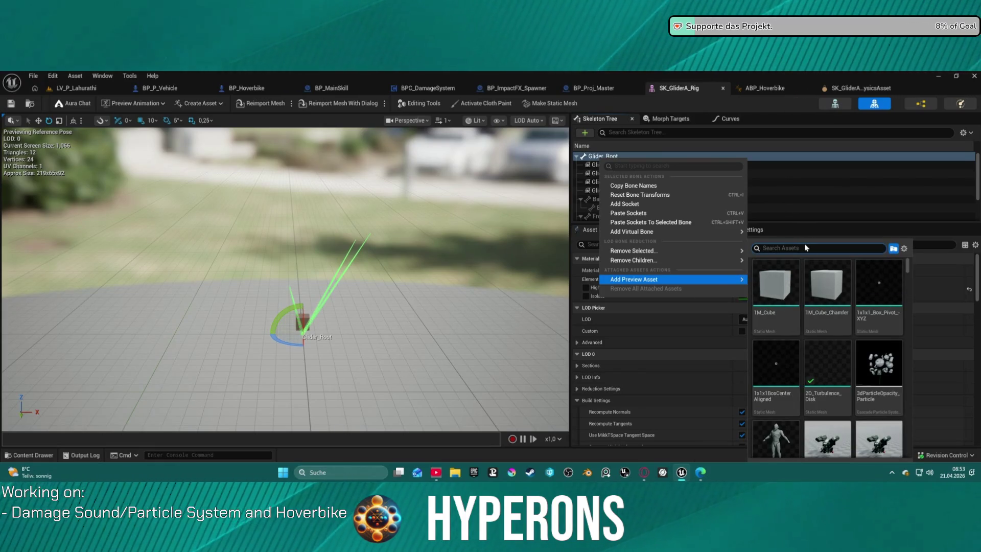
text(hover)
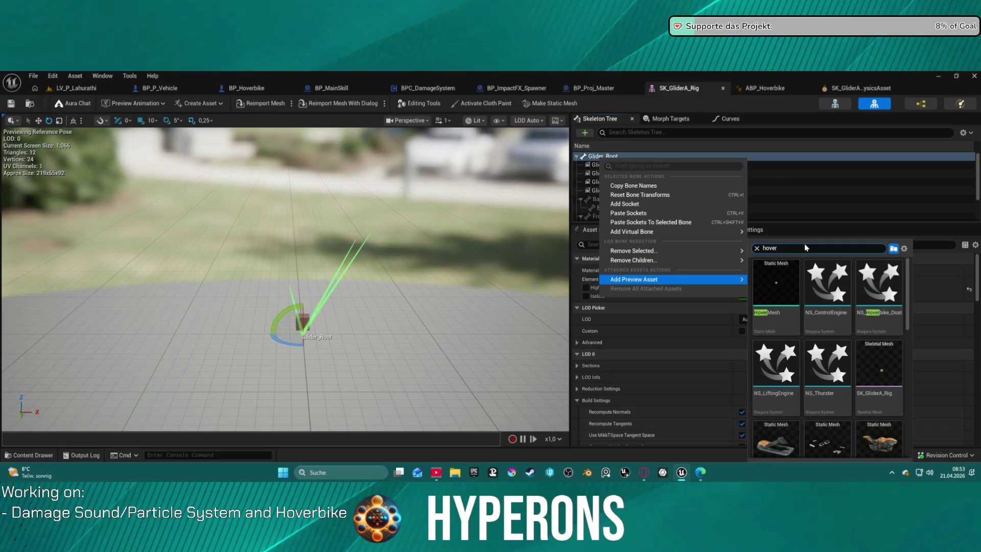
scroll(864, 403, down, 1)
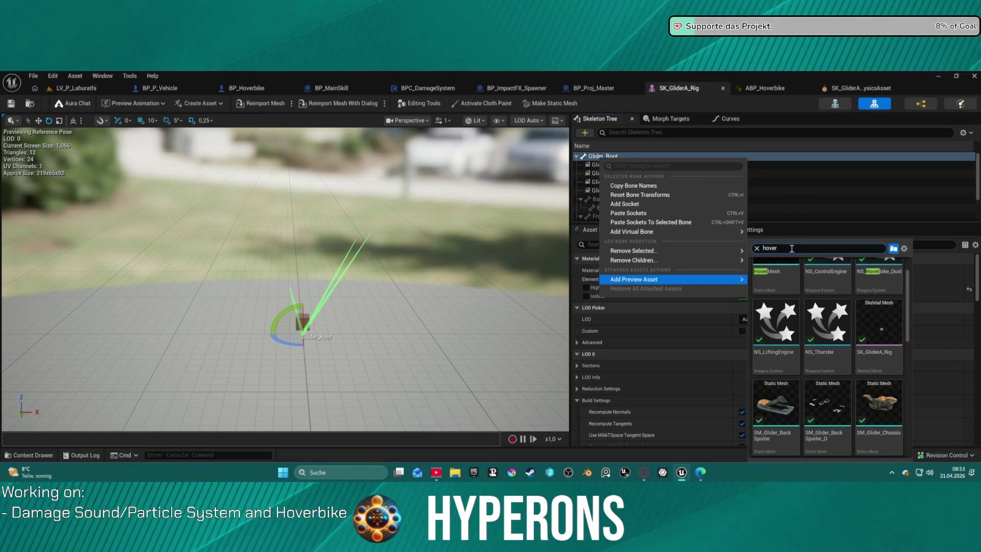
click(879, 403)
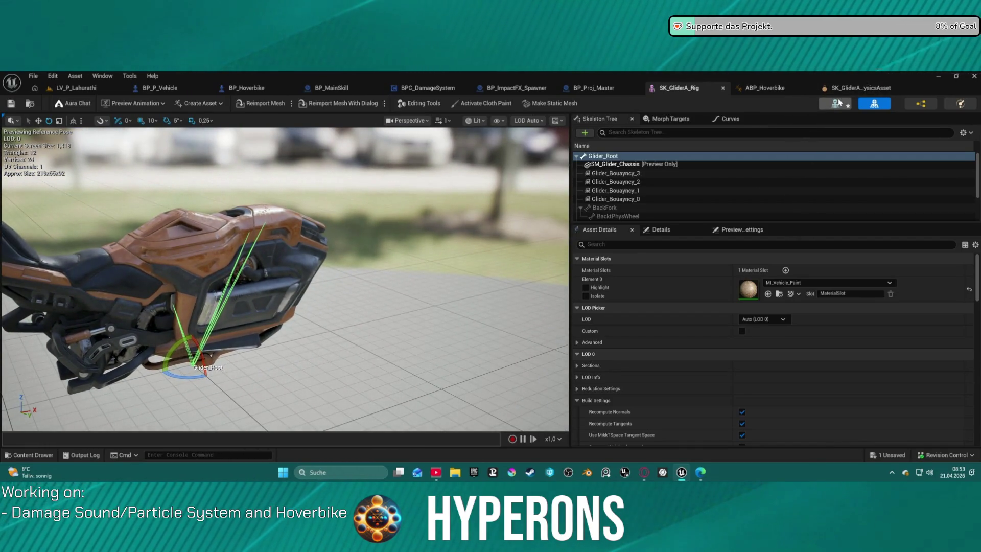
click(862, 89)
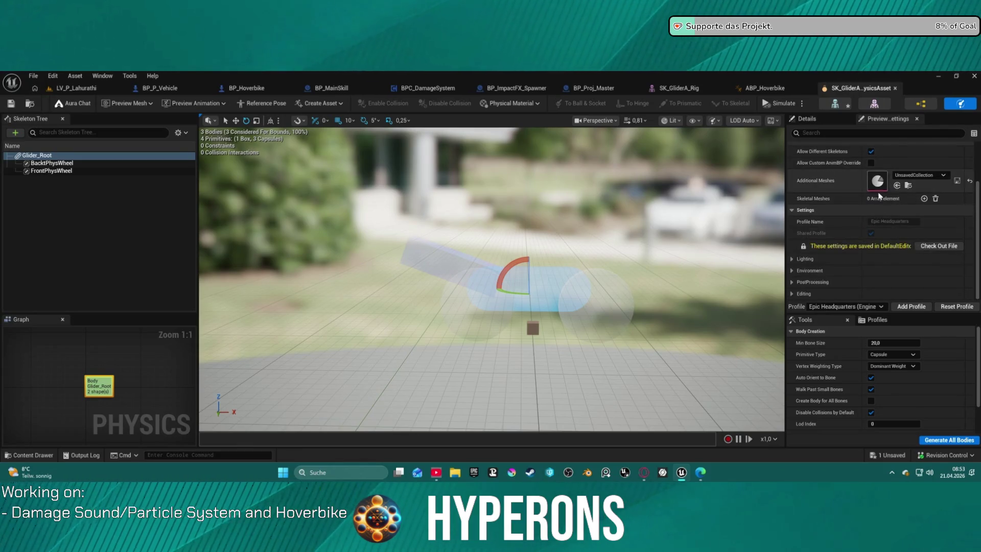
- Review the Glider_Root body's physics properties, then close the SK_GliderA_PhysicsAsset and ABP_Hoverbike tabs
click(835, 118)
scroll(905, 238, down, 5)
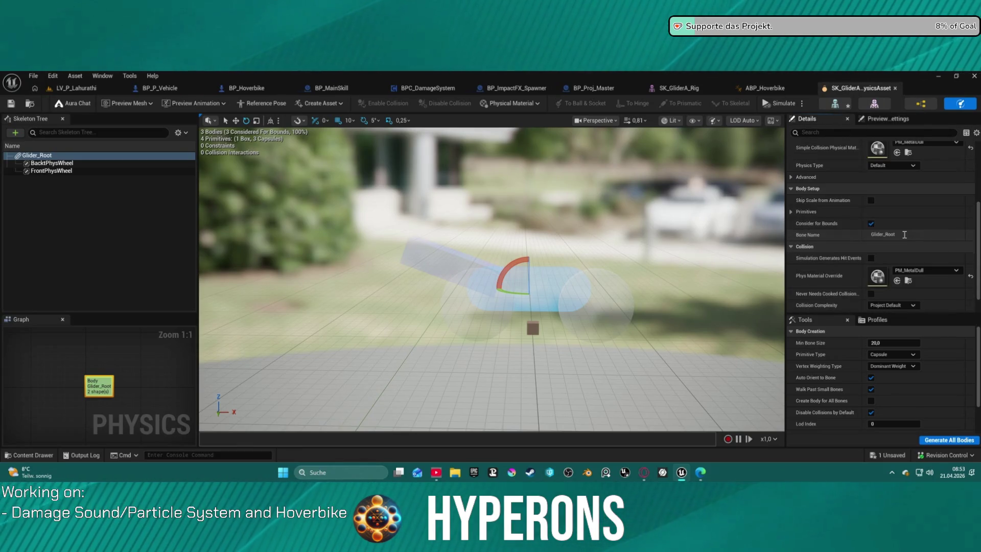
drag(490, 286, 593, 294)
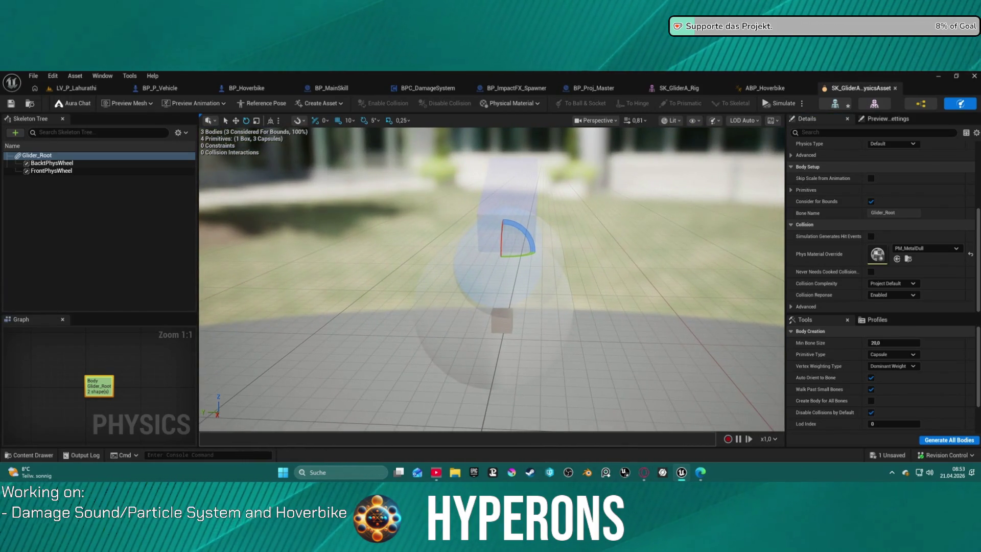
scroll(960, 371, down, 2)
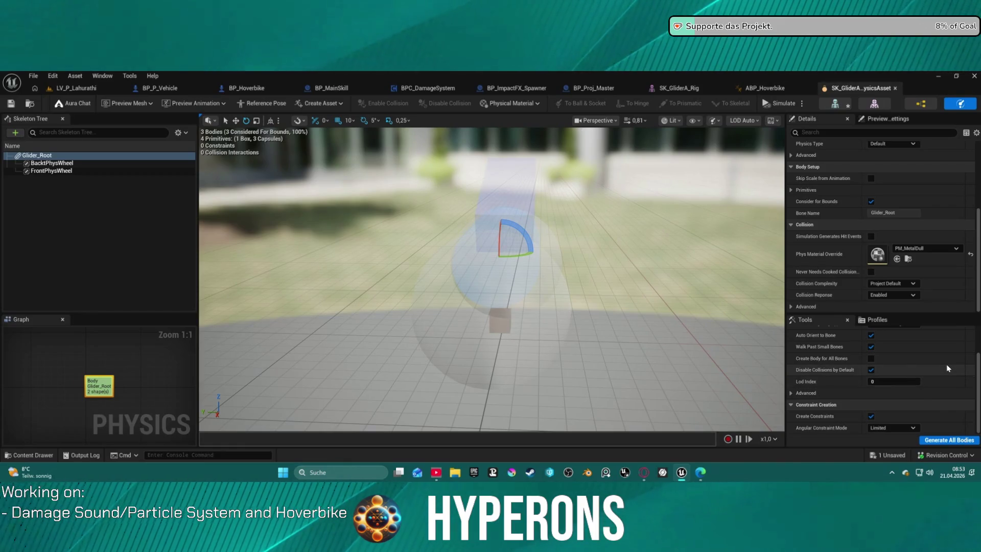
scroll(920, 366, up, 2)
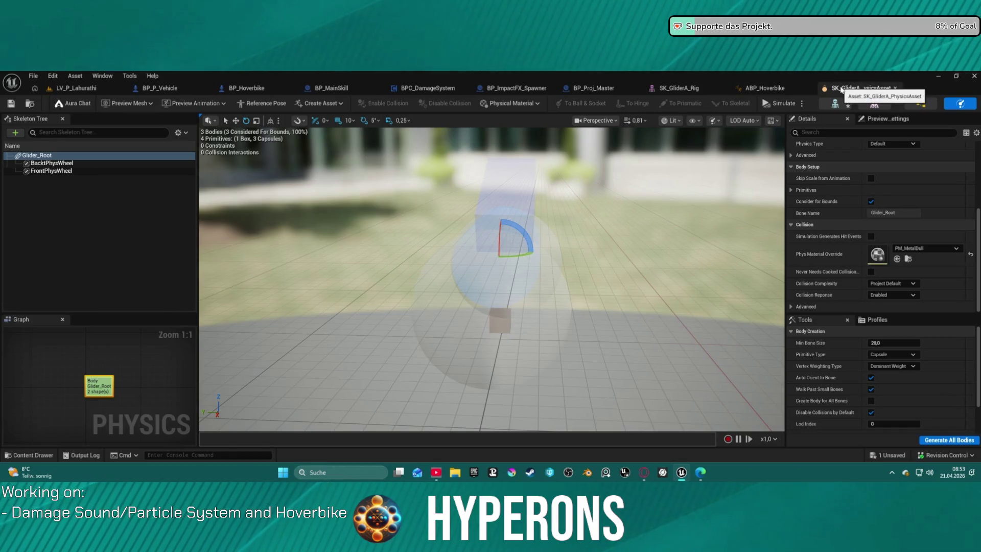
middle_click(864, 87)
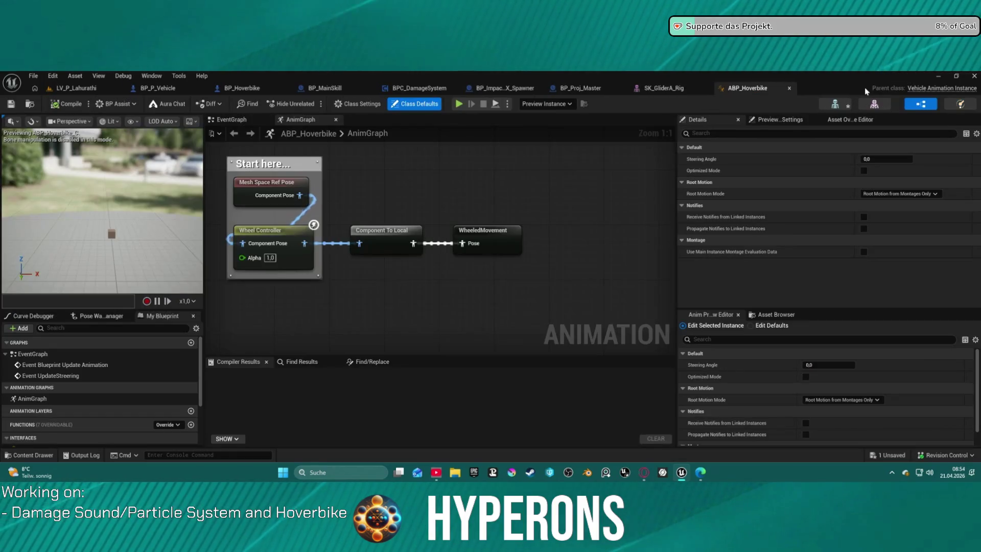
middle_click(770, 88)
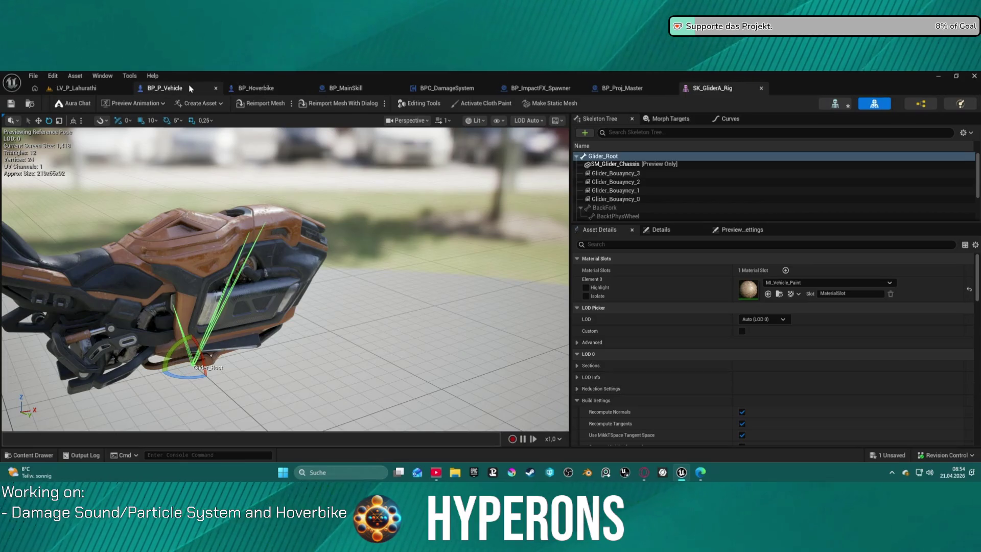
- In BP_Hoverbike, confirm Vehicle_Chassis has a 10000 kg mass, then return to BP_P_Vehicle
click(251, 88)
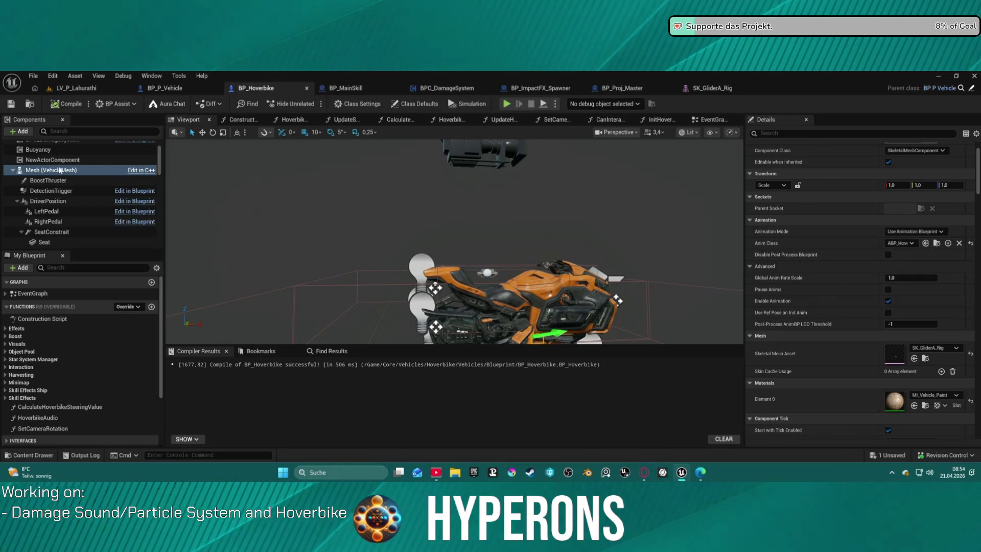
scroll(79, 223, down, 2)
scroll(78, 223, down, 2)
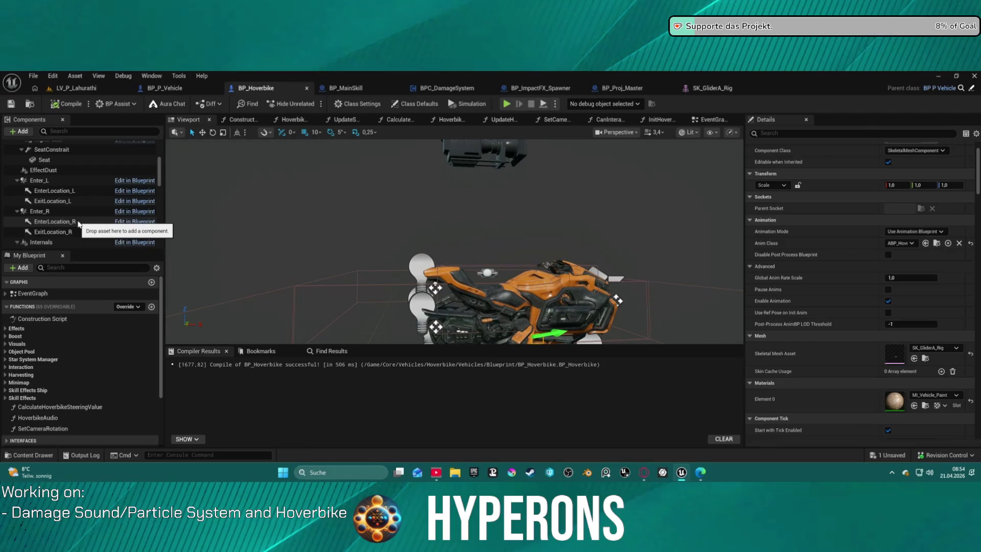
scroll(82, 220, up, 3)
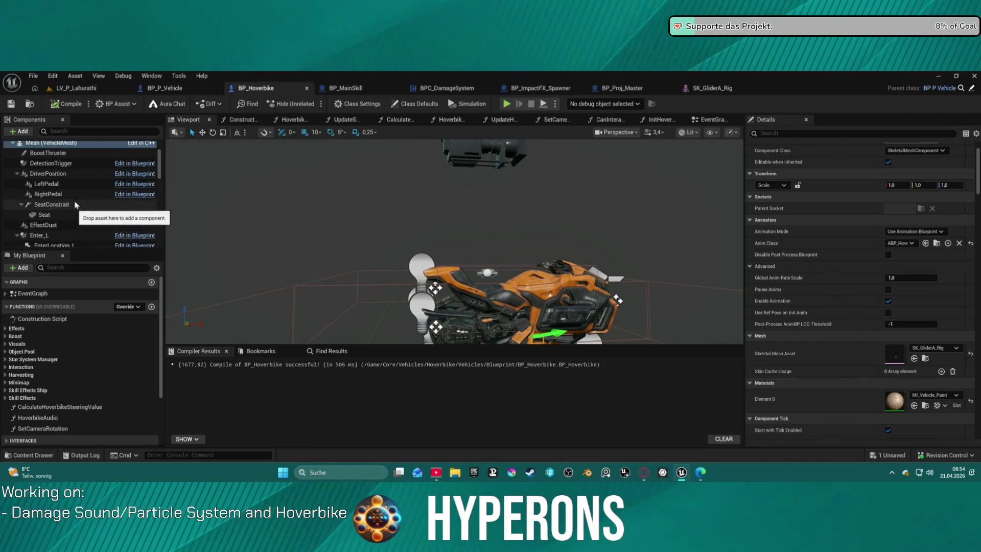
scroll(74, 201, down, 6)
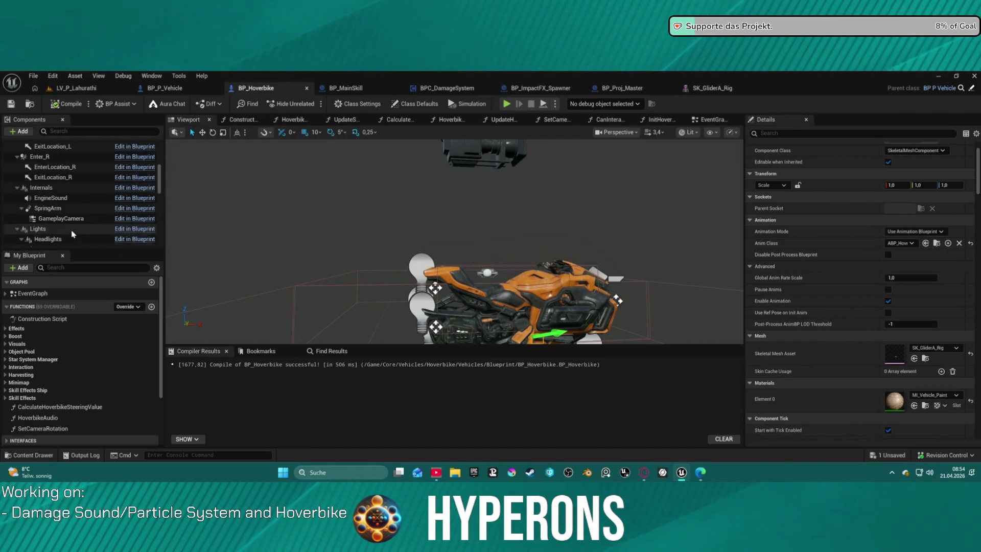
scroll(72, 231, down, 5)
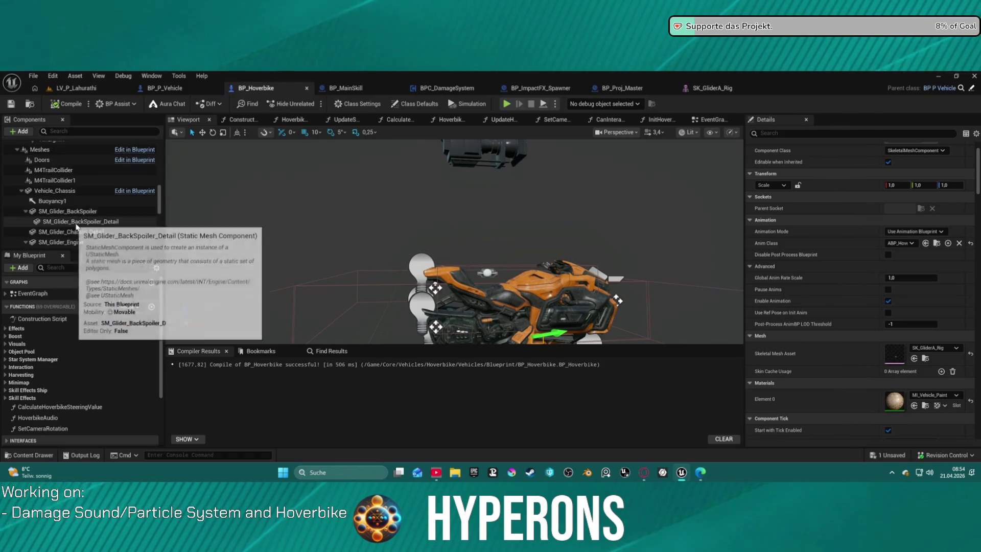
scroll(92, 169, up, 2)
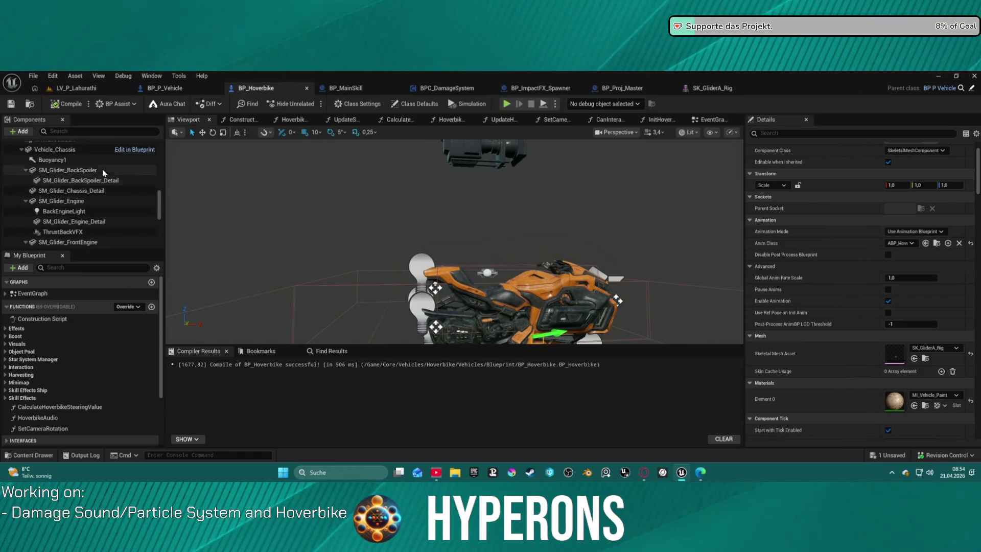
click(91, 164)
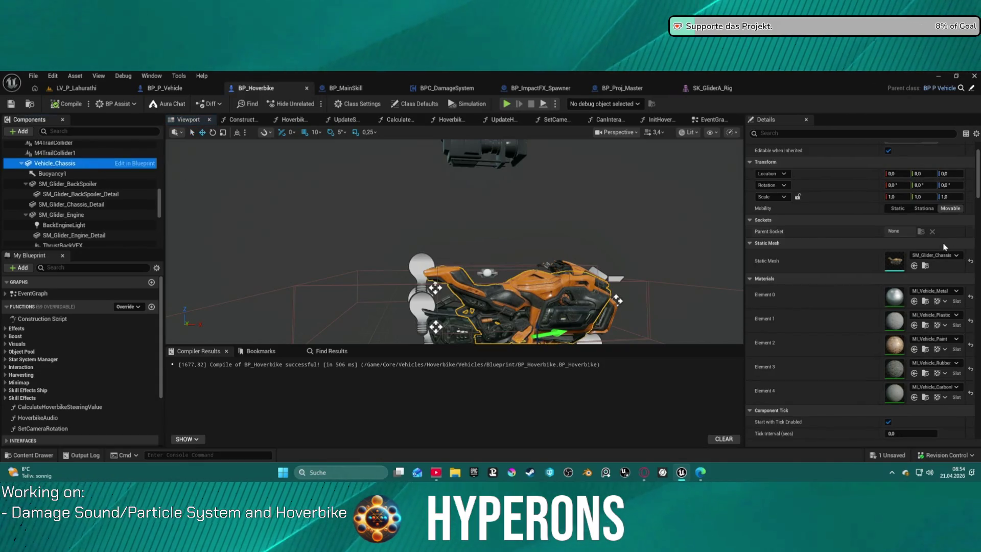
scroll(944, 247, down, 10)
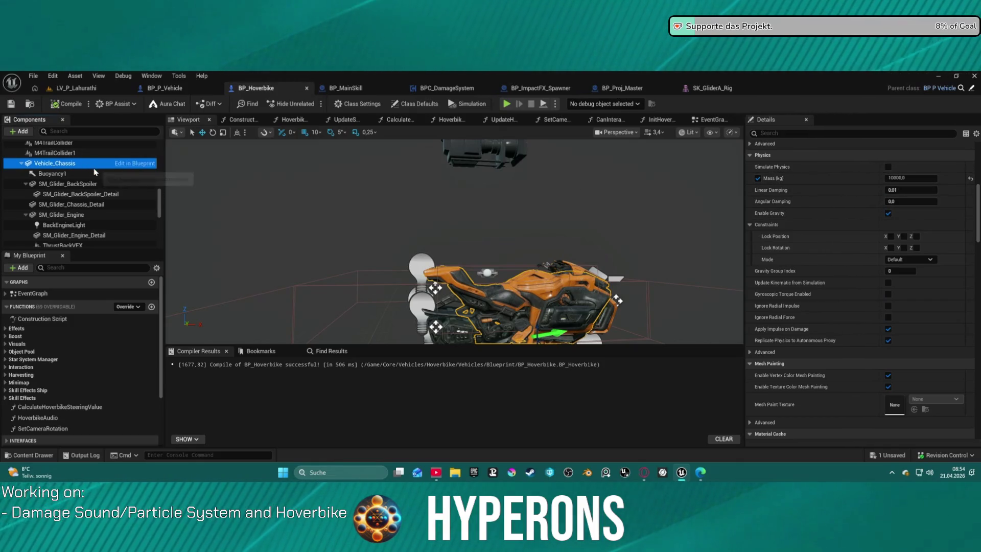
click(165, 88)
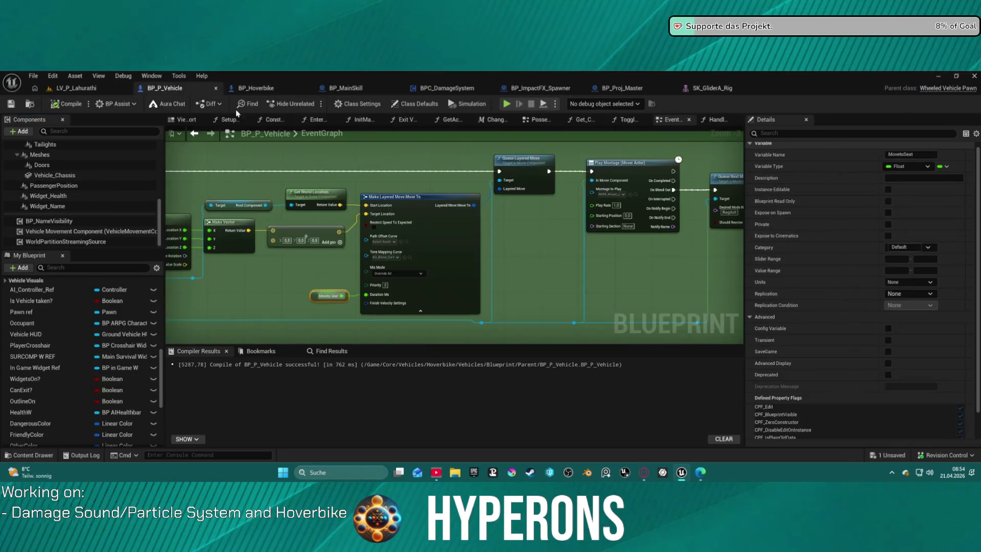
- Open the HandleNotOccpied function graph and select Vehicle_Chassis to view its properties
scroll(550, 209, down, 3)
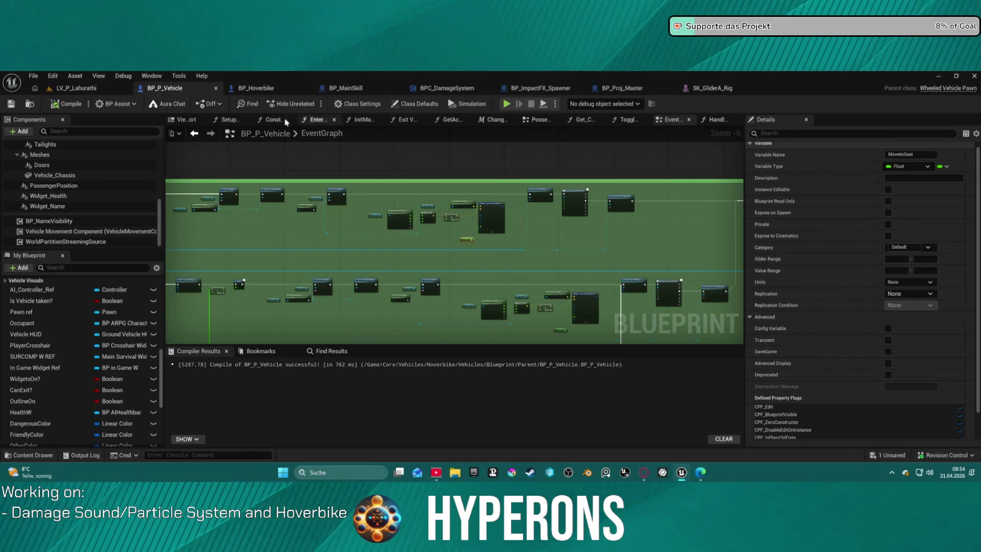
click(725, 121)
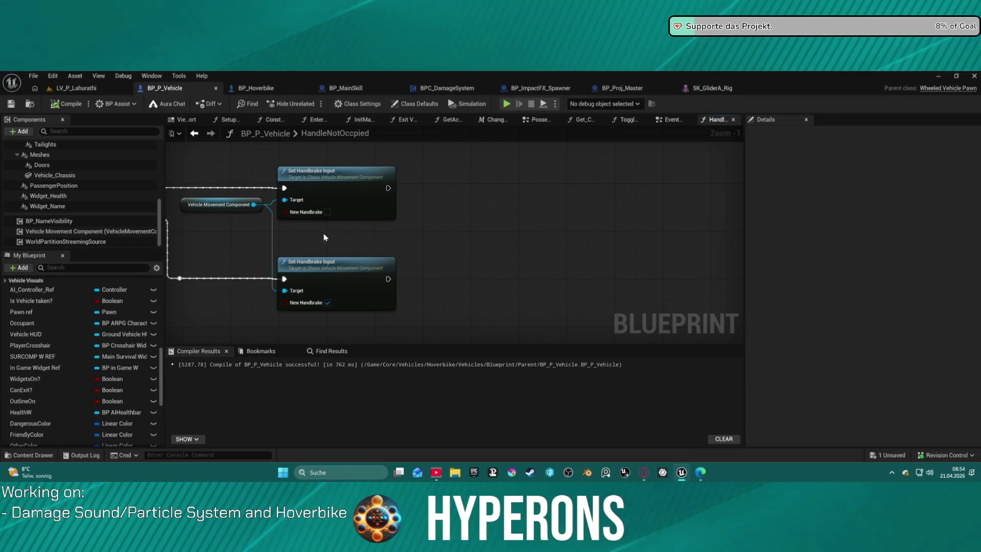
scroll(57, 217, up, 3)
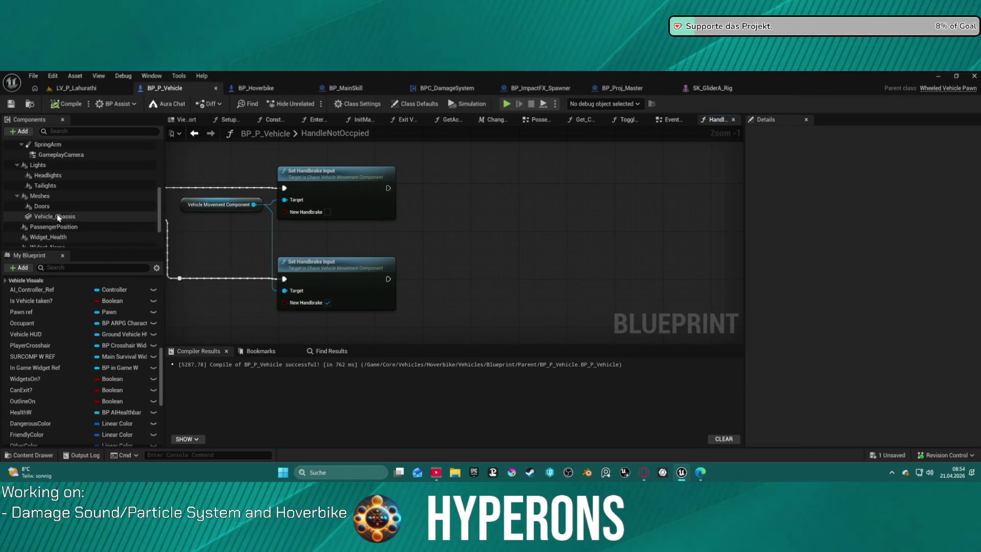
click(58, 217)
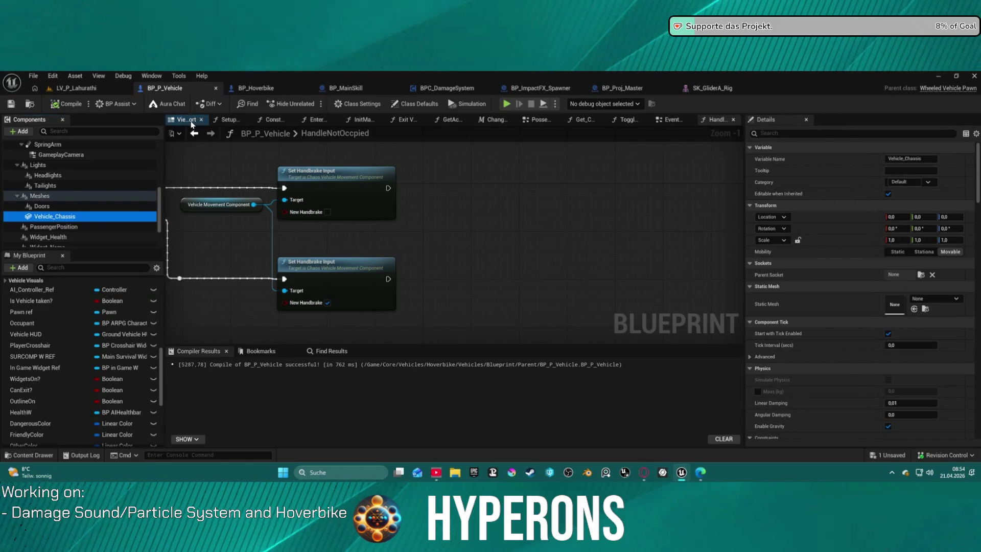
click(187, 120)
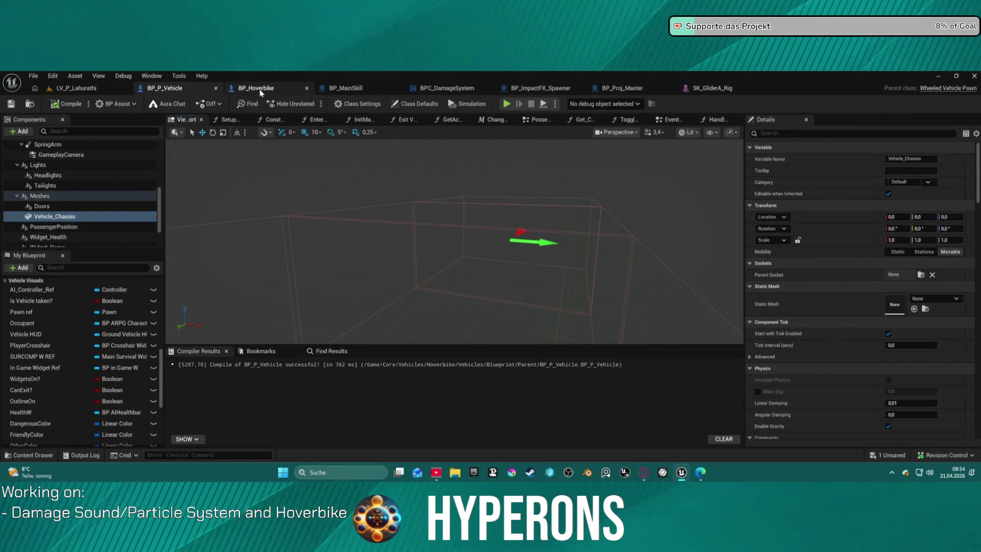
- Compare with BP_Hoverbike, undo Vehicle_Chassis's accidental detach from Meshes, and return to HandleNotOccpied
click(260, 90)
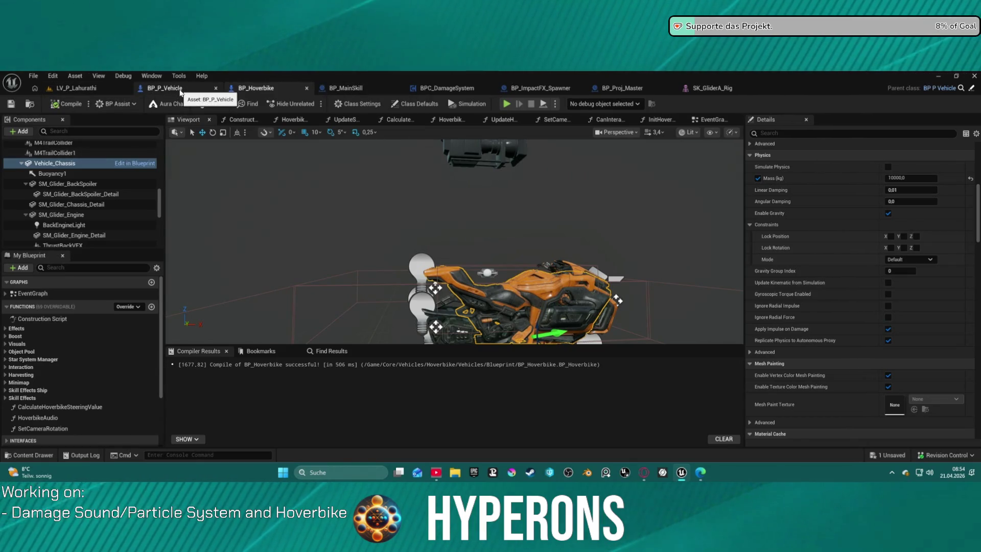
click(180, 92)
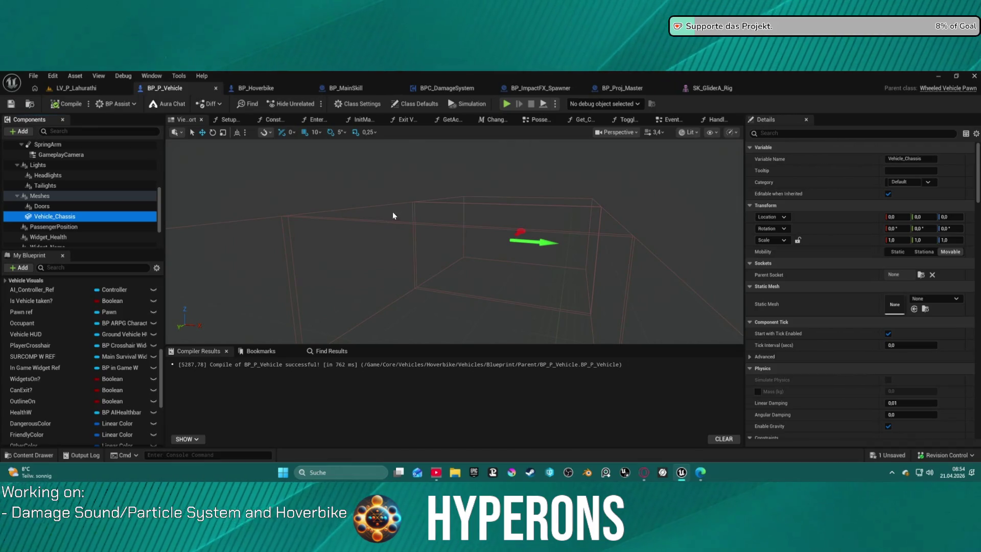
drag(55, 216, 98, 208)
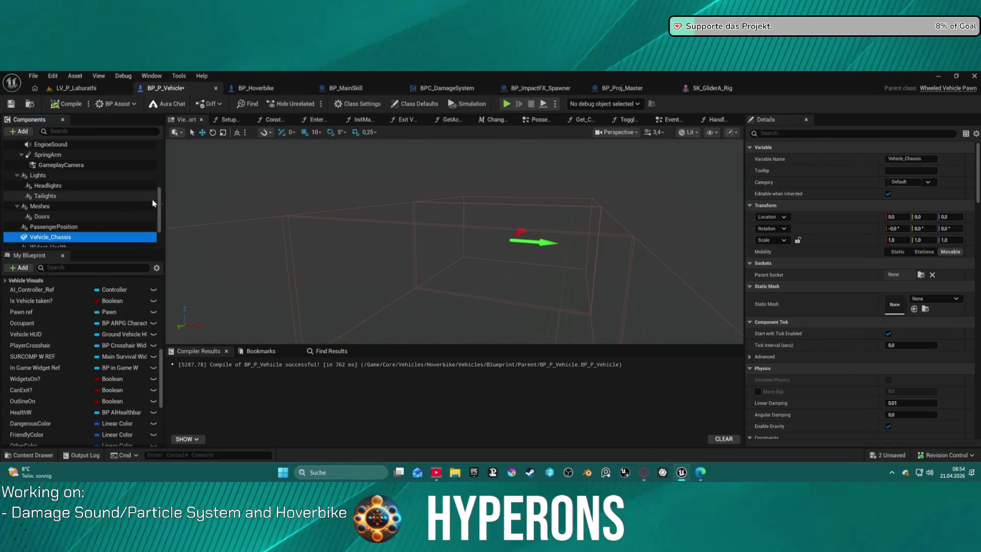
key(ctrl+z)
click(704, 121)
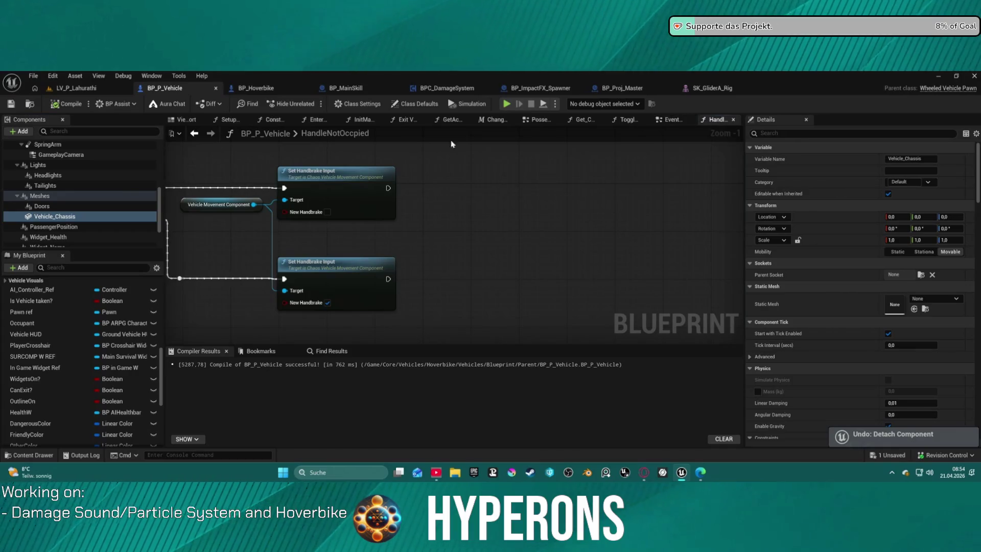
- Add a Vehicle Chassis Set Simulate Physics node running after the first Set Handbrake Input
mouse_move(50, 219)
mouse_down()
mouse_move(467, 222)
mouse_move(293, 255)
mouse_move(393, 239)
mouse_move(442, 211)
mouse_up()
text(s)
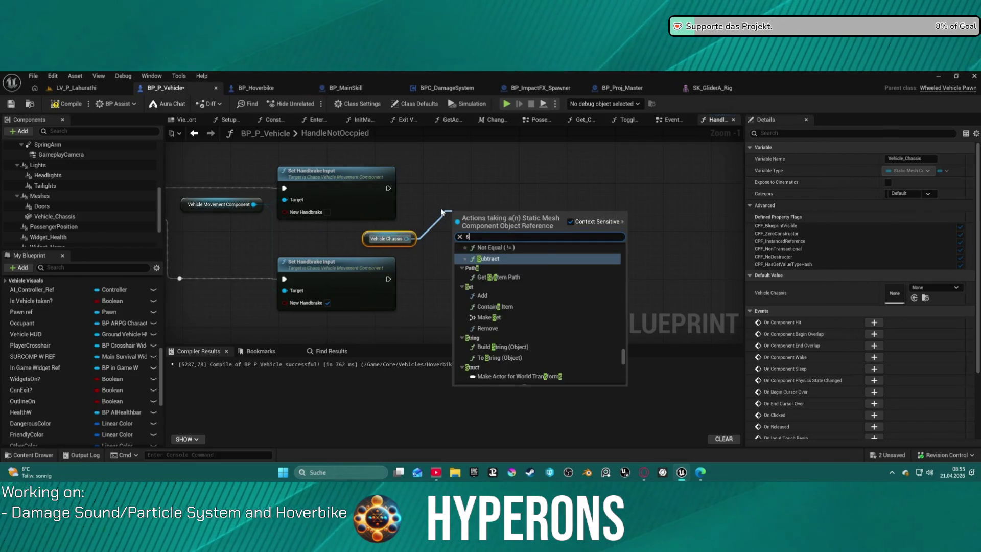
text(et phy)
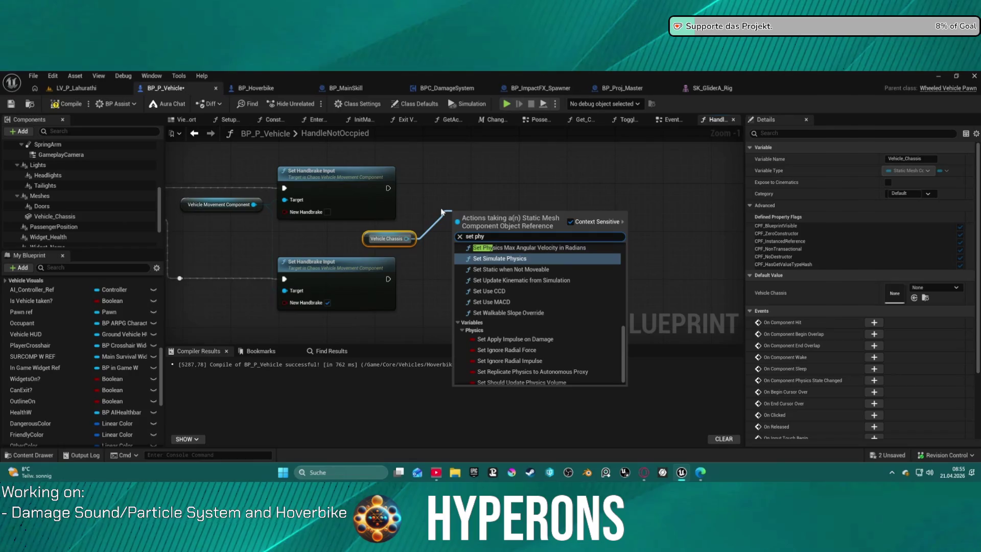
click(529, 259)
drag(500, 230, 492, 189)
mouse_move(387, 191)
mouse_down()
mouse_move(455, 189)
mouse_move(520, 259)
mouse_up()
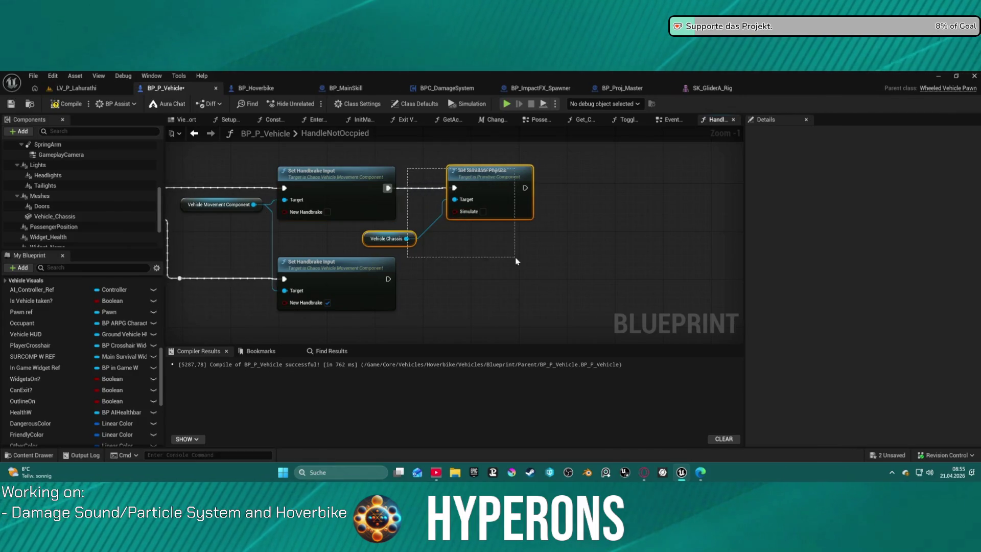
- Duplicate the Set Simulate Physics and chassis pair, then check Vehicle_Chassis physics settings
key(ctrl+c)
key(ctrl+v)
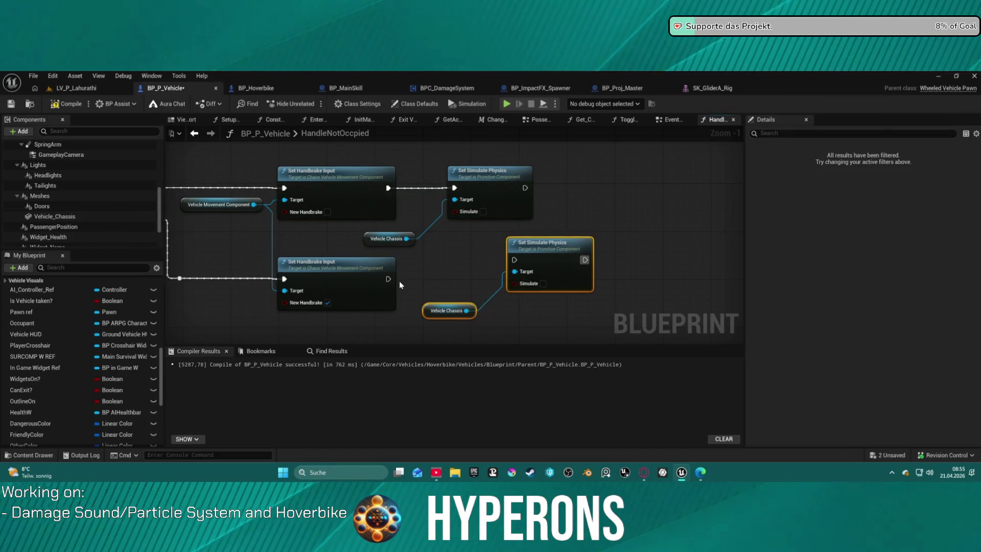
click(65, 216)
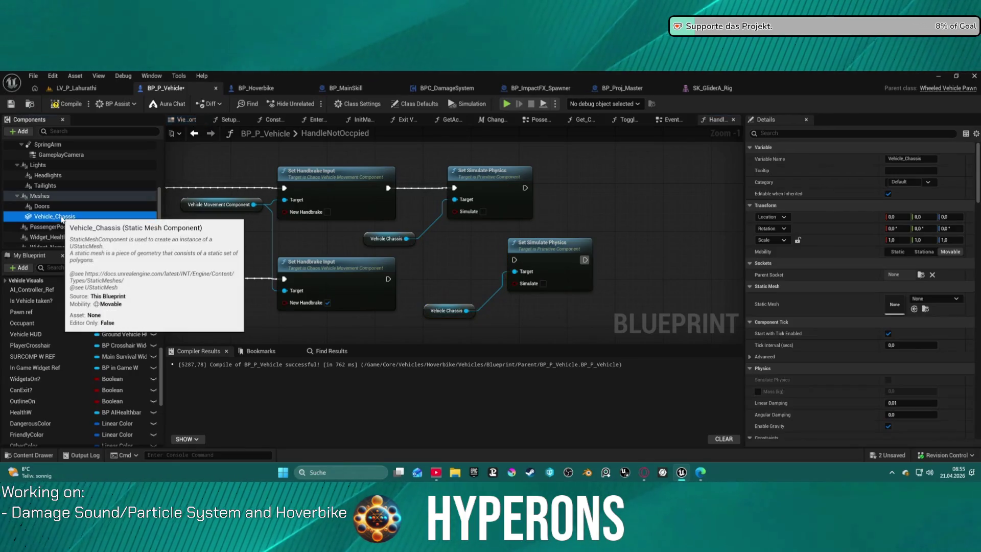
scroll(738, 327, down, 15)
scroll(773, 306, up, 2)
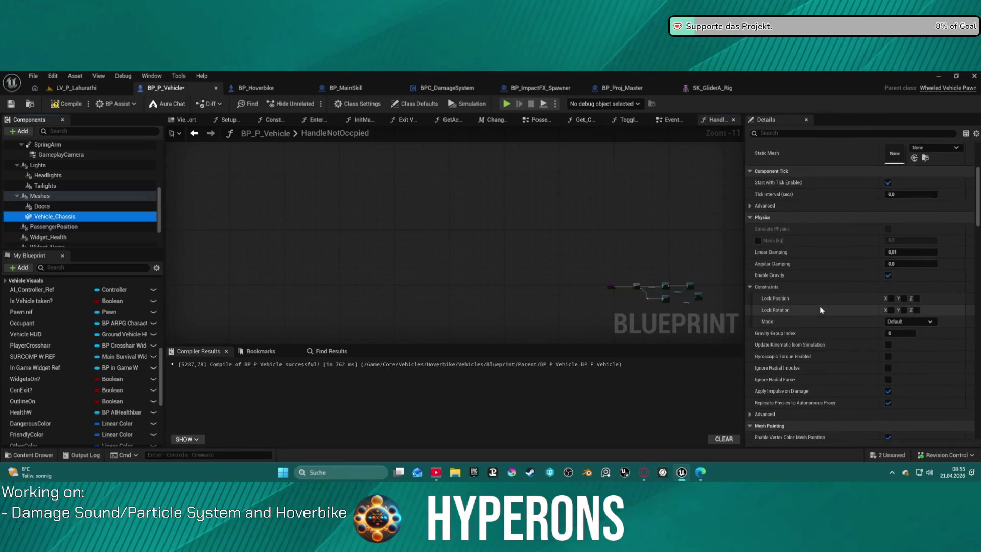
scroll(772, 307, down, 2)
- After checking BP_Hoverbike and BP_Proj_Master, wire the second Set Handbrake Input into the copy
click(278, 89)
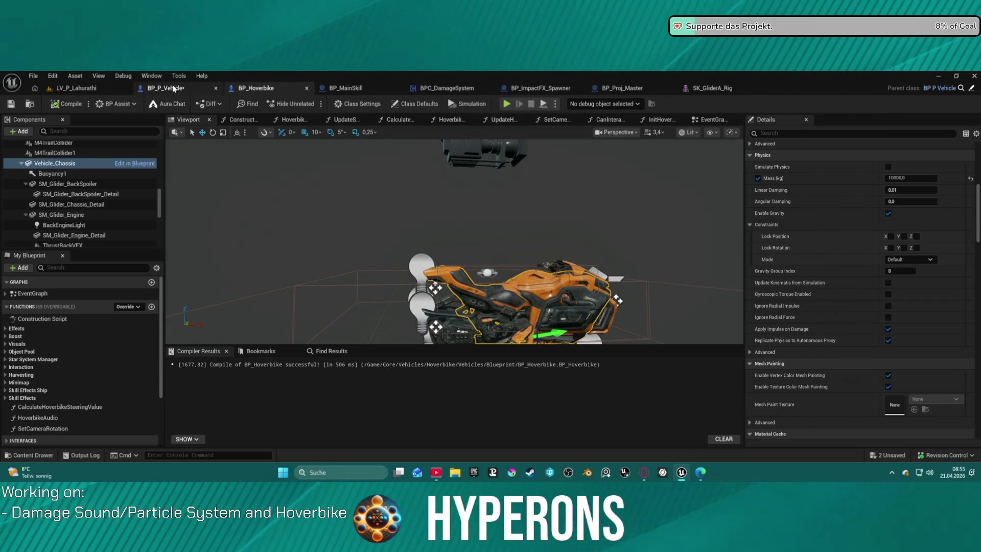
click(174, 89)
click(624, 88)
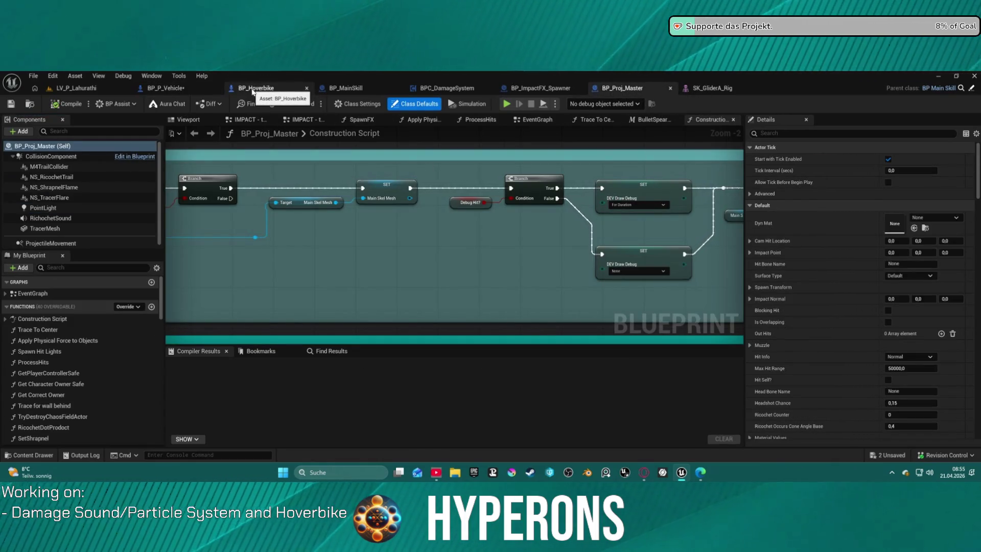
key(ctrl+Tab)
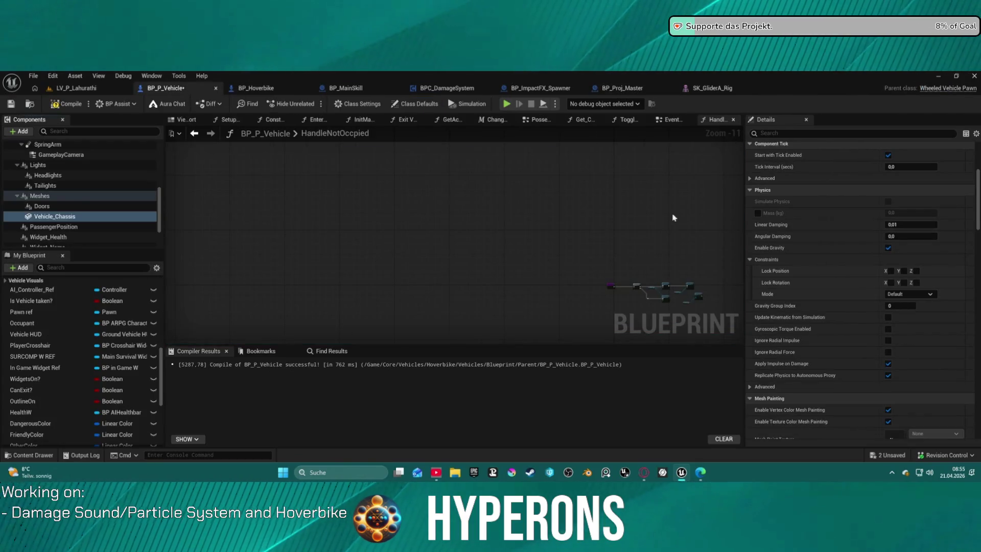
scroll(542, 231, up, 11)
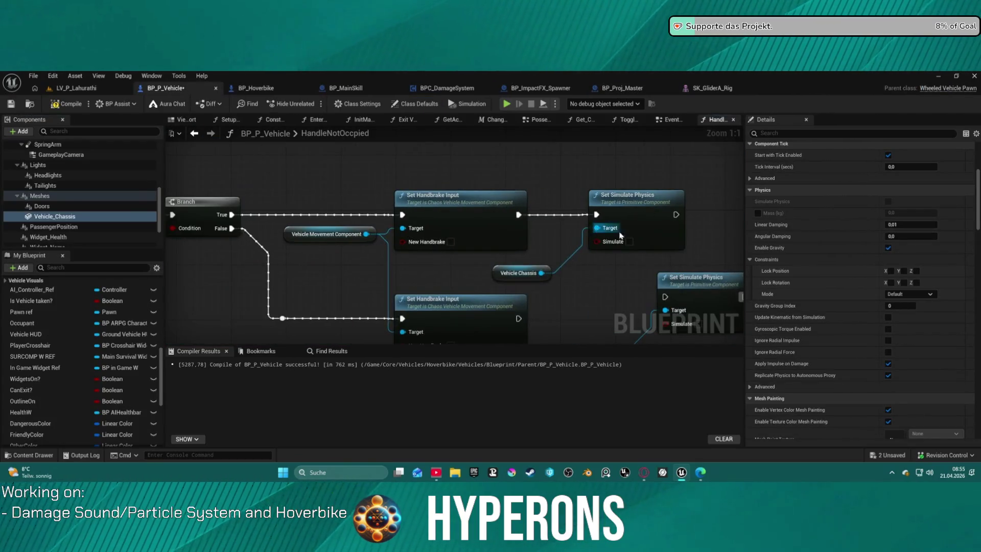
mouse_move(595, 215)
mouse_down()
mouse_move(428, 233)
mouse_move(448, 237)
mouse_up()
drag(634, 214, 636, 231)
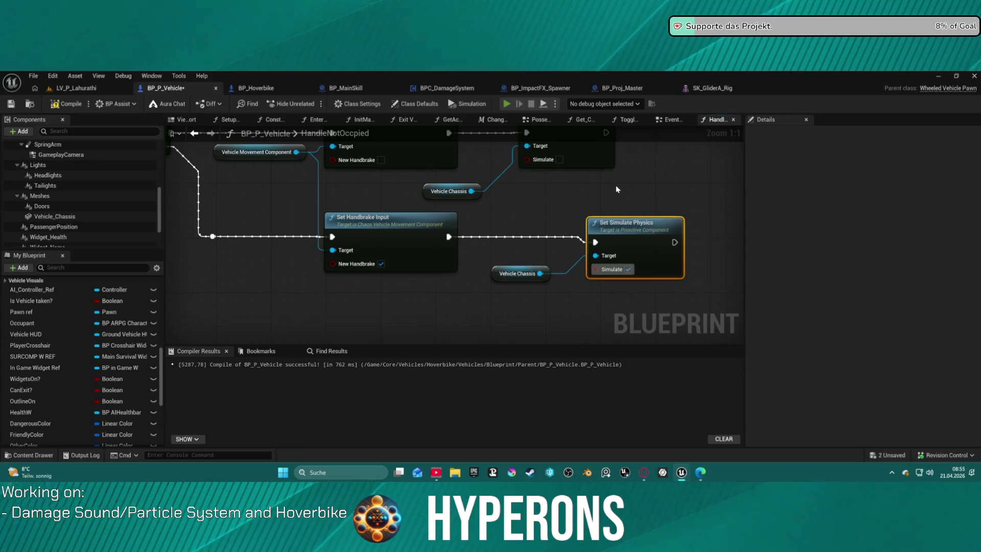
key(alt+p)
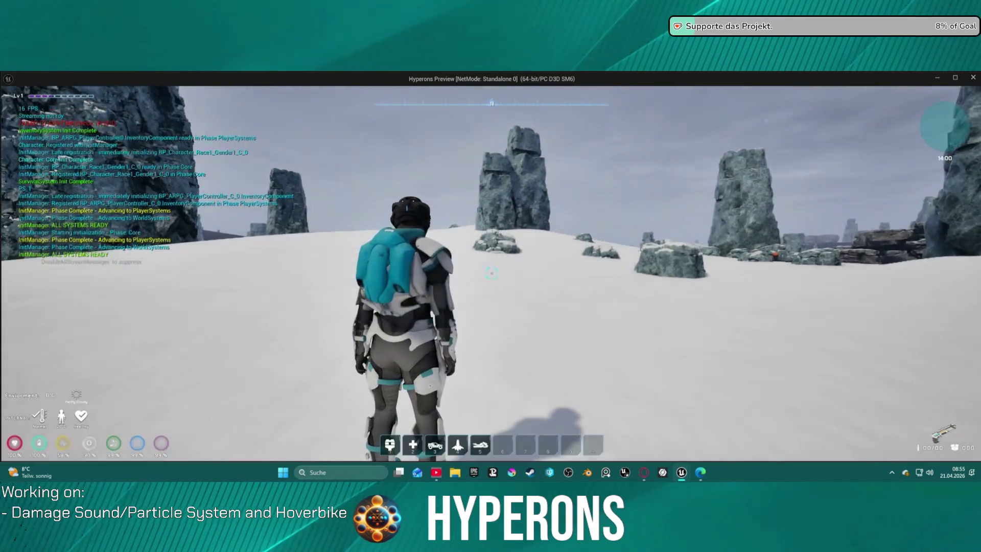
key(5)
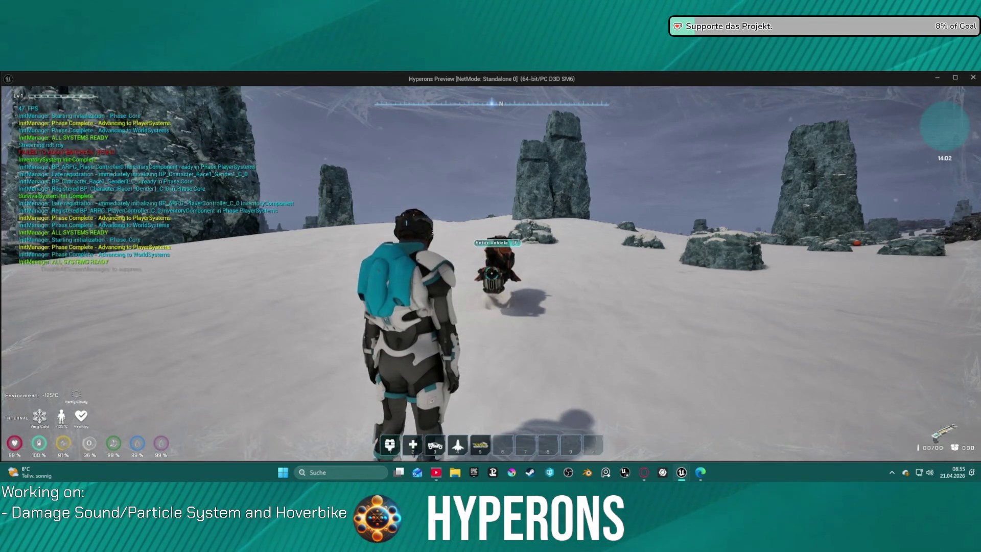
key(w)
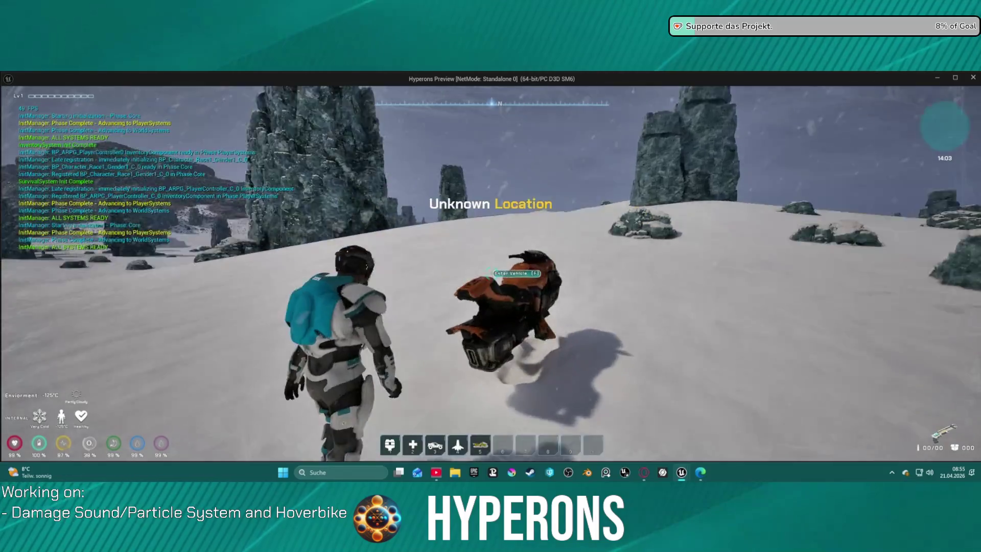
key(e)
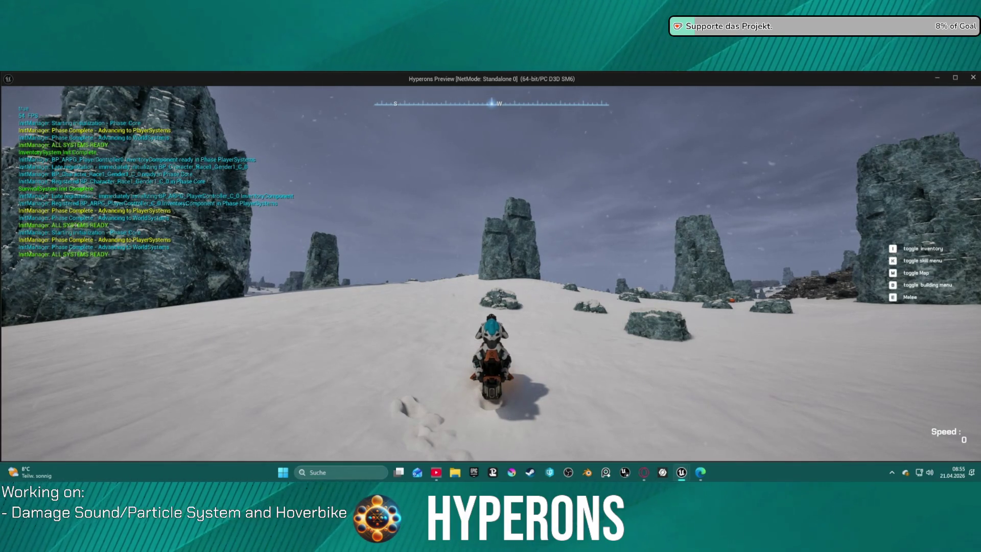
key(f)
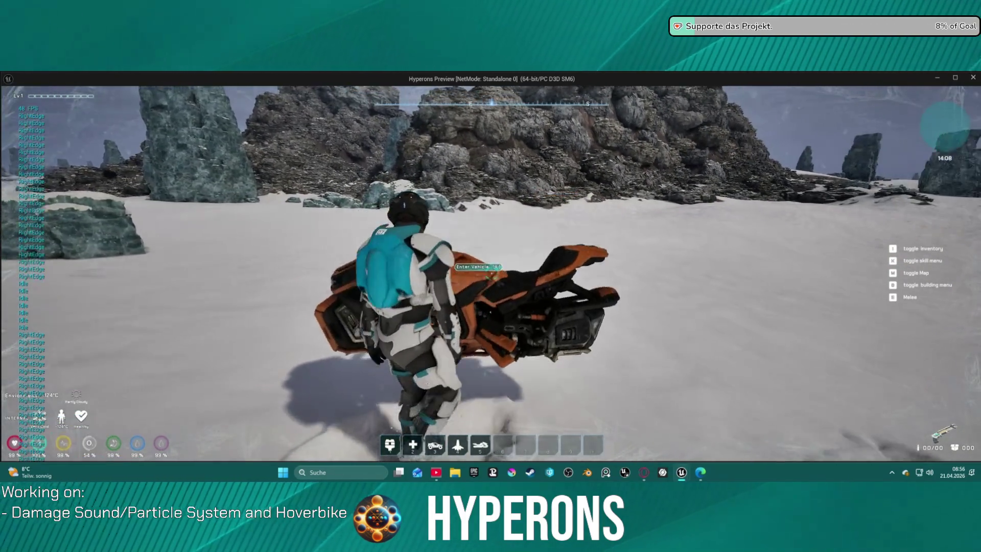
key(d)
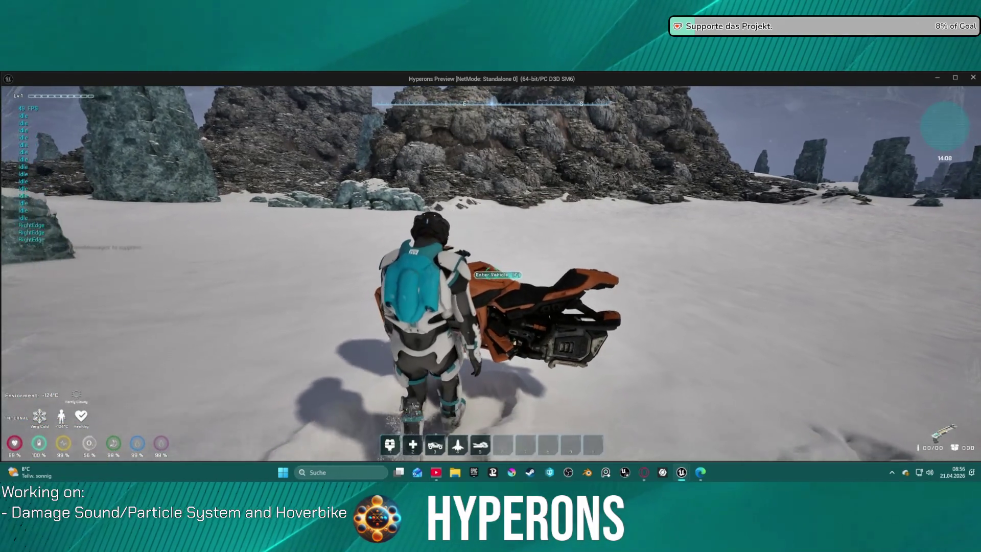
key(w)
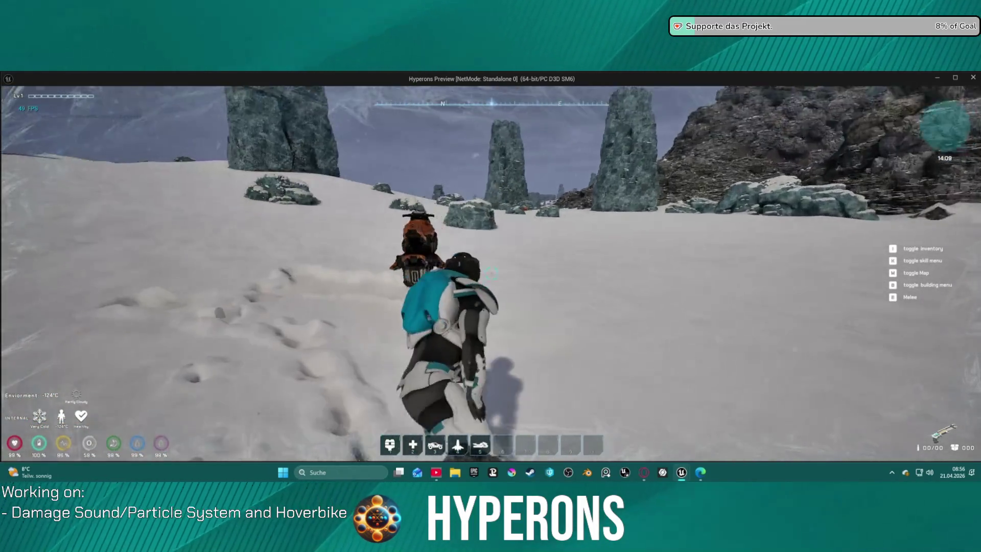
key(w)
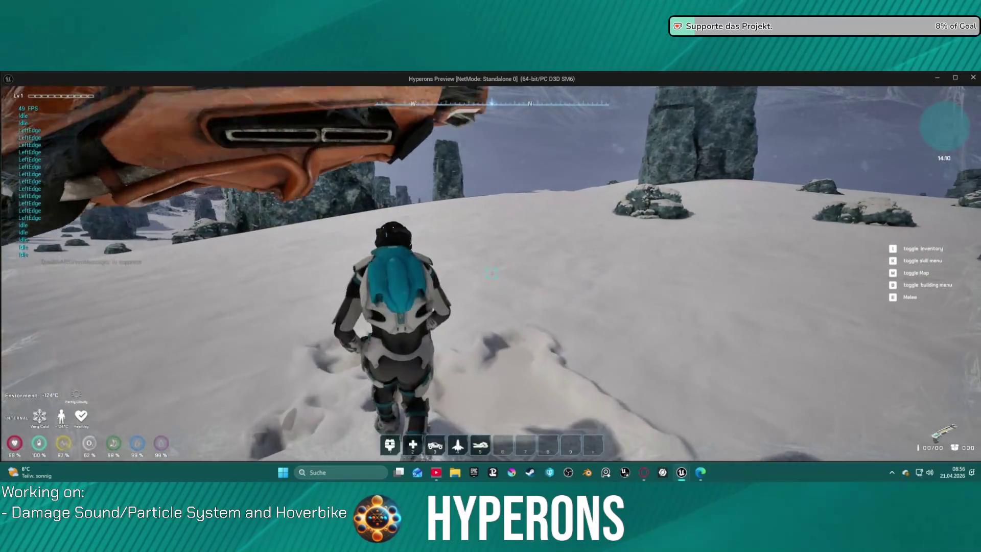
key(w)
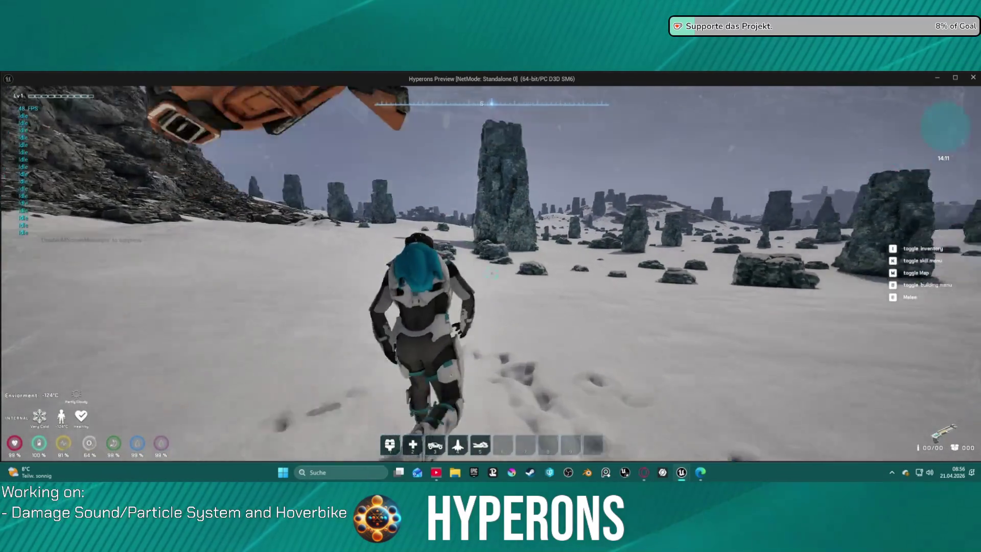
key(w)
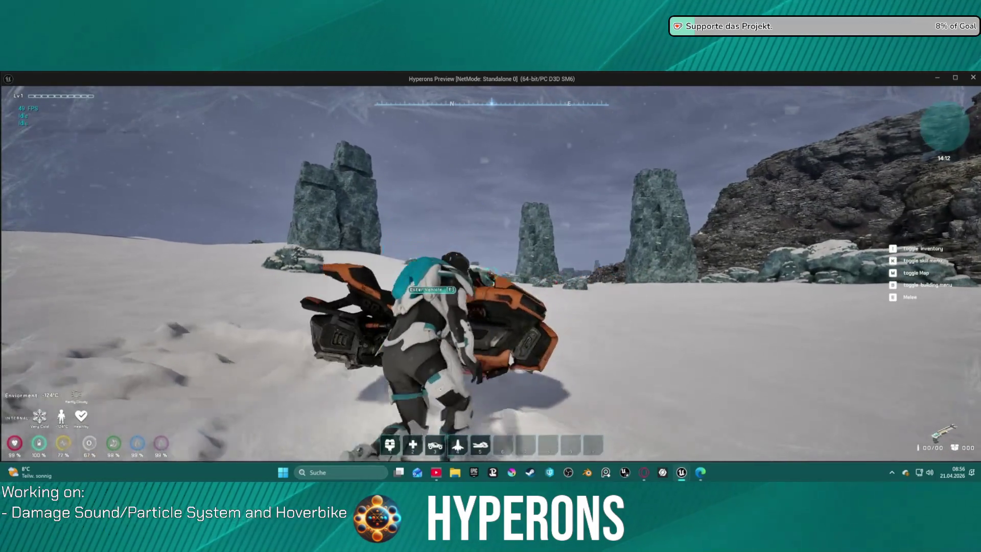
key(w)
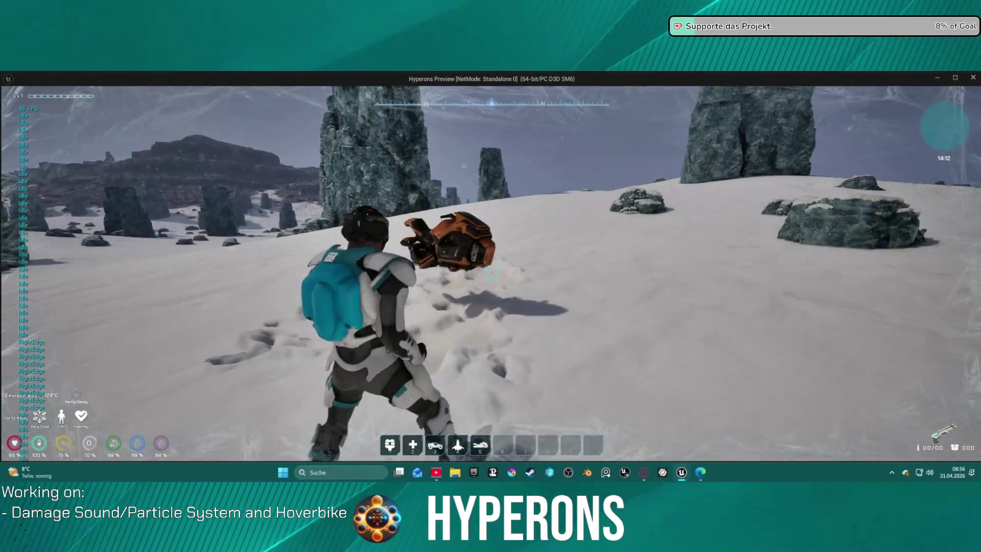
key(w)
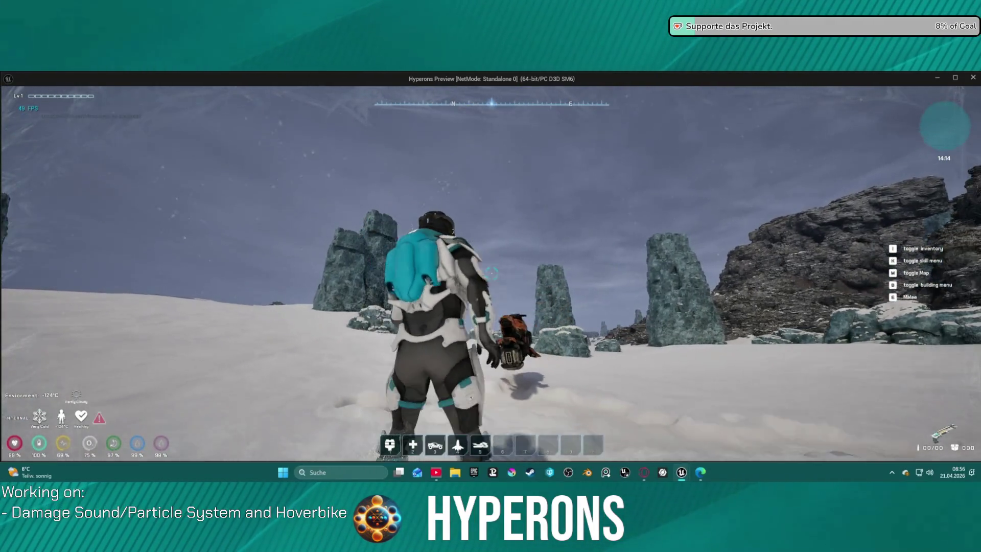
key(Escape)
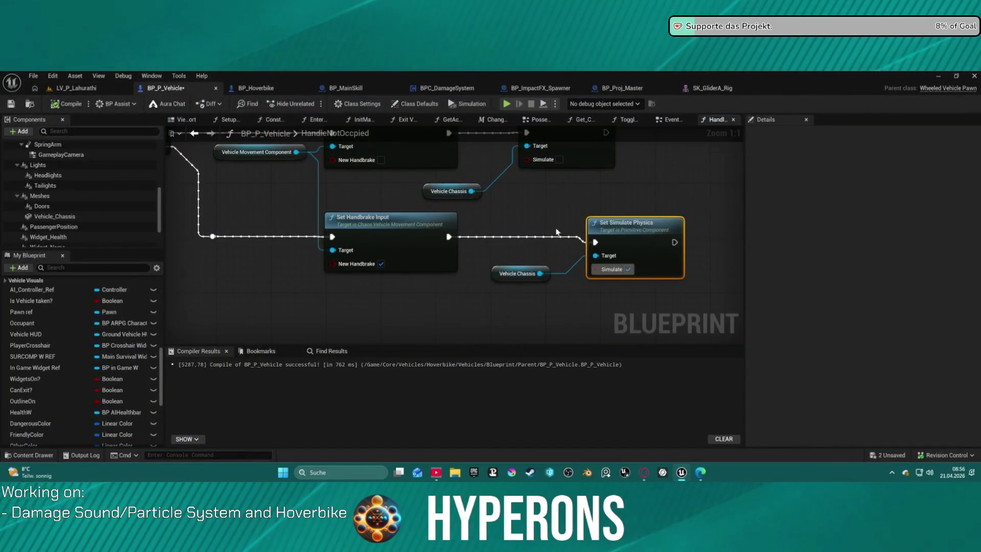
- Move the Set Simulate Physics nodes and chassis getter further right in the graph
scroll(562, 284, down, 1)
drag(562, 283, 528, 277)
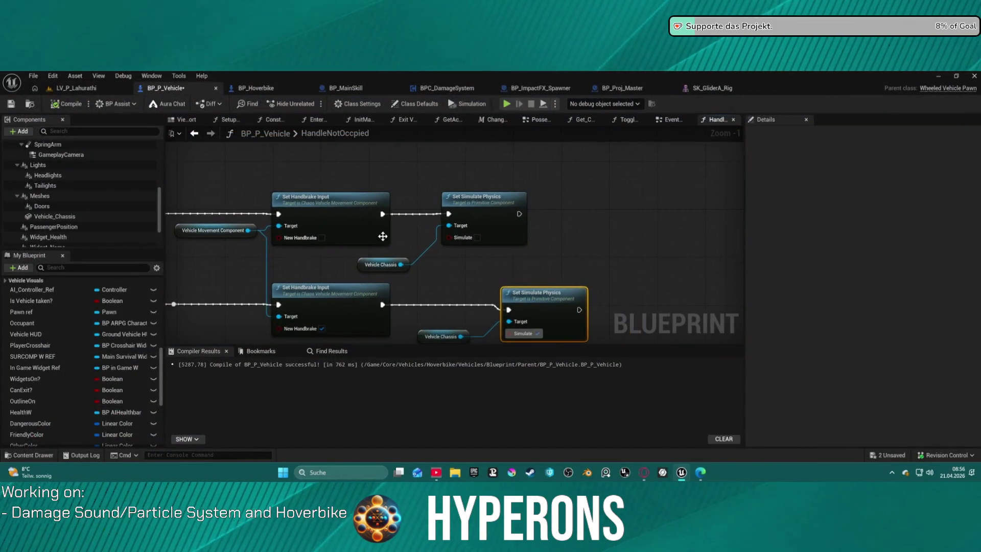
mouse_move(466, 187)
mouse_down()
mouse_move(367, 176)
mouse_move(521, 286)
mouse_up()
ctrl+click(303, 241)
drag(303, 241, 523, 245)
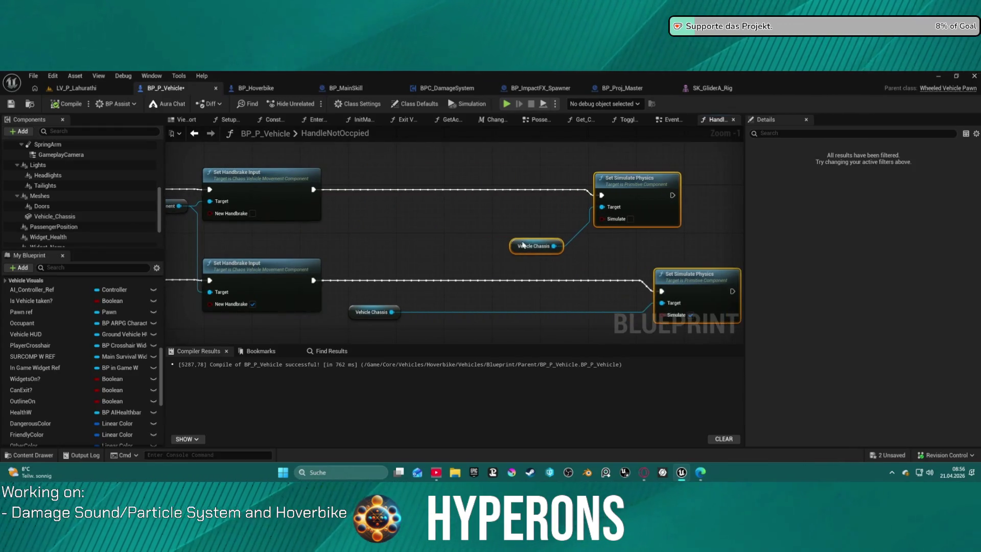
scroll(109, 205, up, 10)
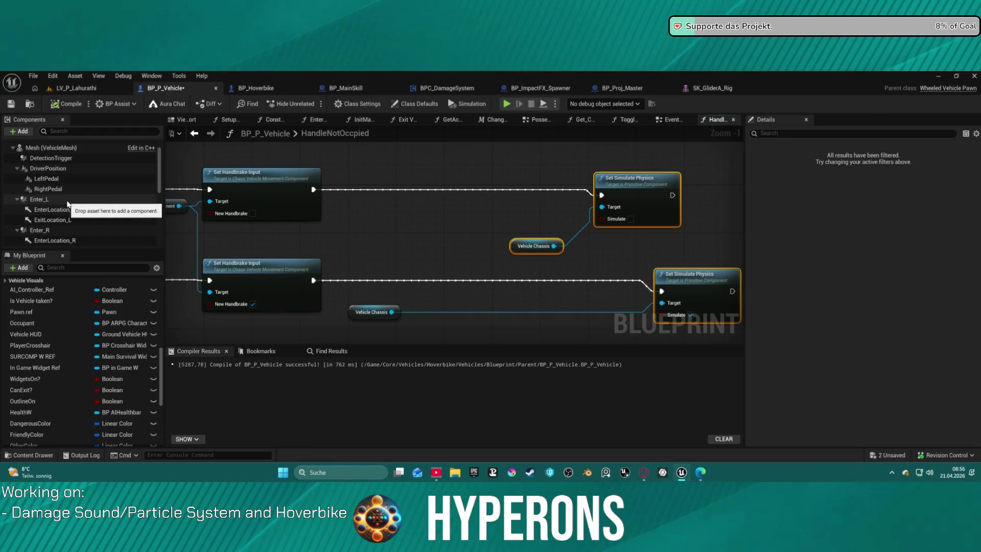
- Replace the Vehicle Chassis getter with a Mesh reference and add Get Mass from Mesh
mouse_move(46, 166)
mouse_down()
mouse_move(442, 236)
mouse_move(588, 220)
mouse_move(603, 207)
mouse_up()
mouse_move(477, 240)
mouse_down()
mouse_move(661, 286)
mouse_move(662, 303)
mouse_up()
click(531, 246)
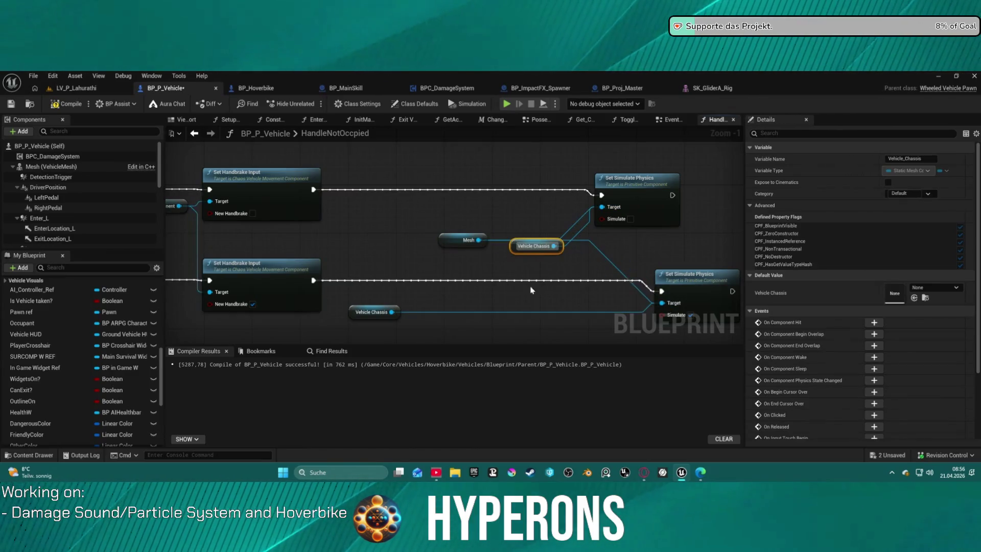
key(Delete)
mouse_move(463, 243)
mouse_down()
mouse_move(374, 243)
mouse_move(458, 255)
mouse_up()
text(get mass)
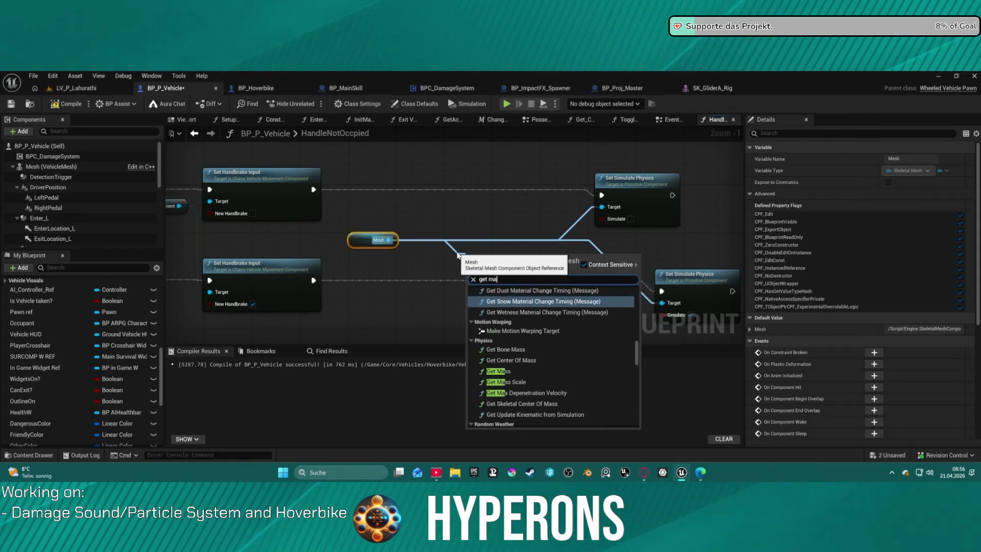
key(Return)
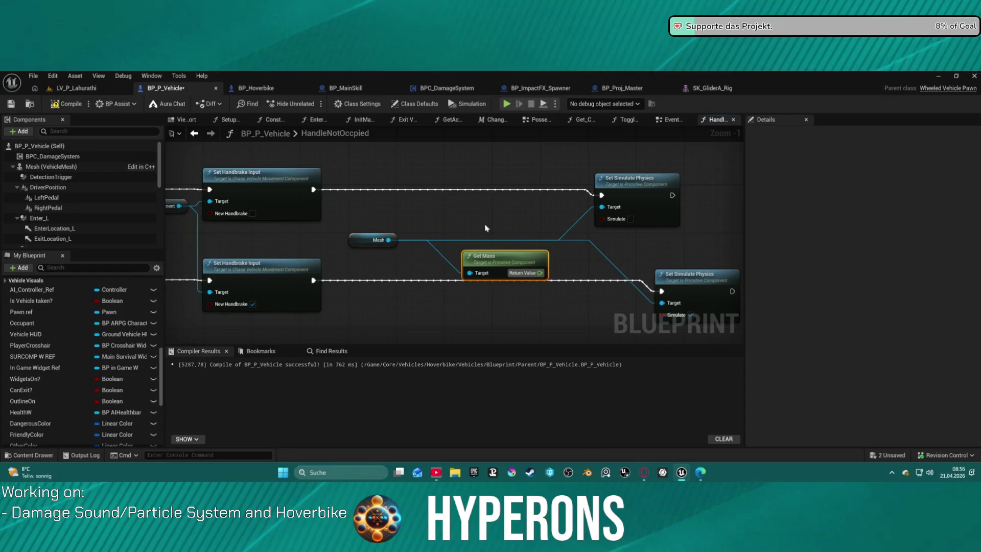
click(486, 228)
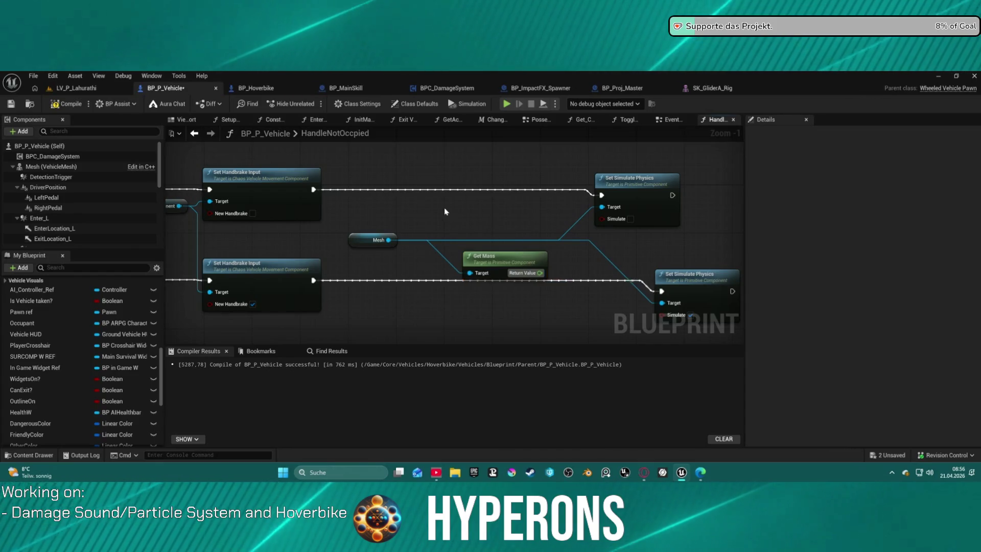
- Promote the mass output to a new float variable, then delete the generated SET node
right_click(541, 273)
click(567, 297)
drag(639, 262, 442, 191)
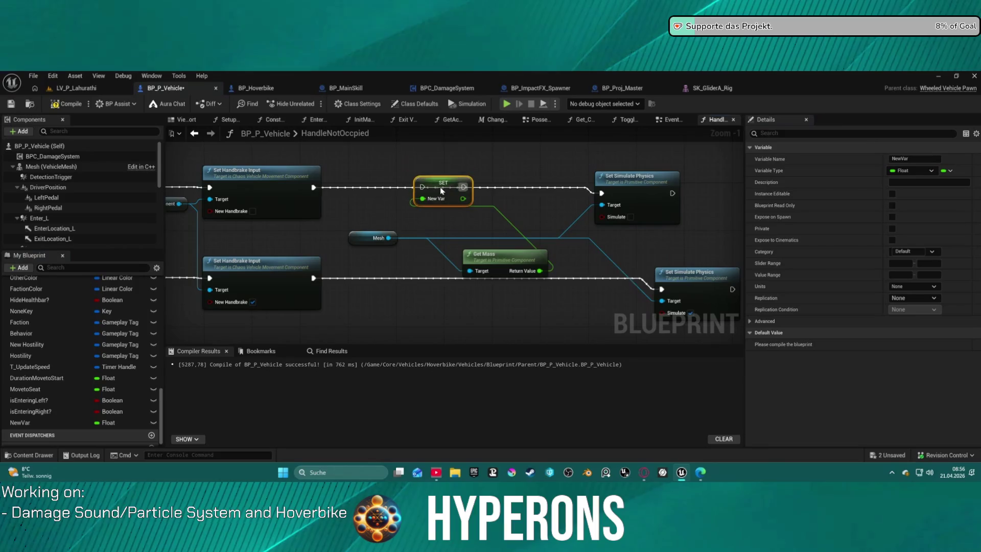
mouse_move(313, 187)
mouse_down()
mouse_move(420, 190)
mouse_move(395, 195)
mouse_up()
mouse_move(364, 241)
mouse_down()
mouse_move(365, 325)
mouse_move(360, 312)
mouse_up()
mouse_move(506, 251)
mouse_down()
mouse_move(421, 243)
mouse_move(421, 232)
mouse_up()
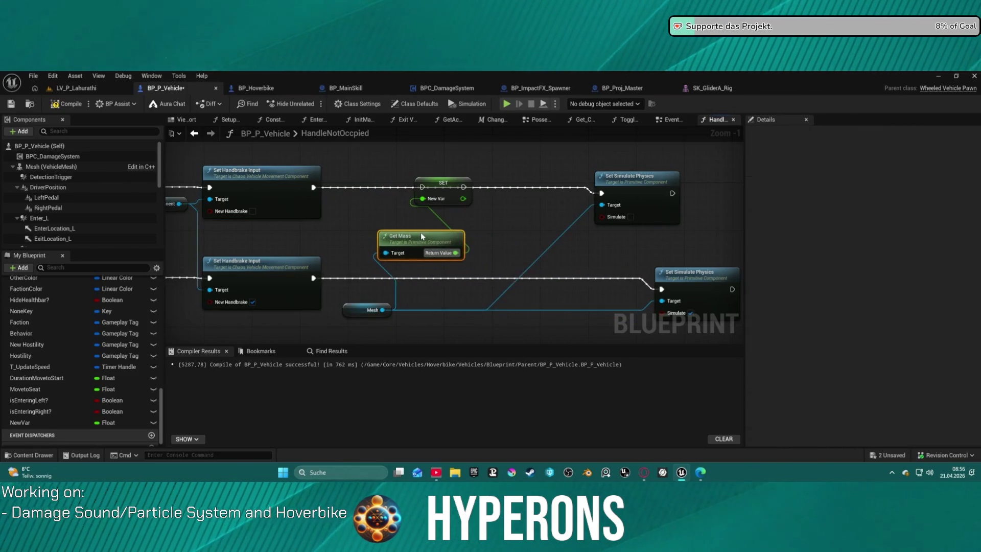
click(433, 191)
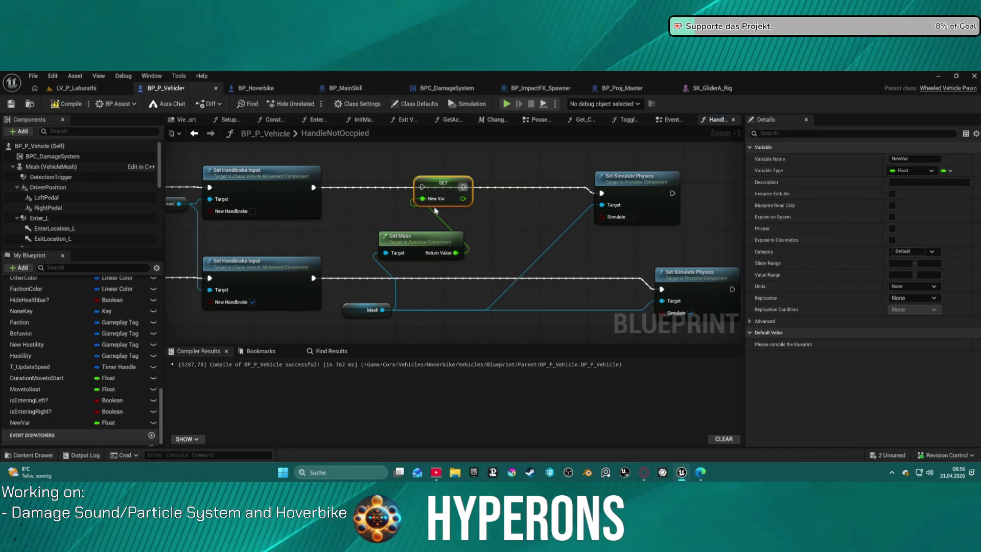
key(Delete)
right_click(455, 253)
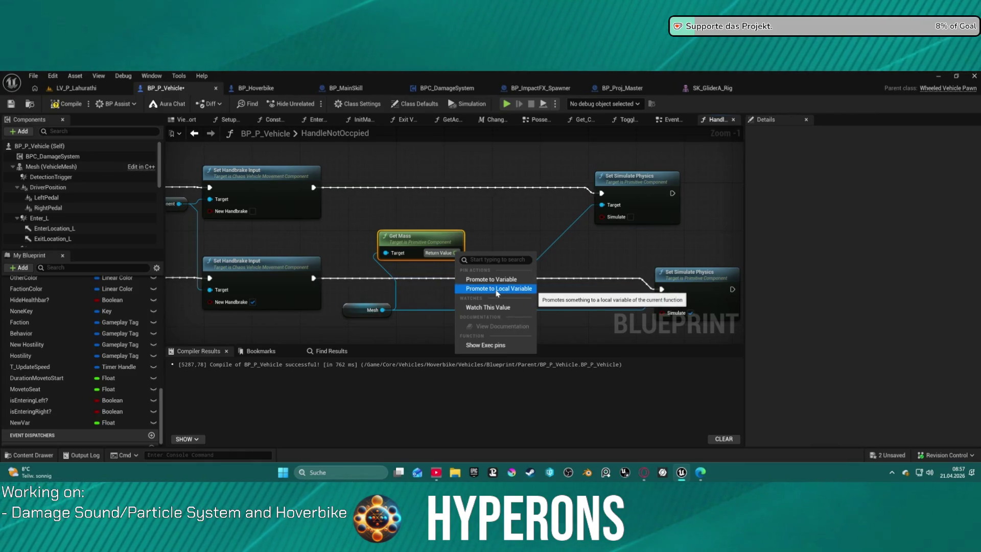
- Promote Get Mass's Return Value to a variable and rename it Mass
click(28, 425)
click(28, 425)
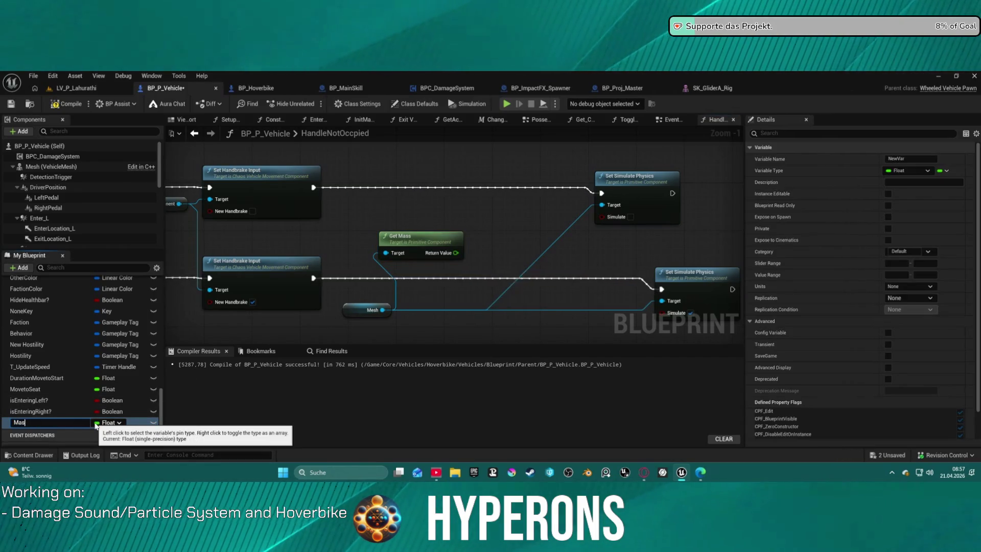
text(s)
key(Return)
scroll(374, 227, down, 3)
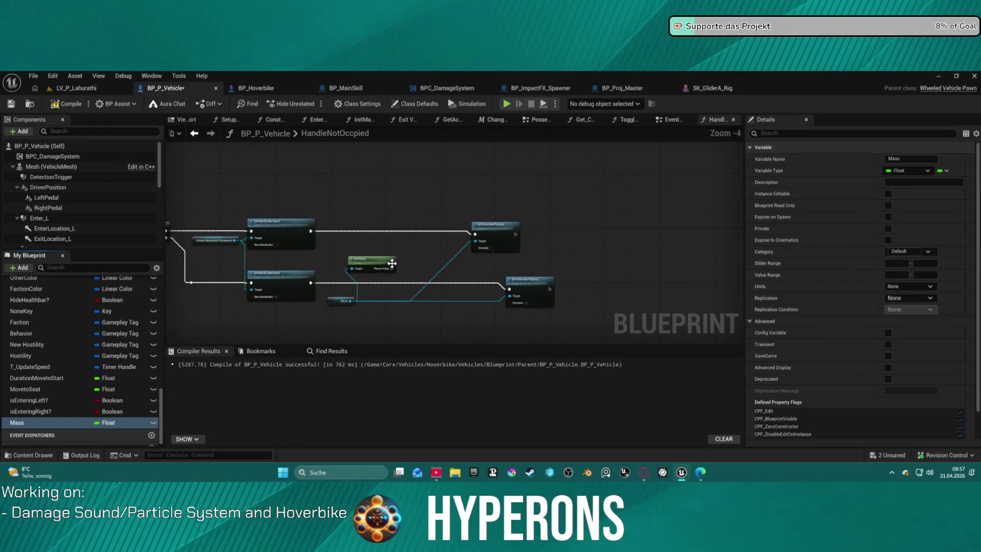
scroll(392, 263, up, 2)
- Realign the lower Set Simulate Physics node and search 'set mass' from the Mesh pin
mouse_move(441, 252)
mouse_down()
mouse_move(651, 245)
mouse_move(561, 269)
mouse_up()
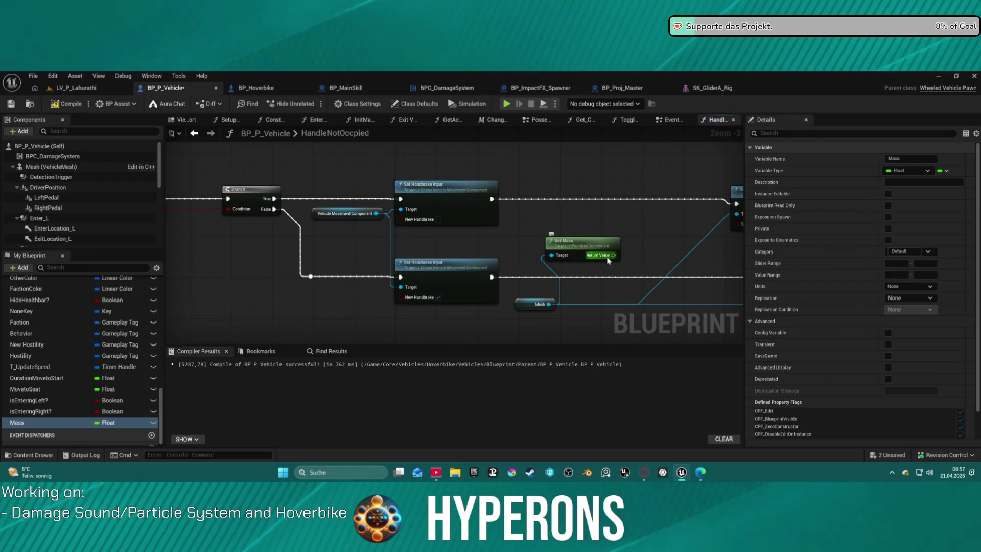
mouse_move(608, 260)
mouse_down()
mouse_move(355, 257)
mouse_move(477, 246)
mouse_up()
click(675, 239)
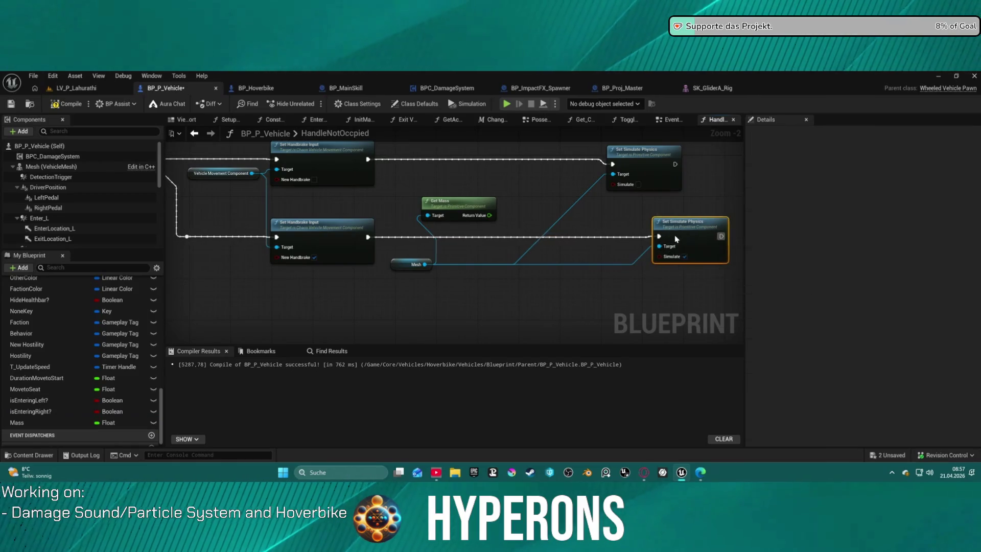
drag(673, 240, 669, 235)
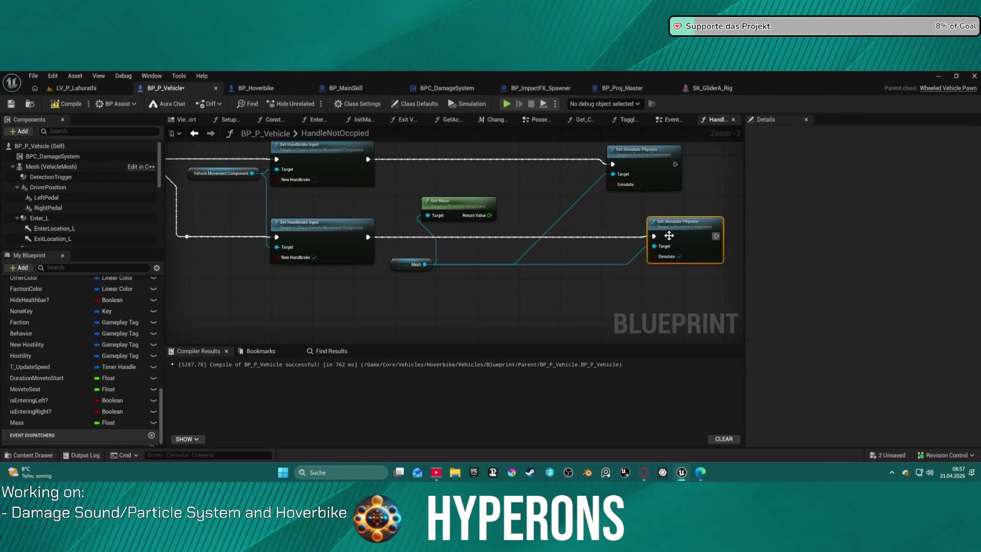
click(424, 260)
drag(424, 264, 493, 293)
text(set mass)
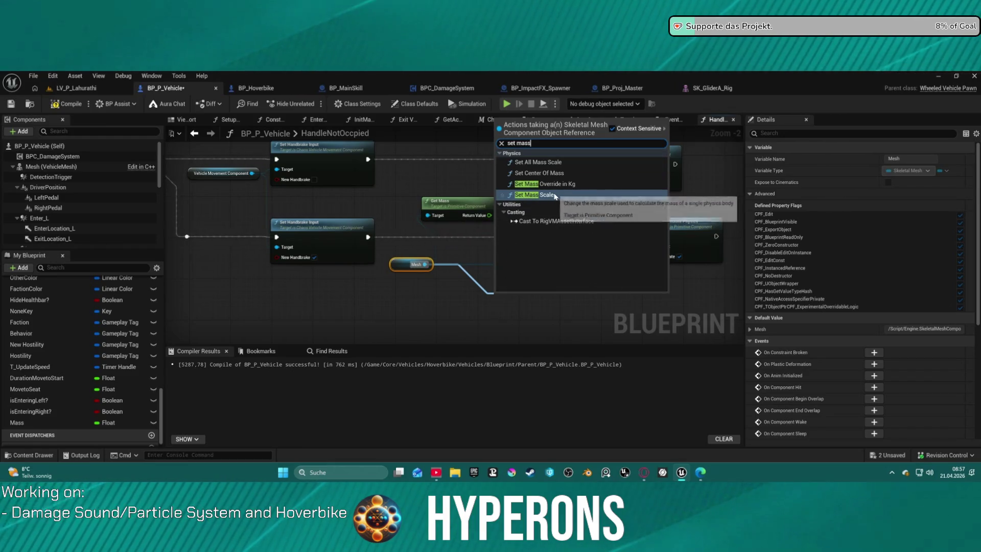
- Add Set Mass Override In Kg for the mesh on the upper branch and copy it to the lower
click(560, 185)
mouse_move(537, 233)
mouse_down()
mouse_move(525, 161)
mouse_move(616, 165)
mouse_up()
drag(513, 175, 558, 171)
key(ctrl+c)
key(ctrl+v)
mouse_move(562, 286)
mouse_down()
mouse_move(552, 232)
mouse_move(661, 238)
mouse_up()
key(Escape)
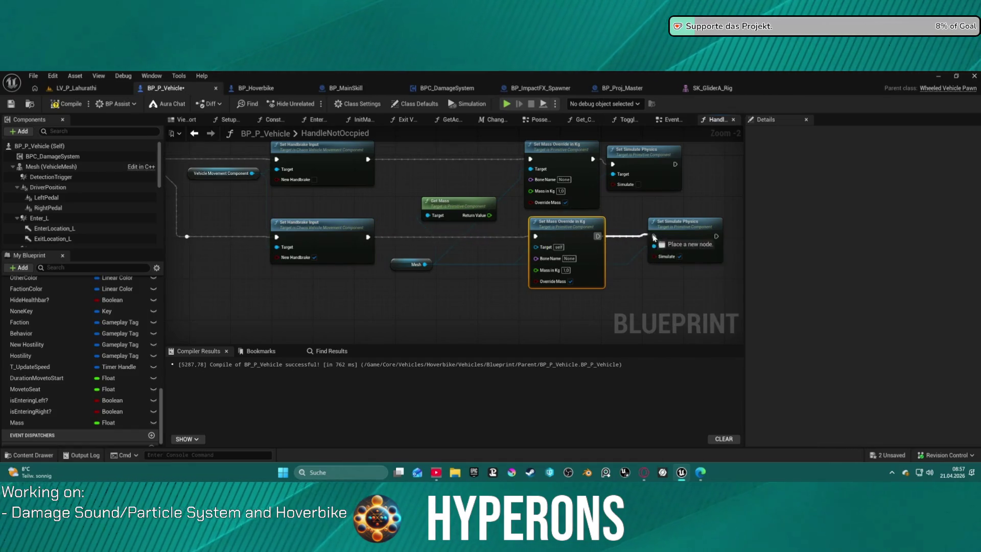
- Reposition the Mesh and Get Mass nodes and remove a stray Mass getter
click(426, 267)
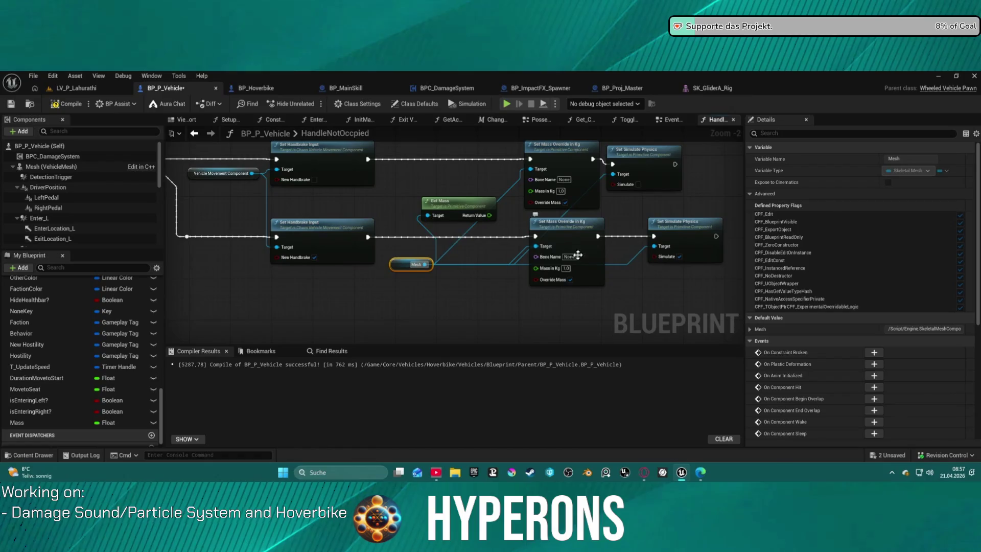
drag(464, 203, 416, 198)
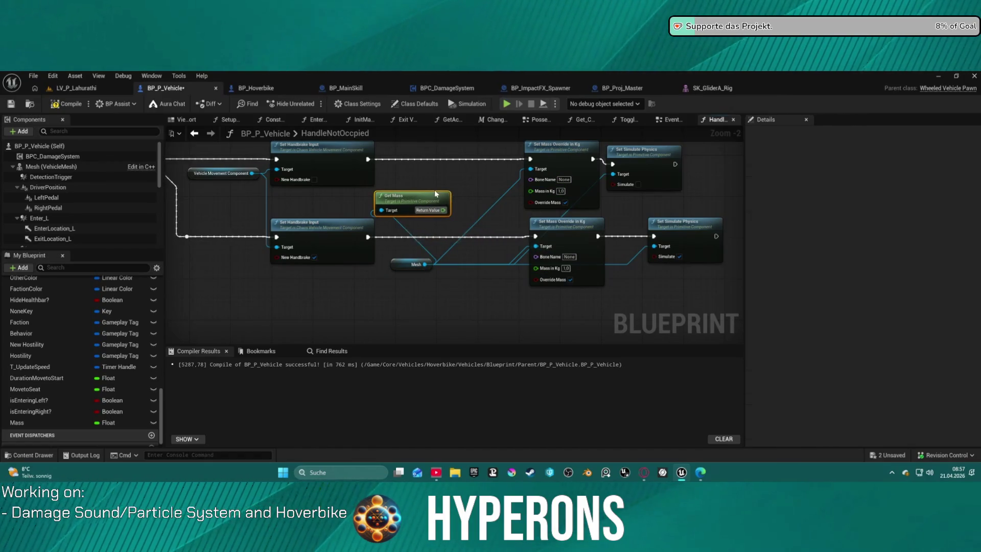
mouse_move(256, 223)
mouse_down()
mouse_move(526, 230)
mouse_move(344, 239)
mouse_up()
scroll(526, 230, down, 1)
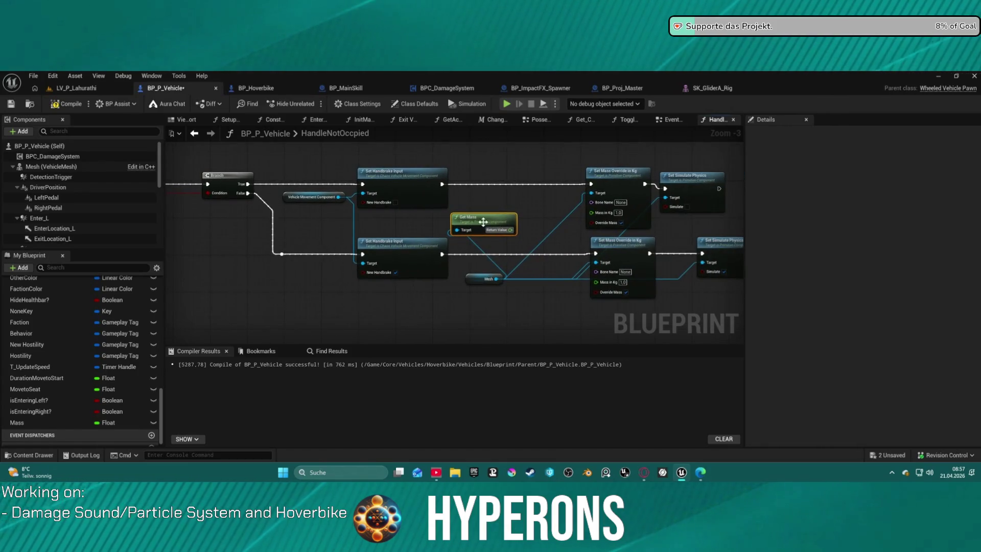
mouse_move(20, 422)
mouse_down()
mouse_move(470, 188)
mouse_move(485, 156)
mouse_up()
click(505, 172)
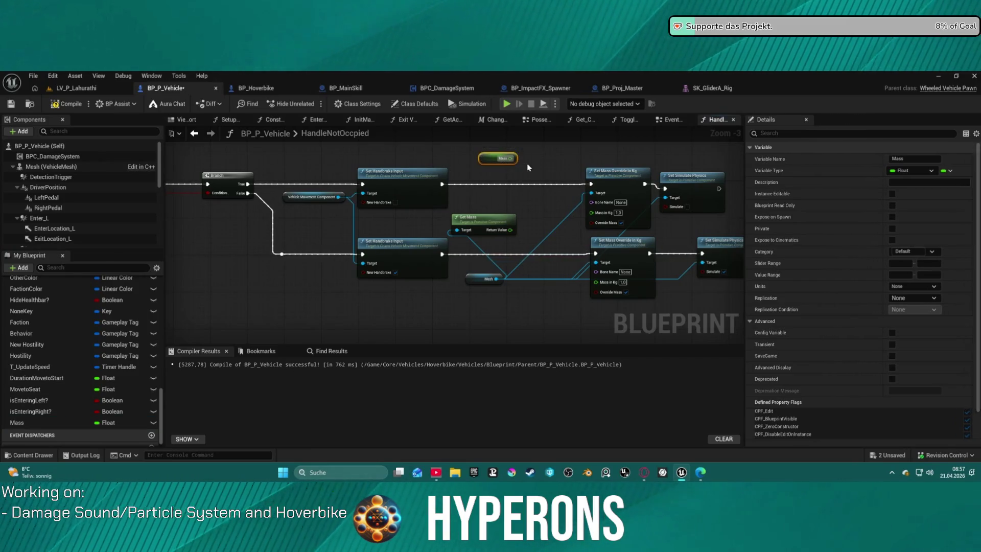
key(Delete)
- Add a SET Mass node fed by Get Mass, chained before the upper mass override
mouse_move(21, 422)
mouse_down()
mouse_move(527, 176)
mouse_move(442, 184)
mouse_up()
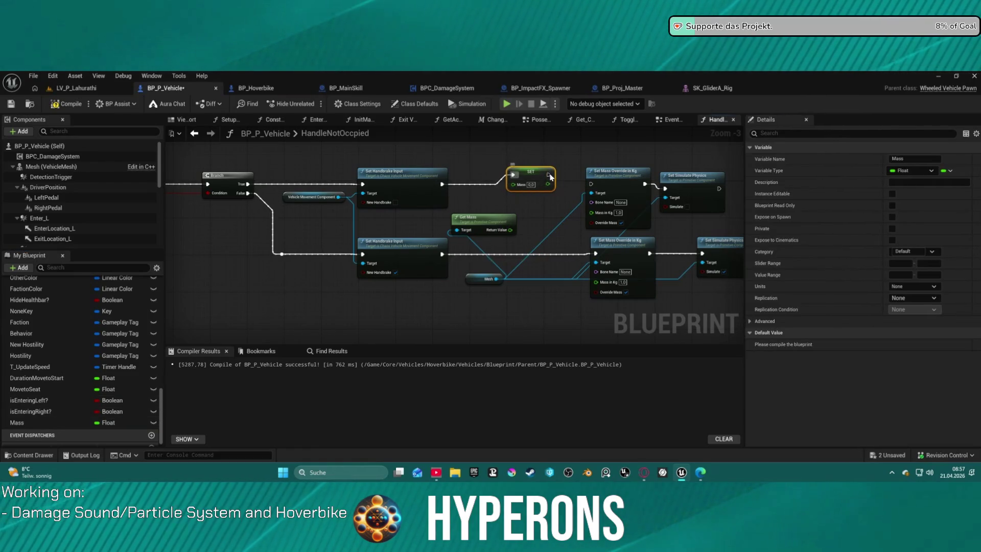
mouse_move(542, 171)
mouse_down()
mouse_move(533, 181)
mouse_move(591, 184)
mouse_up()
drag(510, 229, 505, 193)
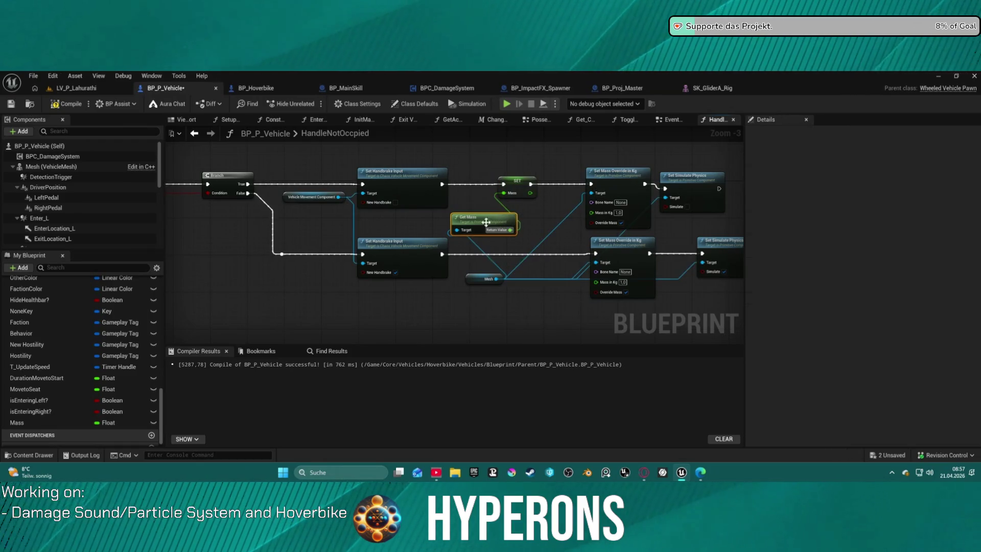
click(516, 188)
- Copy the SET Mass node onto the lower branch before its mass override and tidy the graph
key(ctrl+c)
key(ctrl+v)
mouse_move(442, 254)
mouse_down()
mouse_move(517, 263)
mouse_move(595, 253)
mouse_up()
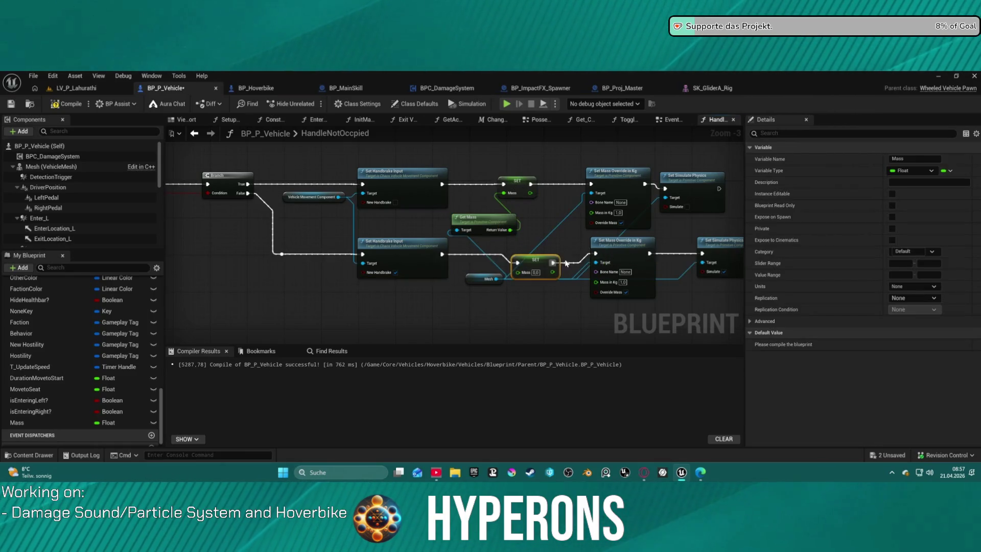
drag(532, 264, 533, 255)
mouse_move(18, 423)
mouse_down()
mouse_move(516, 279)
mouse_move(520, 267)
mouse_up()
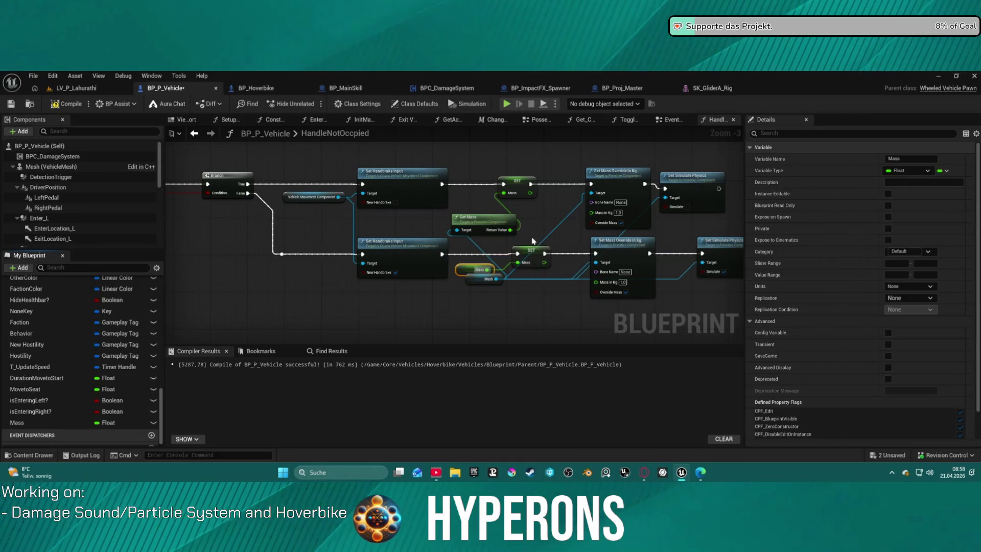
click(465, 214)
key(f)
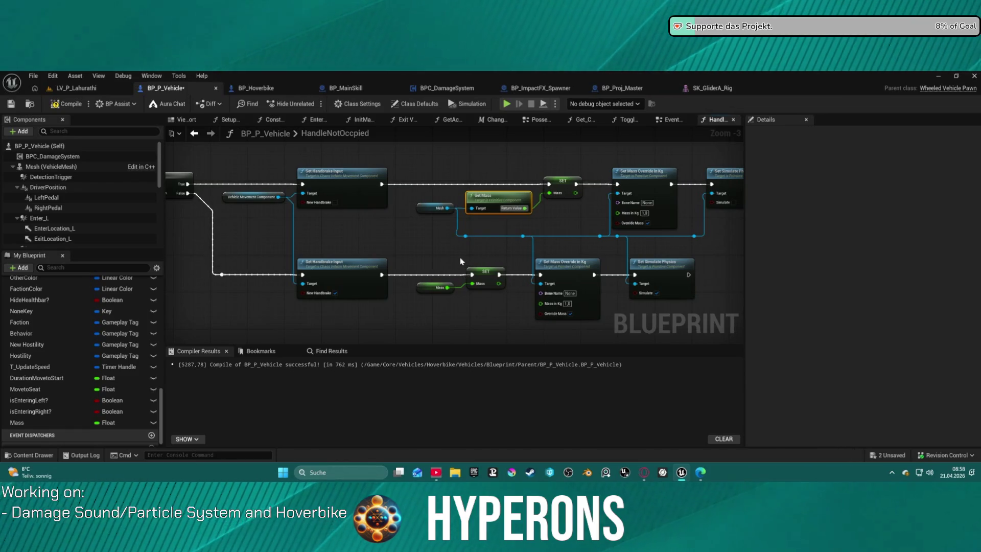
- Move Mesh, Get Mass and SET Mass onto the lower branch after its Set Handbrake Input
drag(457, 262, 522, 303)
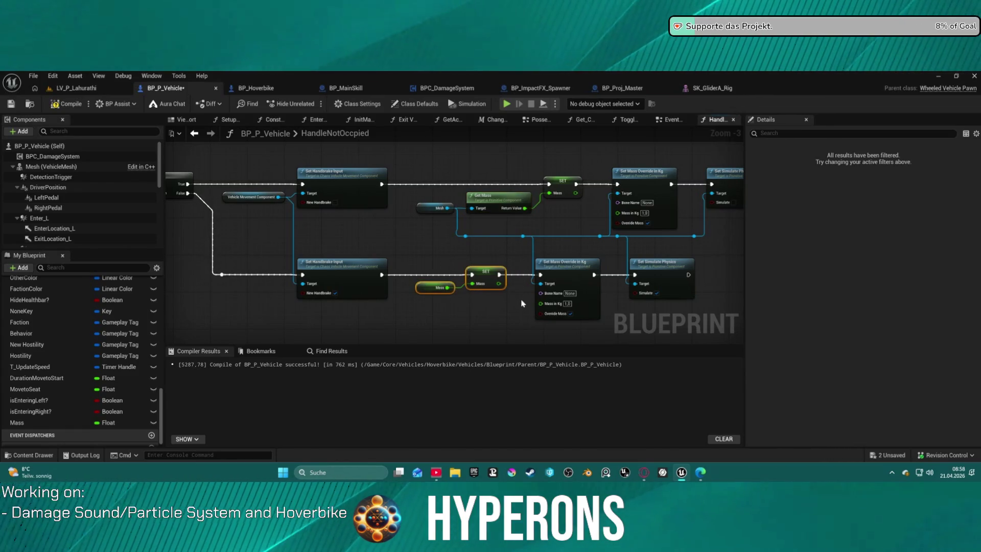
mouse_move(446, 286)
mouse_down()
mouse_move(449, 176)
mouse_move(562, 219)
mouse_up()
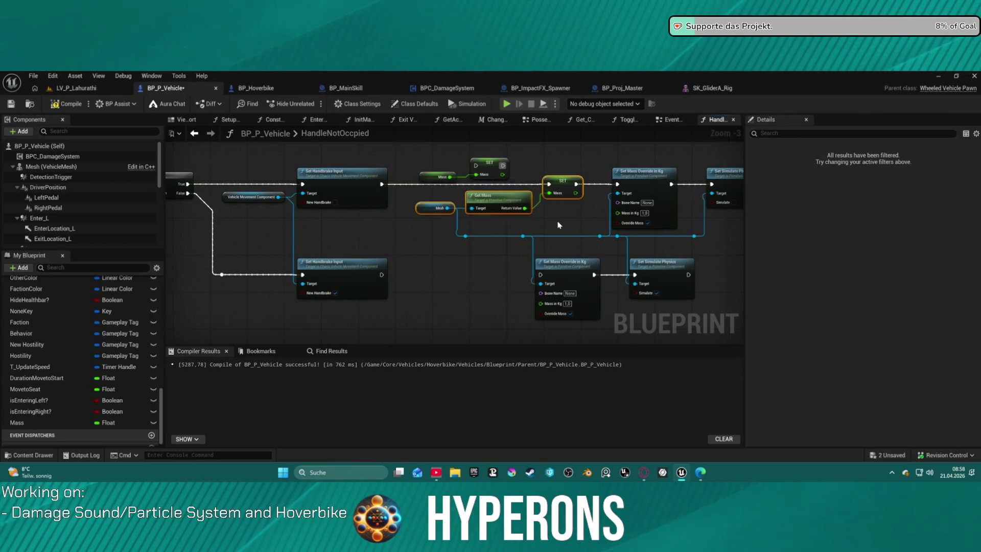
key(Delete)
key(ctrl+v)
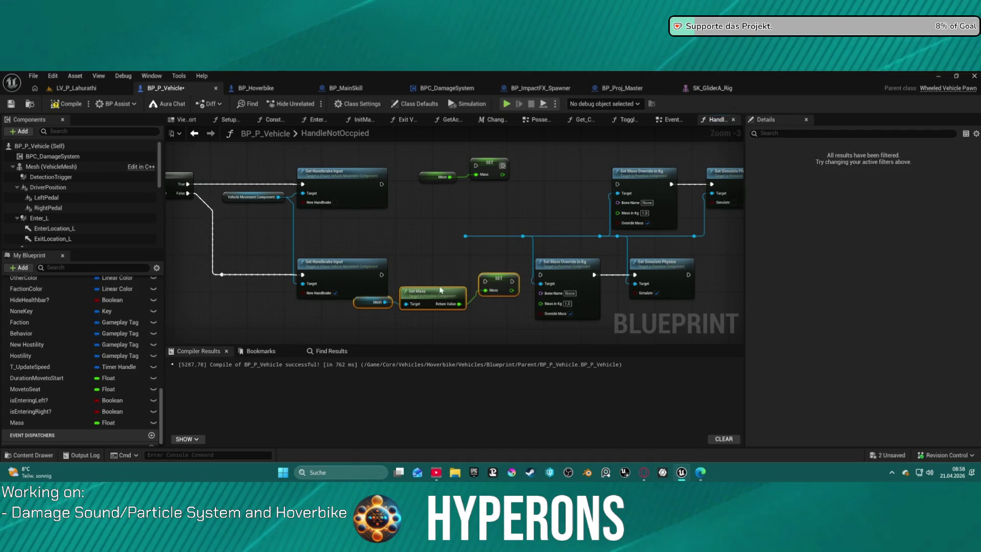
mouse_move(387, 276)
mouse_down()
mouse_move(440, 273)
mouse_move(374, 272)
mouse_move(540, 274)
mouse_move(497, 267)
mouse_up()
click(498, 278)
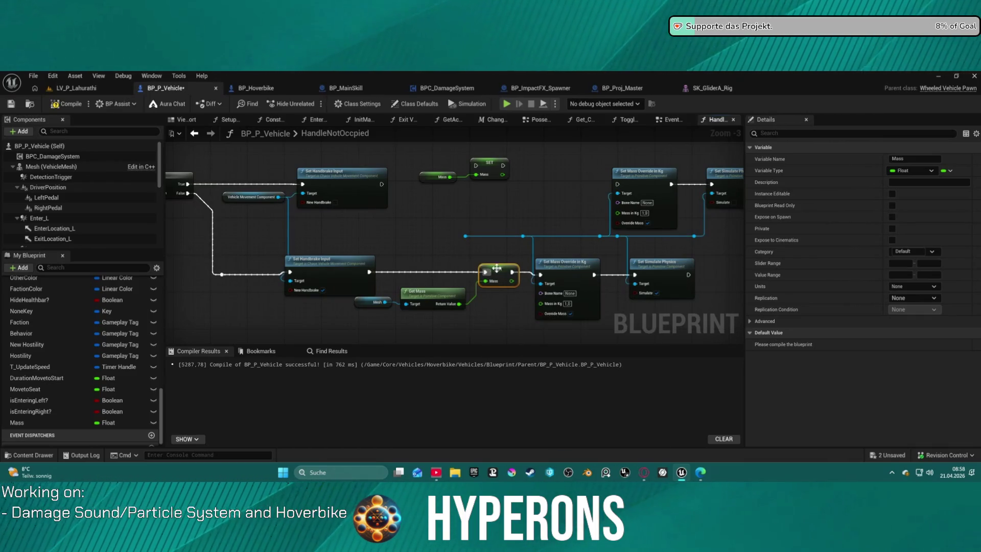
drag(371, 305, 380, 323)
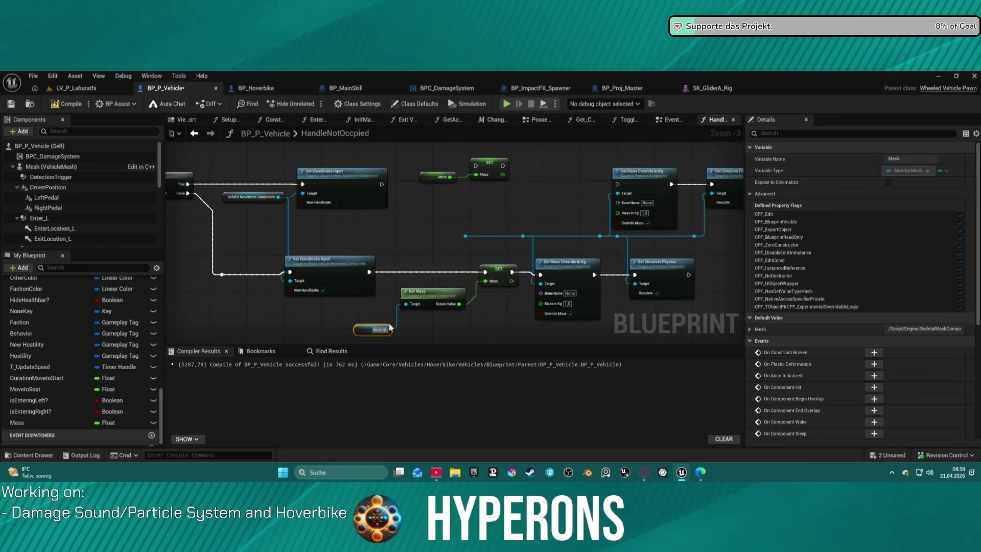
- Wire the upper SET Mass between handbrake and override, fed by a Mass getter
click(398, 189)
mouse_move(381, 184)
mouse_down()
mouse_move(476, 165)
mouse_move(521, 174)
mouse_move(507, 188)
mouse_move(618, 183)
mouse_up()
drag(449, 176, 486, 193)
click(442, 180)
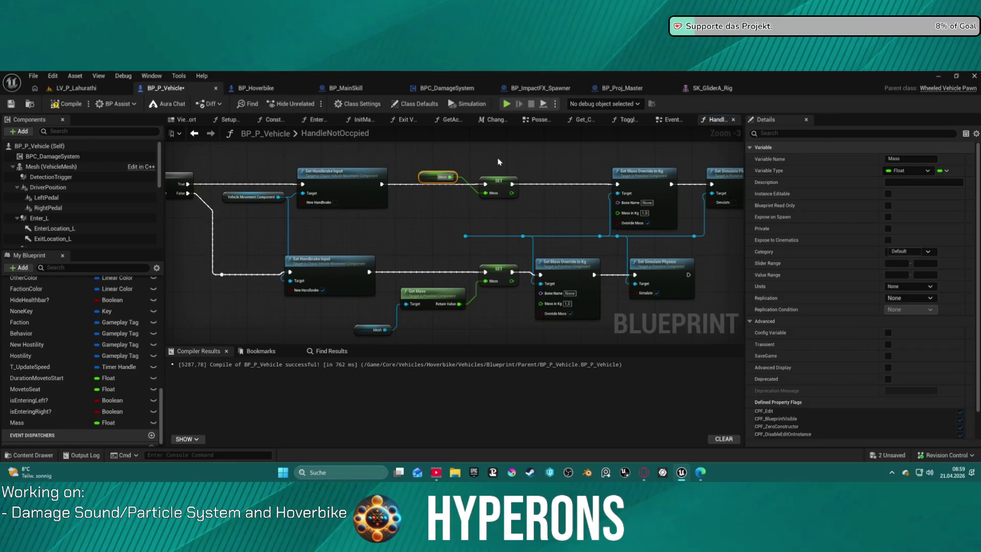
drag(384, 267, 486, 327)
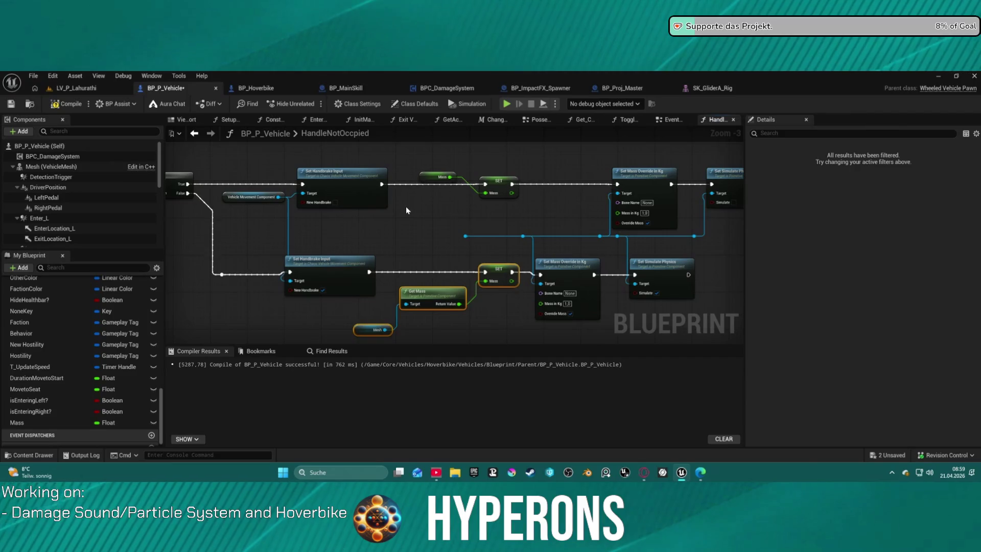
click(273, 120)
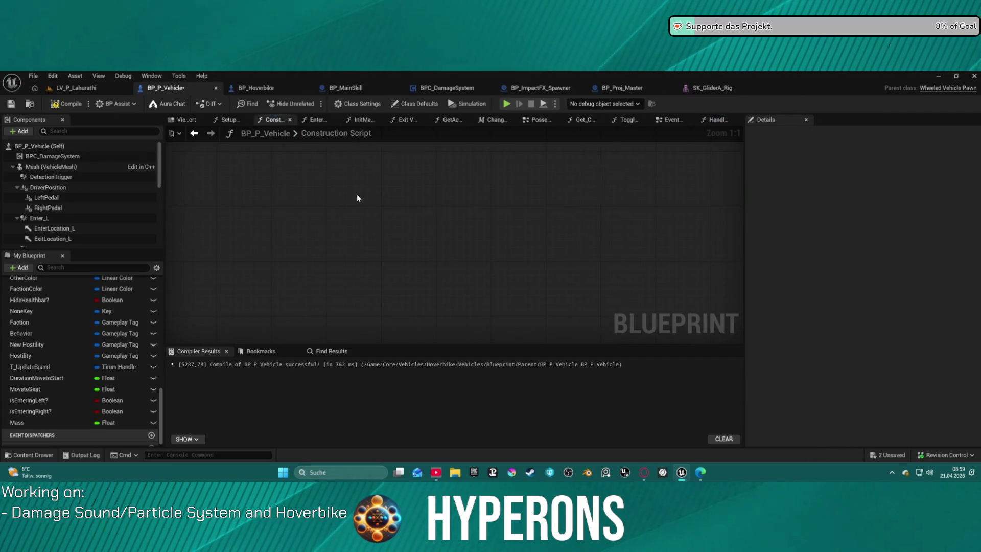
- Paste the Mass nodes into the Construction Script, then delete them again
scroll(358, 198, down, 4)
scroll(470, 168, up, 4)
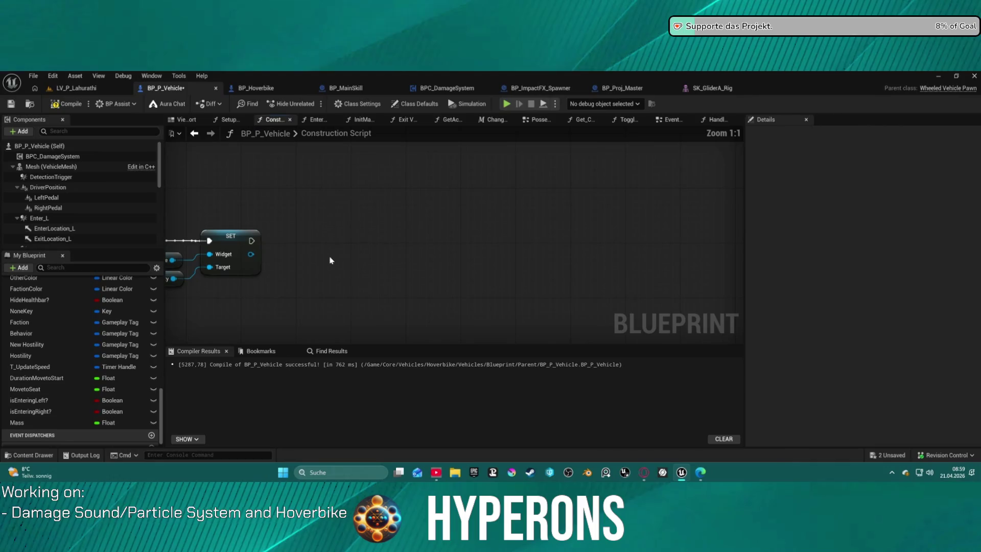
key(ctrl+v)
mouse_move(289, 215)
mouse_down()
mouse_move(460, 208)
mouse_move(486, 188)
mouse_move(477, 217)
mouse_up()
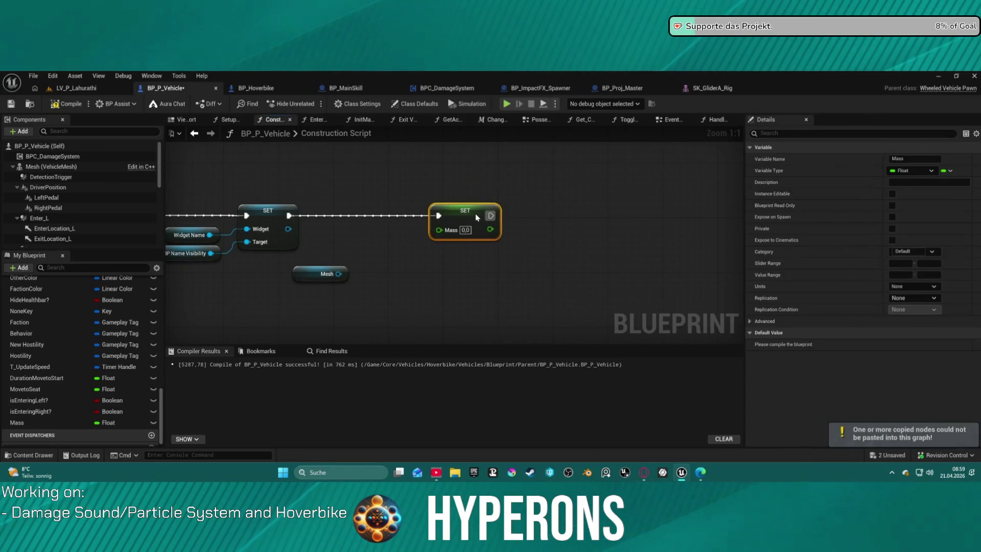
drag(339, 274, 386, 276)
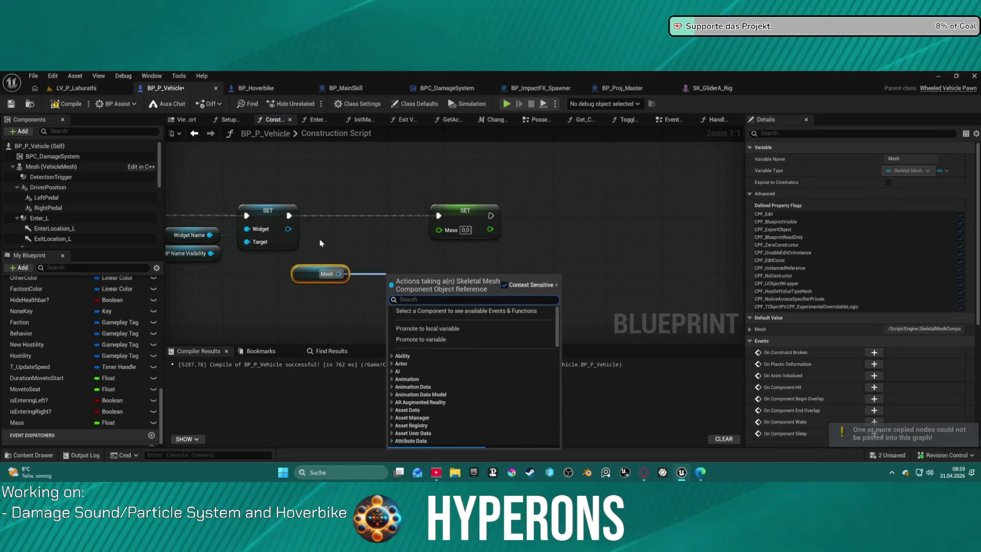
click(329, 199)
drag(331, 191, 462, 288)
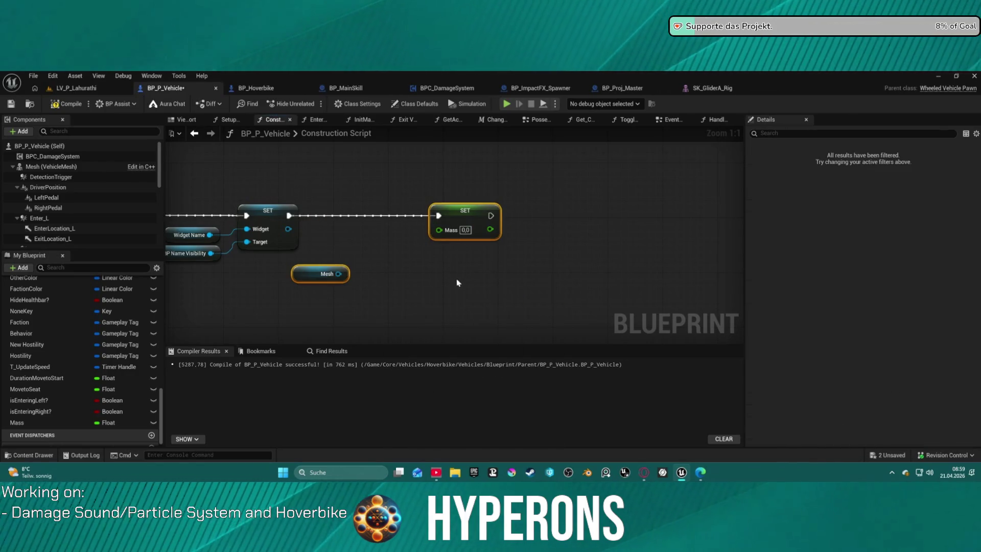
key(Delete)
scroll(381, 223, down, 4)
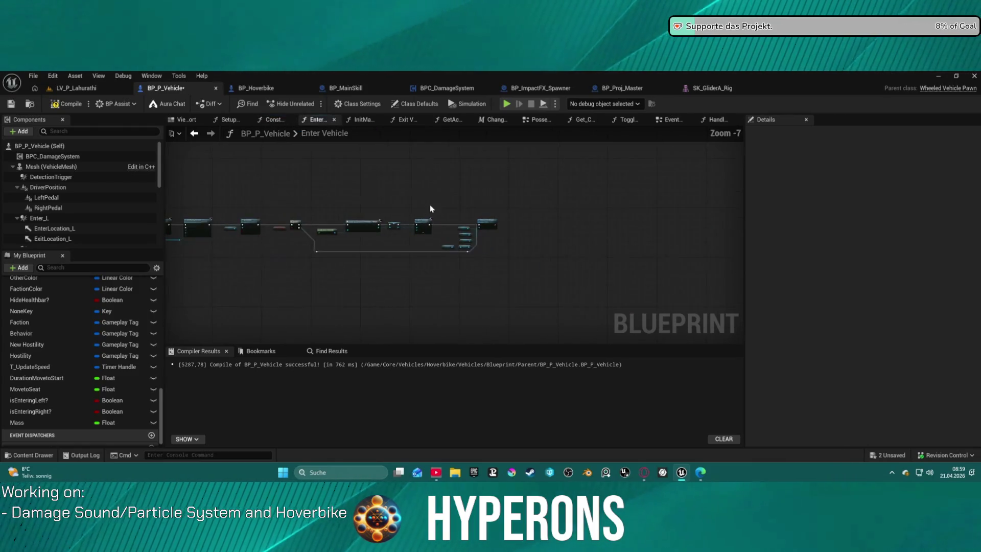
- Paste SET Mass and Mesh beside BeginPlay in the EventGraph and add Get Mass from Mesh
click(672, 121)
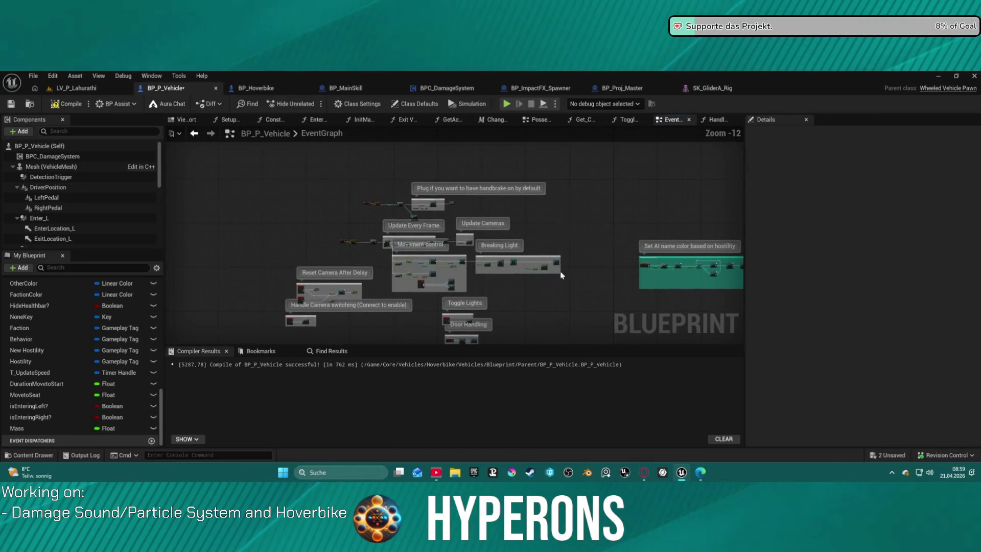
scroll(458, 219, up, 12)
drag(679, 255, 293, 247)
mouse_move(382, 251)
mouse_down()
mouse_move(246, 213)
mouse_move(169, 154)
mouse_move(179, 215)
mouse_move(284, 225)
mouse_move(366, 256)
mouse_up()
key(ctrl+v)
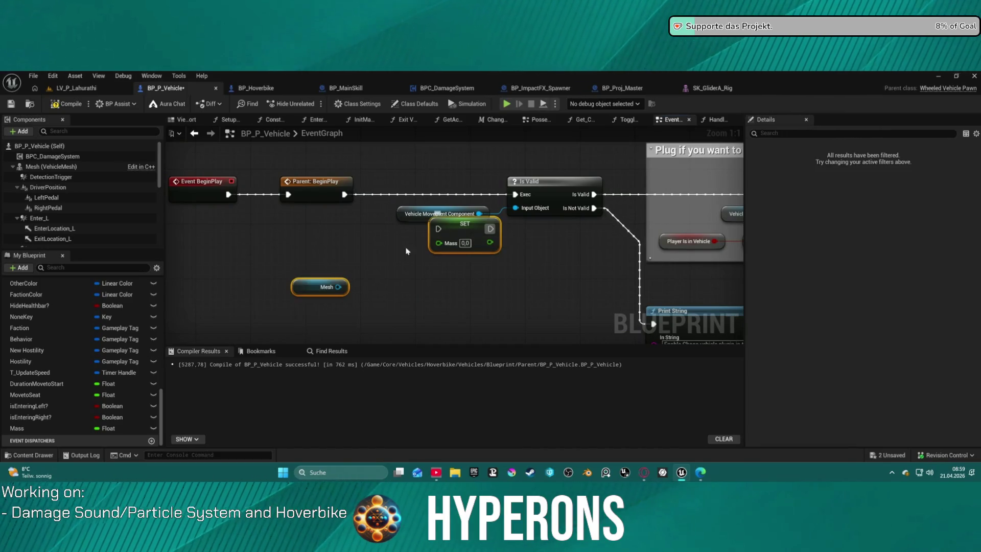
click(331, 283)
drag(338, 287, 376, 292)
text(get mass)
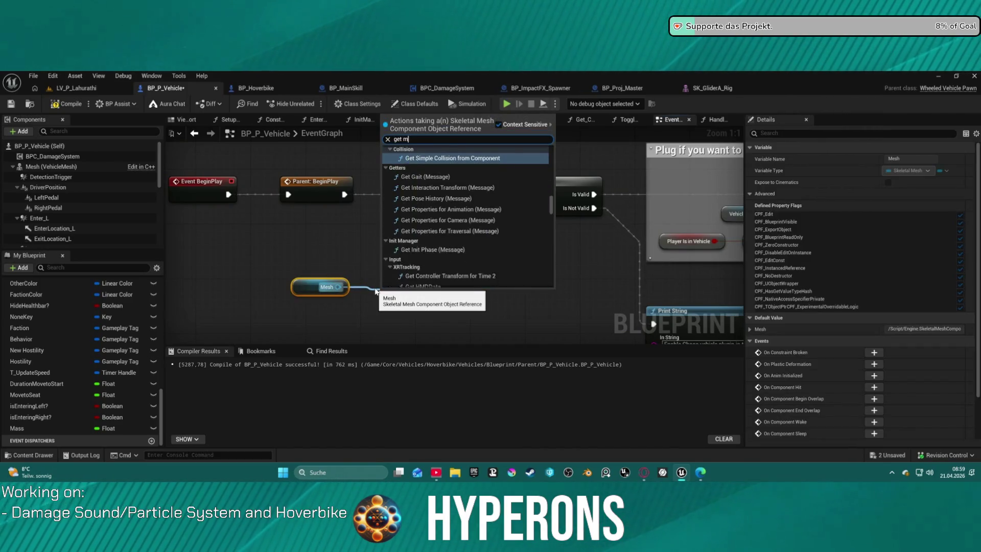
click(412, 180)
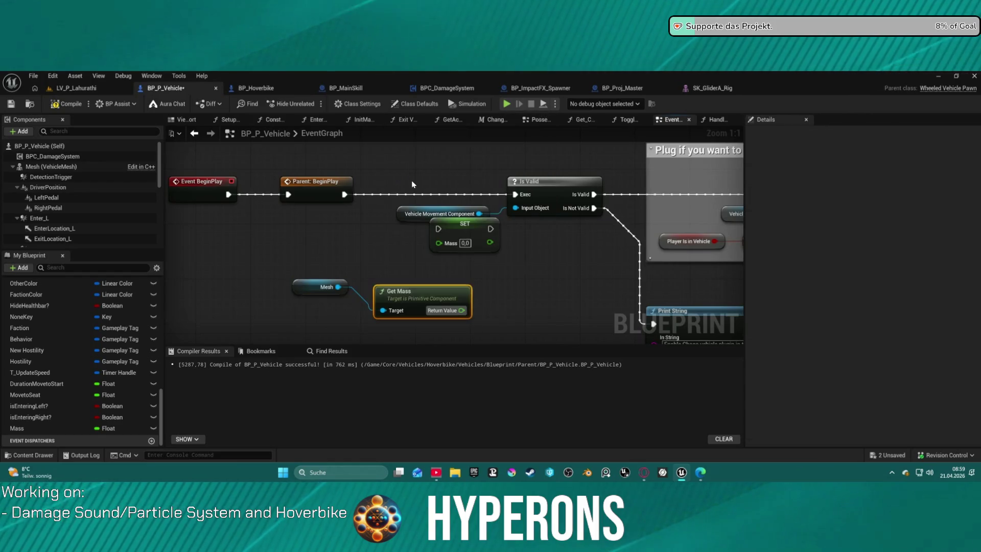
- Feed Get Mass into SET Mass and run it after Parent: BeginPlay, before Is Valid
drag(458, 281, 441, 244)
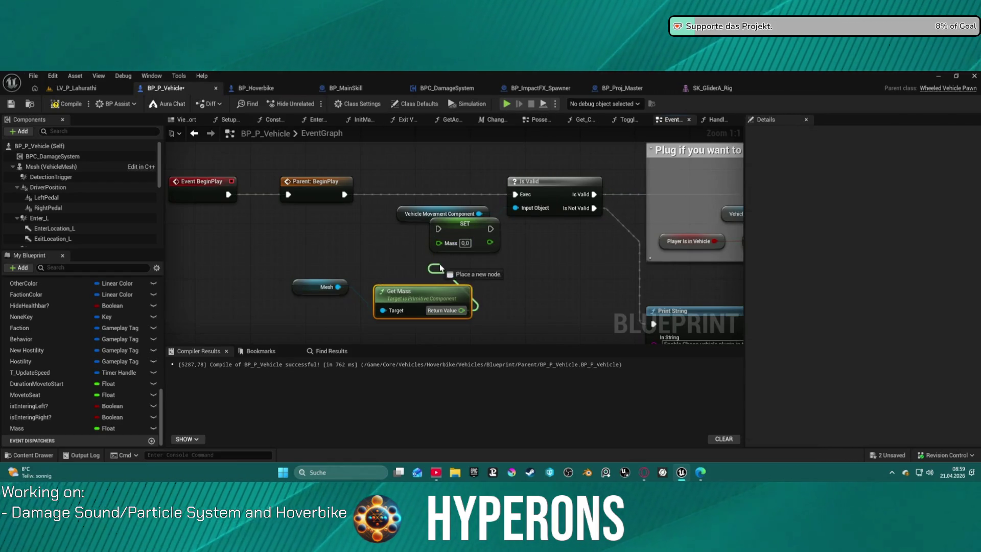
mouse_move(440, 287)
mouse_down()
mouse_move(438, 242)
mouse_move(360, 198)
mouse_up()
click(458, 224)
drag(477, 229, 515, 194)
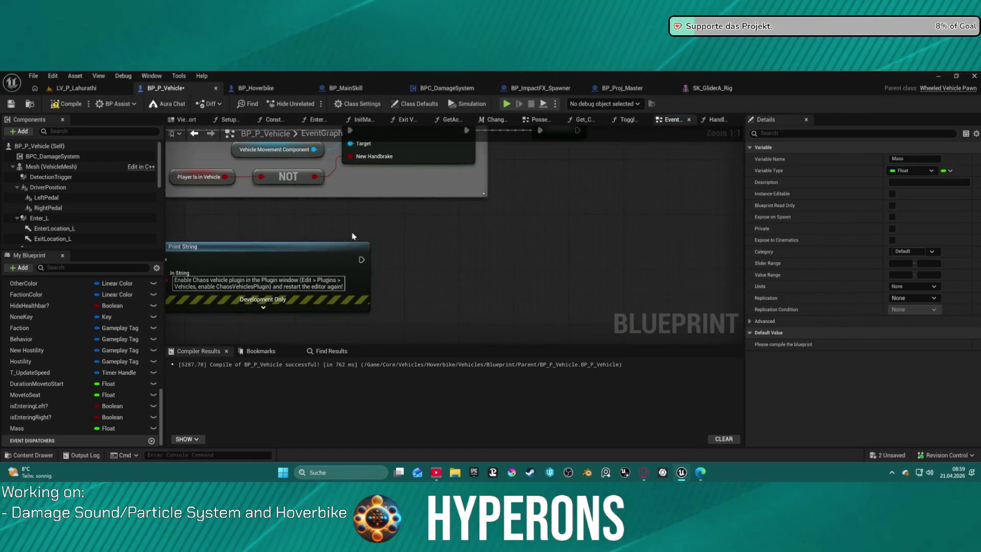
scroll(476, 276, down, 6)
mouse_move(452, 302)
mouse_down()
mouse_move(465, 252)
mouse_move(643, 131)
mouse_up()
click(716, 119)
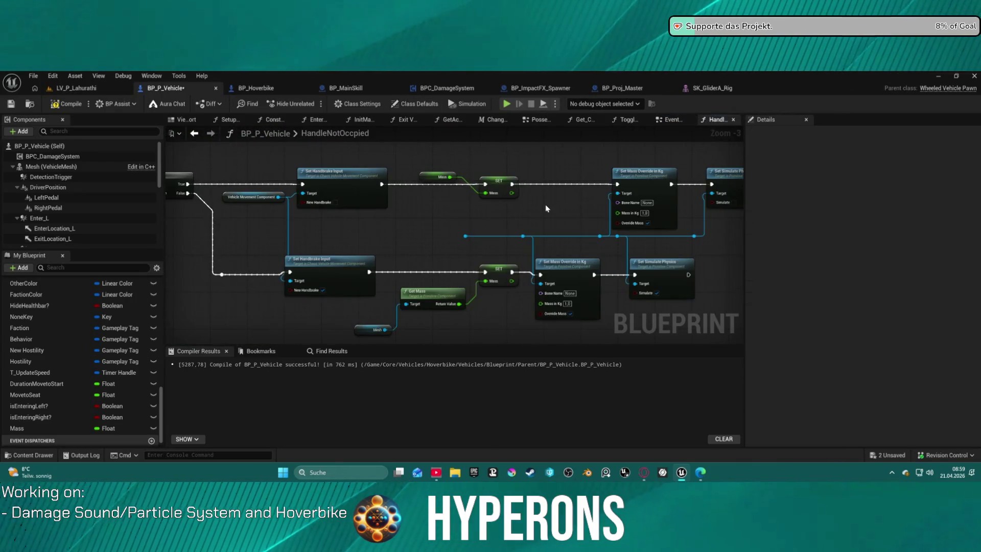
- Feed the stored Mass into the upper override's Mass in Kg and straighten the node rows
drag(471, 217, 596, 219)
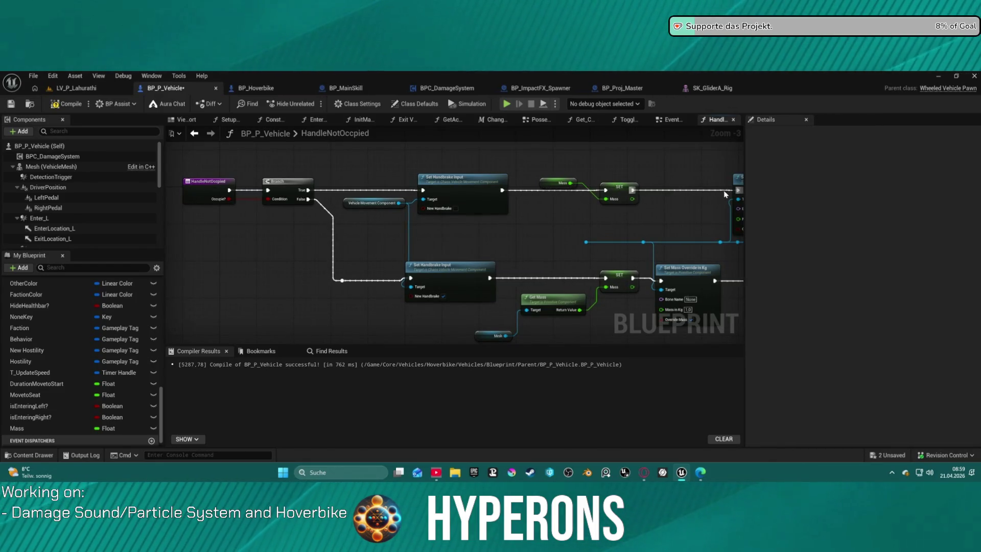
click(619, 190)
drag(729, 192, 551, 192)
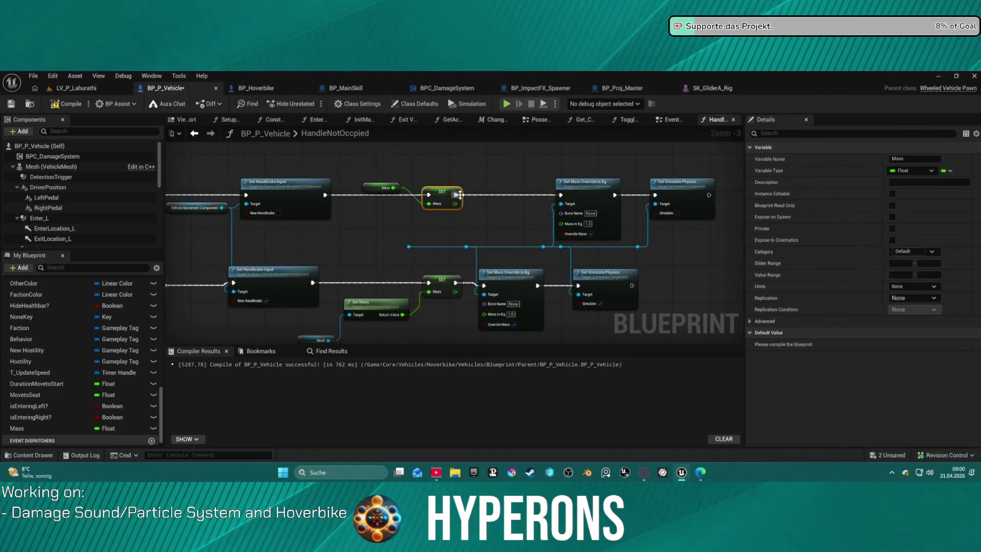
drag(455, 204, 561, 224)
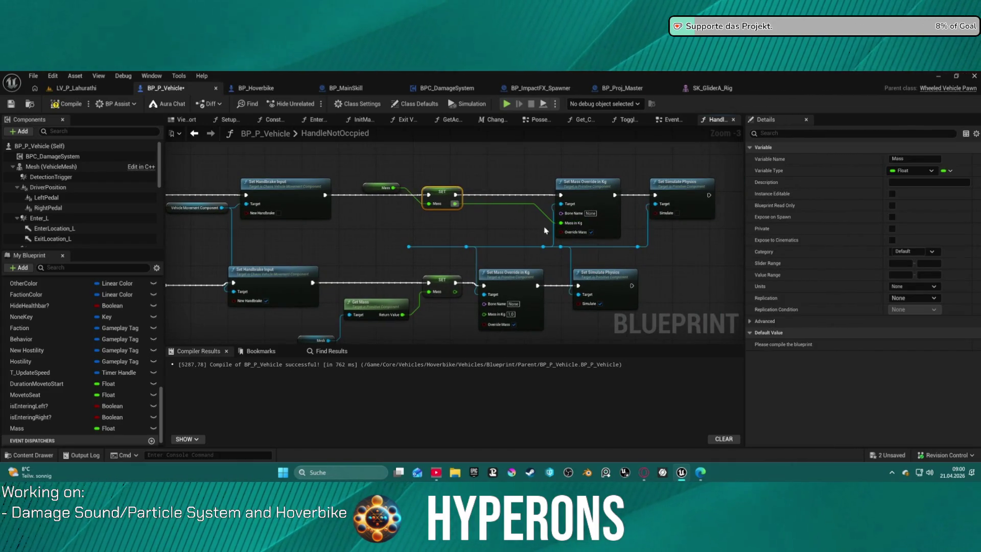
click(591, 196)
key(f)
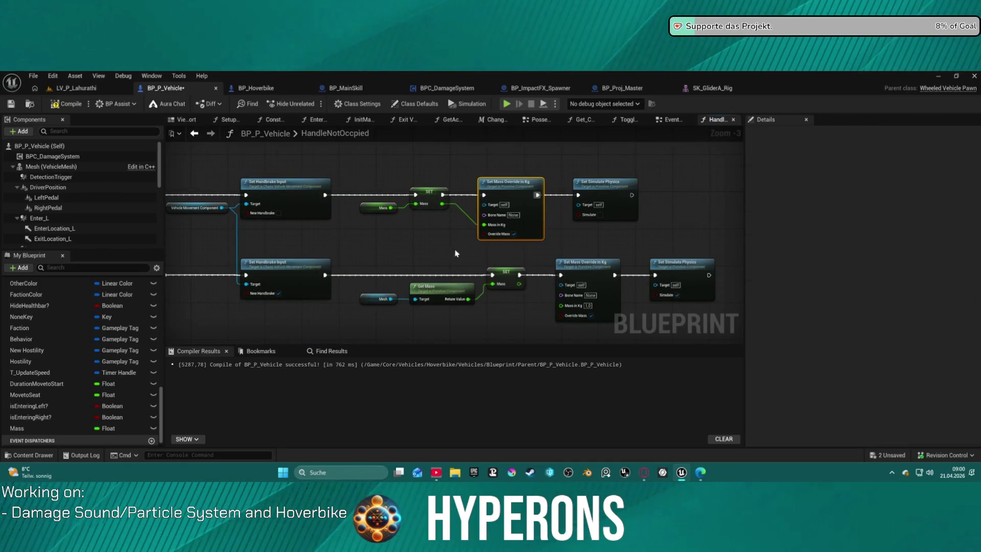
- Connect the Mesh getter to the lower Set Simulate Physics Target
mouse_move(391, 298)
mouse_down()
mouse_move(485, 206)
mouse_move(547, 276)
mouse_move(569, 285)
mouse_move(562, 215)
mouse_move(578, 204)
mouse_up()
mouse_move(390, 299)
mouse_down()
mouse_move(414, 306)
mouse_move(652, 278)
mouse_move(662, 286)
mouse_up()
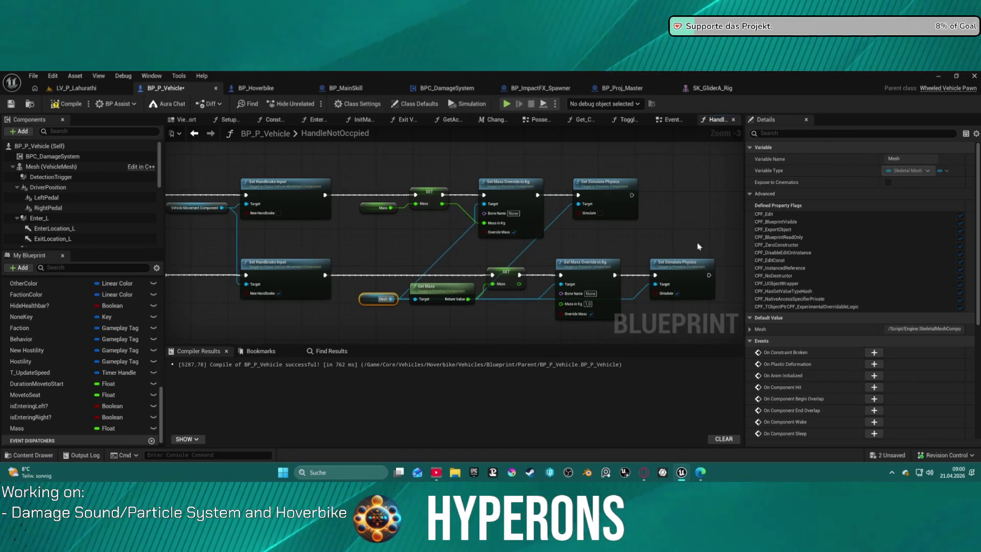
click(672, 267)
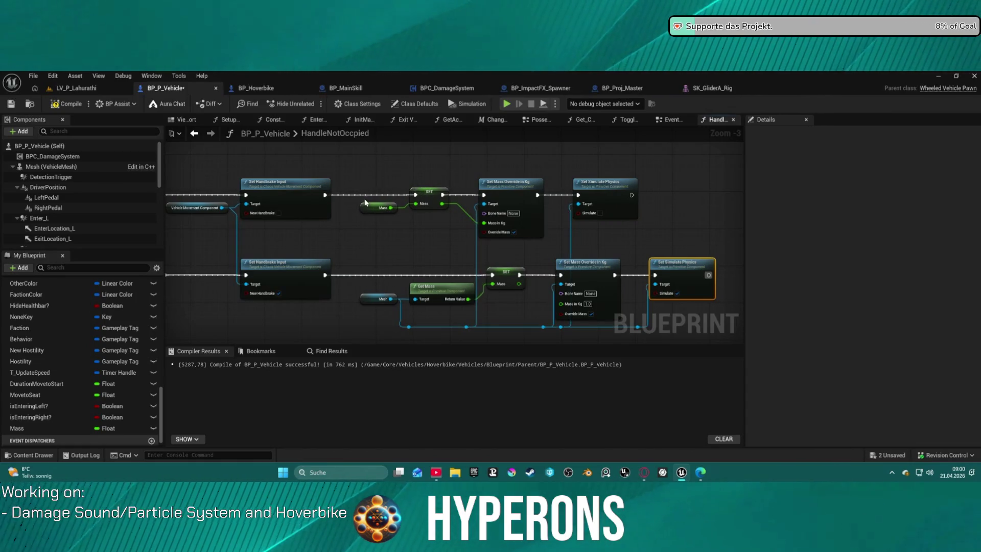
- Bypass and delete the upper SET Mass node, feeding exec and the Mass getter into the upper override
drag(326, 195, 325, 197)
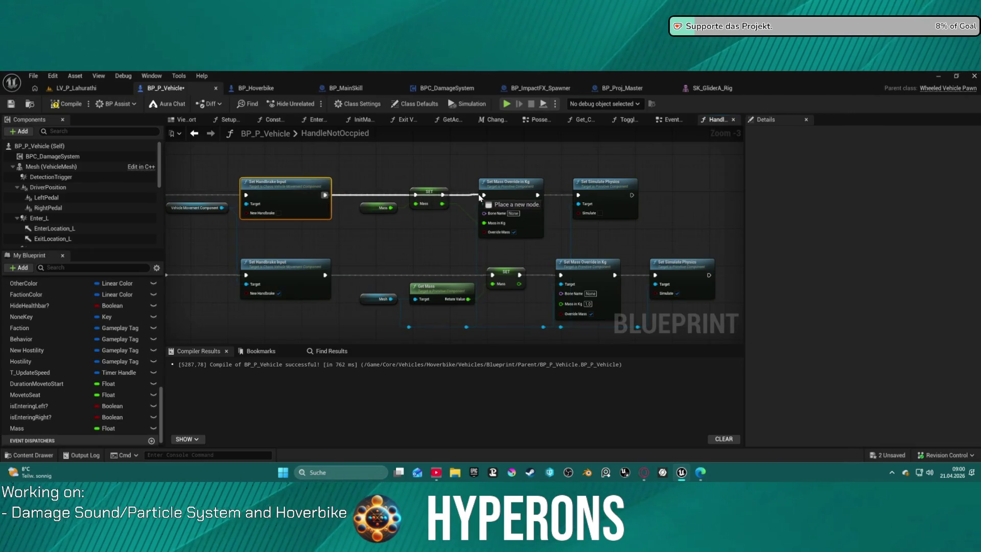
drag(484, 198, 484, 199)
mouse_move(394, 210)
mouse_down()
mouse_move(497, 230)
mouse_move(486, 228)
mouse_up()
click(429, 192)
key(Delete)
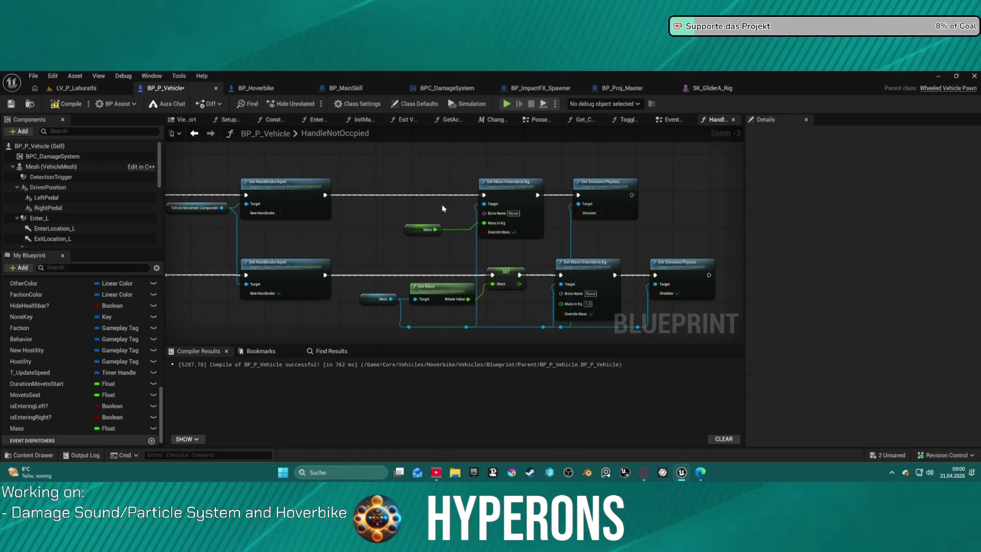
click(415, 228)
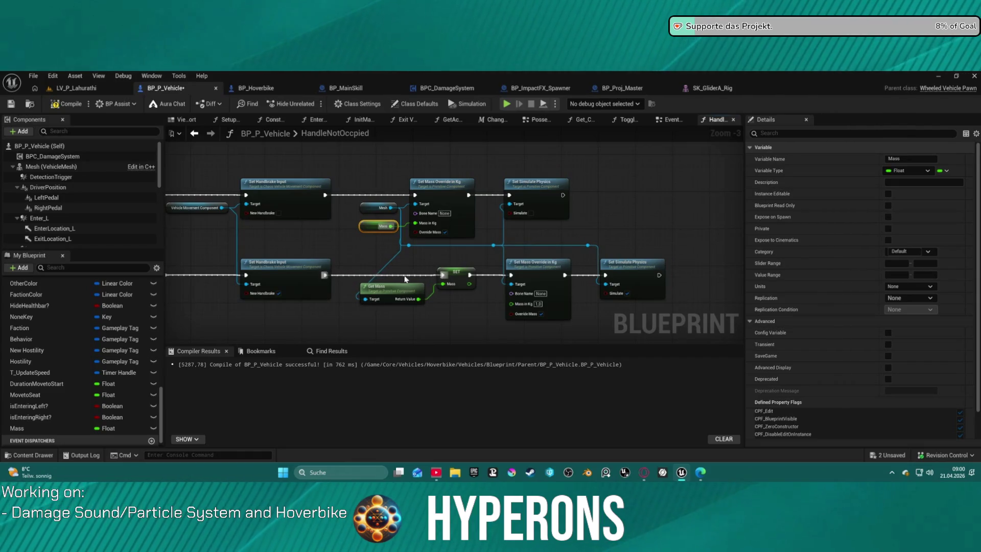
- Delete the lower Get Mass and SET nodes, wire exec into the lower override, and enter 50000 kg
drag(454, 308, 456, 308)
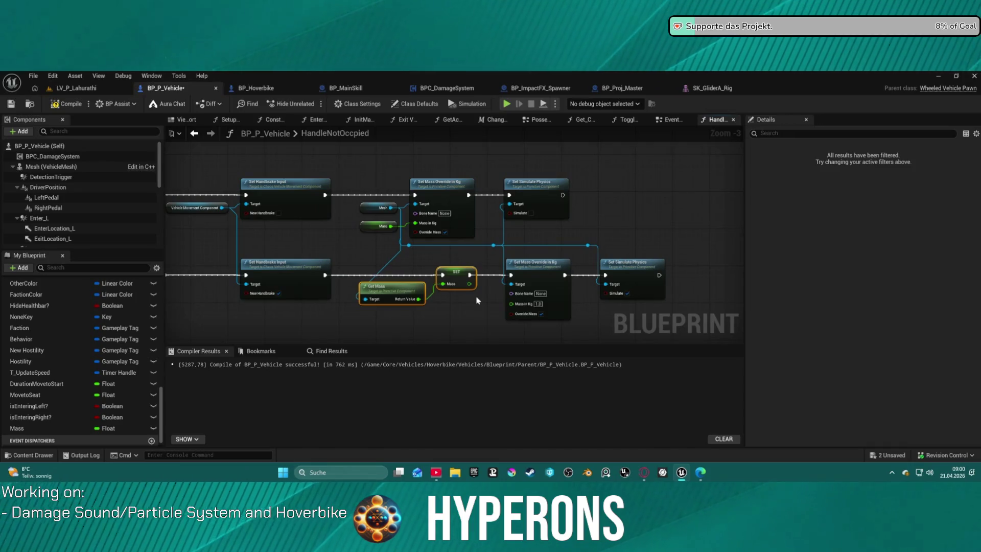
key(Delete)
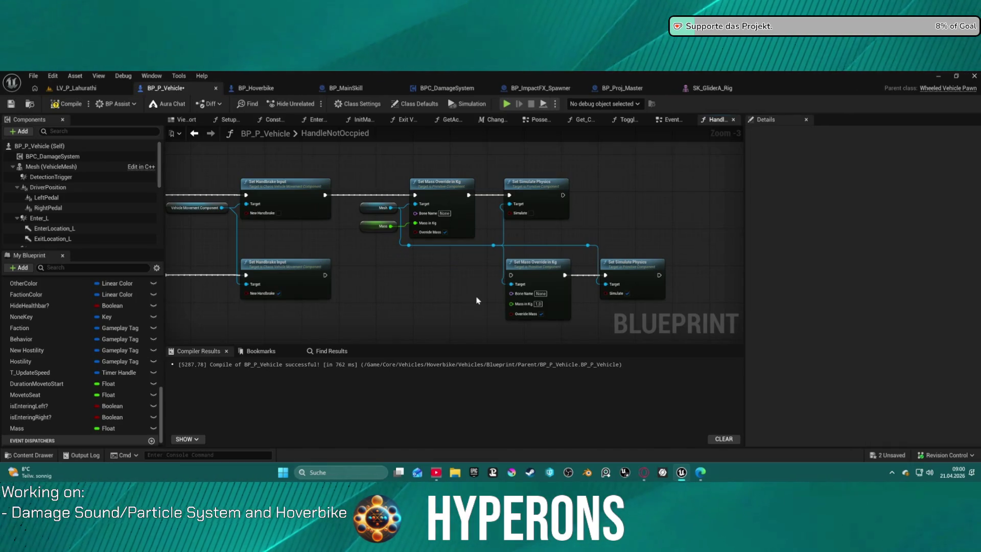
mouse_move(324, 276)
mouse_down()
mouse_move(529, 276)
mouse_move(516, 274)
mouse_up()
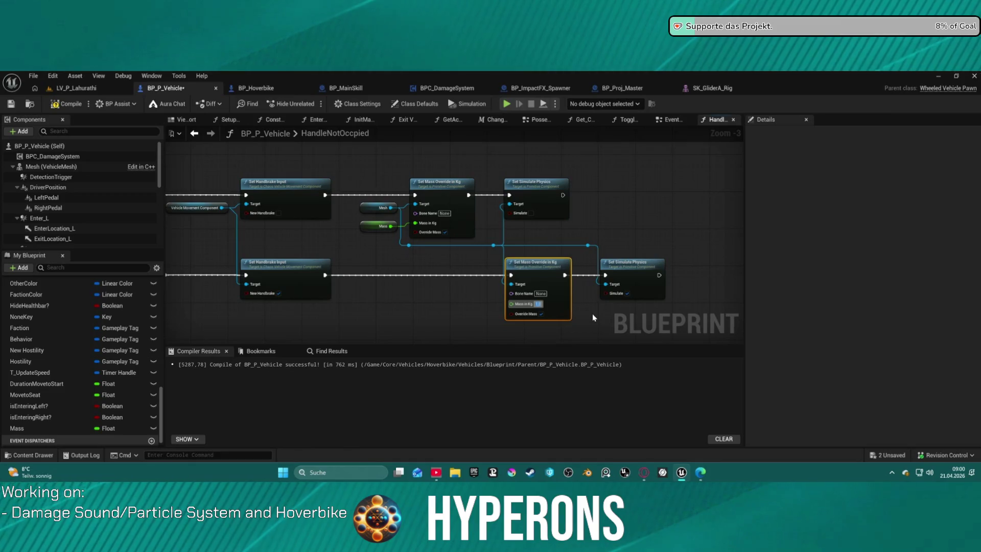
text(5000)
key(Return)
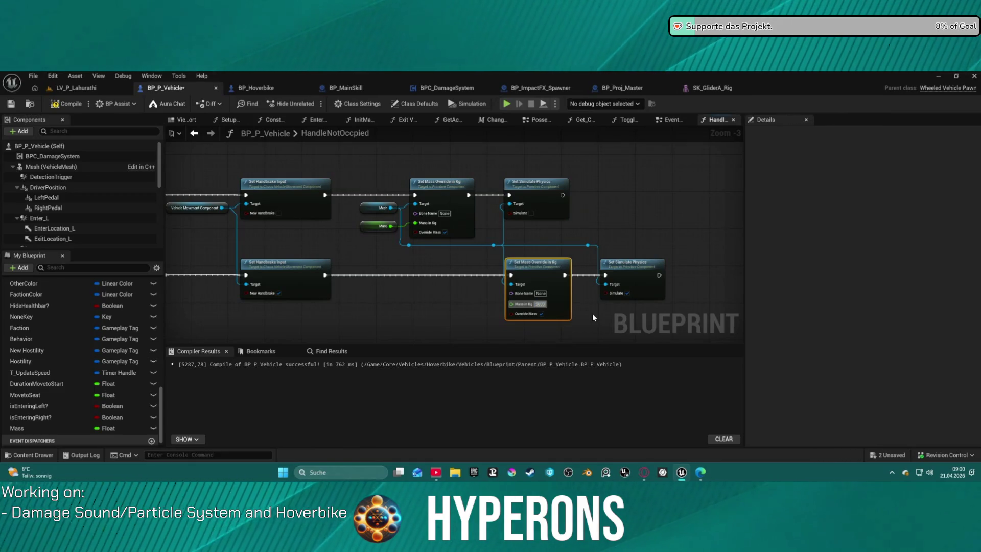
text(0)
key(Return)
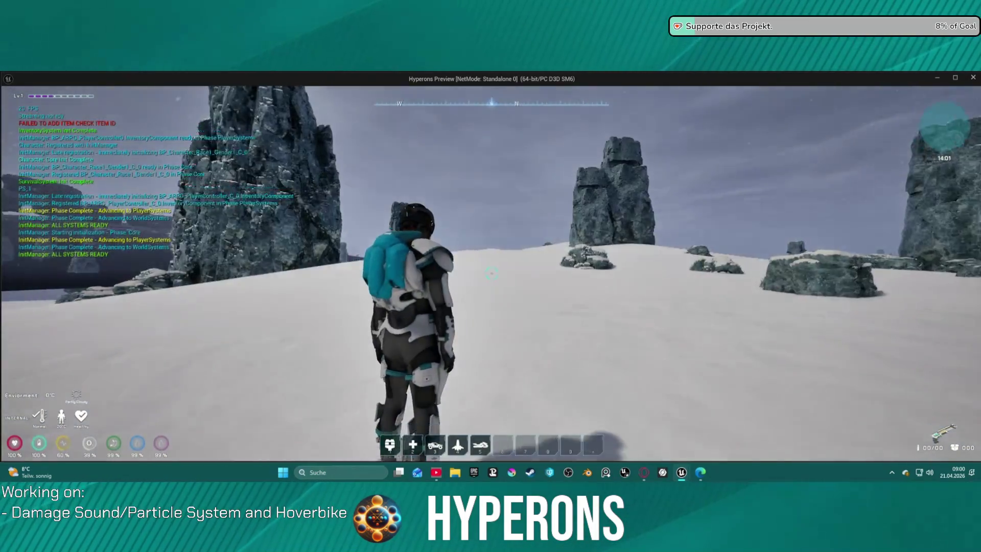
- Summon the hoverbike from slot 5, walk over, mount and dismount with F, then try remounting
key(5)
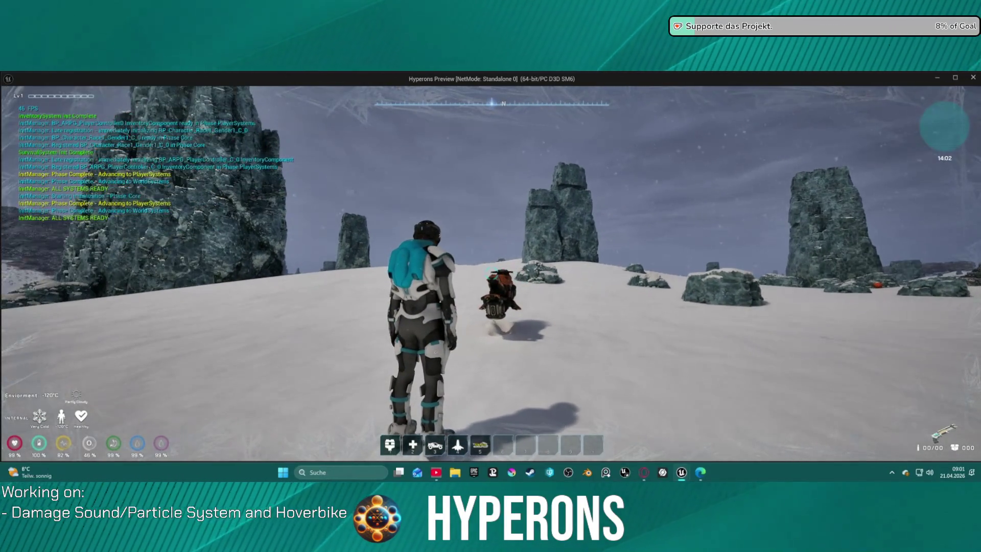
key(w)
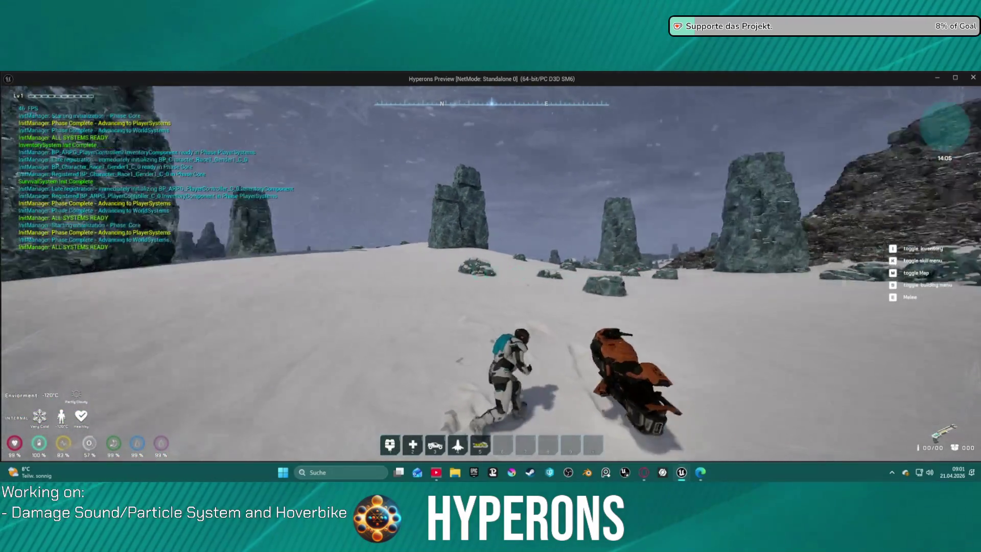
key(f)
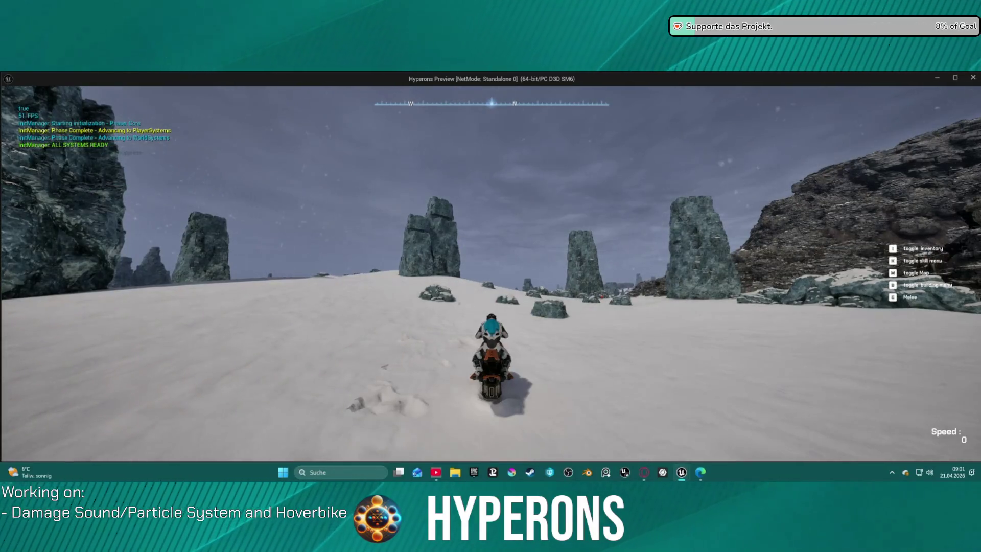
key(f)
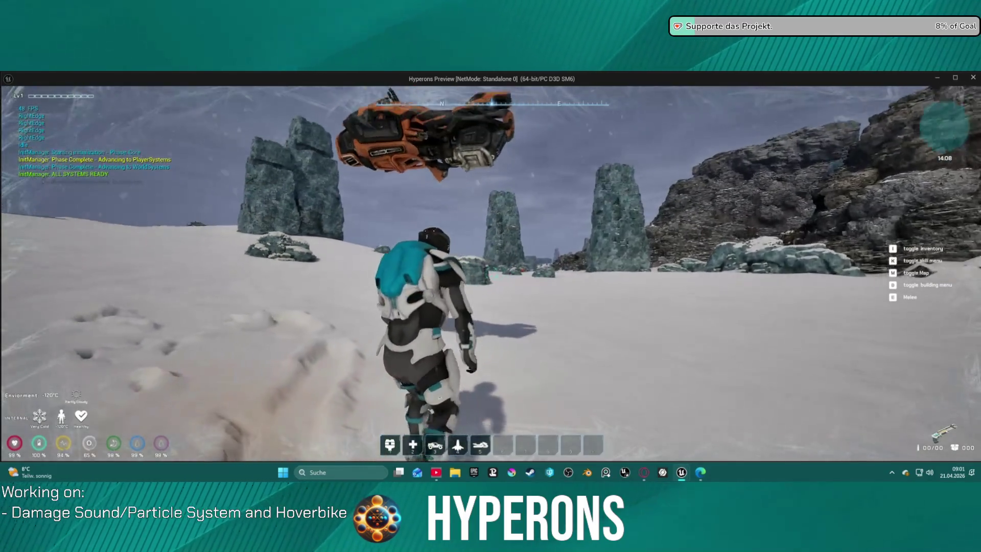
key(w)
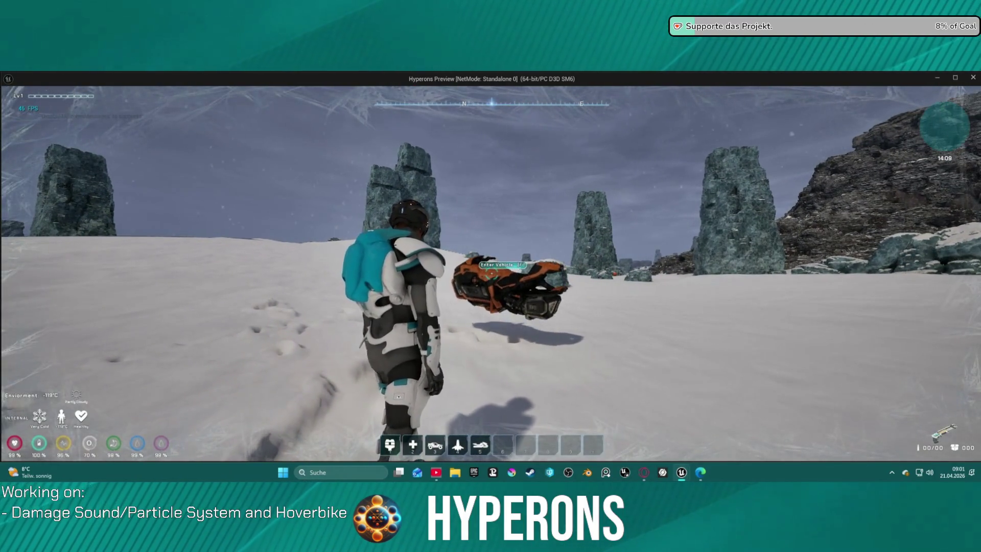
key(f)
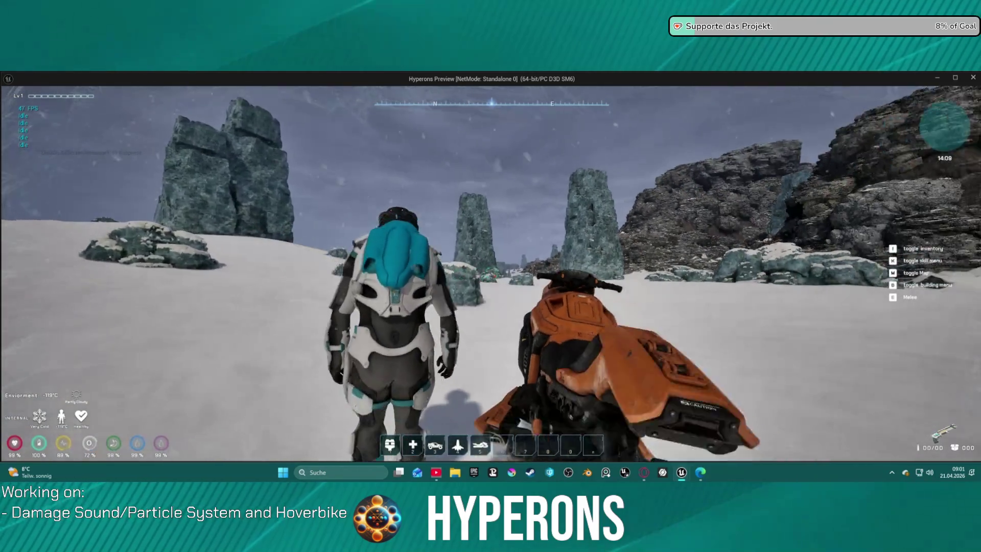
- Walk away, then bump and push the parked hoverbike to test its weight, and stop play with Esc
key(w)
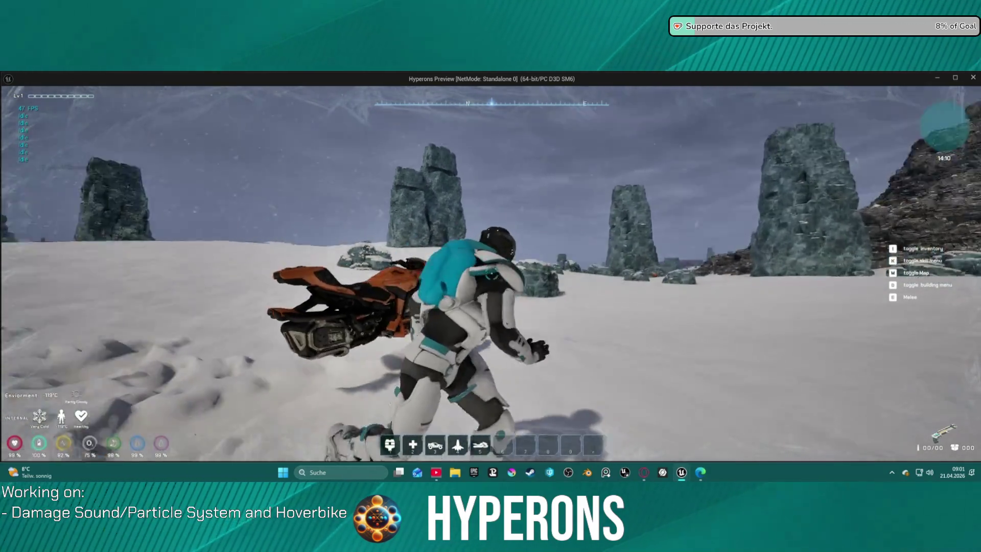
key(w)
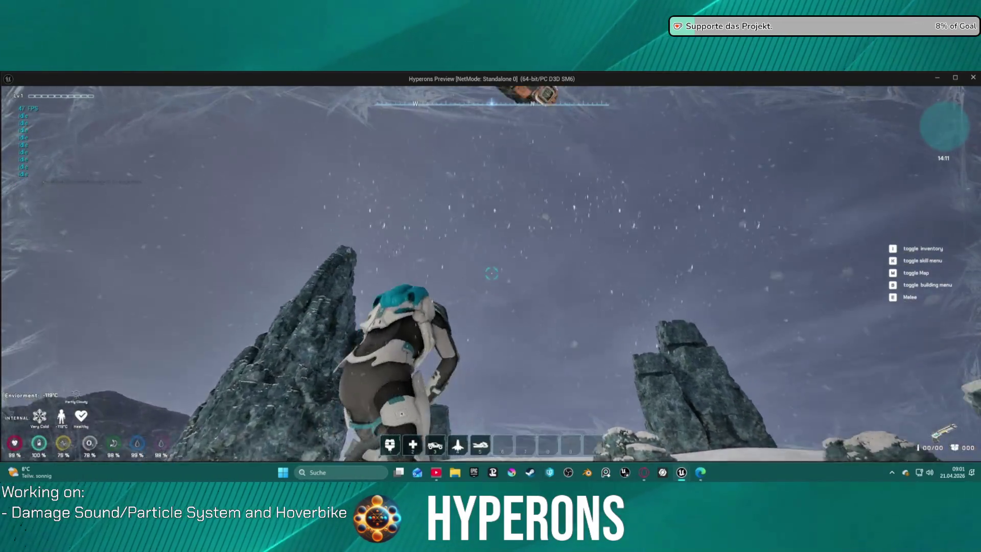
key(w)
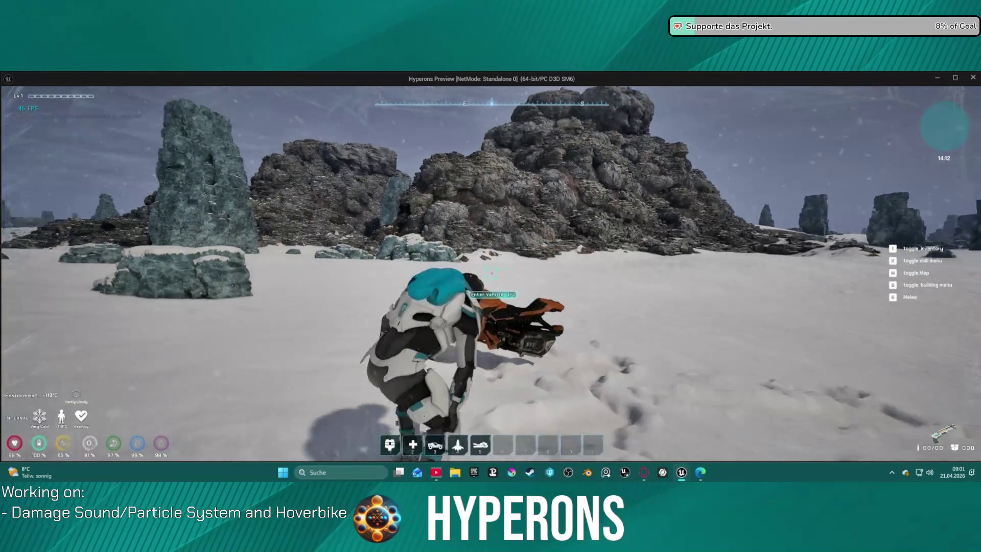
key(w)
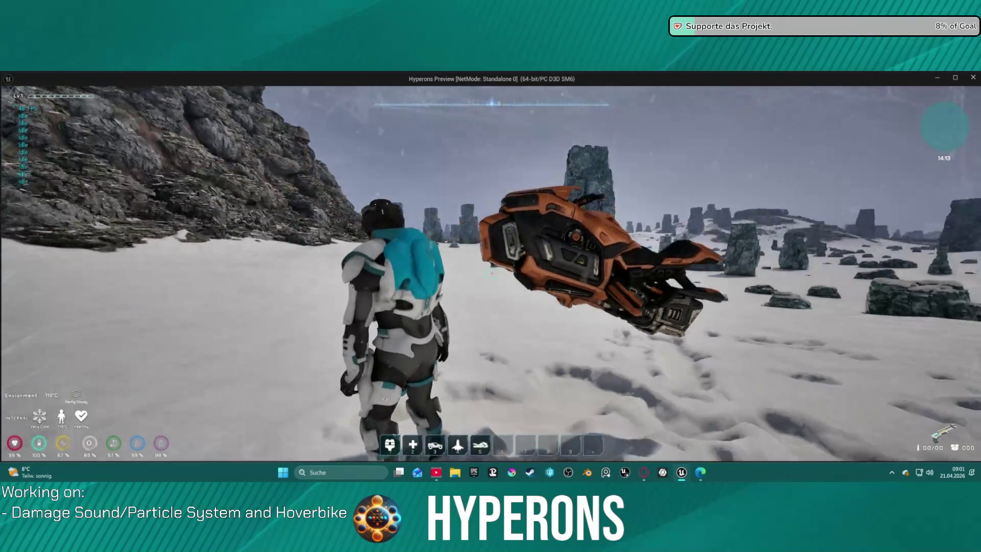
key(w)
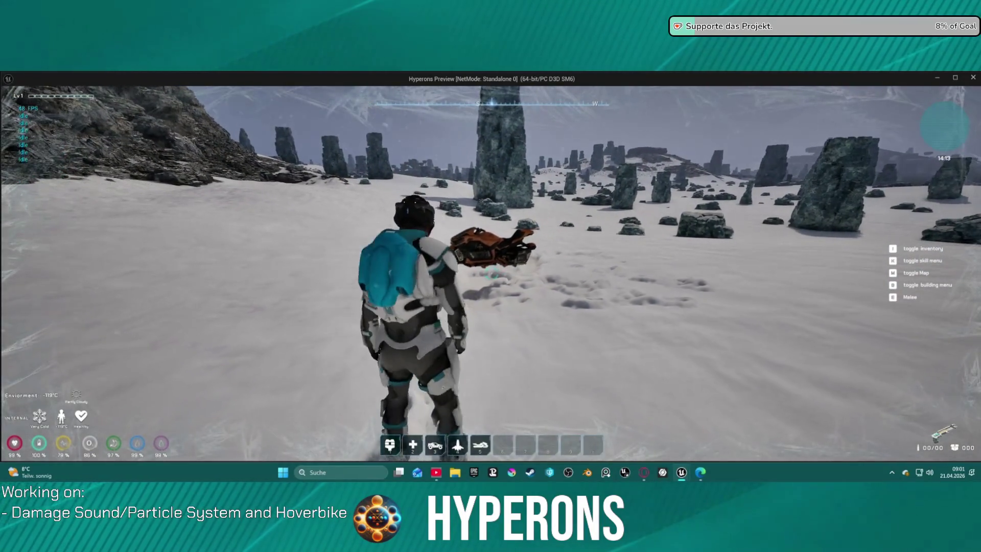
key(w)
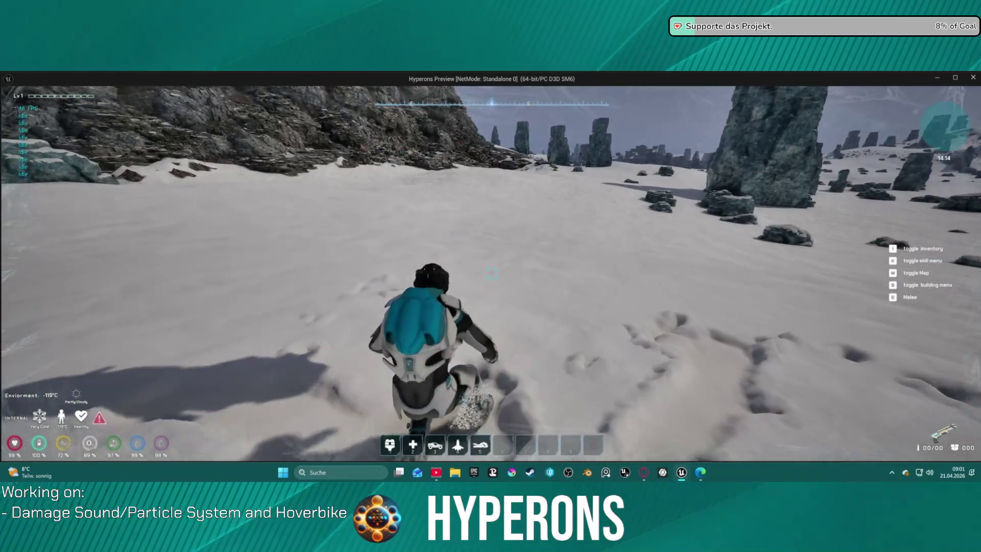
key(Escape)
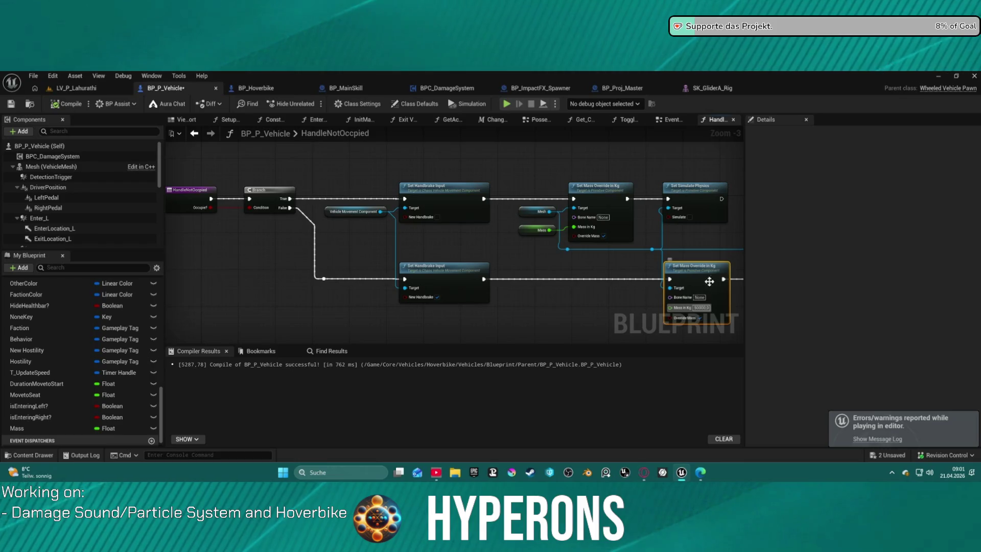
- Align the lower Set Mass Override node and review the Set Simulate Physics and Branch rows
drag(709, 281, 518, 278)
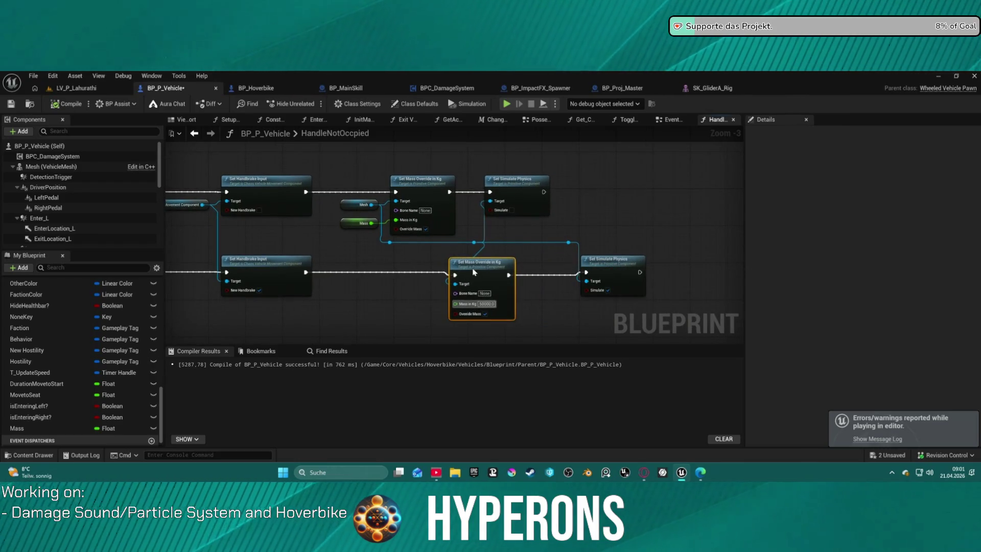
mouse_move(461, 273)
mouse_down()
mouse_move(463, 265)
mouse_move(766, 264)
mouse_move(572, 240)
mouse_move(720, 239)
mouse_move(673, 238)
mouse_up()
click(709, 205)
drag(708, 205, 593, 270)
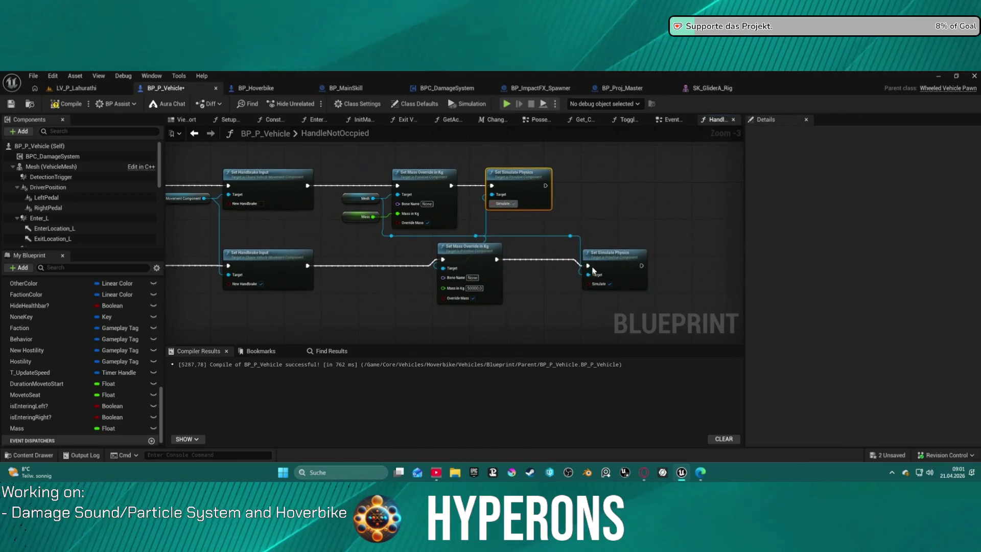
mouse_move(534, 303)
mouse_down()
mouse_move(638, 265)
mouse_move(616, 255)
mouse_up()
- From the Mesh pin, search 'masss', place a Set All Mass Scale node, then delete it
drag(458, 176, 444, 263)
text(masss)
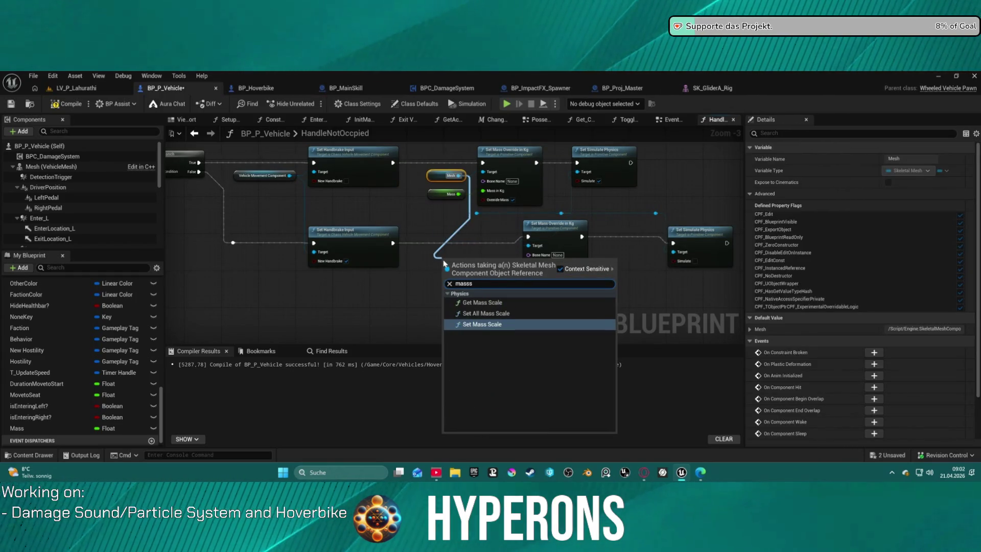
click(492, 315)
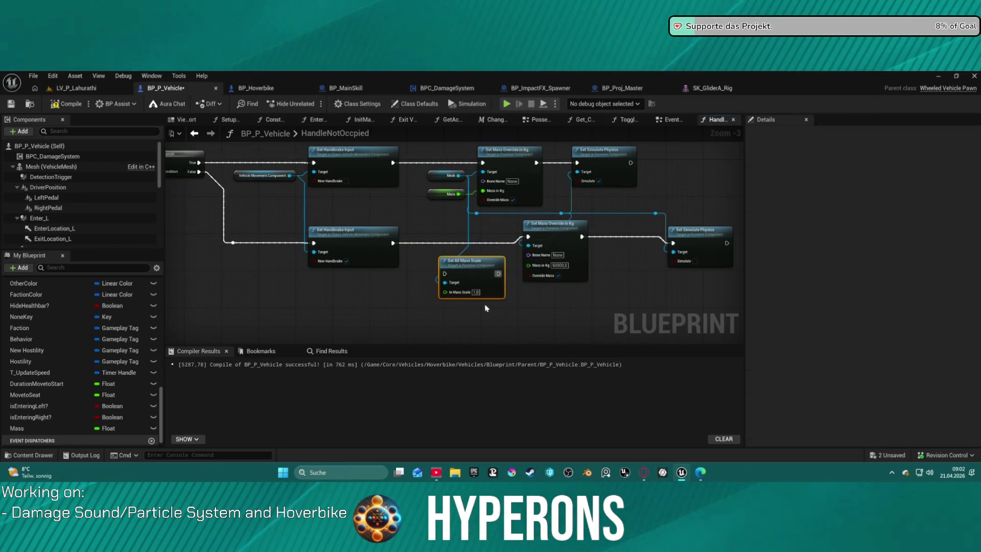
key(Delete)
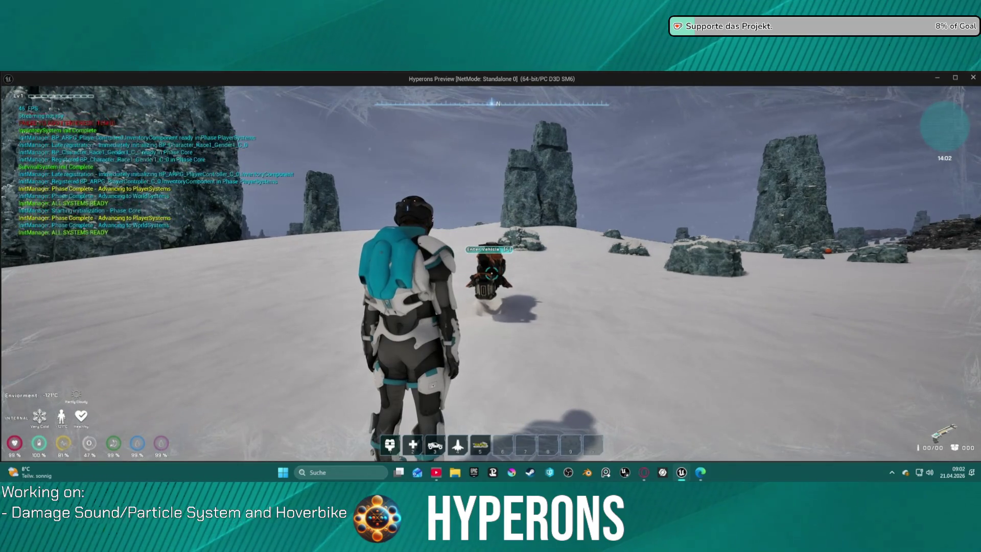
- Mount the hoverbike and drive it up the snowy slope, dismount, remount, then stop play with Esc
key(w)
key(w)
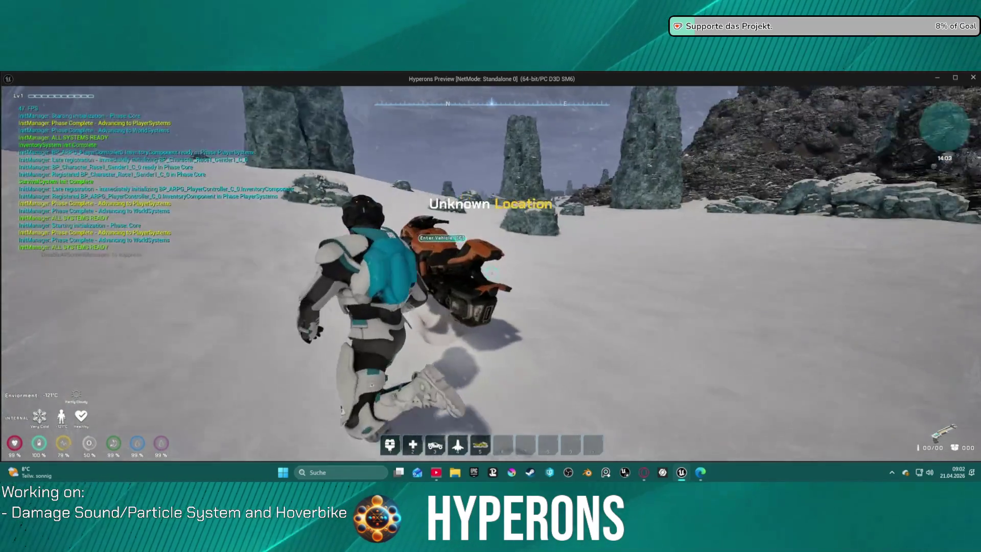
key(f)
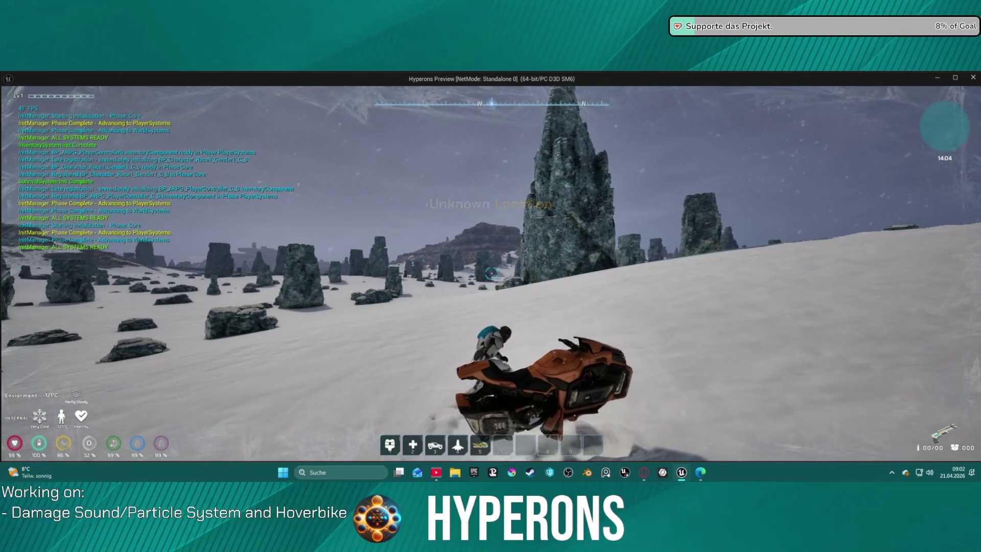
key(w)
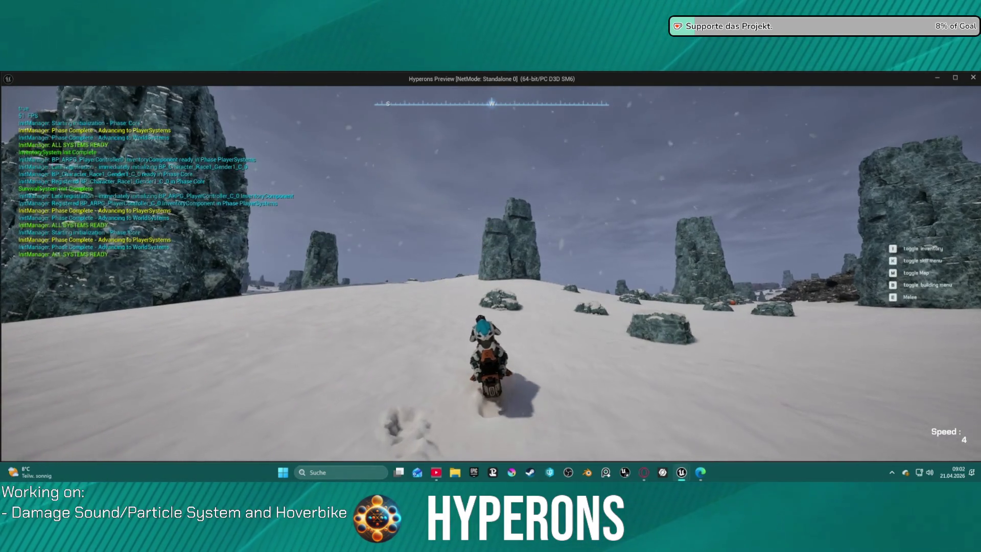
key(w)
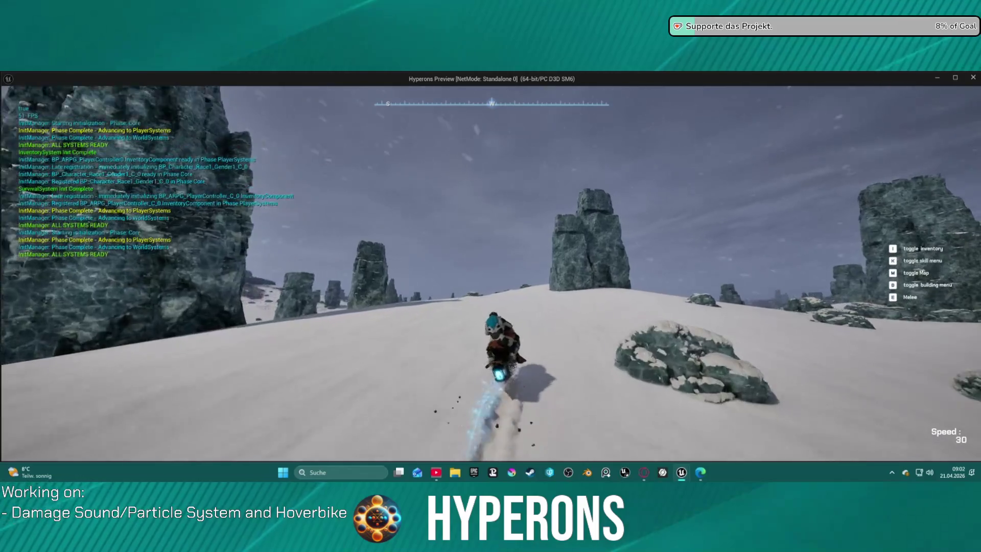
key(w)
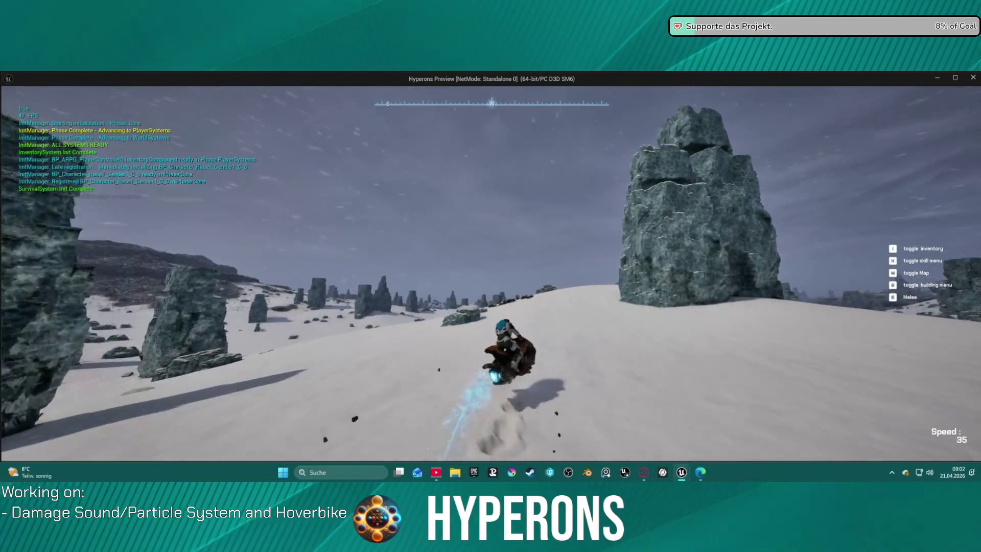
key(f)
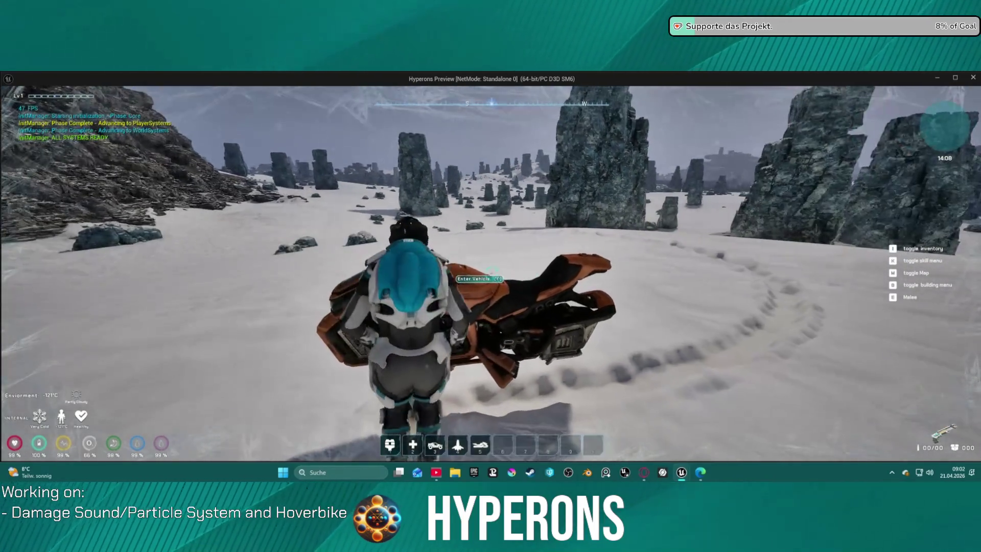
key(w)
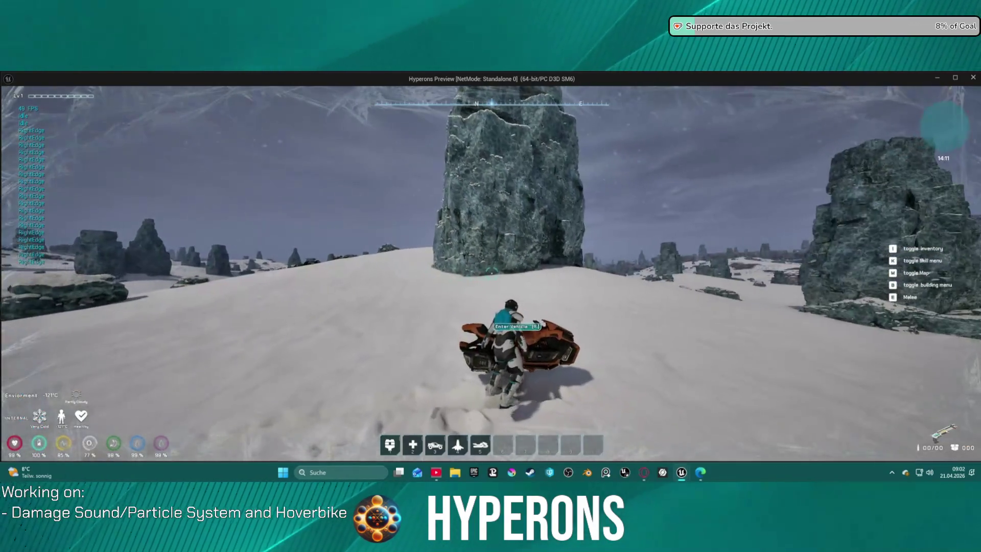
key(f)
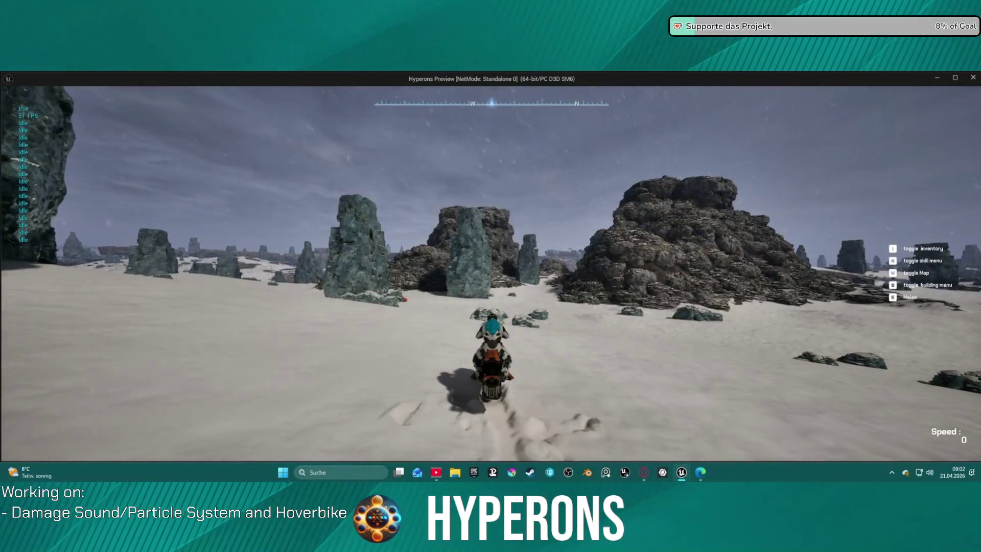
key(Escape)
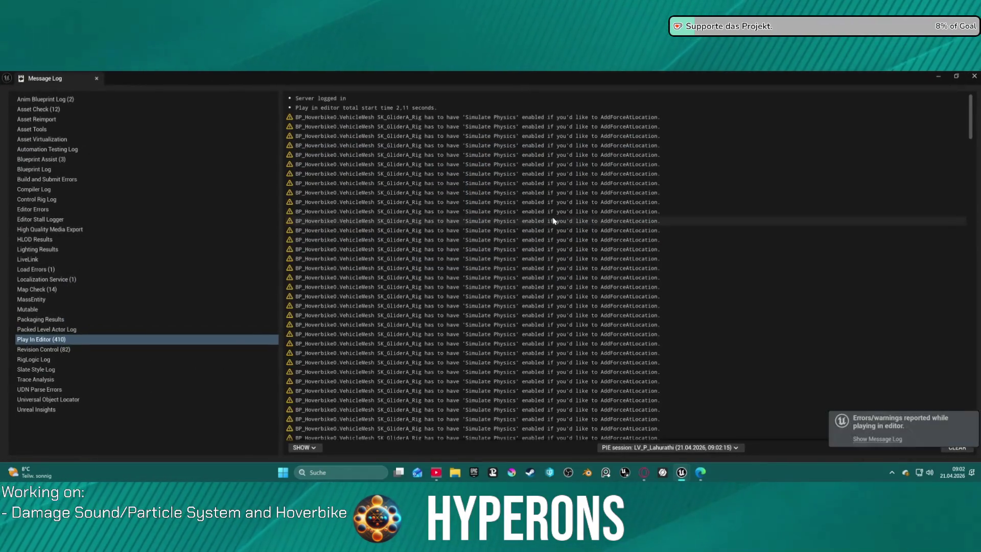
- Close the Simulate Physics warnings log, nudge the lower Set Mass Override node, and switch to EventGraph
click(542, 222)
click(973, 76)
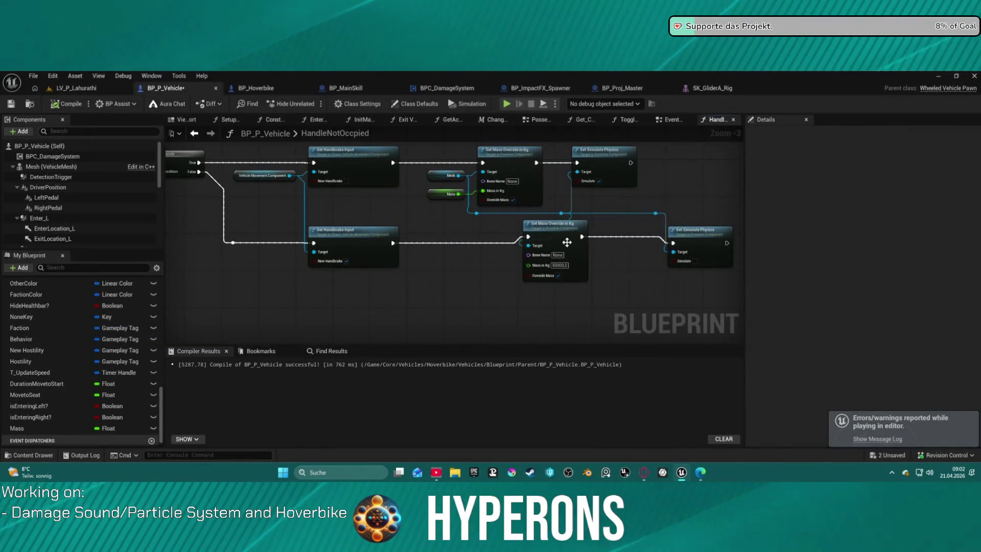
mouse_move(566, 242)
mouse_down()
mouse_move(565, 251)
mouse_move(582, 254)
mouse_up()
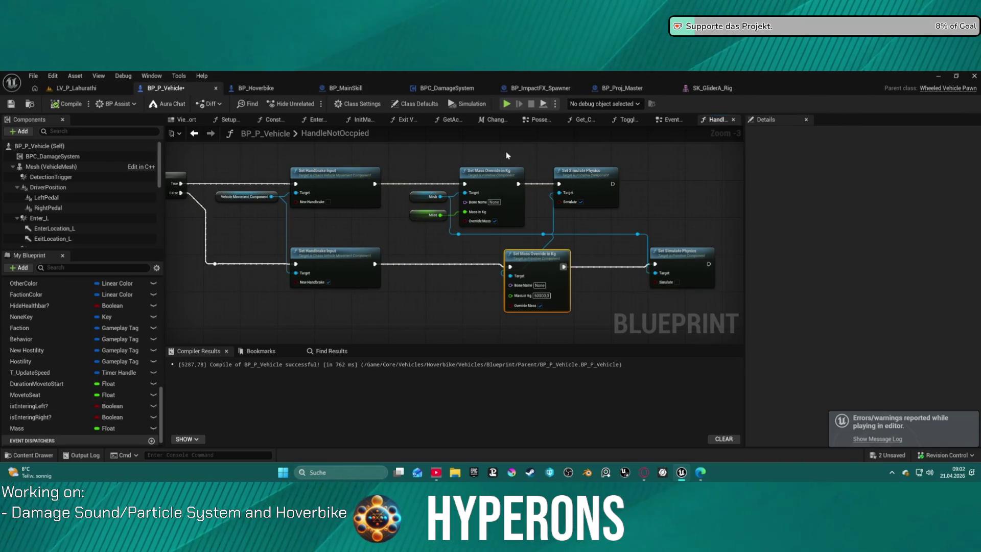
click(672, 120)
scroll(373, 160, down, 5)
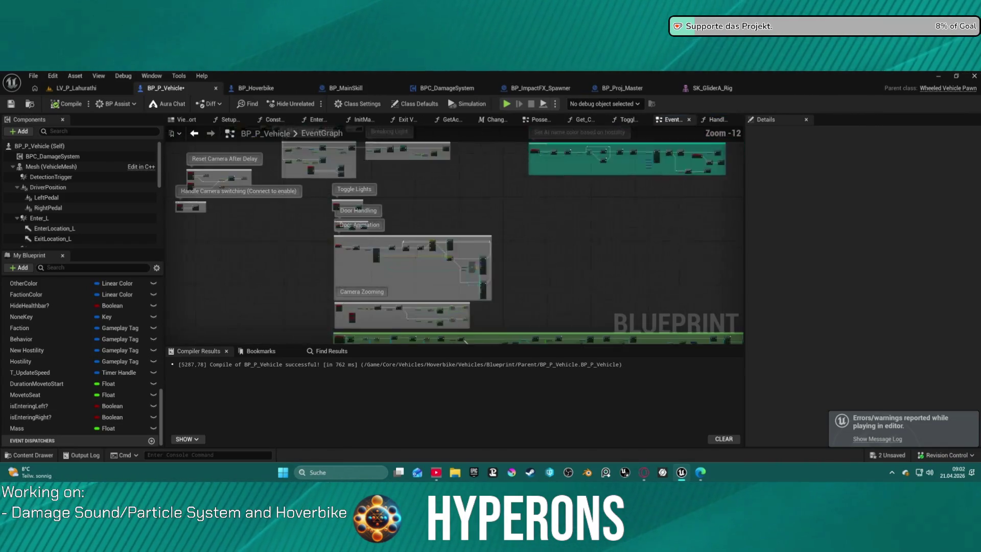
scroll(344, 297, up, 9)
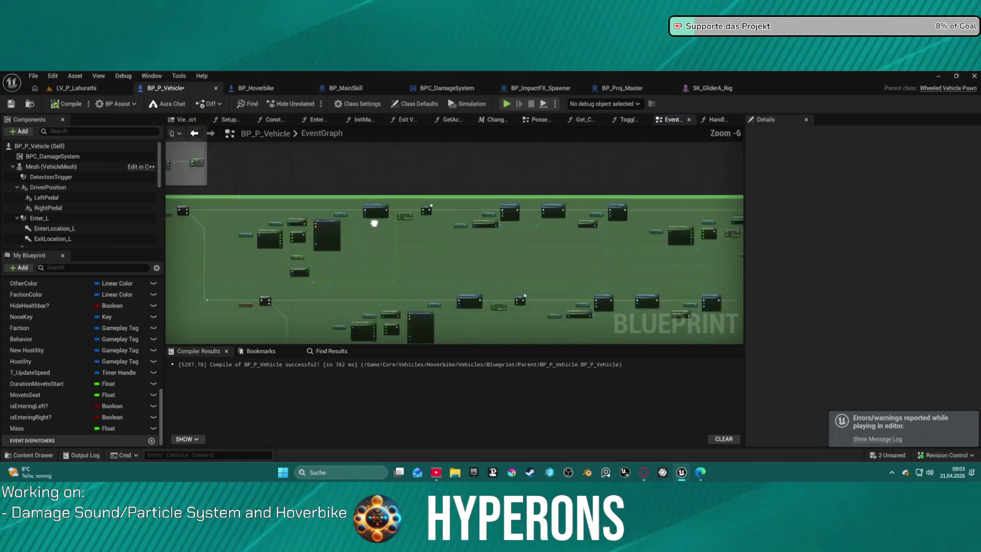
drag(546, 175, 272, 213)
mouse_move(545, 306)
mouse_down()
mouse_move(461, 286)
mouse_move(287, 217)
mouse_up()
mouse_move(587, 307)
mouse_down()
mouse_move(530, 280)
mouse_move(472, 218)
mouse_move(426, 225)
mouse_up()
drag(725, 169, 462, 211)
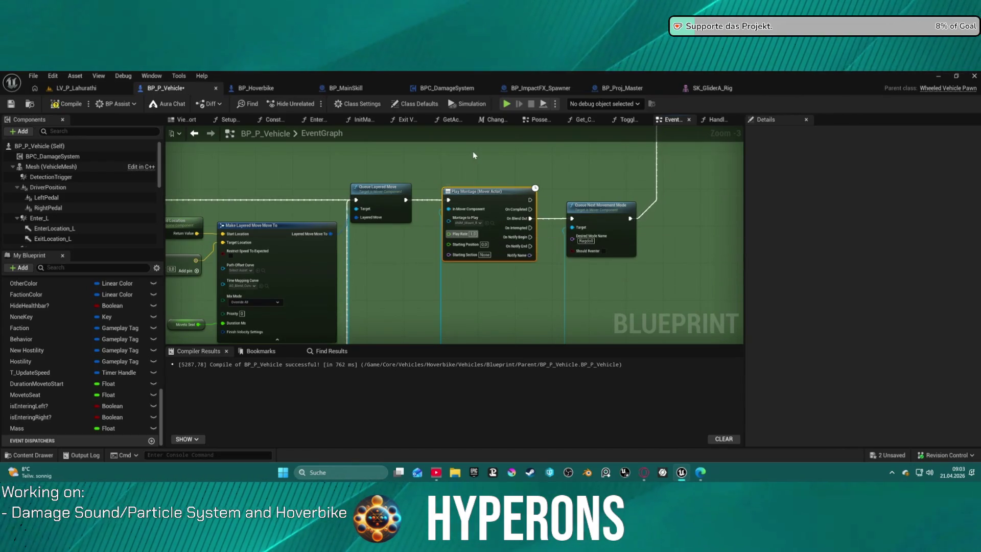
mouse_move(403, 247)
mouse_down()
mouse_move(439, 173)
mouse_move(443, 200)
mouse_up()
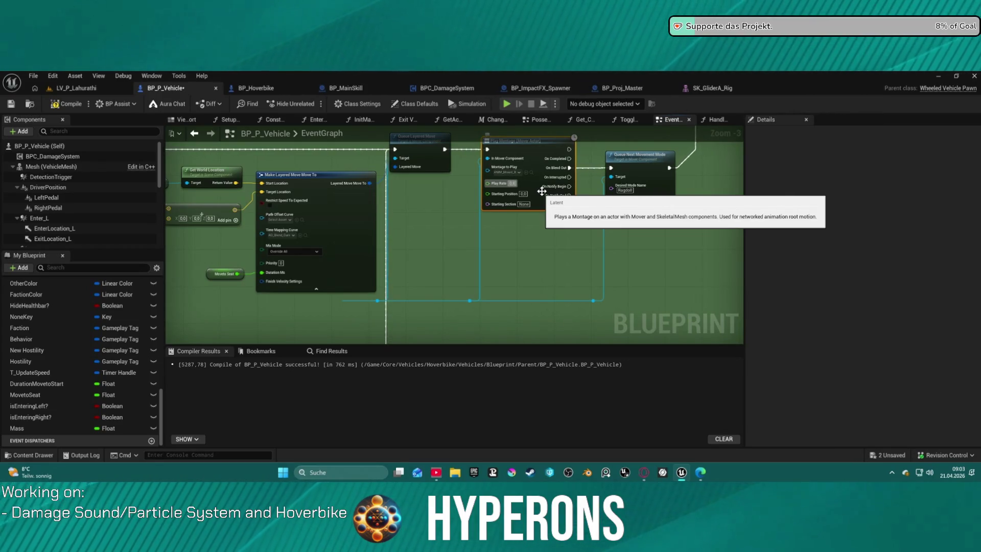
mouse_move(541, 191)
mouse_down()
mouse_move(501, 198)
mouse_move(462, 184)
mouse_up()
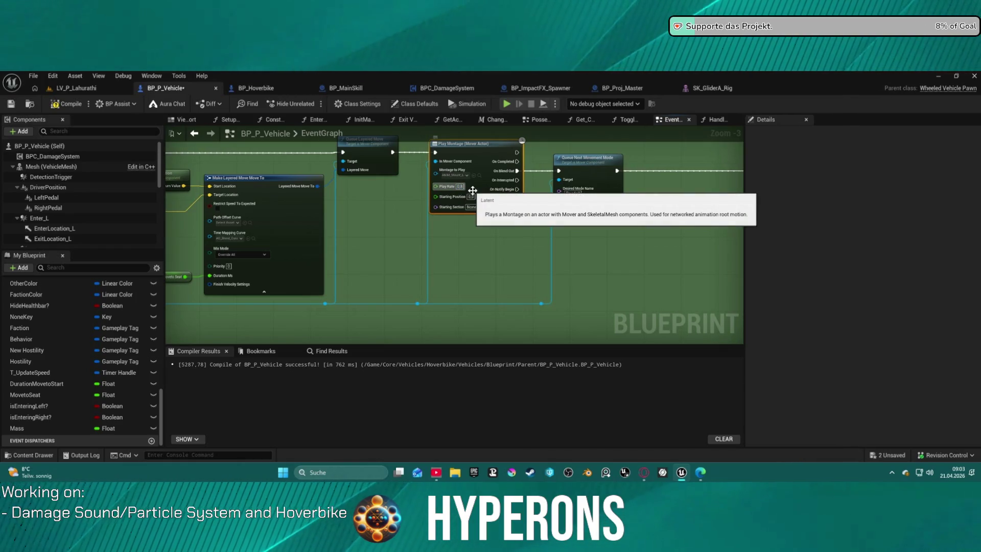
scroll(578, 226, down, 3)
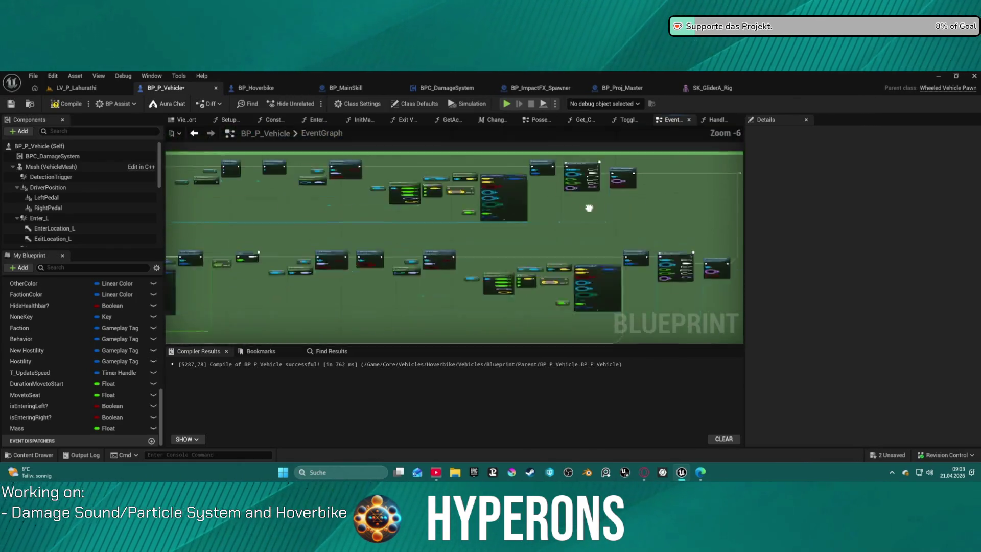
drag(589, 208, 556, 161)
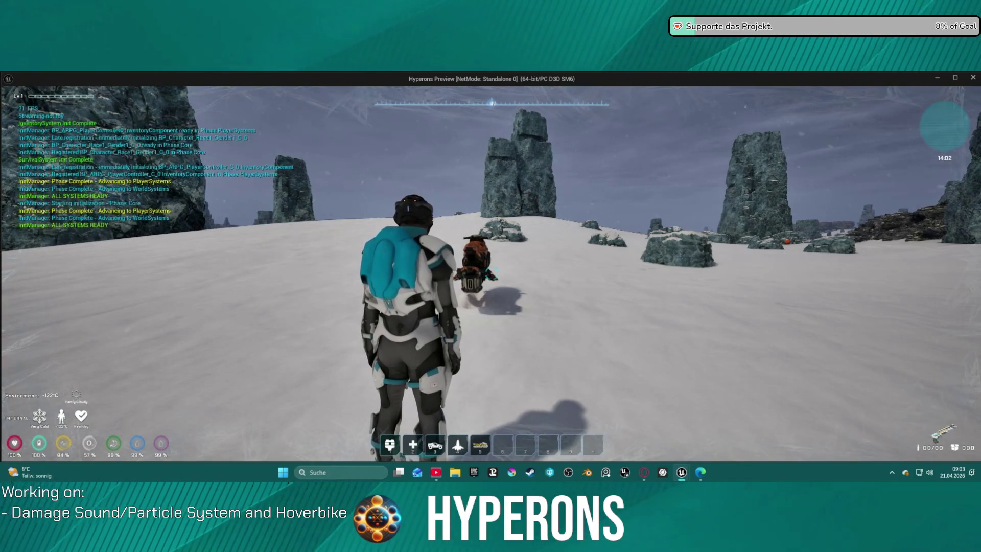
- Walk to the hoverbike, mount it, try a Shift boost, dismount, and remount
key(w)
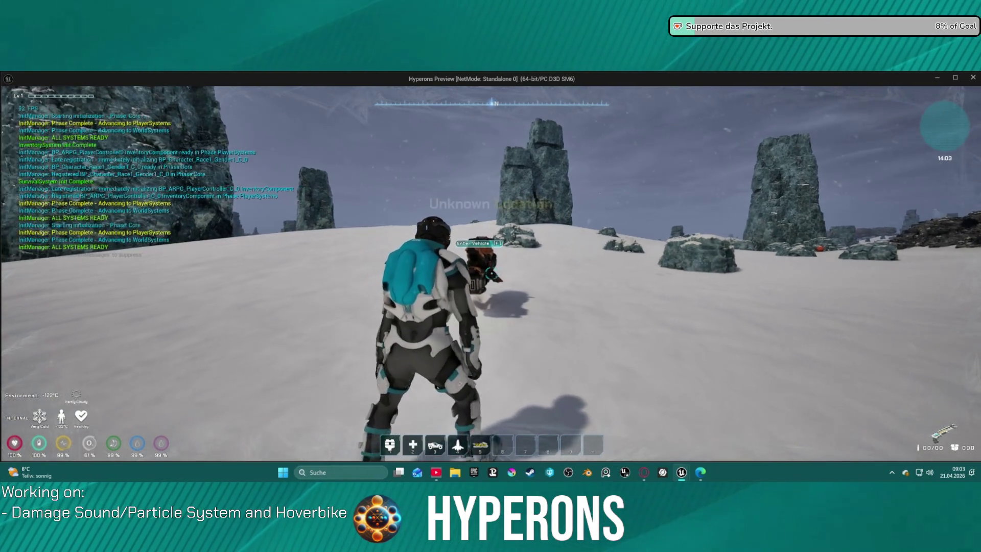
key(w)
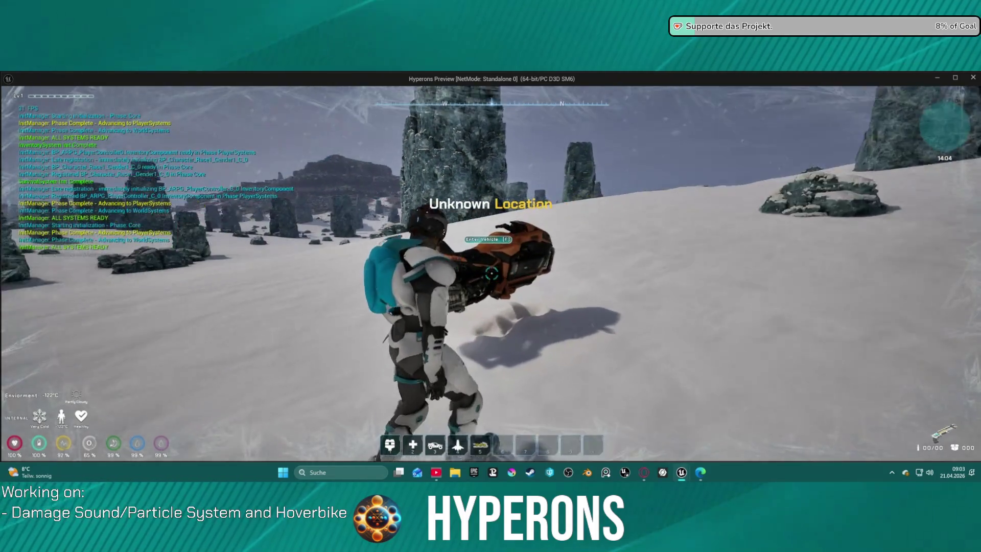
key(w)
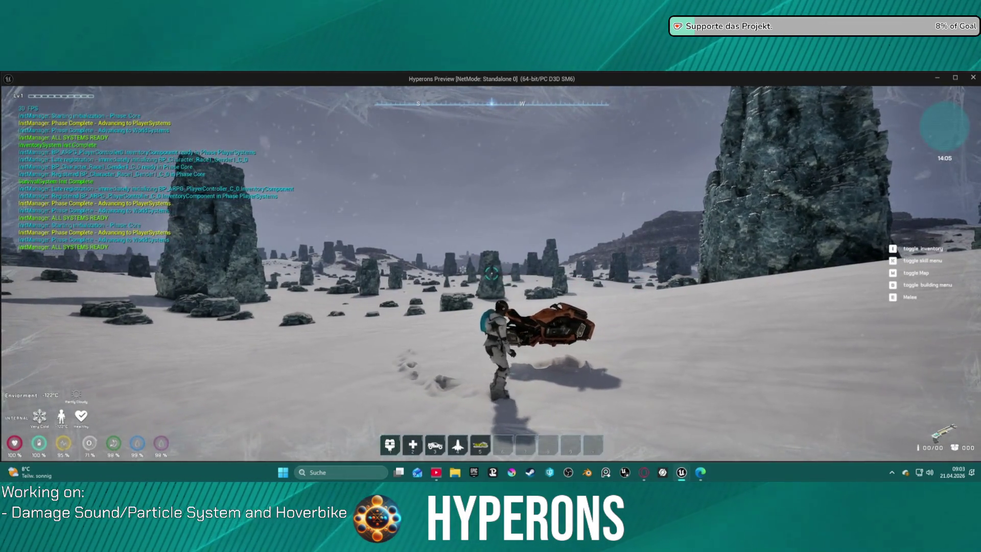
key(f)
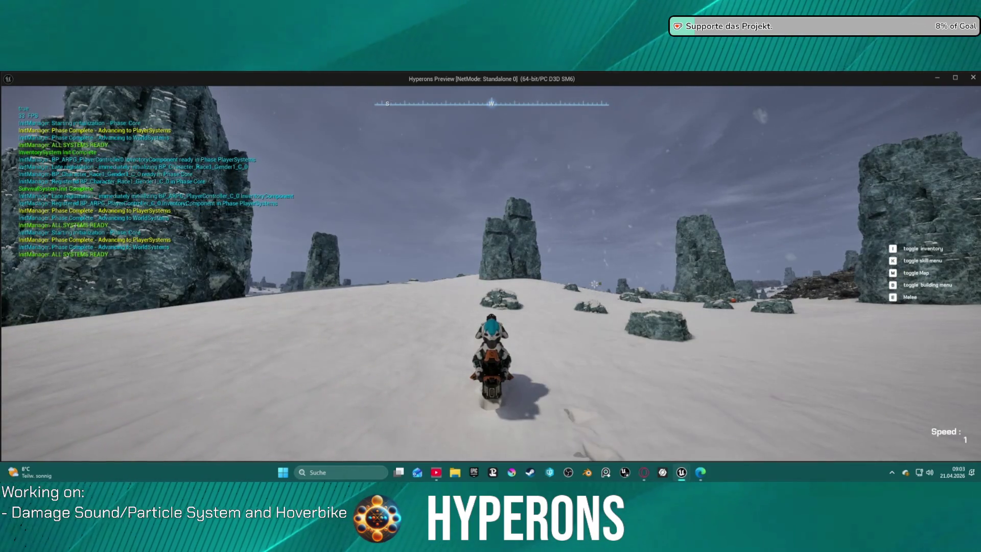
key(w)
key(shift)
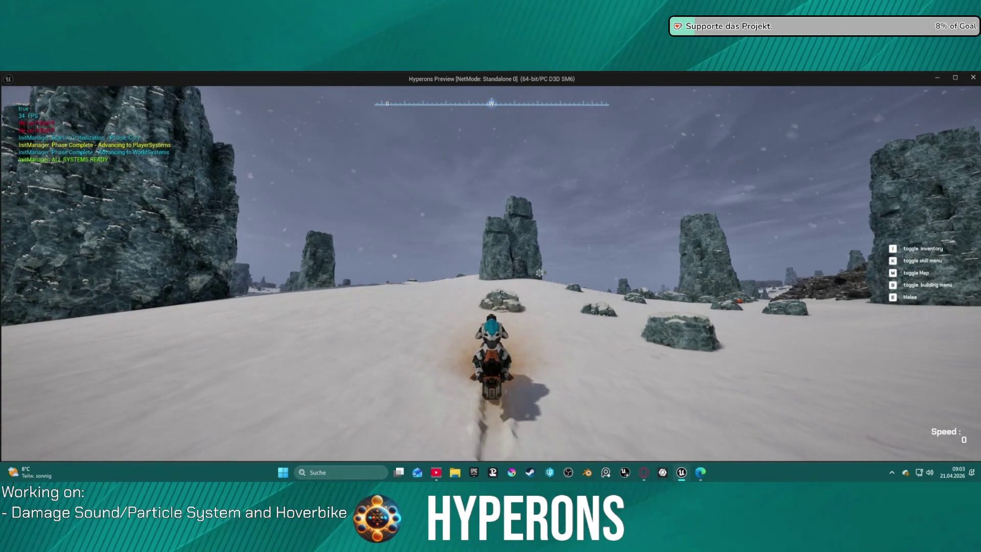
key(f)
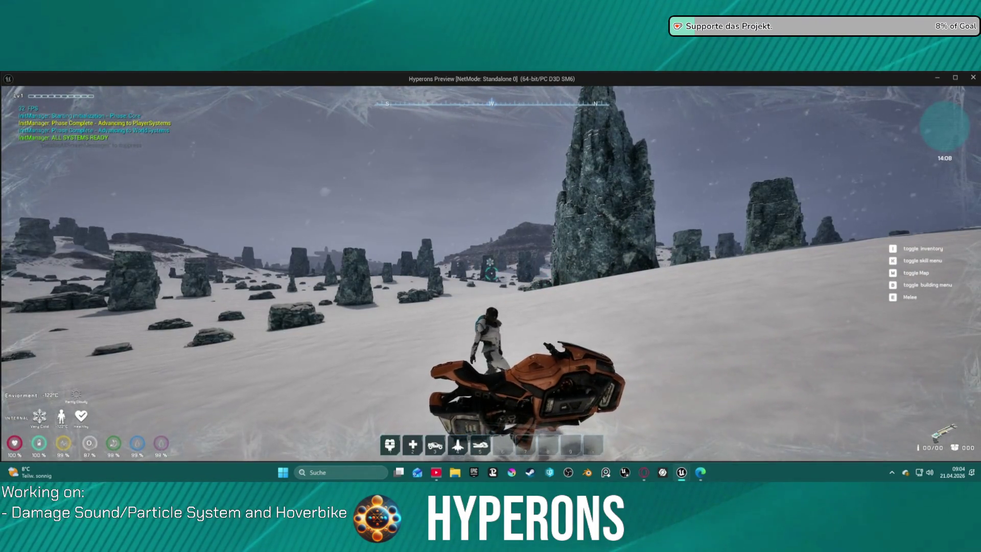
key(f)
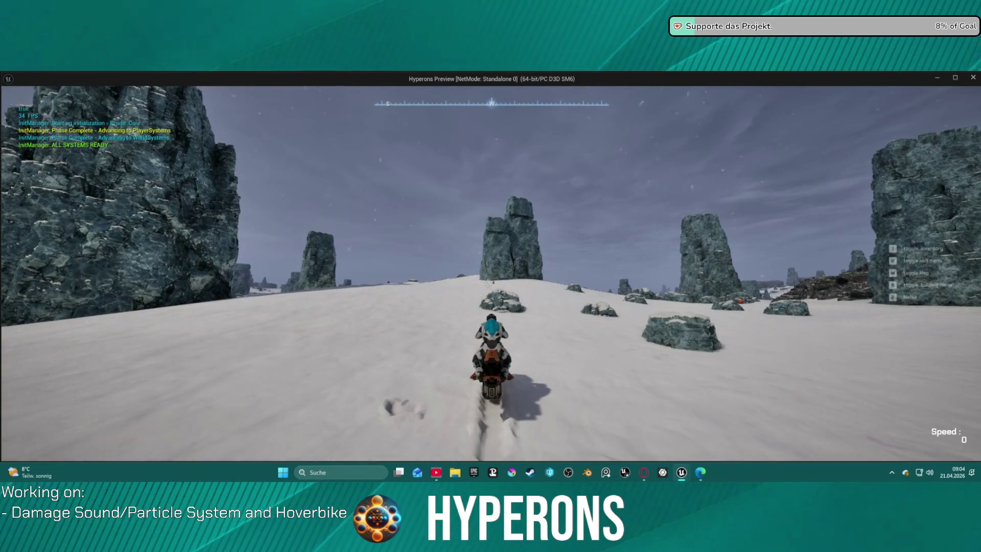
- Accelerate across the snow and steer left around the tall rock pillar
key(w)
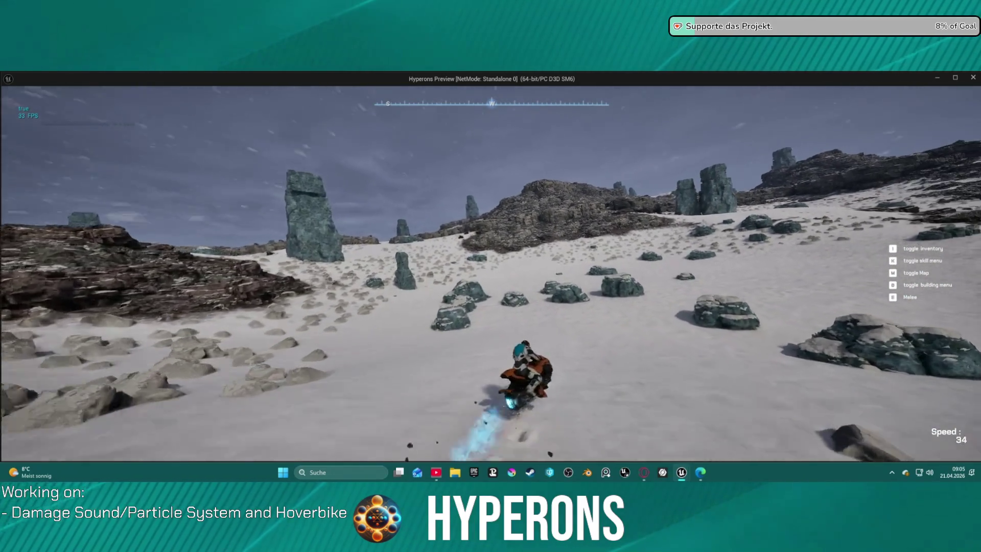
key(w)
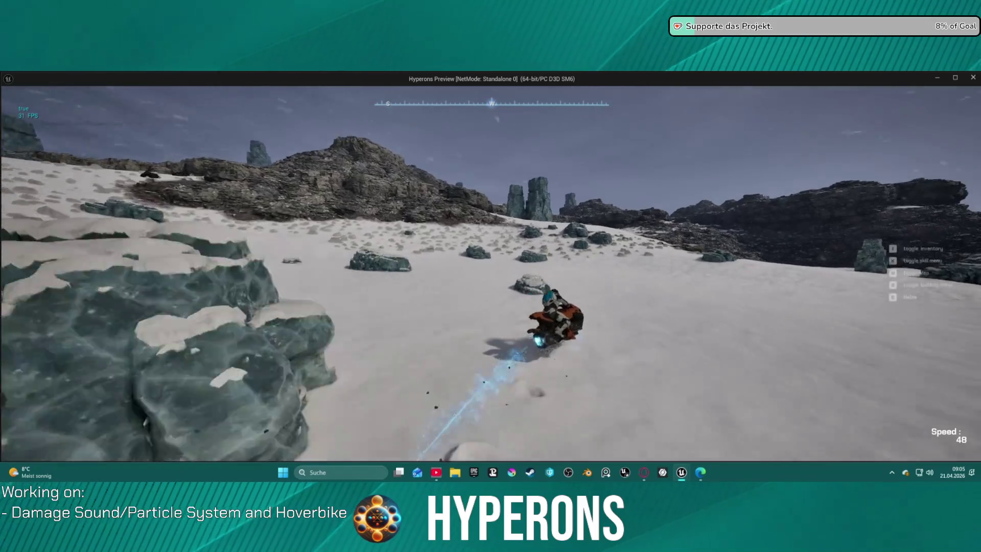
key(a)
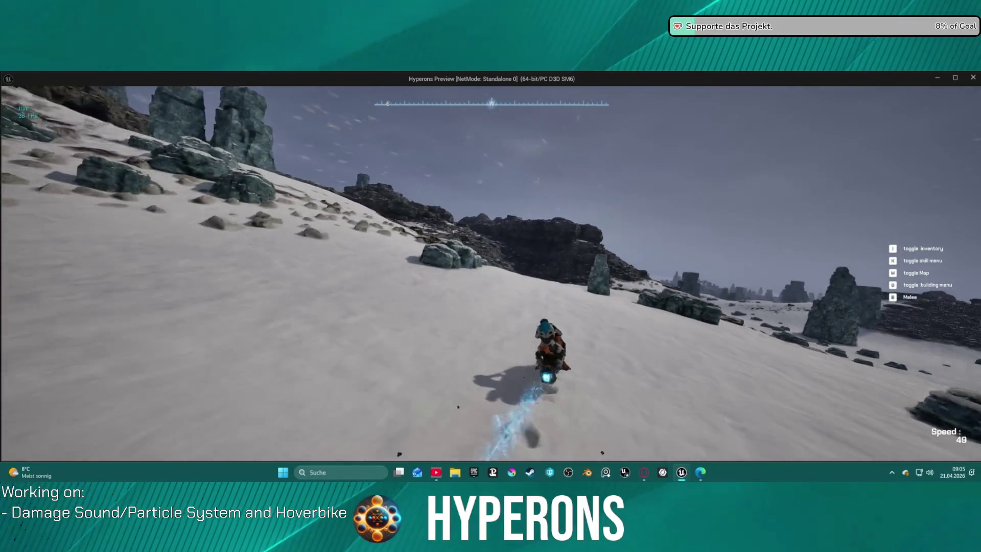
key(a)
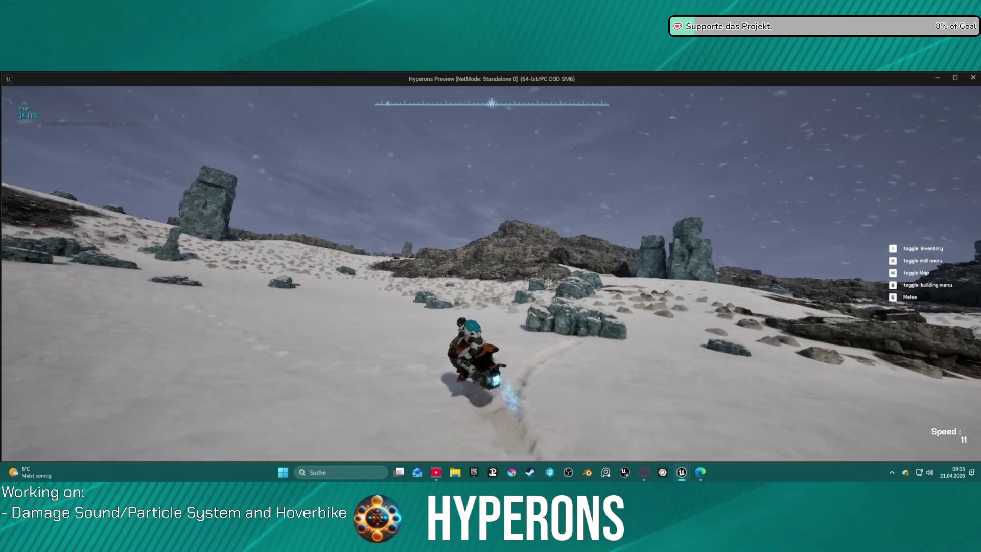
key(a)
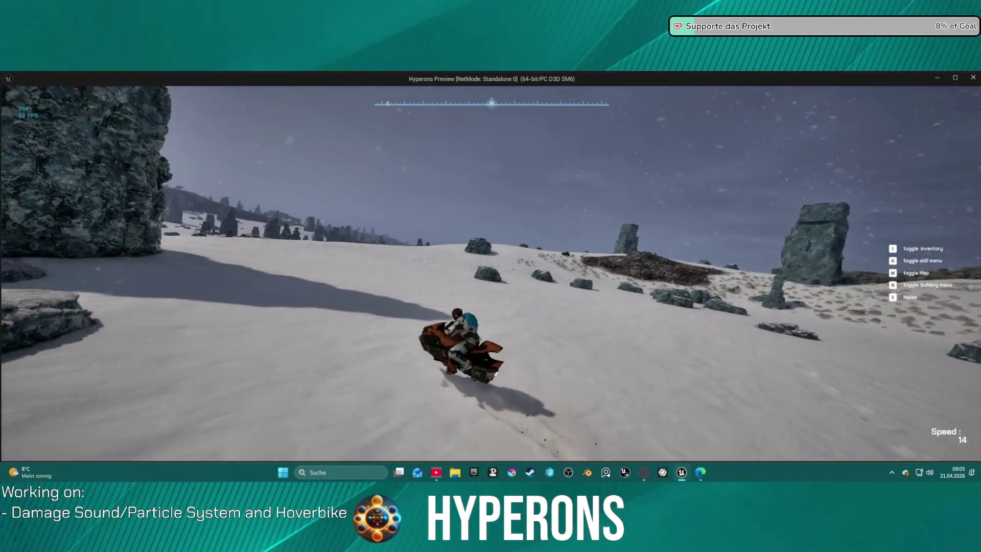
key(a)
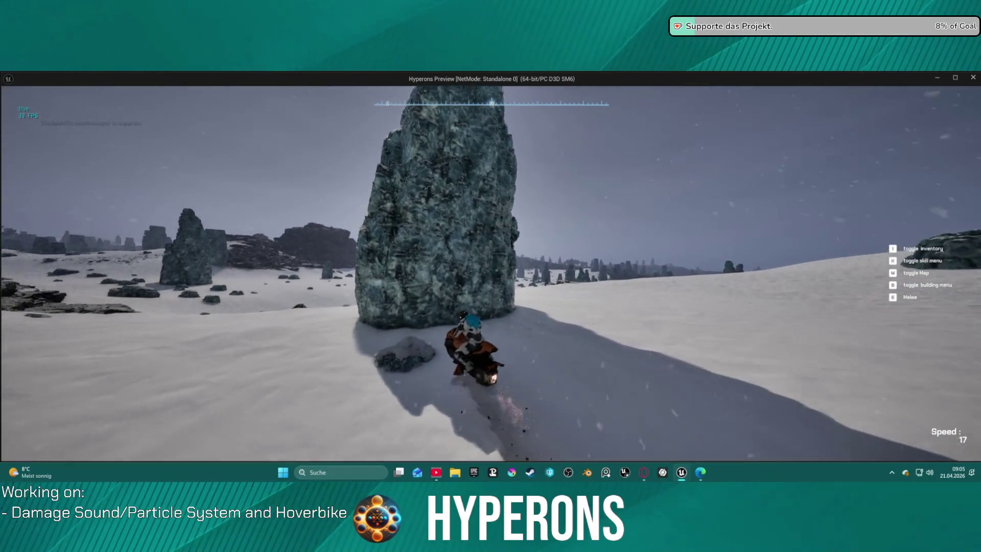
key(a)
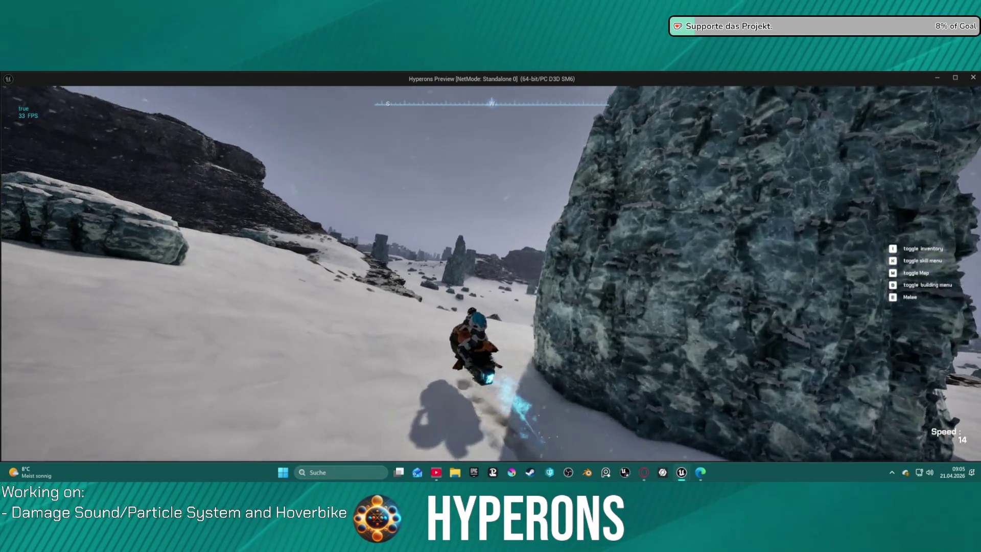
- Drive past the rock wall onto the ridge, weaving between the rock pillars toward the cliff
key(w)
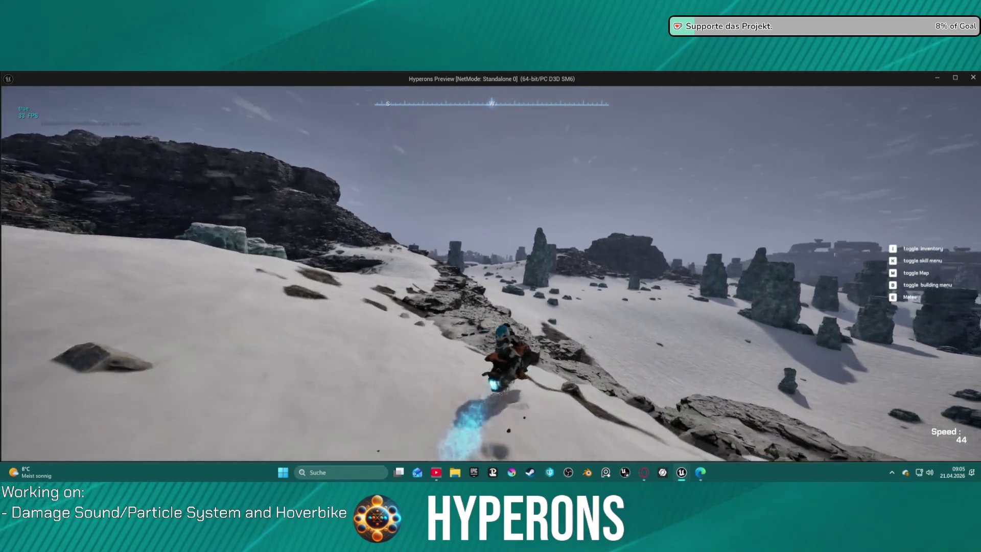
key(w)
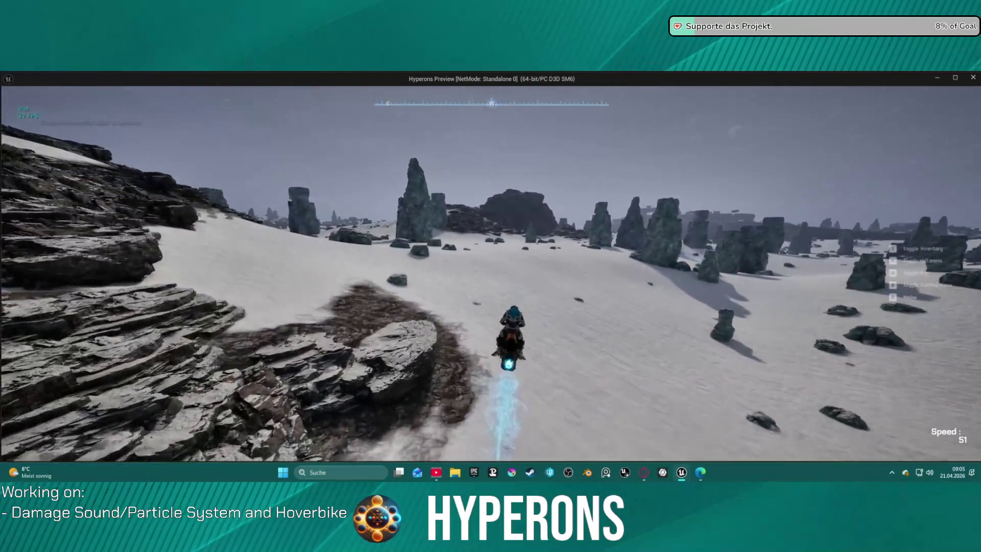
key(a)
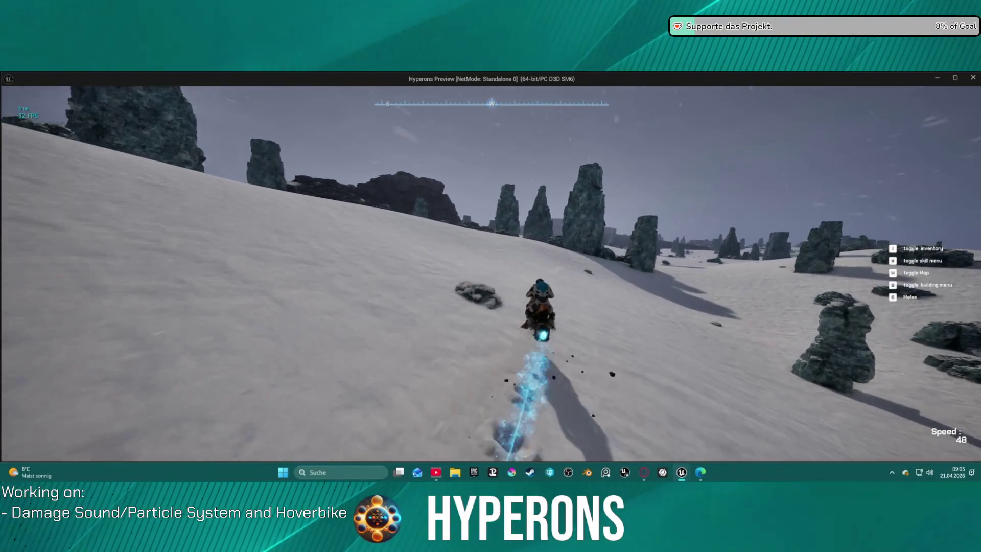
key(w)
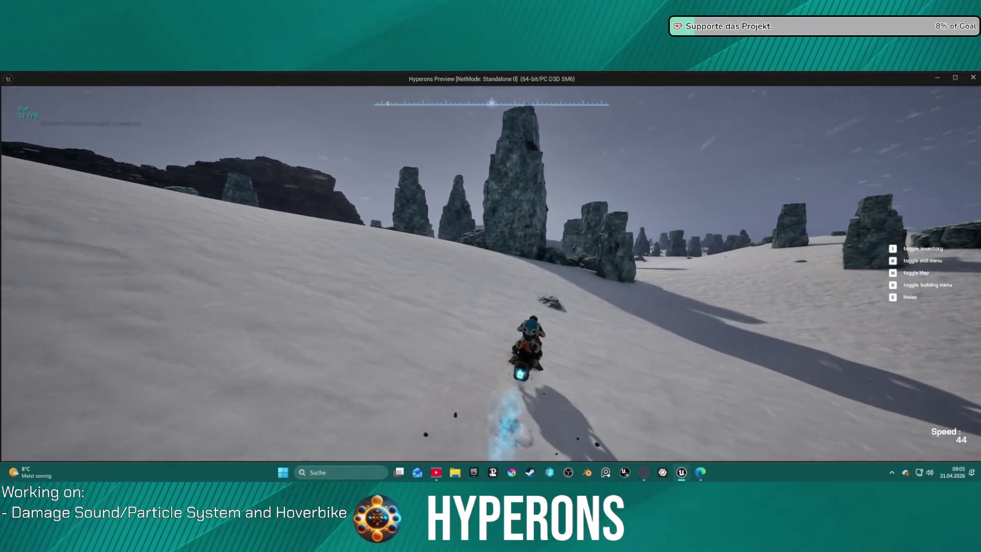
key(a)
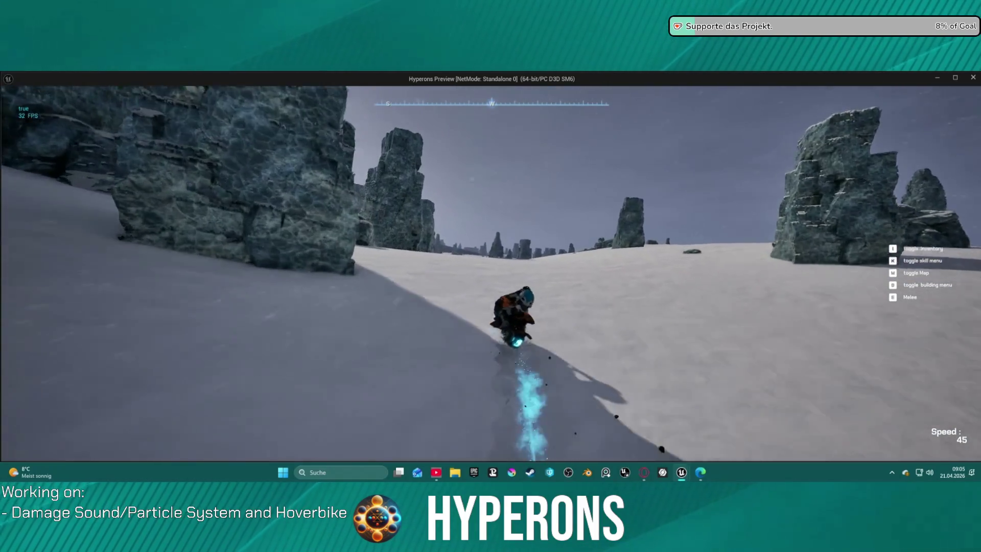
key(w)
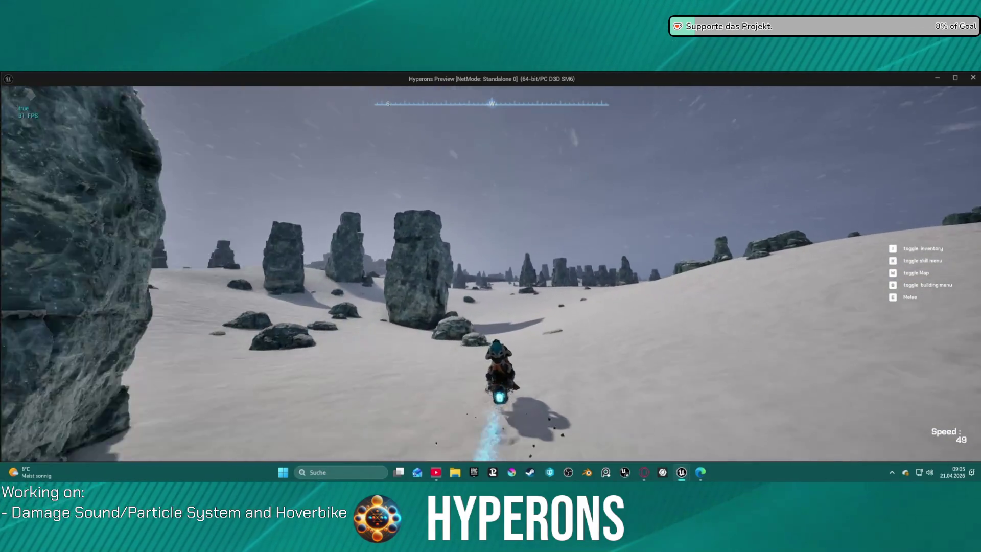
key(w)
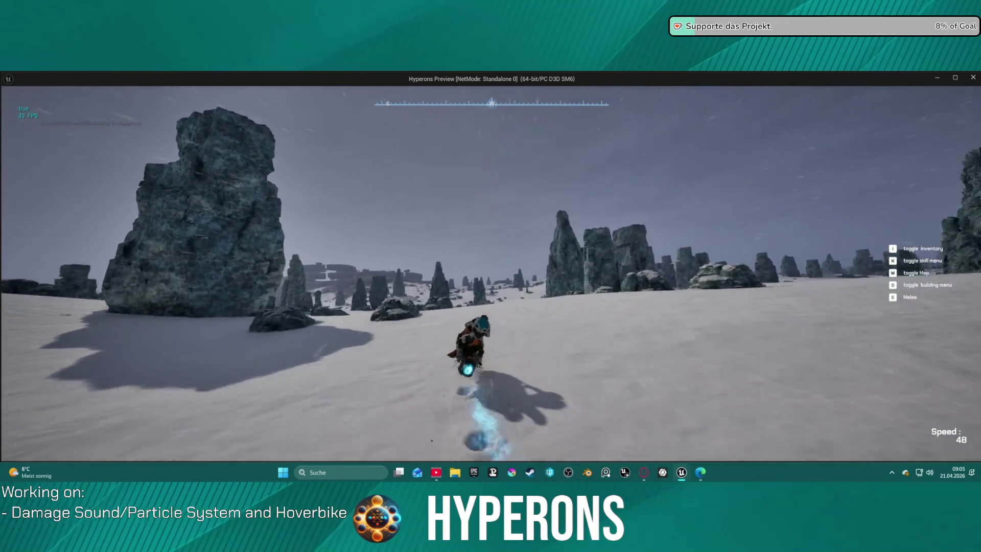
key(w)
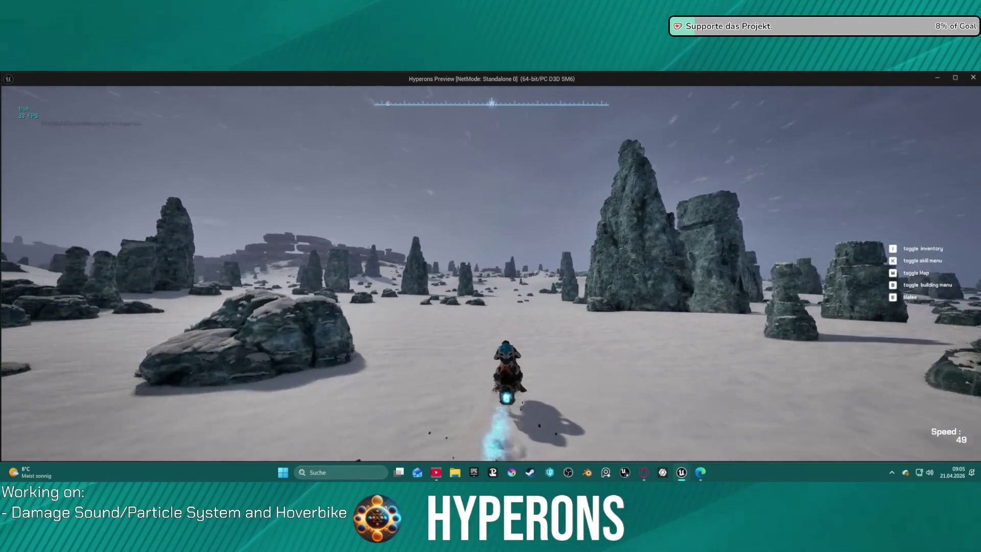
key(w)
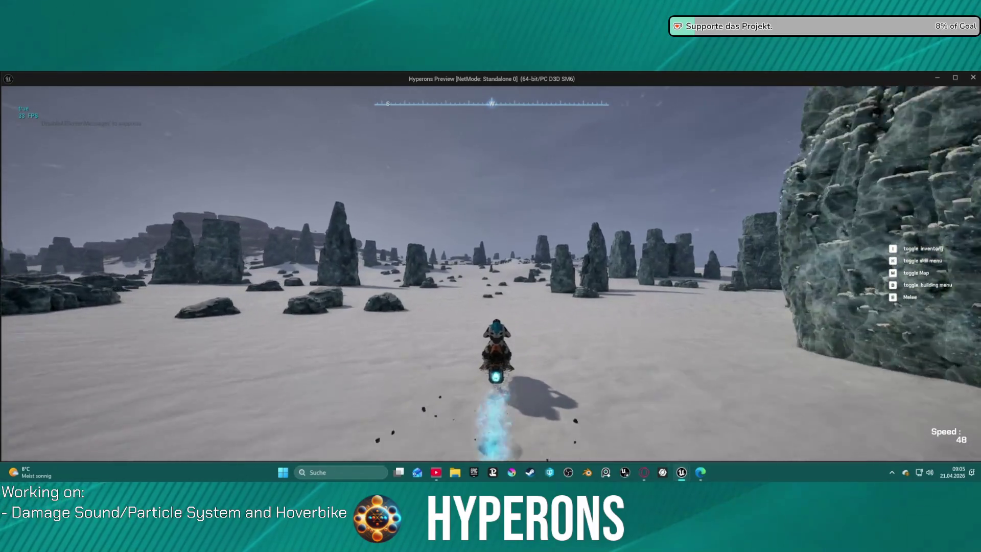
- Slow down through the snowfield, climb toward the rocks, then turn right and back left past the cliff
key(w)
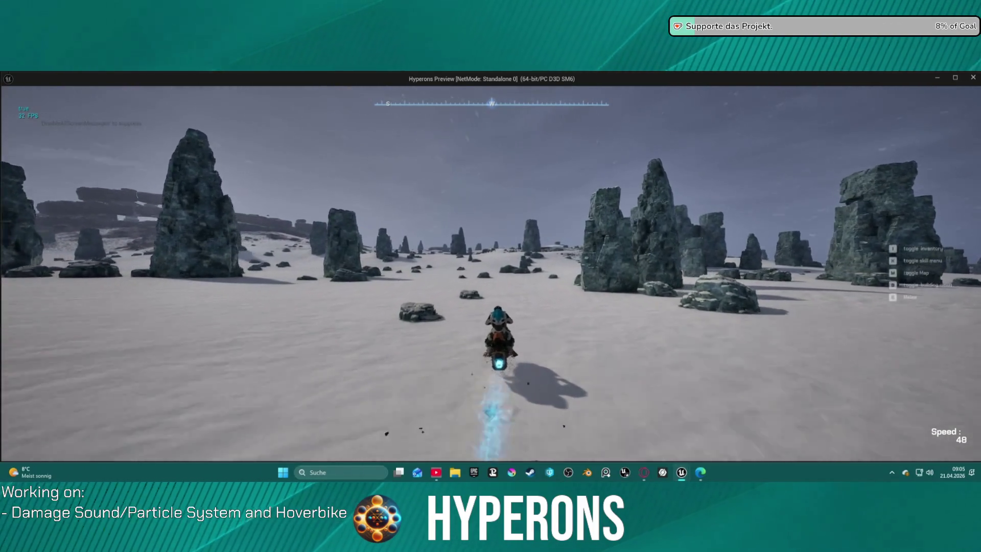
key(w)
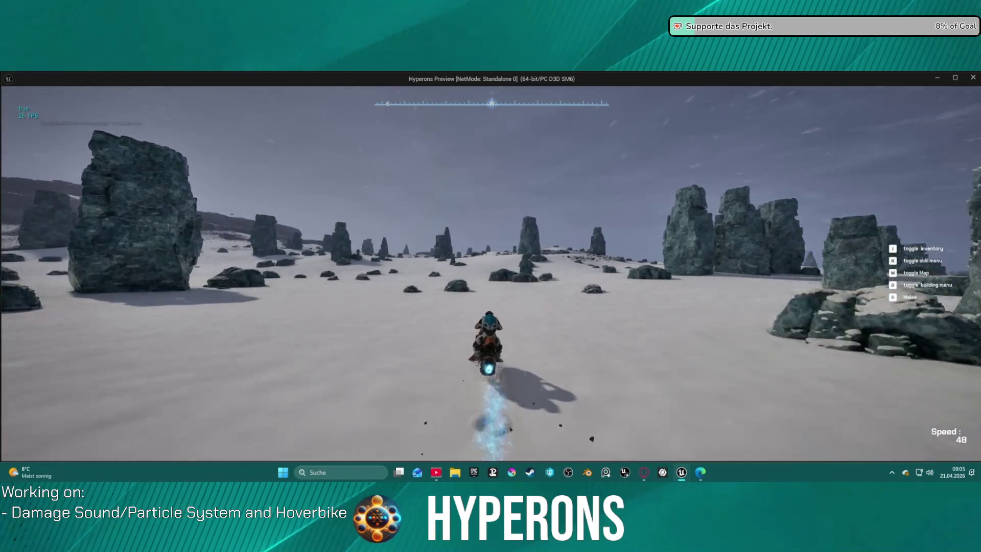
key(w)
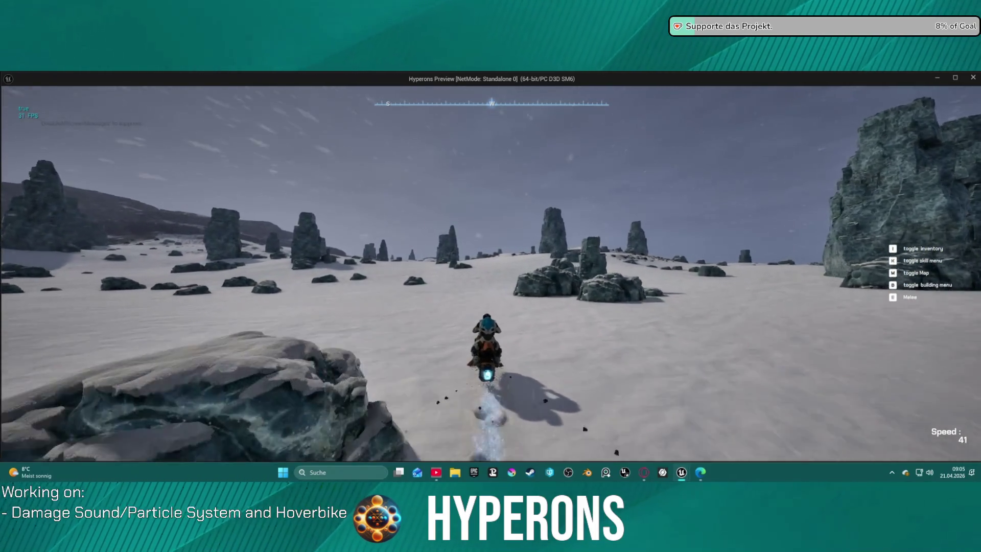
key(w)
key(w)
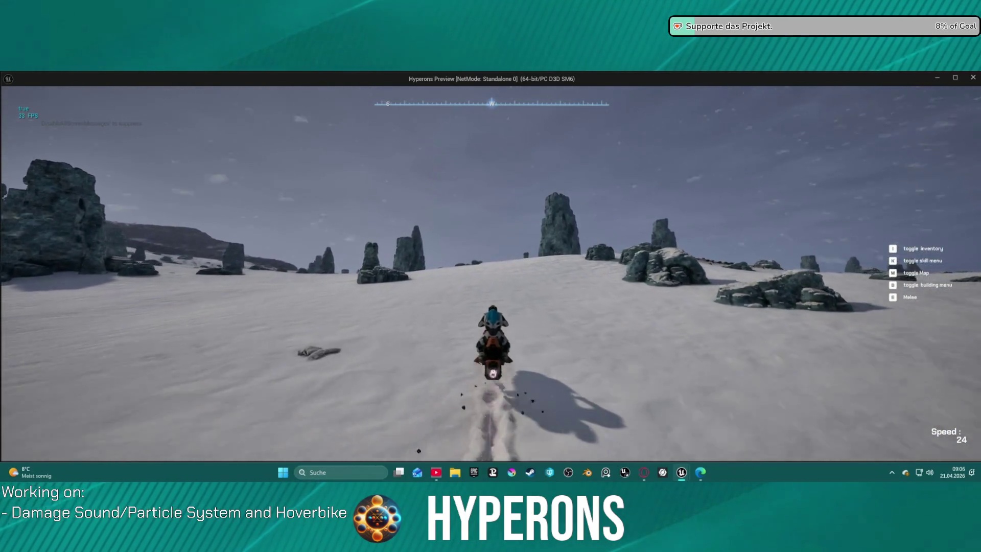
key(w)
key(w)
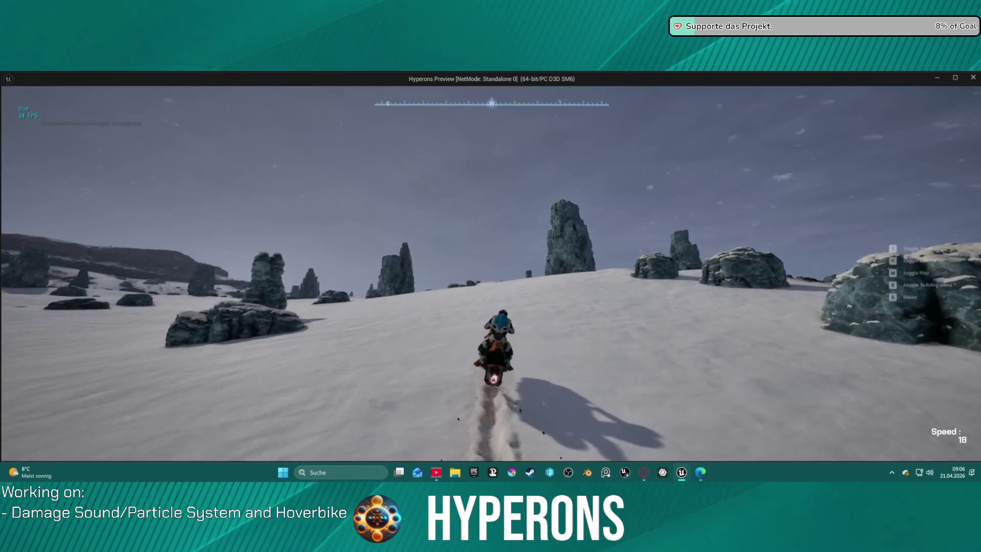
key(d)
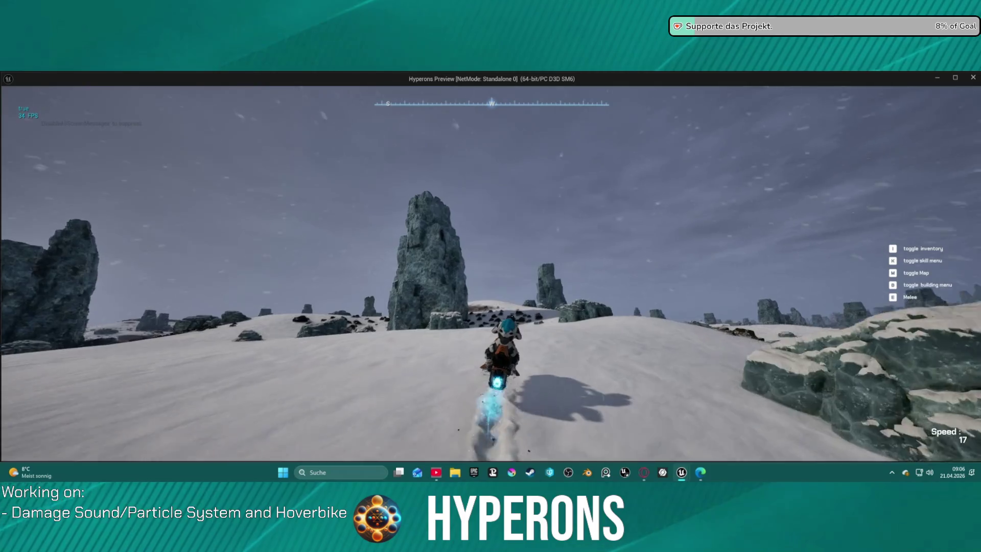
key(w)
key(a)
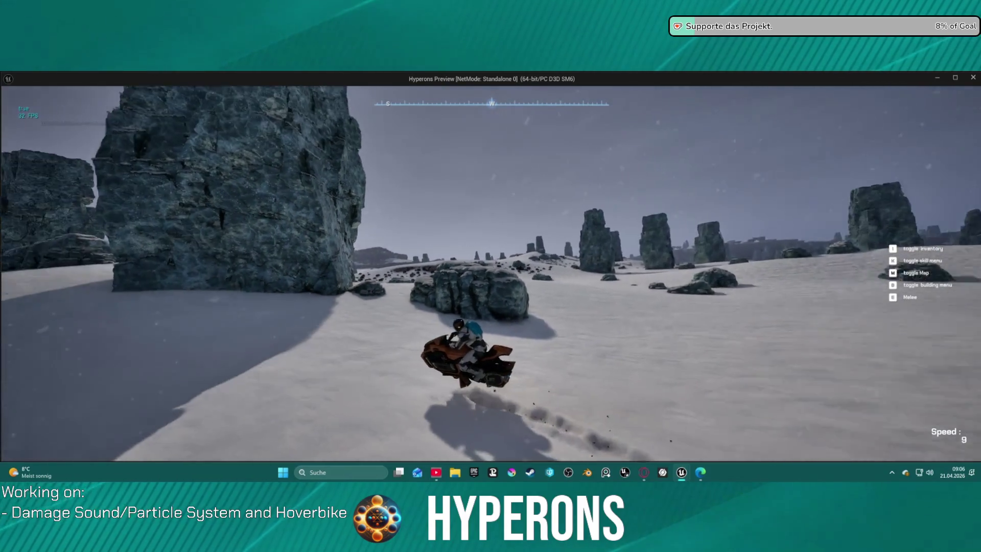
- Dismount, walk away from the hoverbike, and swing the camera back to face it
key(f)
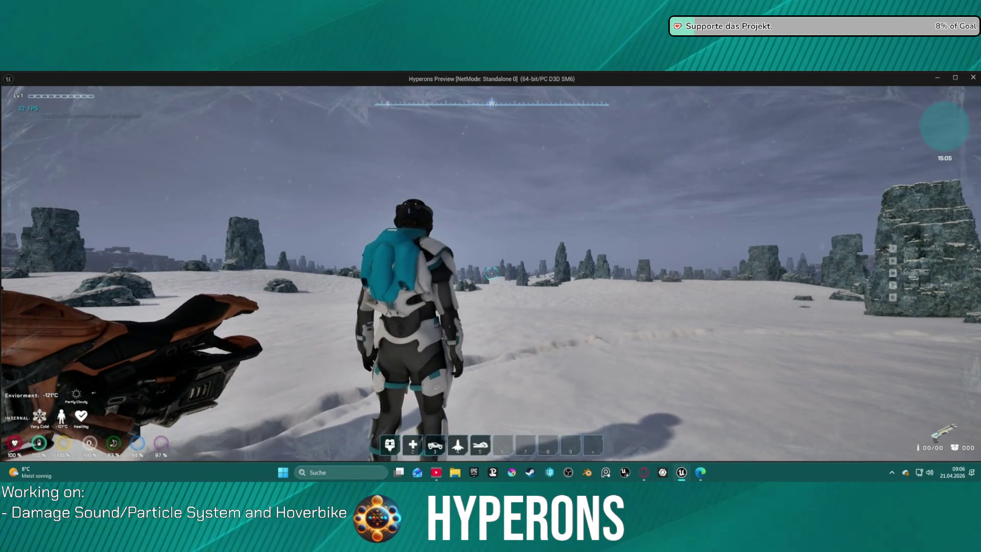
key(w)
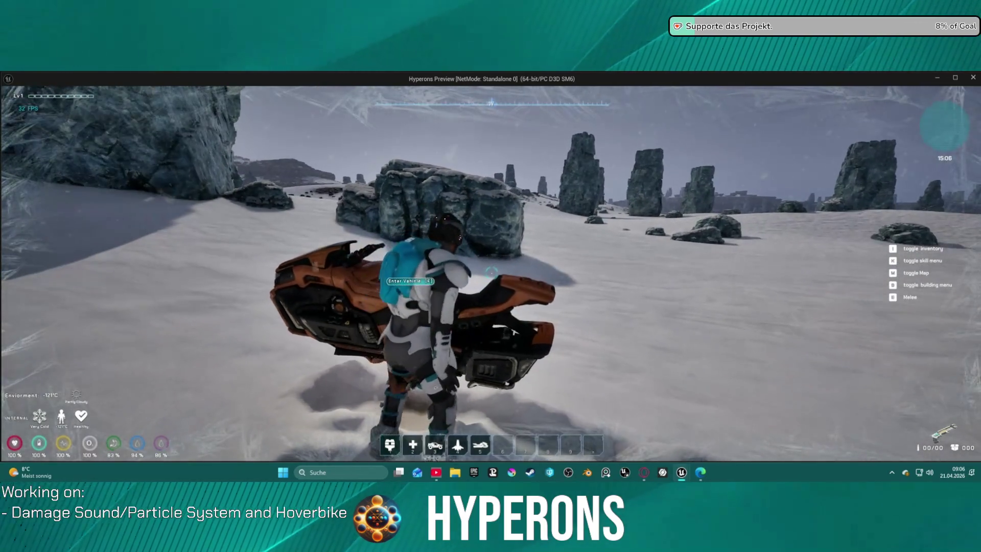
key(w)
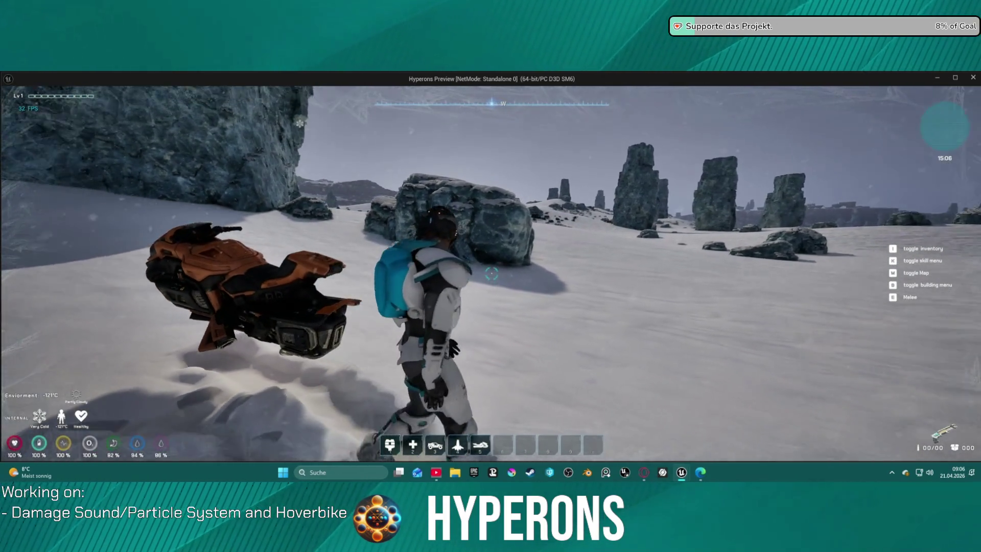
key(w)
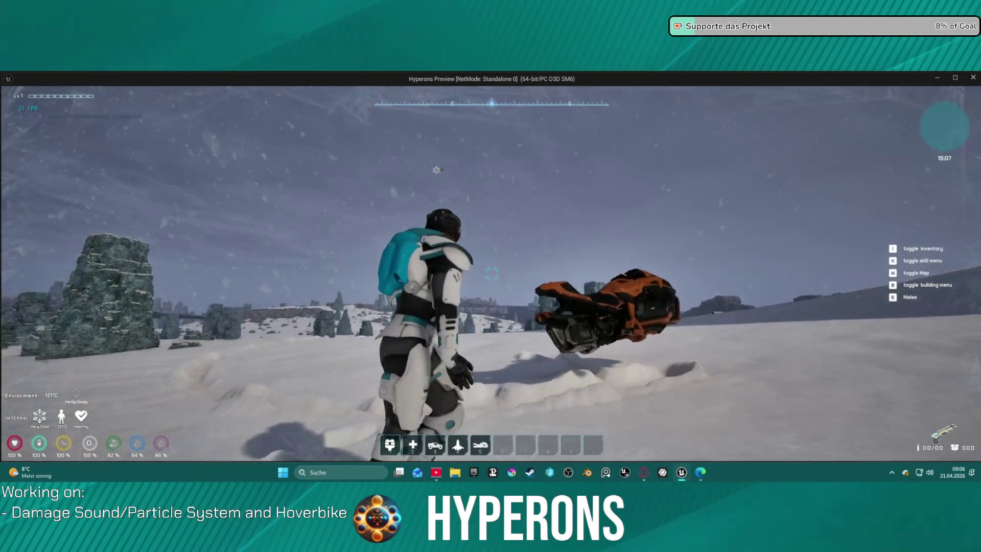
key(w)
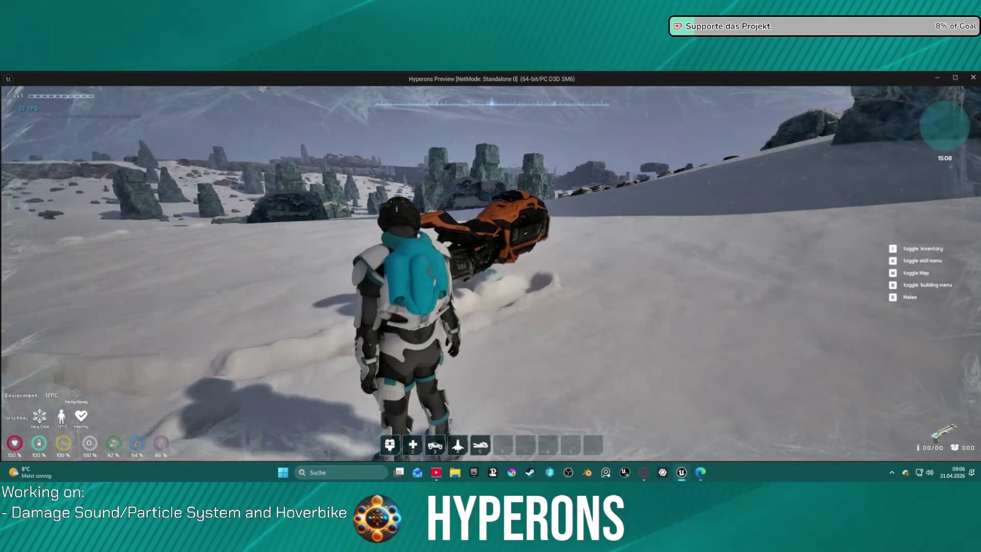
key(w)
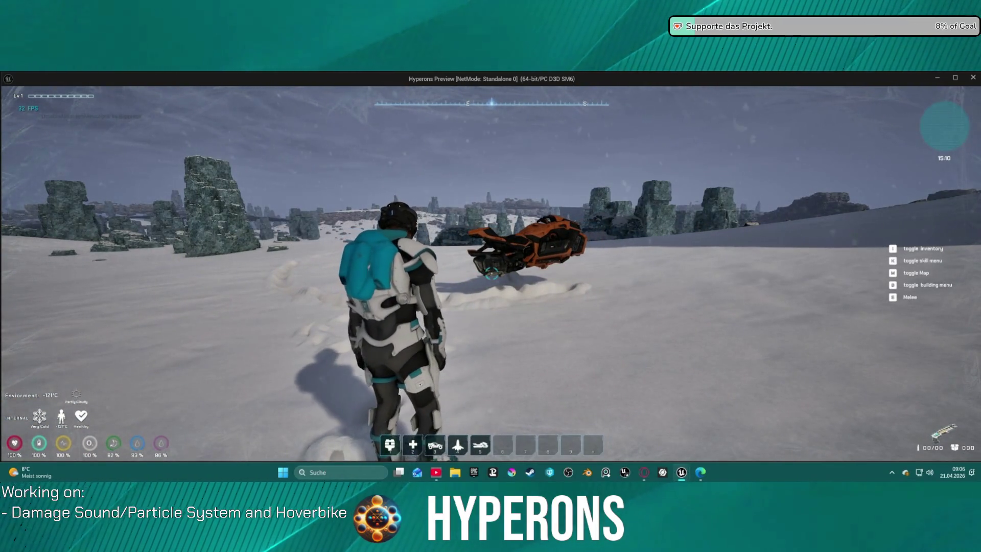
key(w)
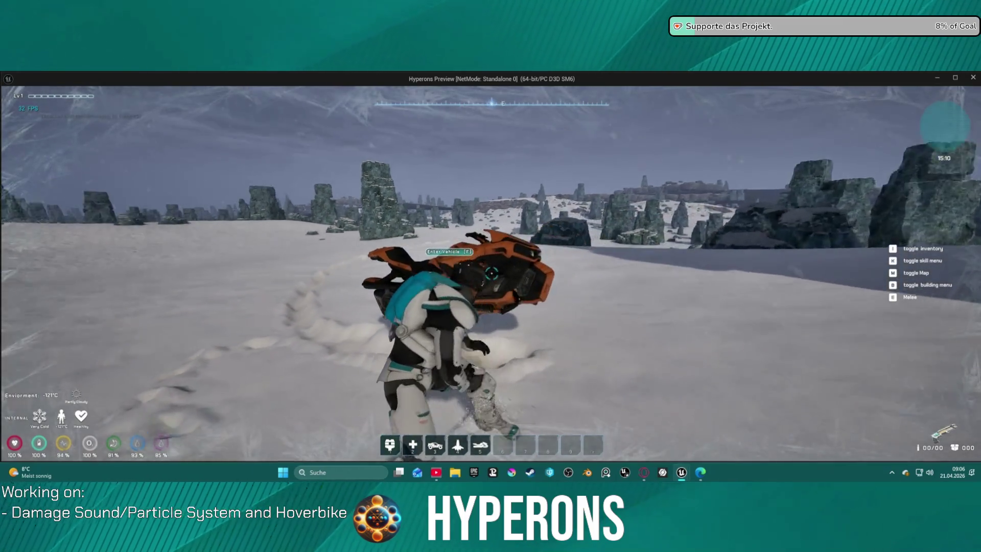
- Circle the parked hoverbike on foot, then leave the play session
key(a)
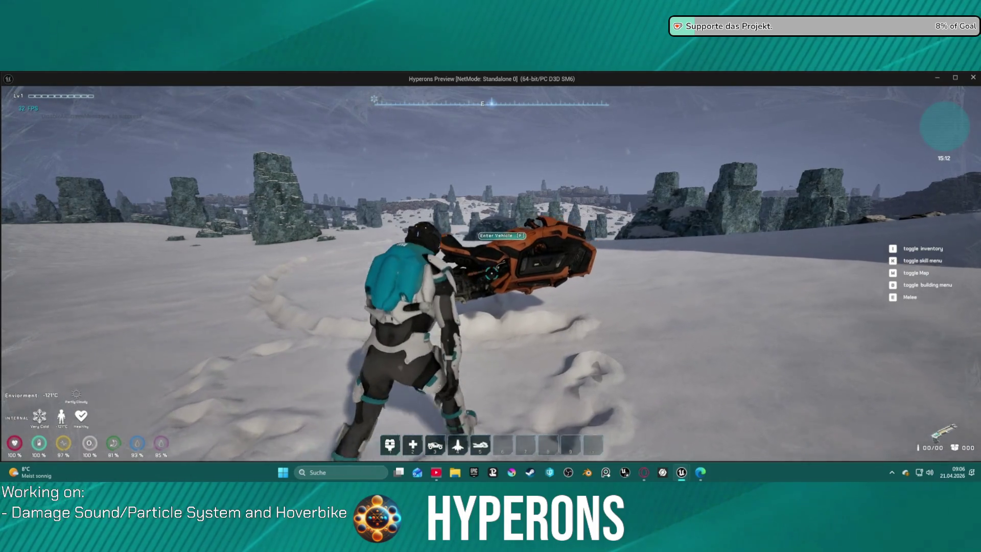
key(w)
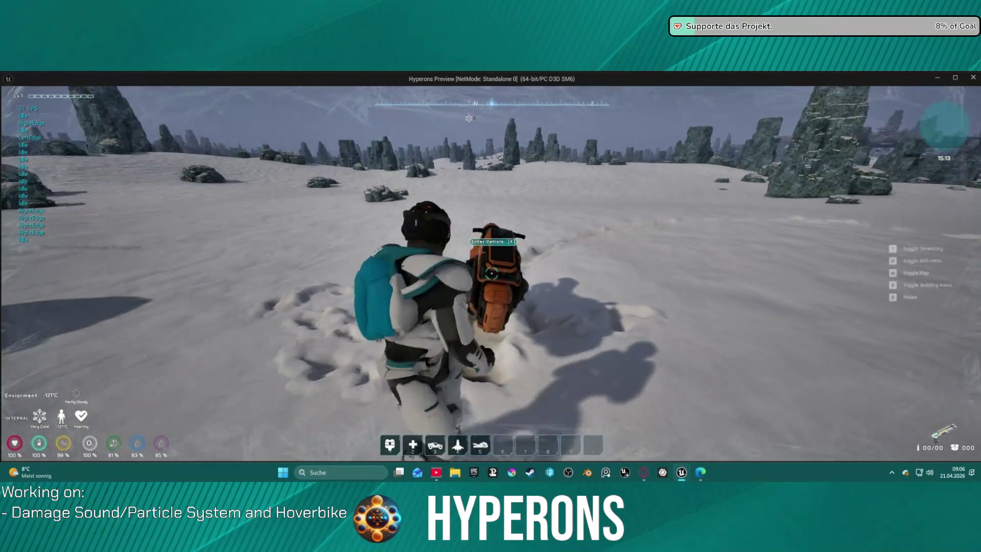
key(a)
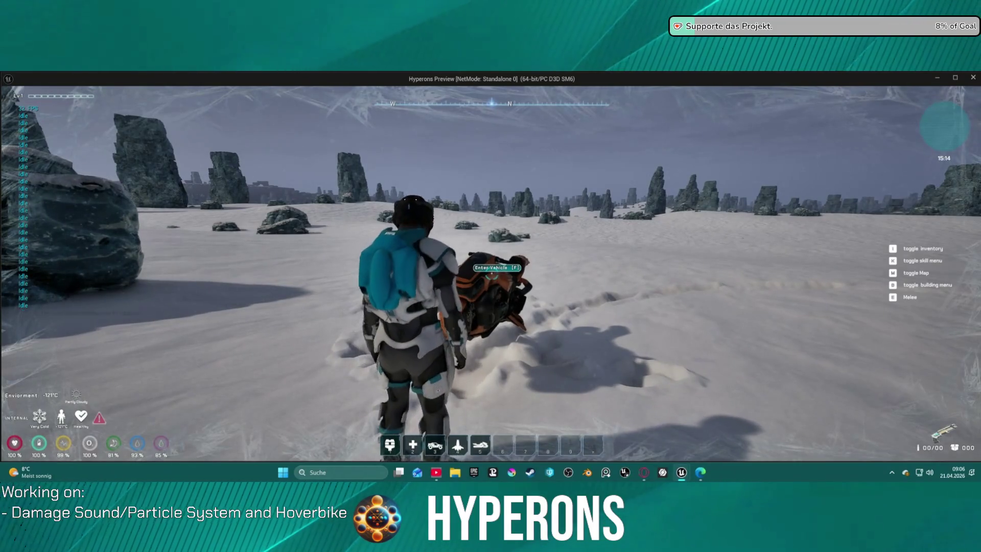
key(s)
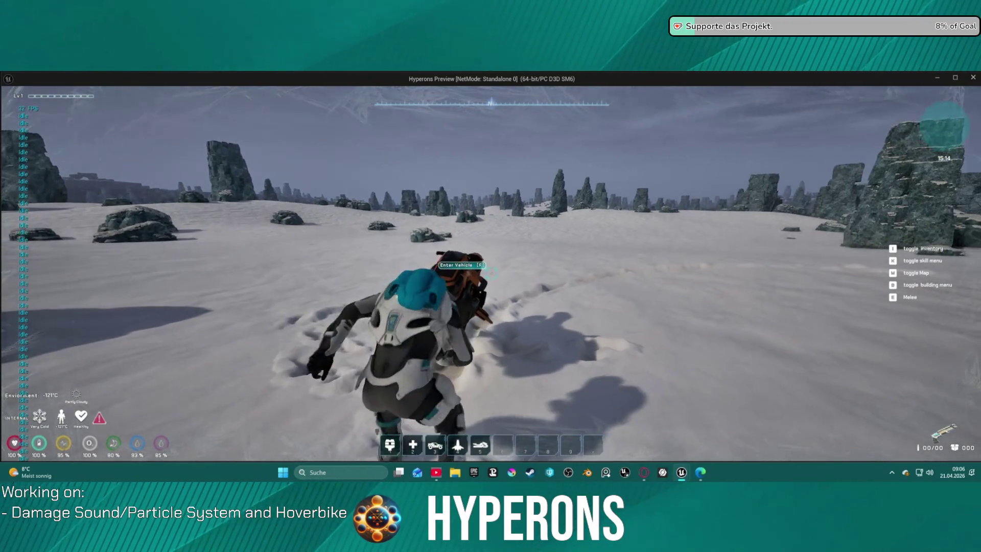
key(w)
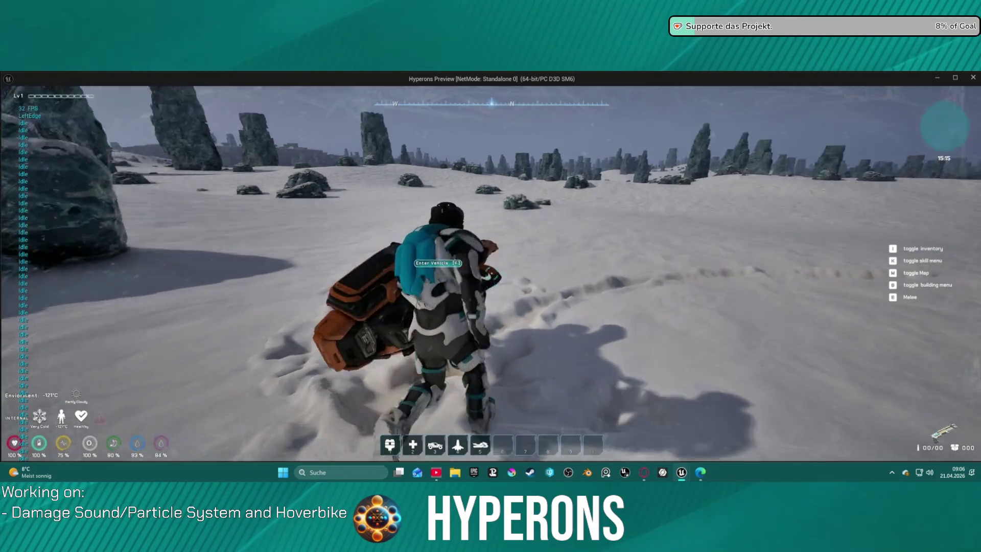
key(alt+Tab)
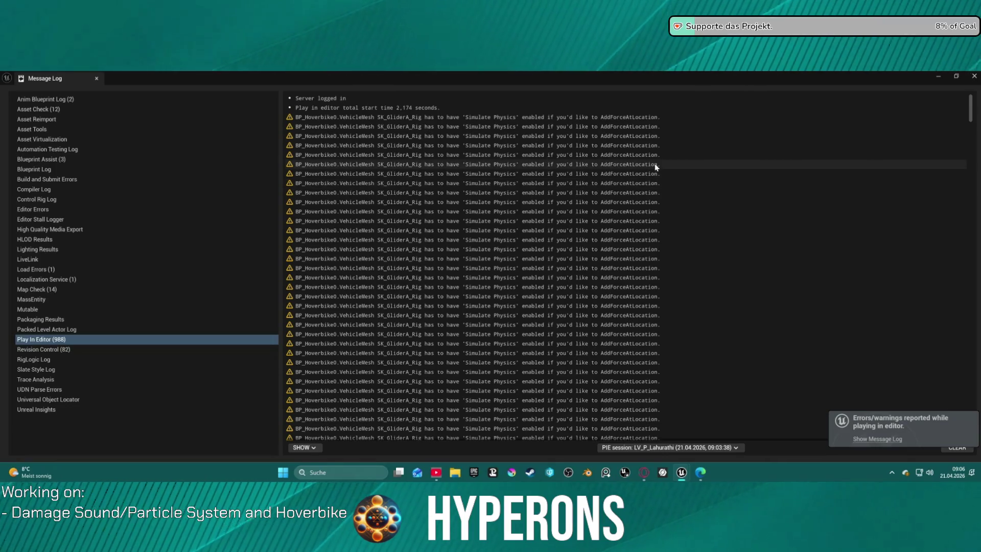
- Close the warnings log and inspect the BP_Hoverbike model and its event graph
click(973, 76)
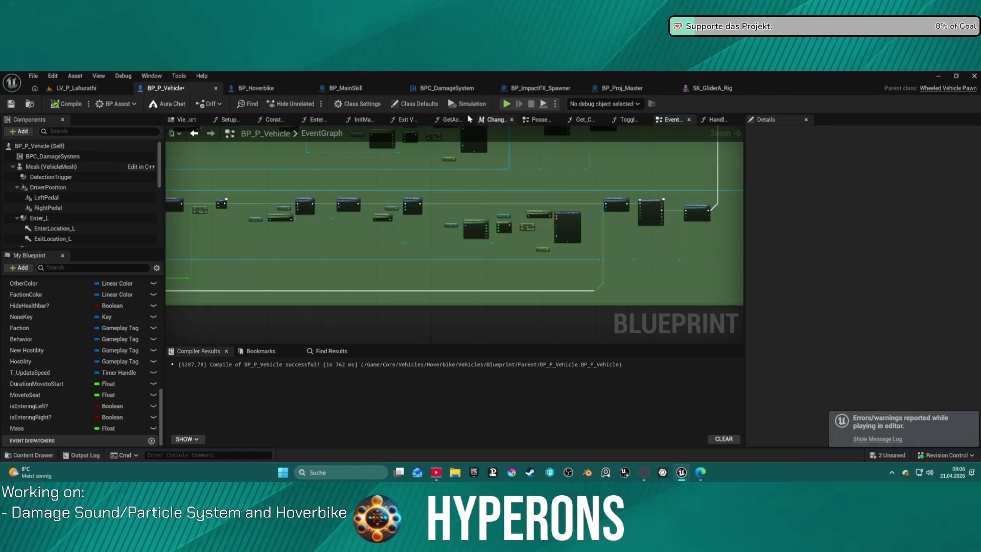
click(258, 88)
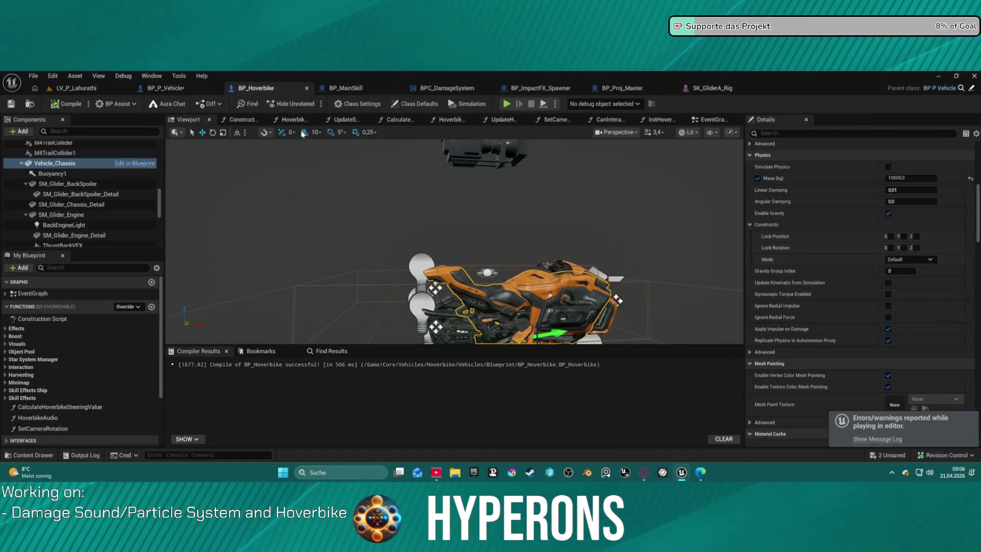
drag(500, 254, 503, 245)
click(712, 119)
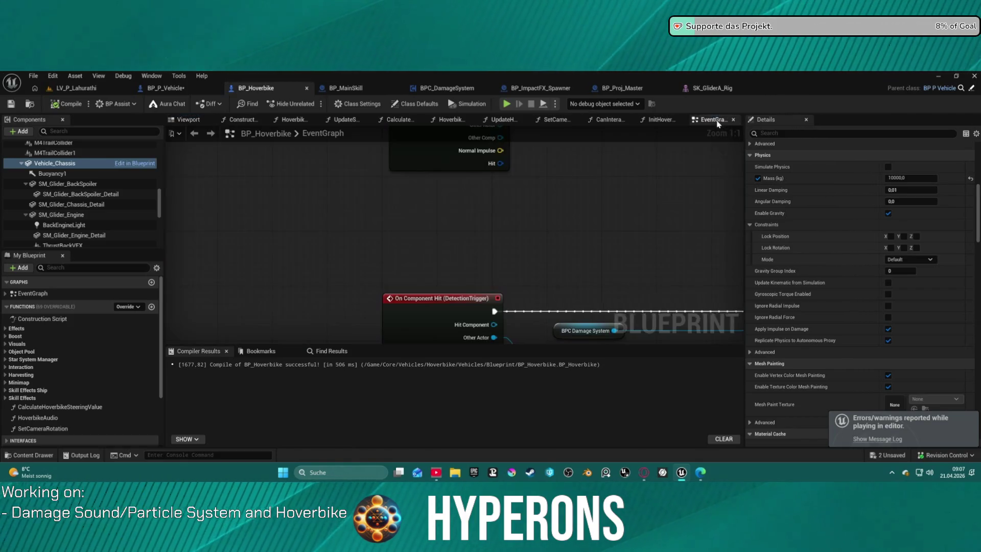
- In BP_P_Vehicle's HandleNotOccpied, reposition the lower Set Handbrake Input node and start Play
click(166, 88)
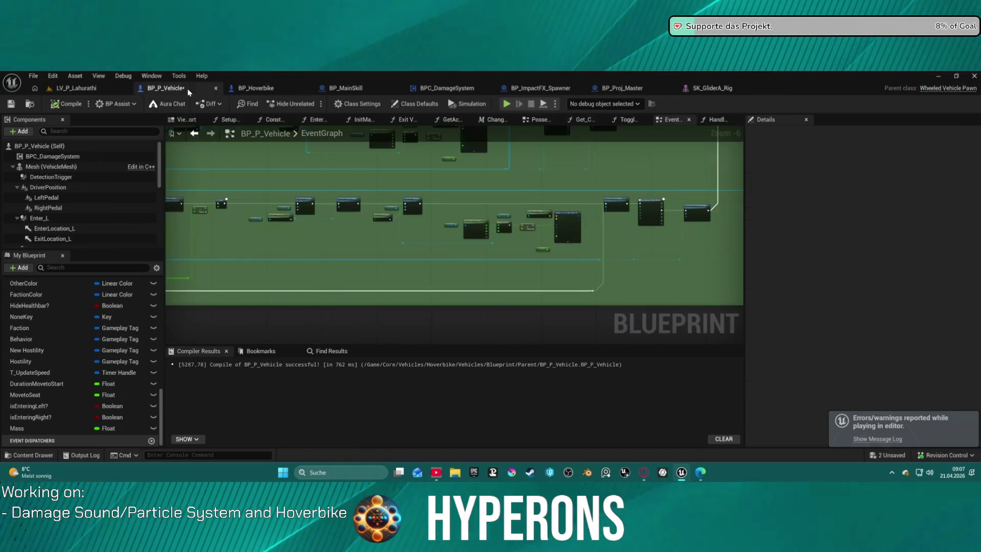
click(710, 122)
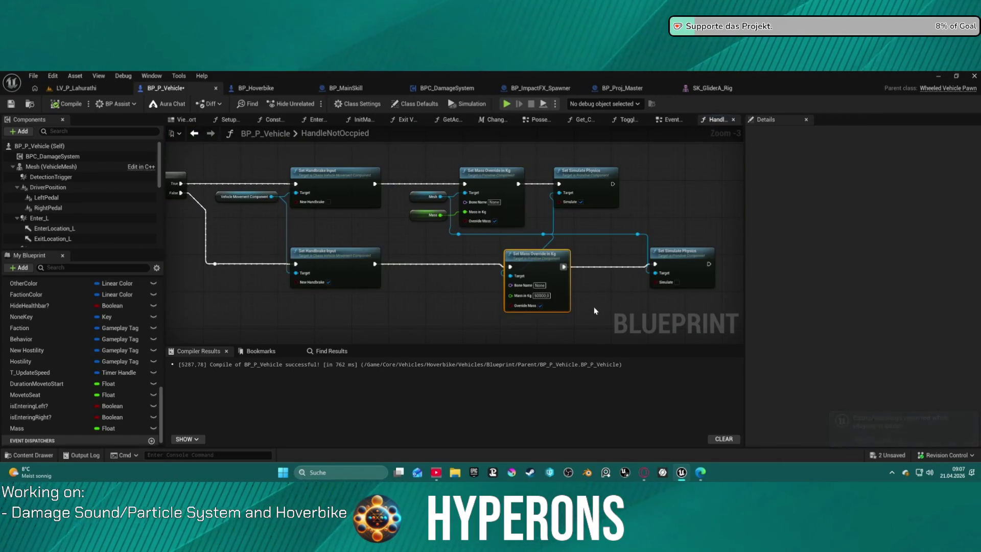
click(378, 184)
mouse_move(373, 265)
mouse_down()
mouse_move(398, 258)
mouse_move(390, 257)
mouse_move(368, 264)
mouse_move(670, 263)
mouse_move(656, 265)
mouse_up()
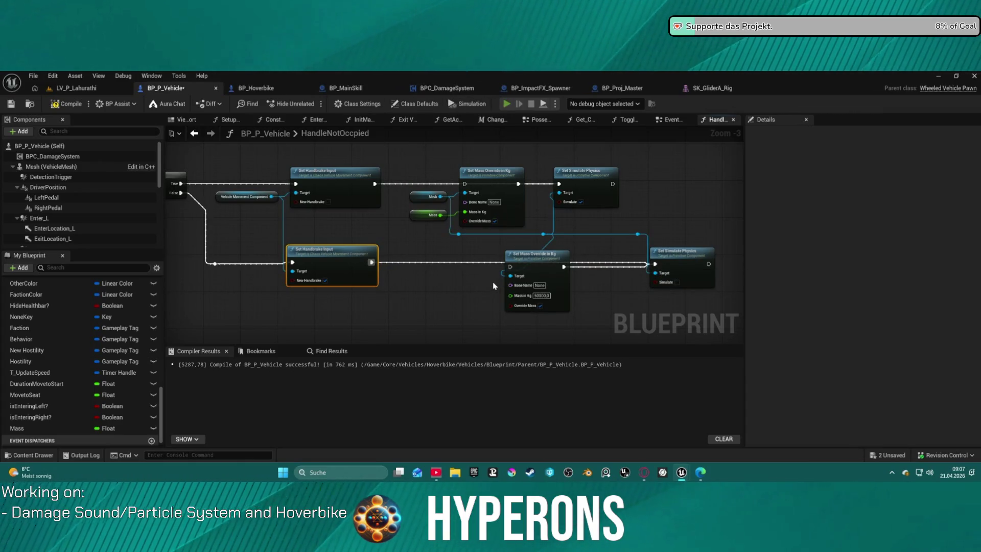
click(507, 104)
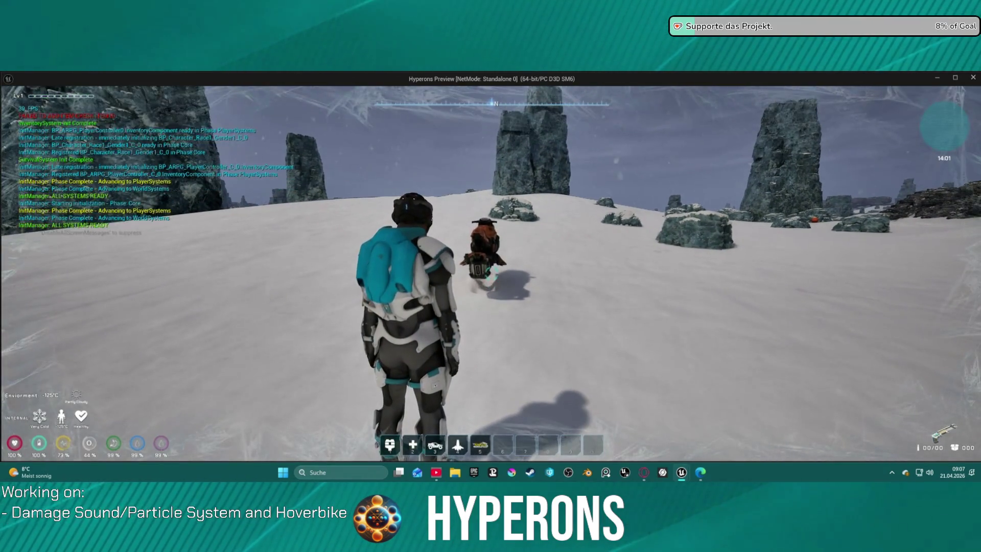
- Walk to the hoverbike and mount and dismount it twice with F
key(w)
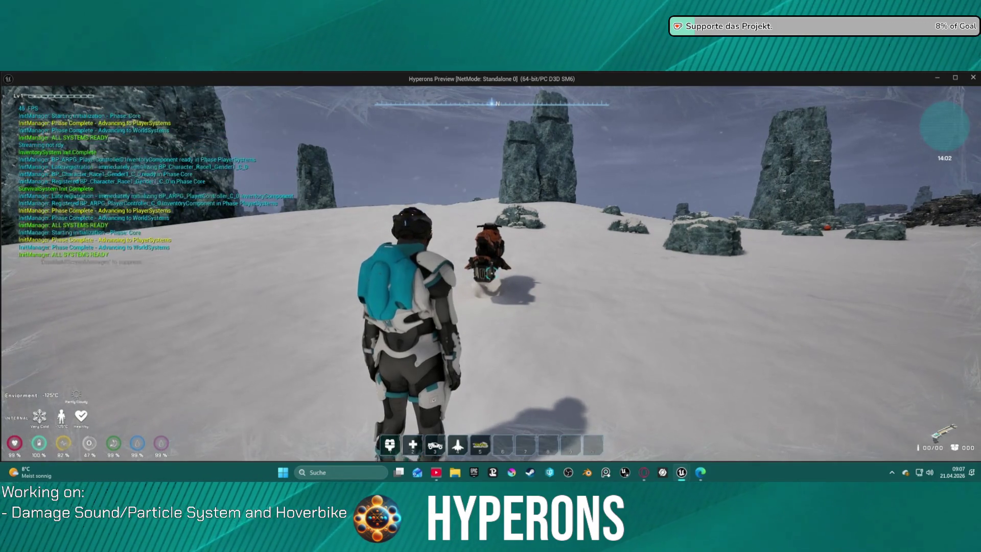
key(w)
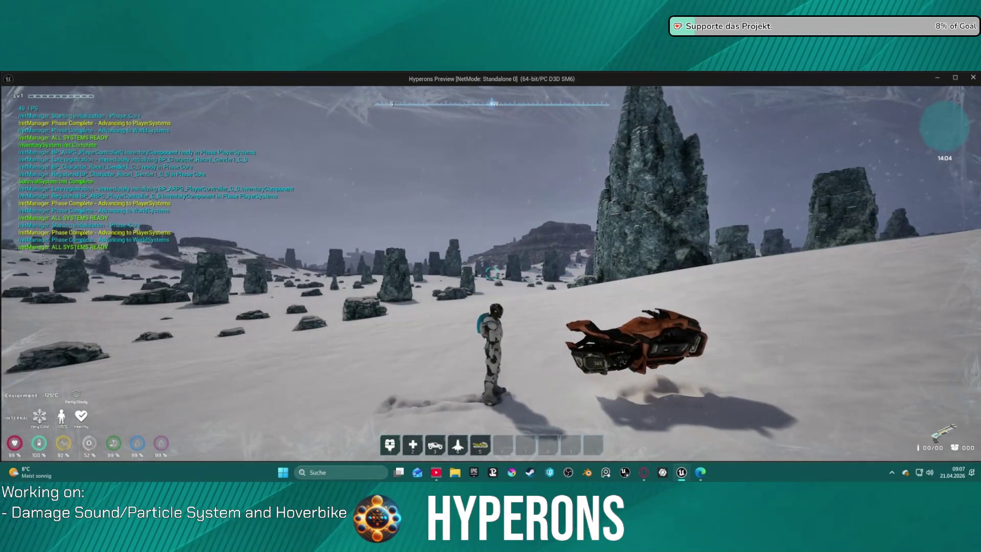
key(f)
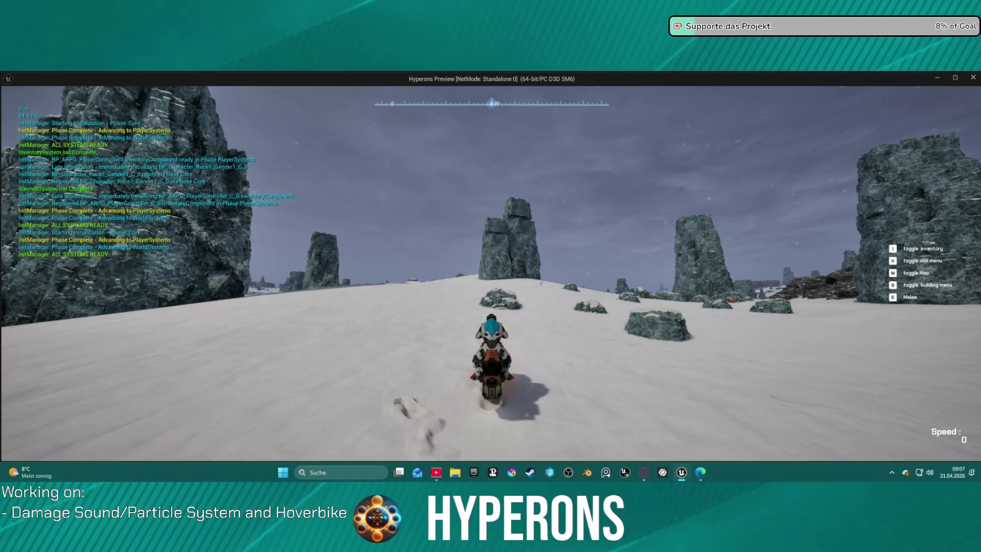
key(f)
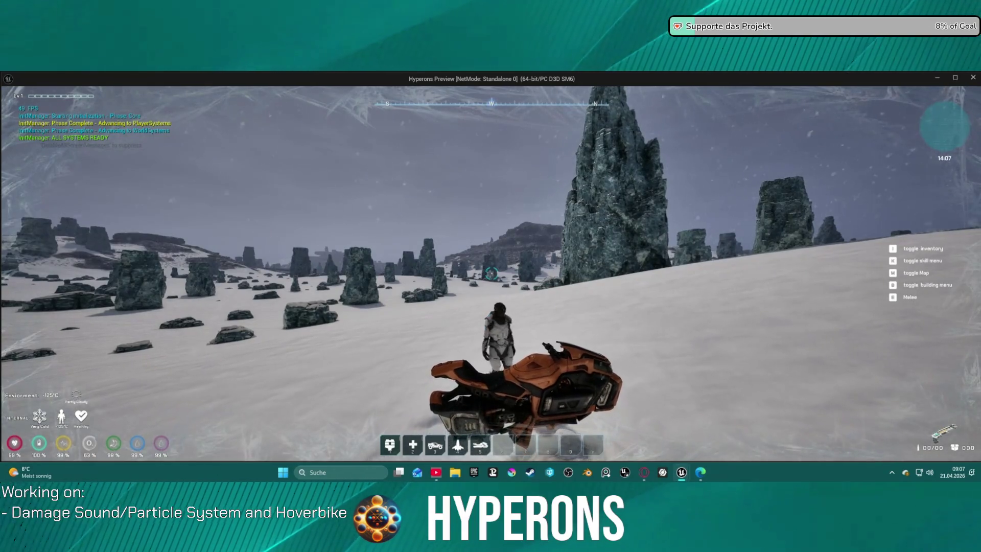
key(f)
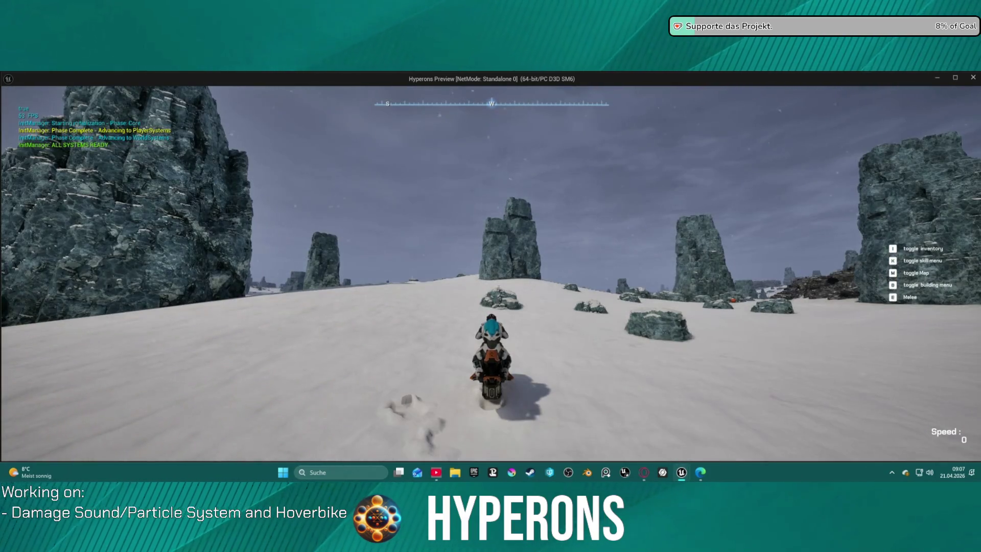
key(f)
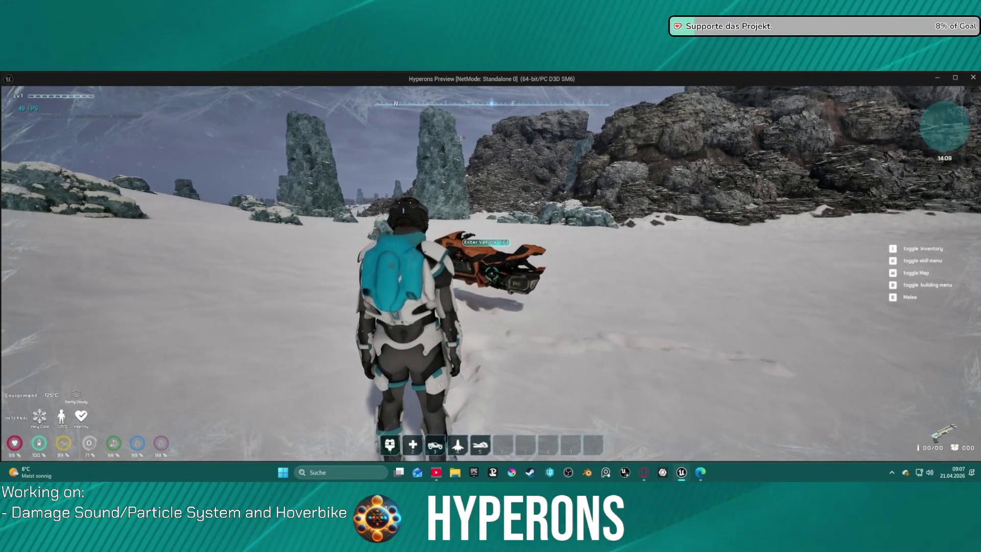
- Walk back to the hoverbike, mount and ride forward, then stop play with Esc
key(w)
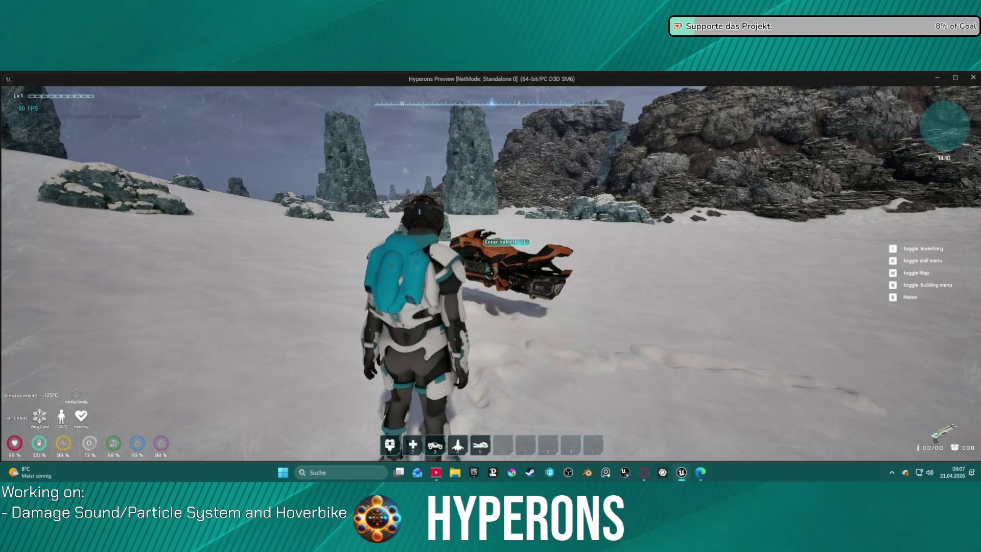
key(d)
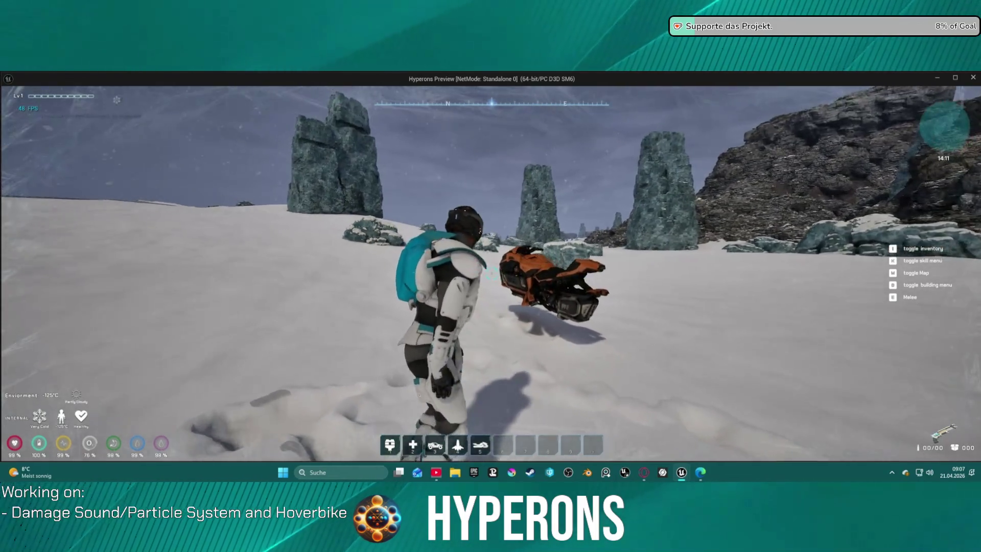
key(w)
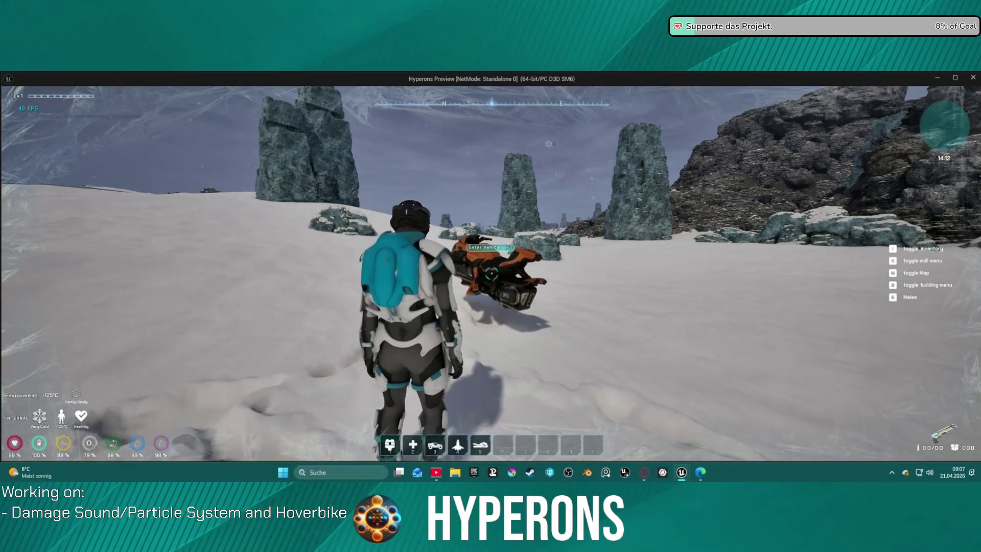
key(f)
key(w)
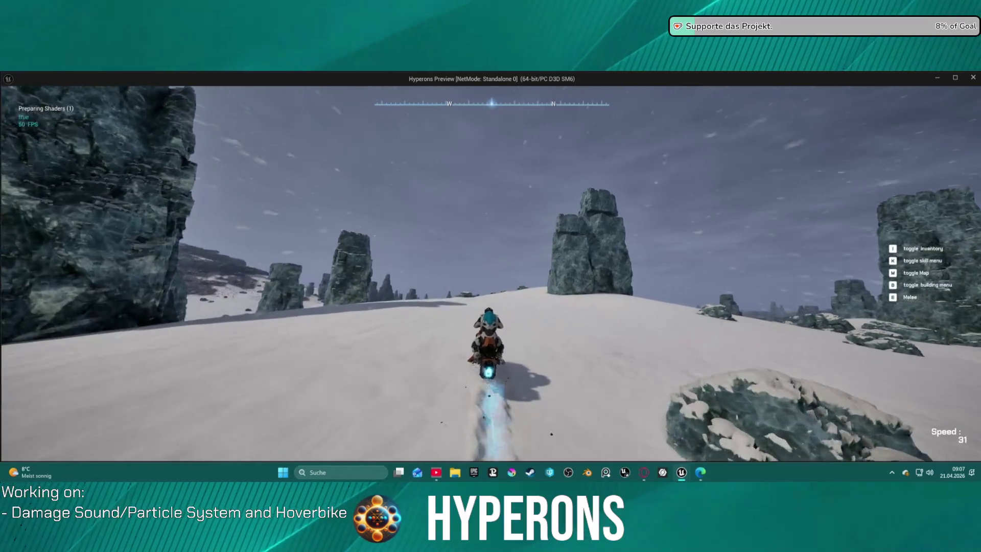
key(Escape)
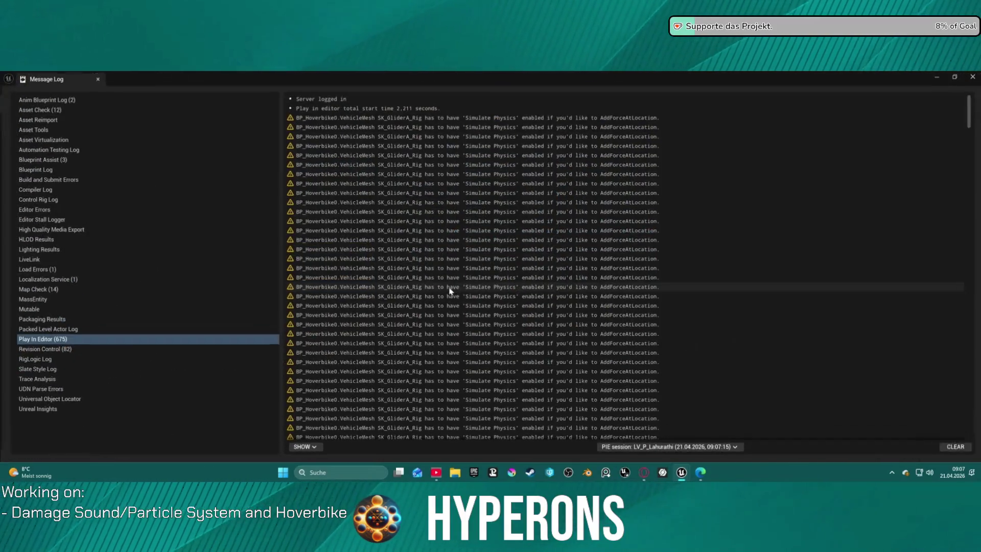
- Dismiss the warnings log, return to BP_P_Vehicle's EventGraph, and select the Duration Moveto Start node
click(450, 286)
key(alt+Tab)
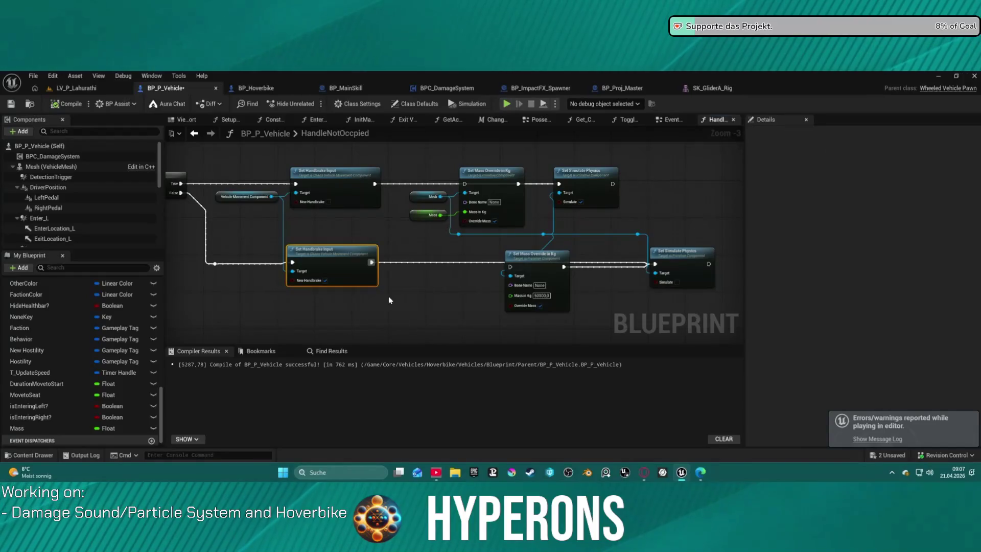
scroll(428, 268, down, 9)
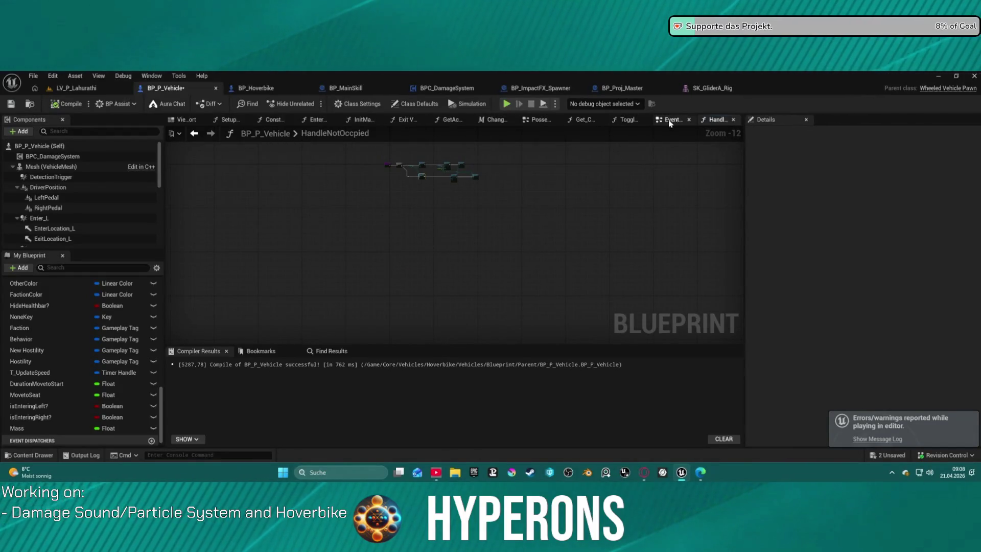
click(671, 123)
scroll(547, 204, up, 6)
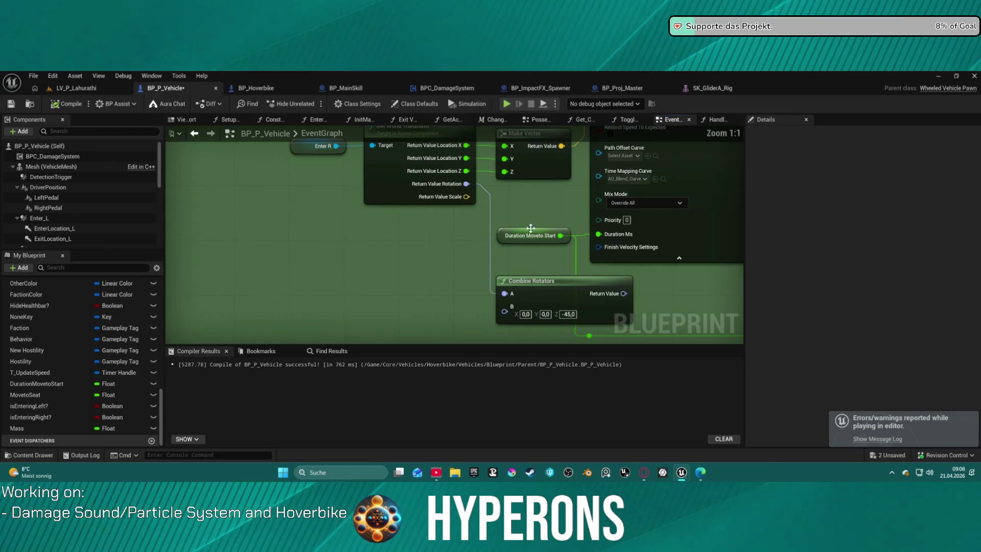
click(503, 233)
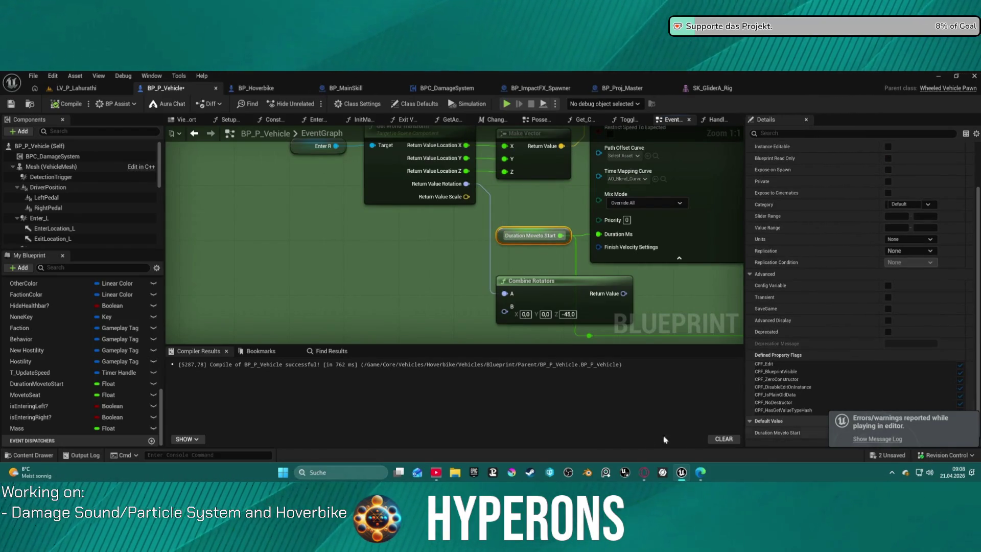
- Reopen the Message Log, clear the Play In Editor warnings, and return to the blueprint
mouse_move(682, 472)
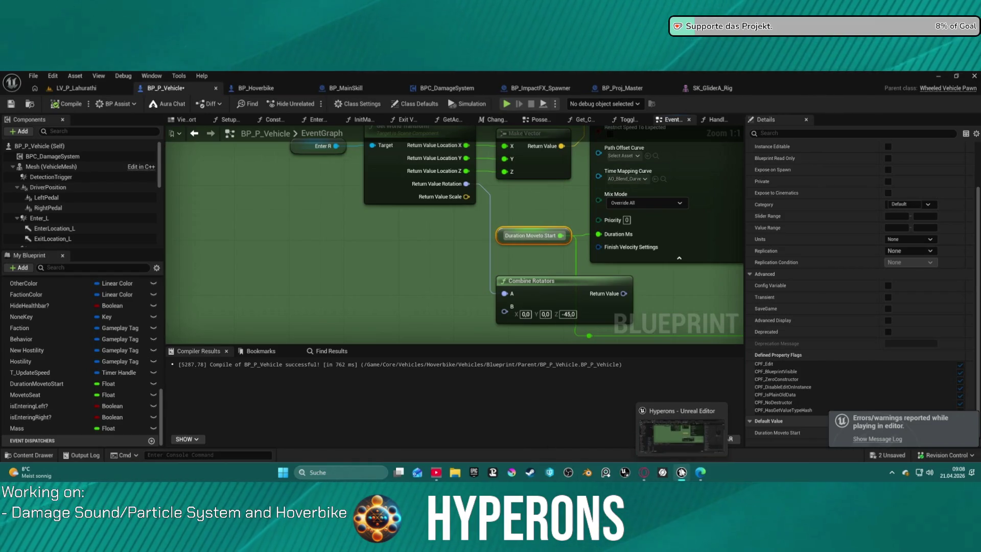
click(869, 438)
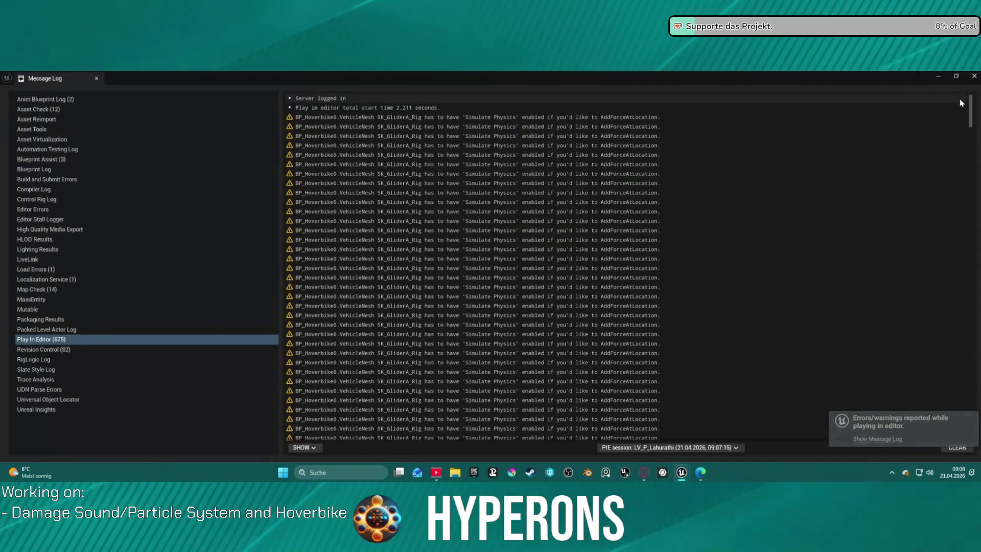
click(957, 447)
key(alt+Tab)
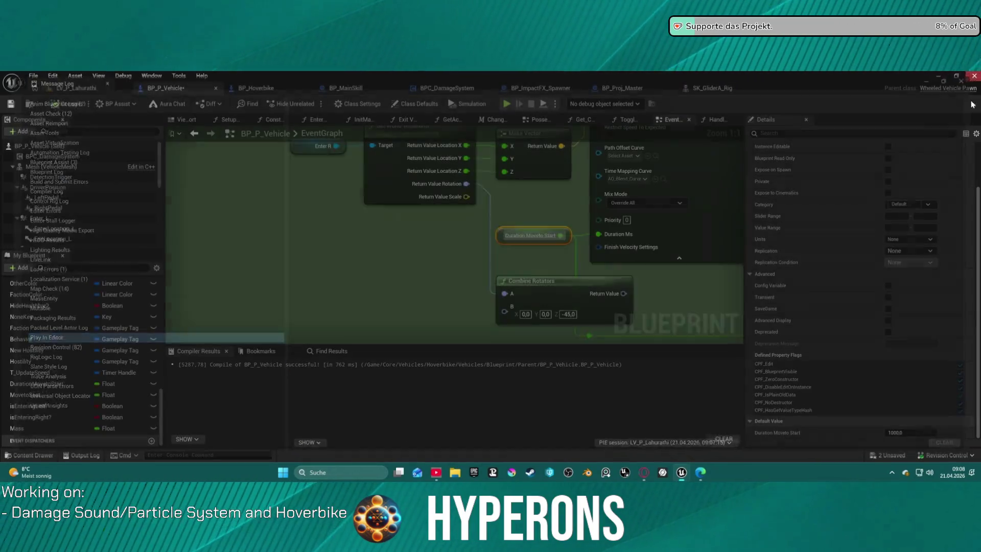
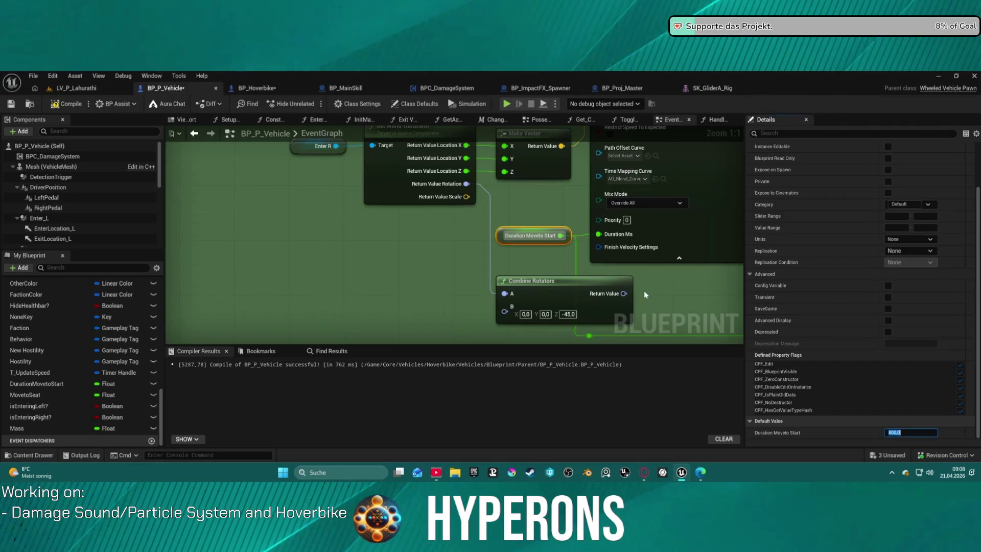
- Review the layered move nodes in the event graph and recompile BP_P_Vehicle
drag(638, 296, 568, 363)
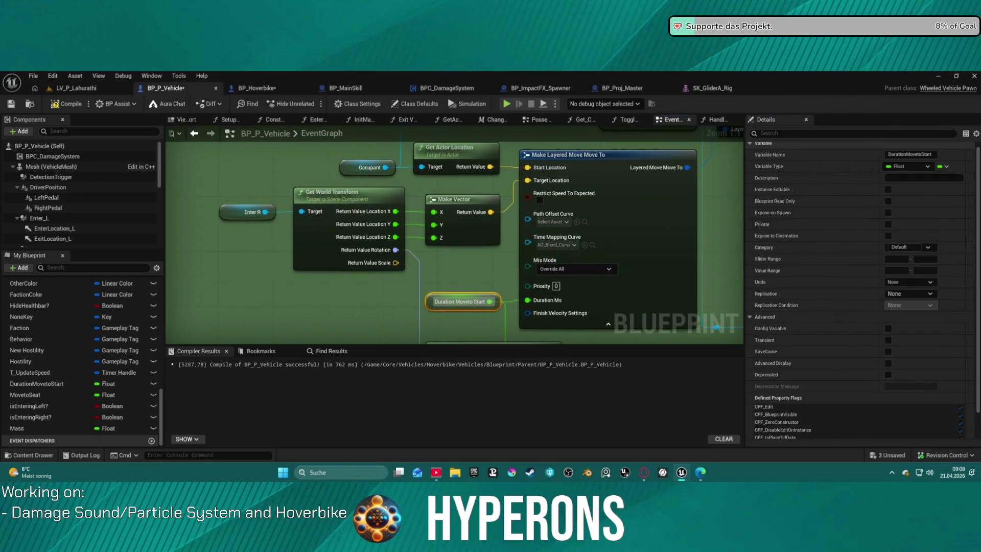
mouse_move(638, 286)
mouse_down()
mouse_move(568, 290)
mouse_move(541, 349)
mouse_move(431, 370)
mouse_up()
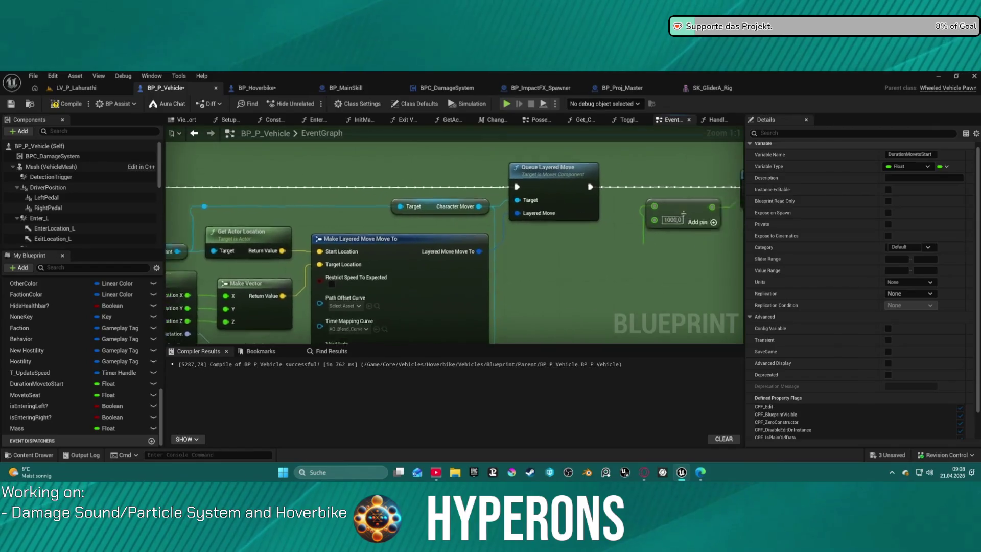
drag(562, 255, 365, 248)
scroll(278, 243, down, 4)
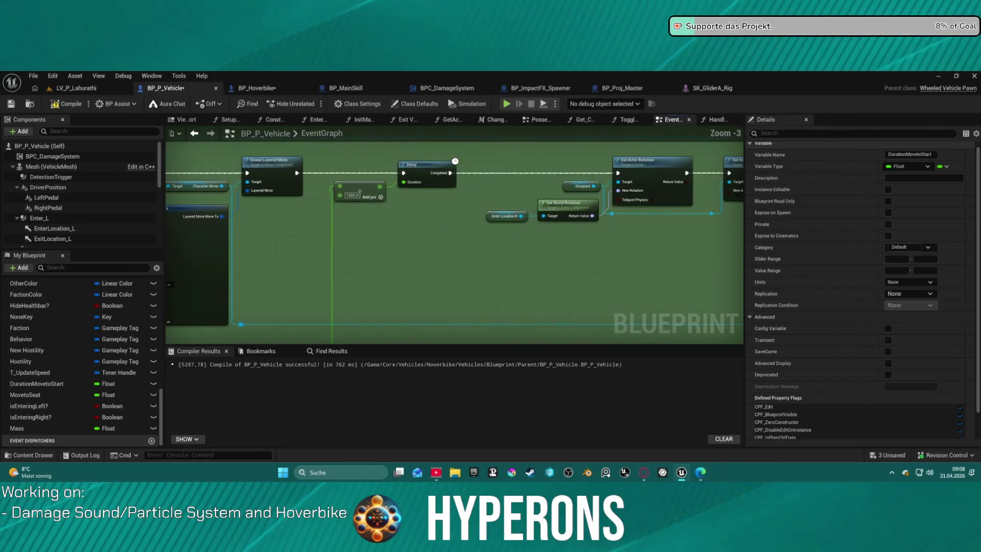
mouse_move(277, 244)
mouse_down()
mouse_move(266, 304)
mouse_move(746, 284)
mouse_up()
drag(505, 247, 464, 267)
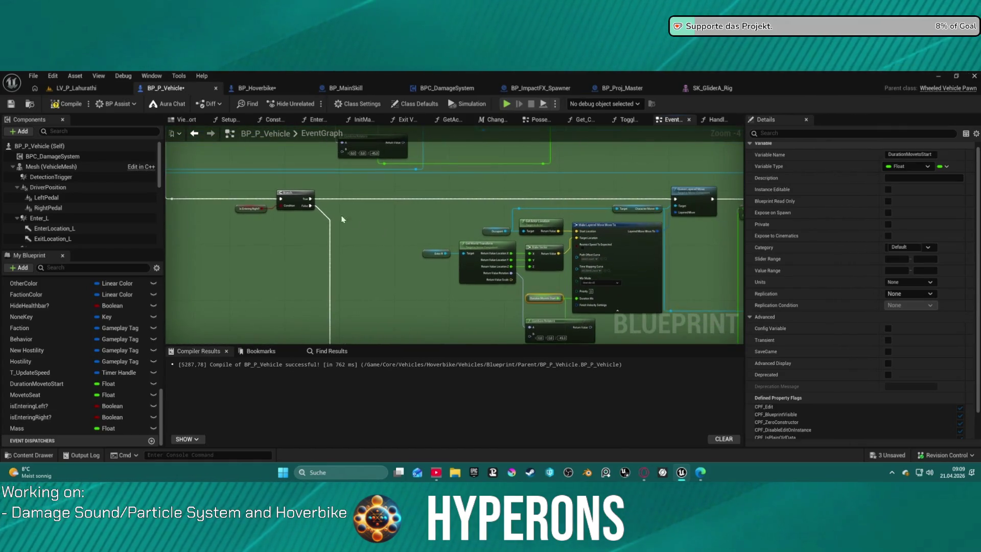
scroll(340, 219, up, 4)
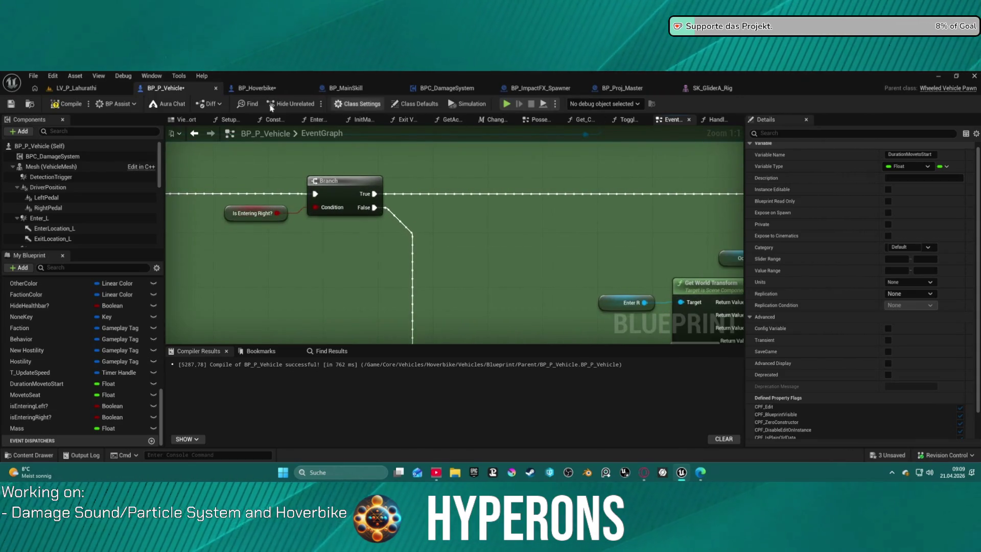
key(F7)
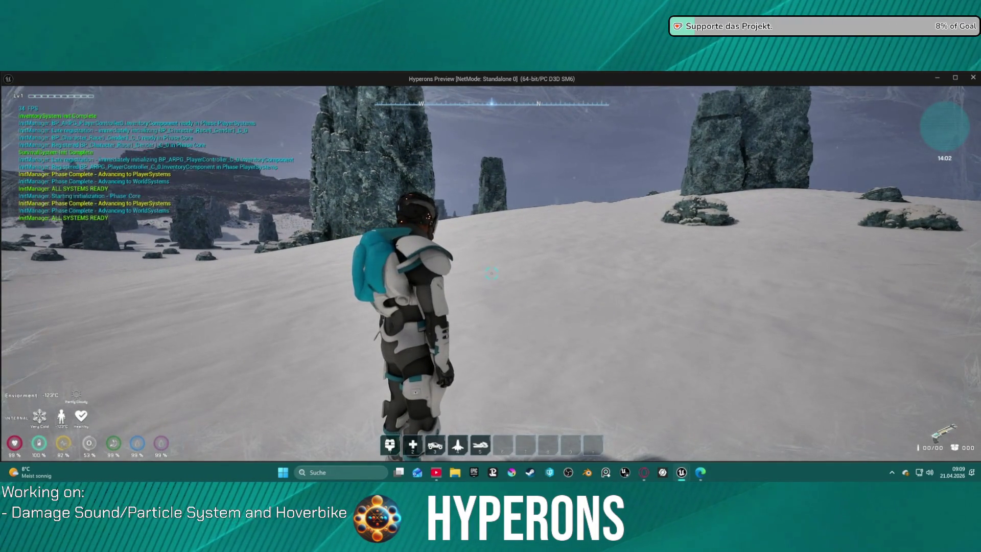
- Spawn the hoverbike from hotbar slot 5, then mount and dismount it twice with F
key(5)
key(w)
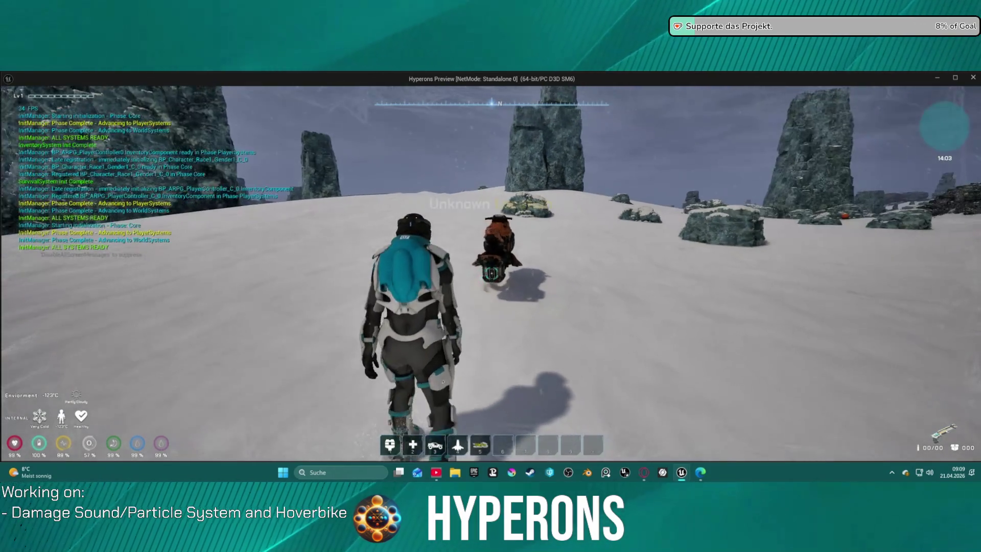
key(a)
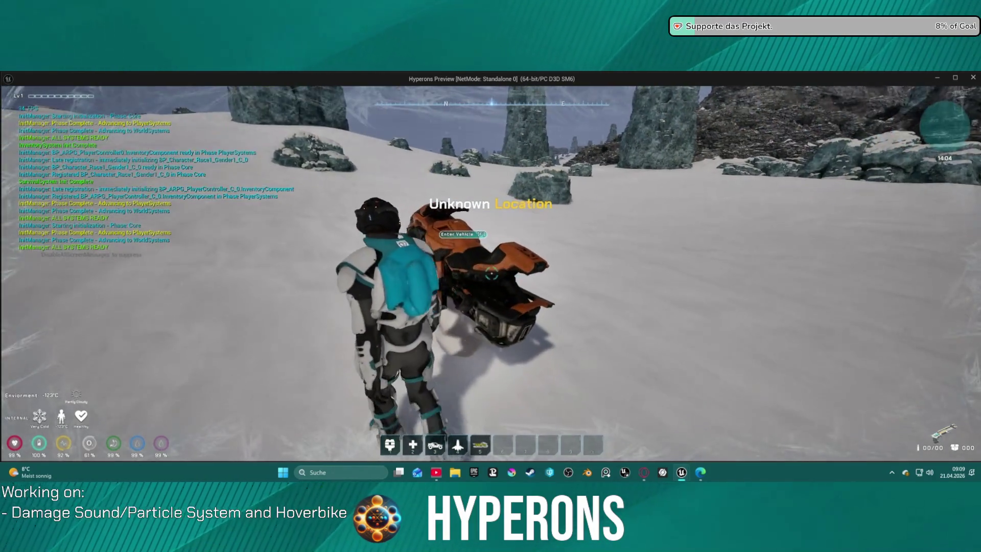
key(w)
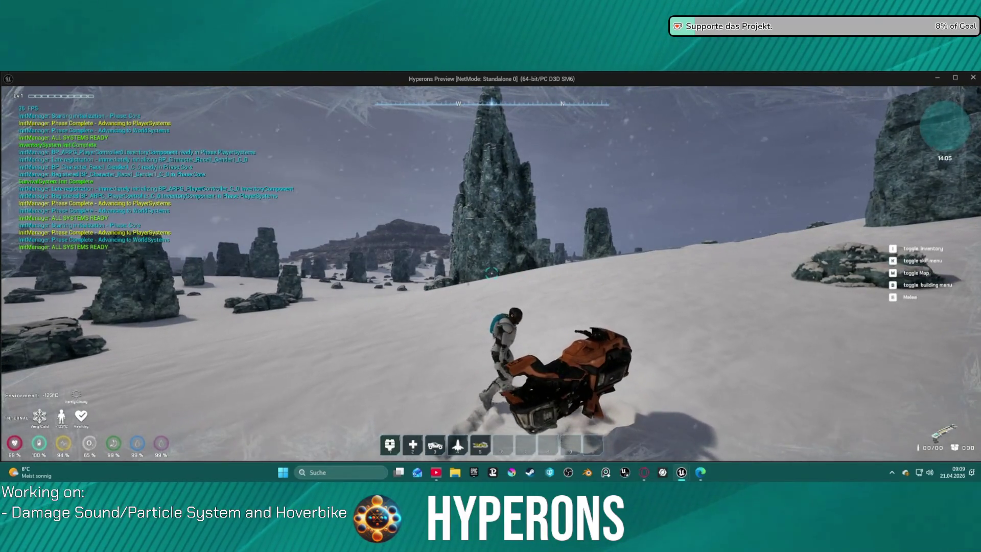
key(f)
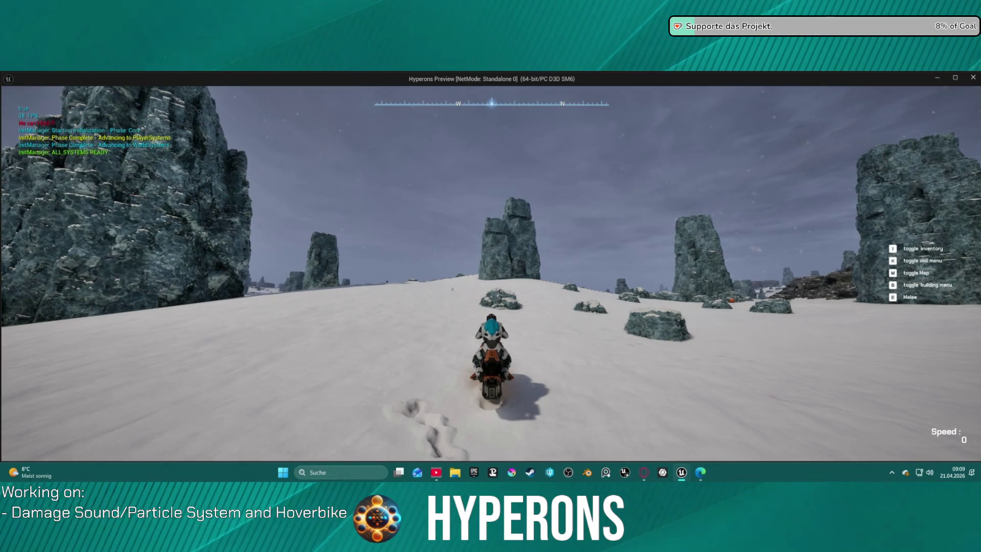
key(f)
key(w)
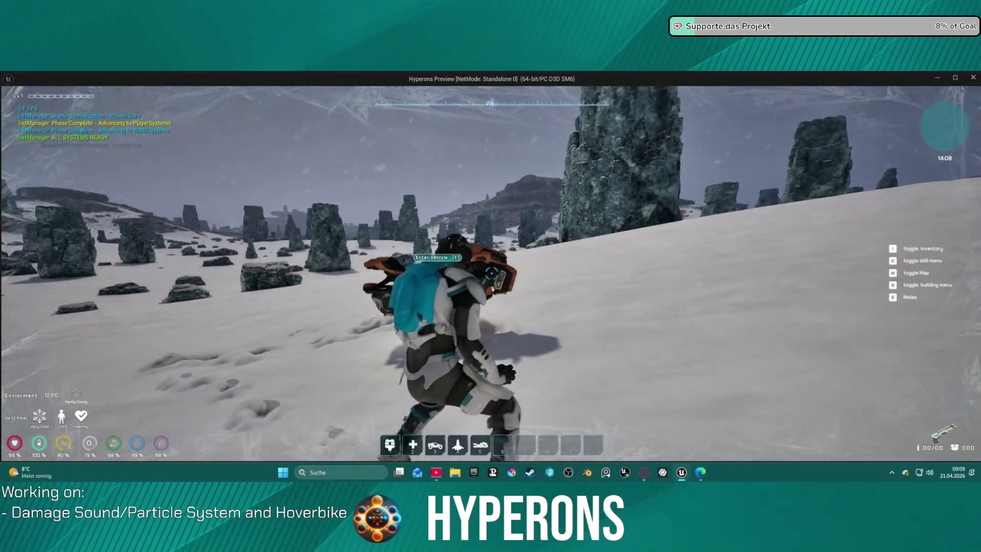
key(w)
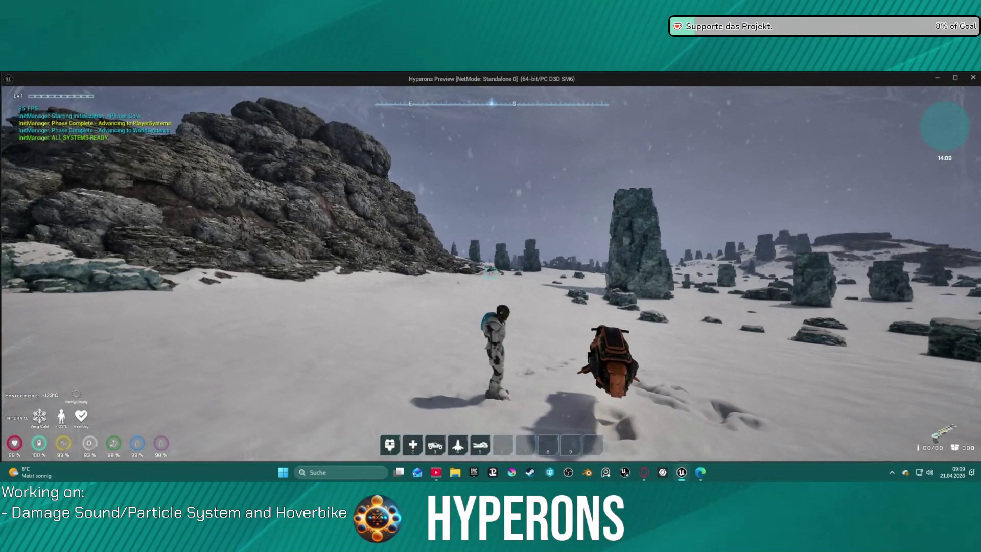
key(w)
key(f)
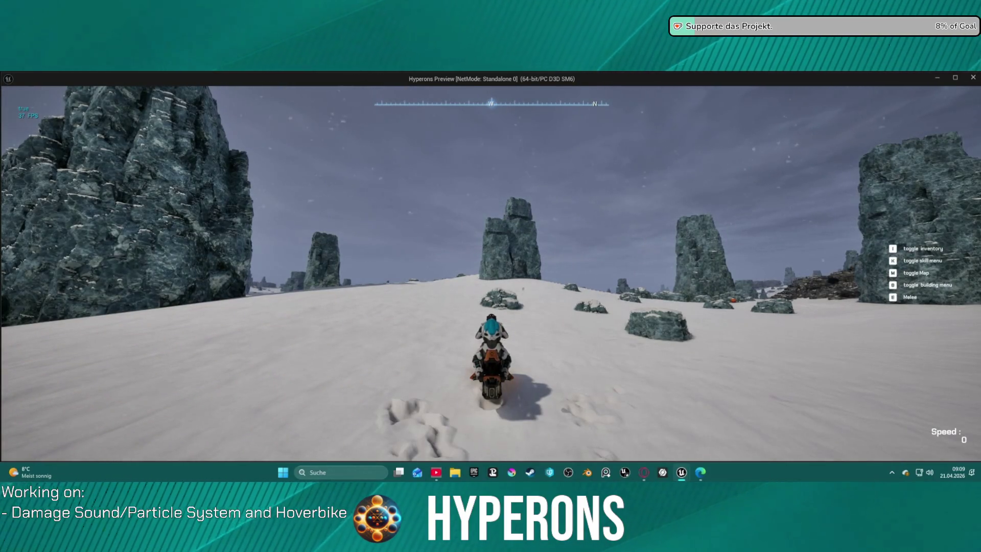
key(f)
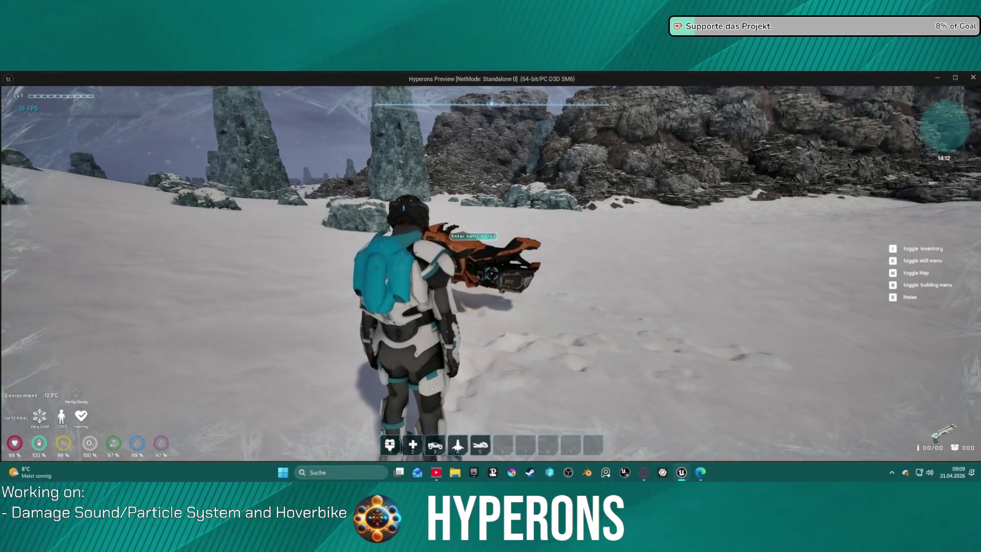
- Walk around to the hoverbike's other side, mount it from there, then stop play
key(w)
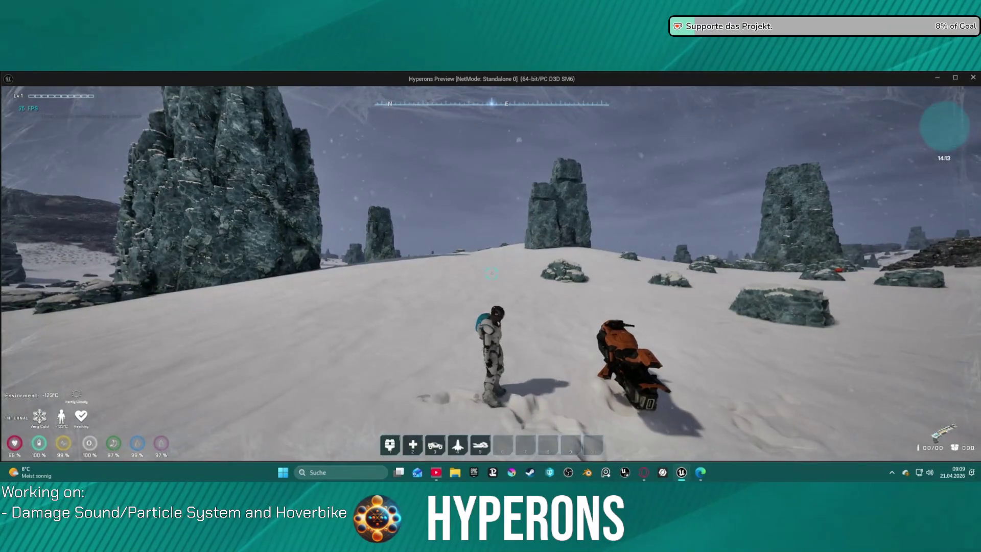
key(w)
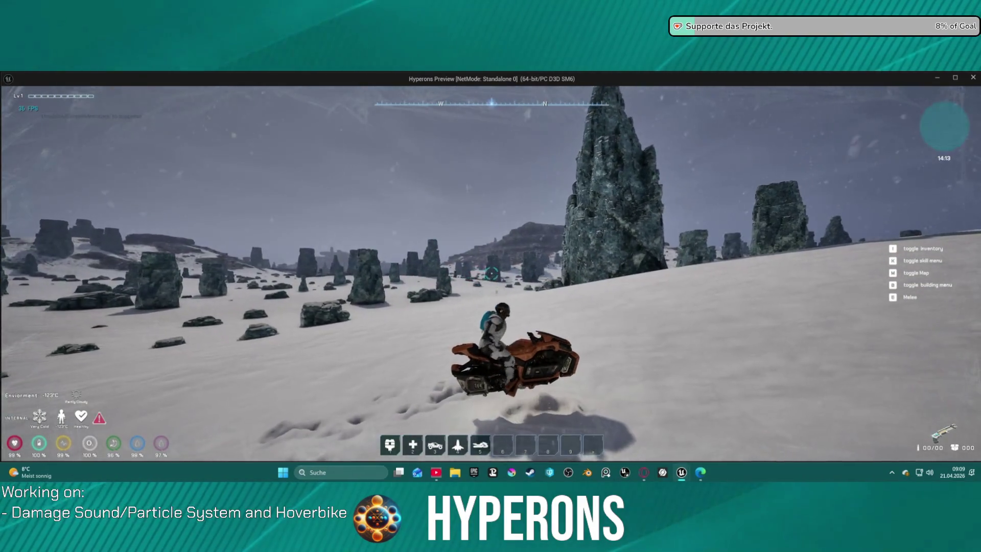
key(w)
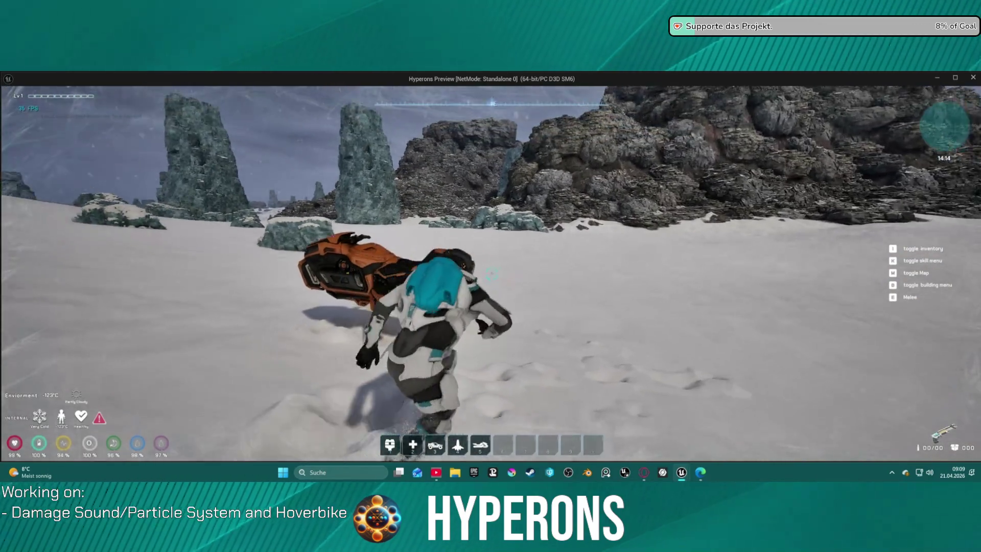
key(w)
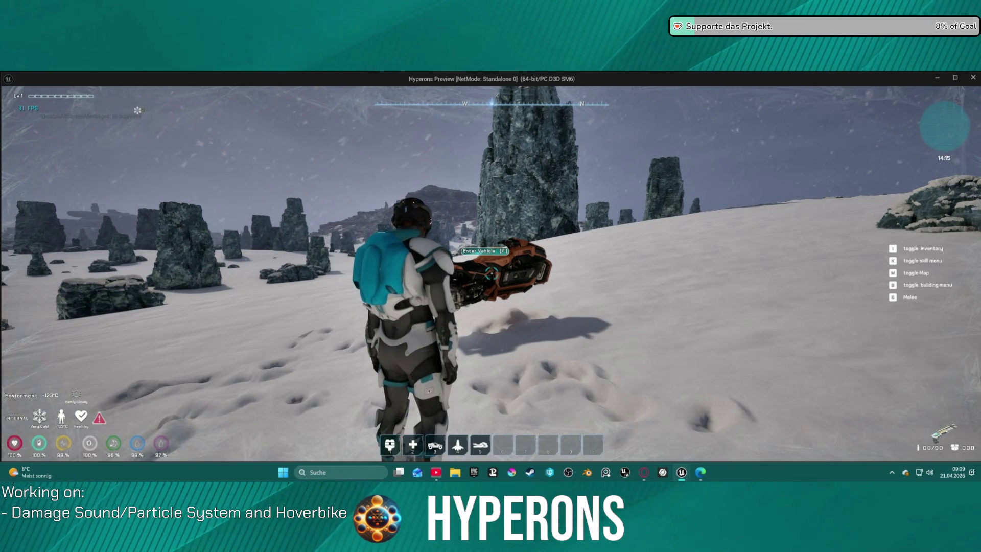
key(w)
key(w)
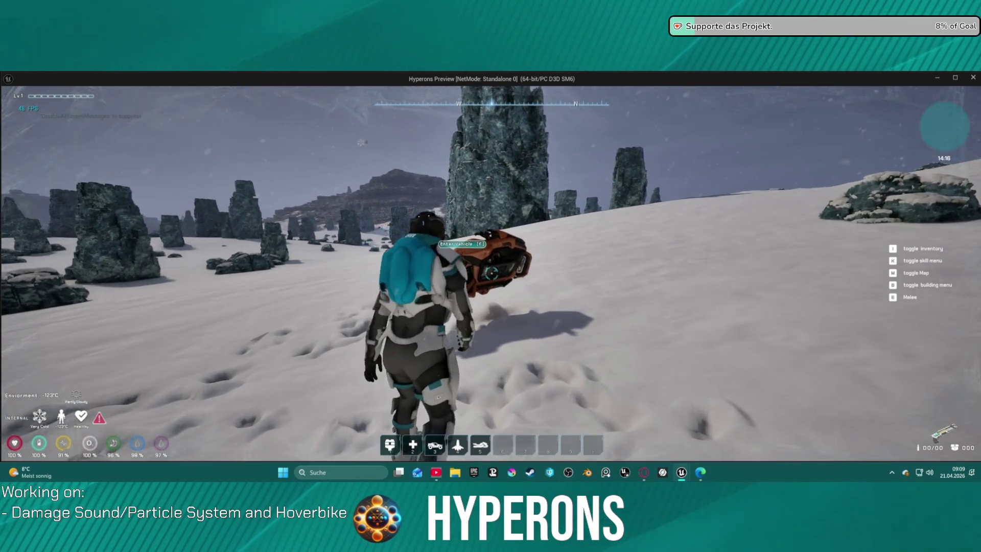
key(w)
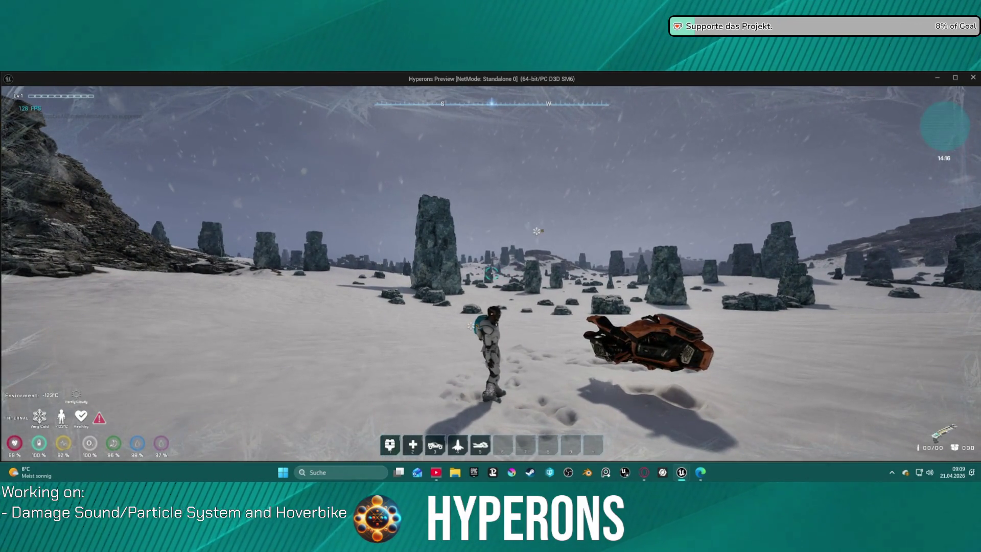
key(w)
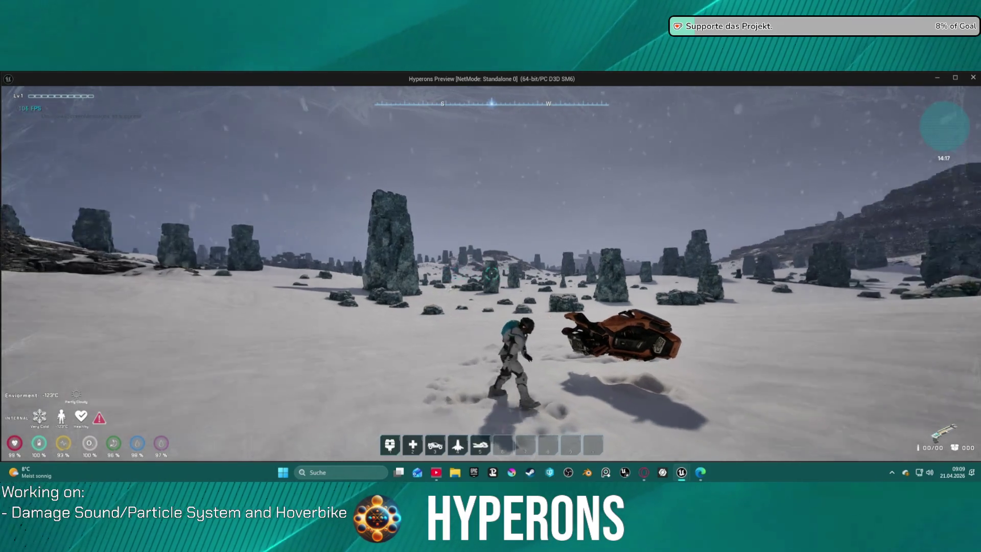
key(w)
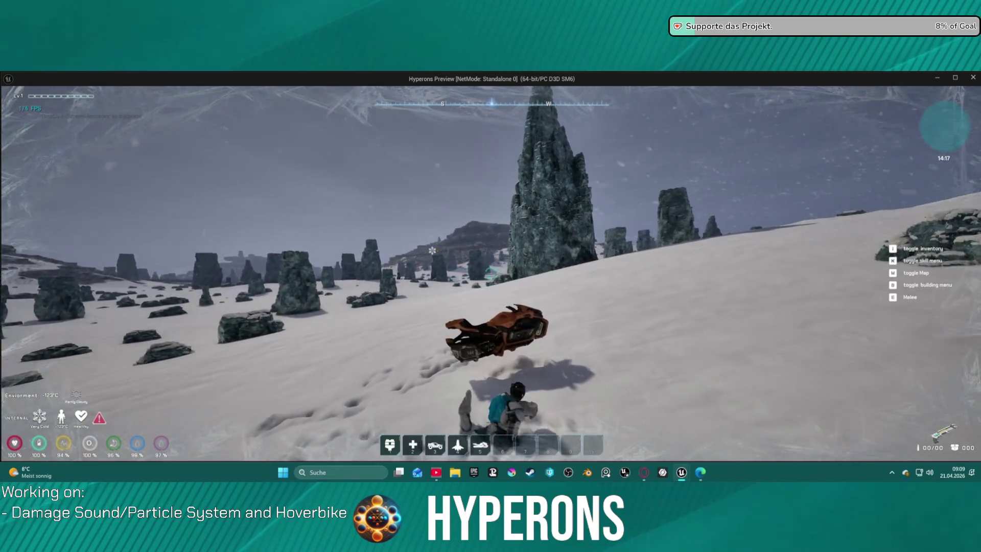
key(w)
key(w)
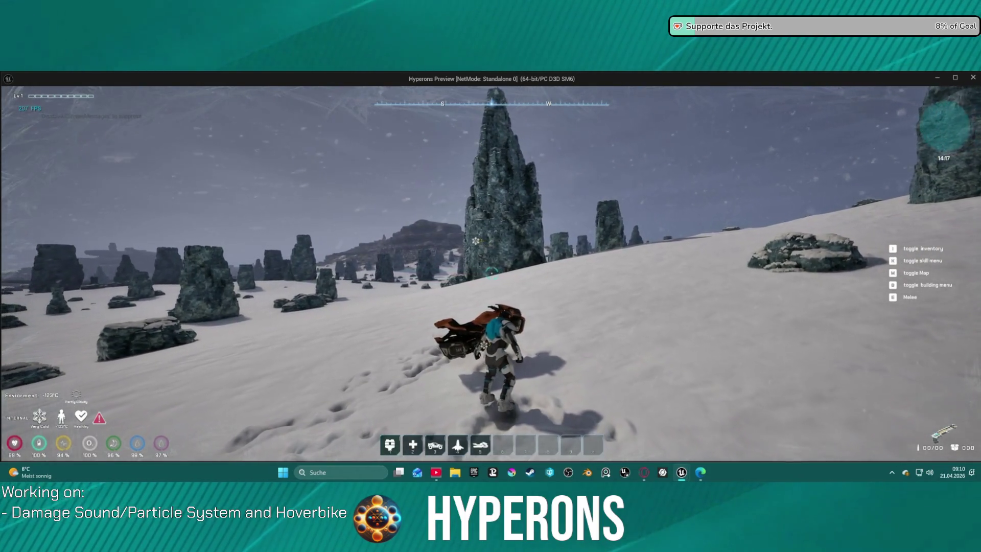
key(w)
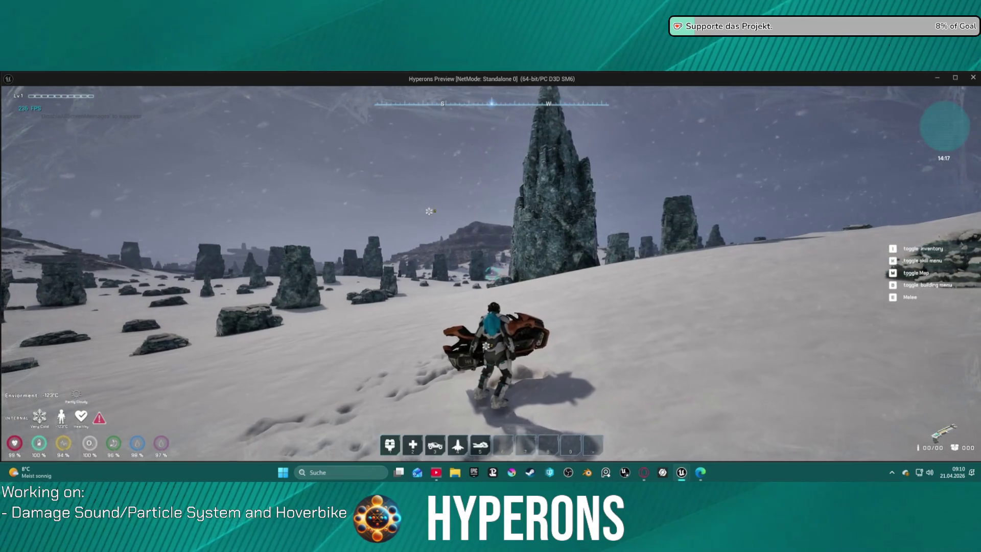
key(w)
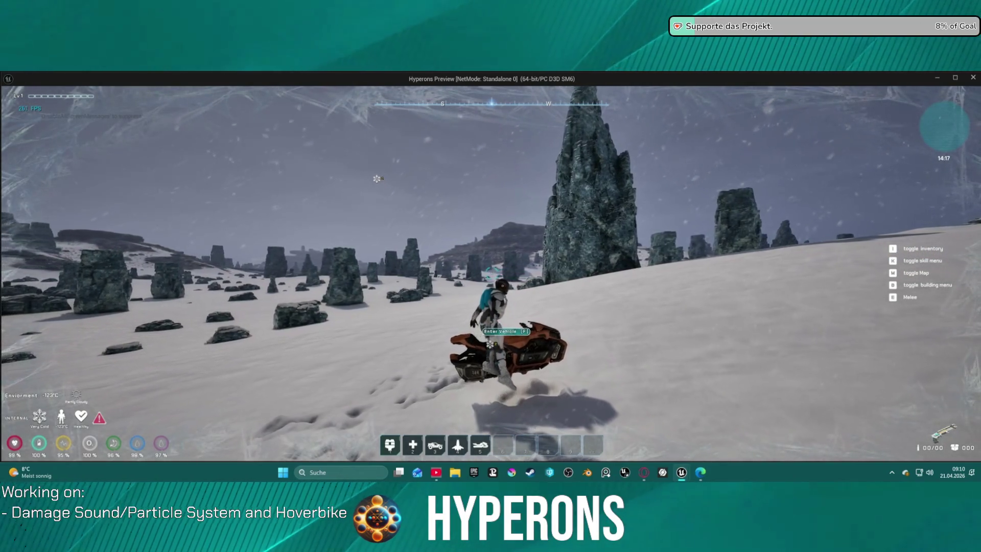
key(f)
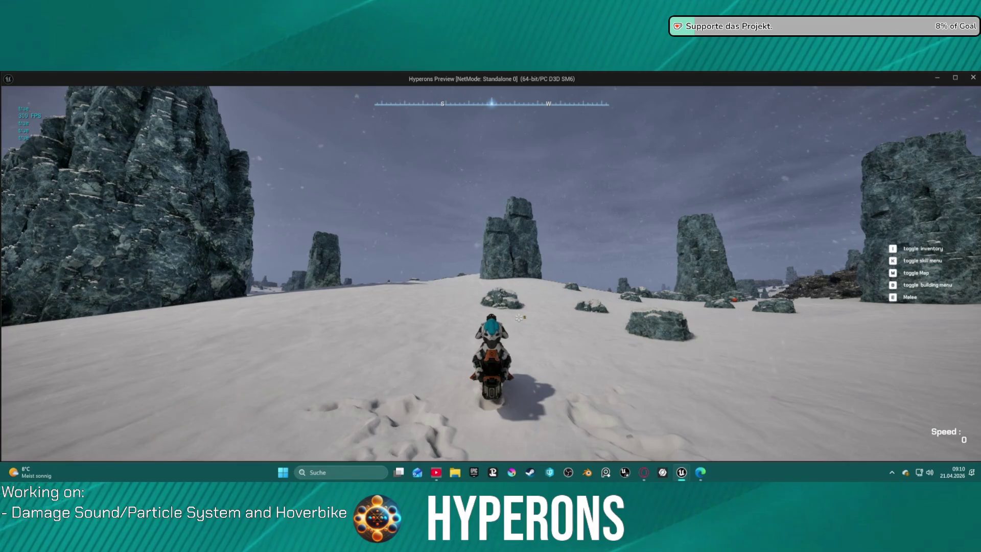
key(Escape)
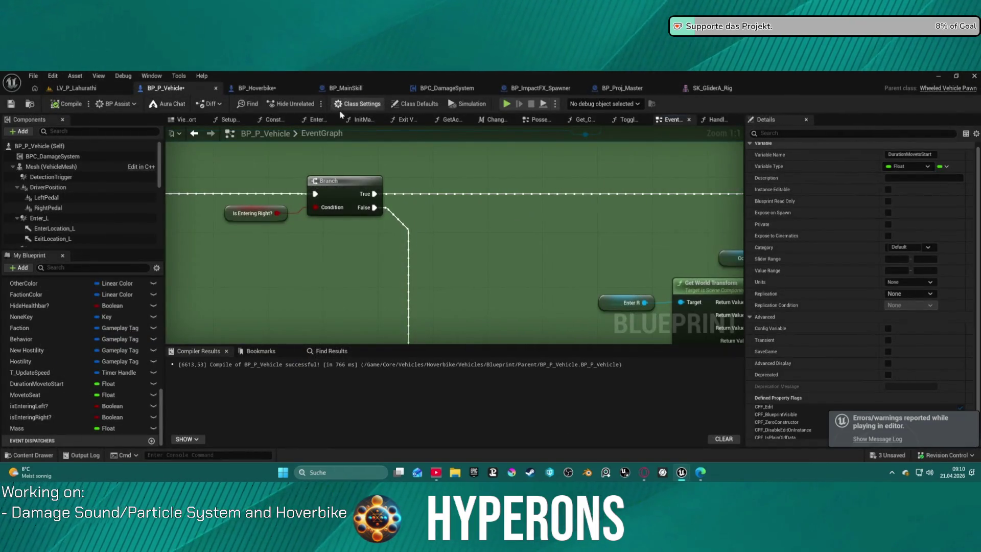
scroll(483, 225, down, 5)
drag(446, 201, 500, 194)
scroll(501, 193, up, 4)
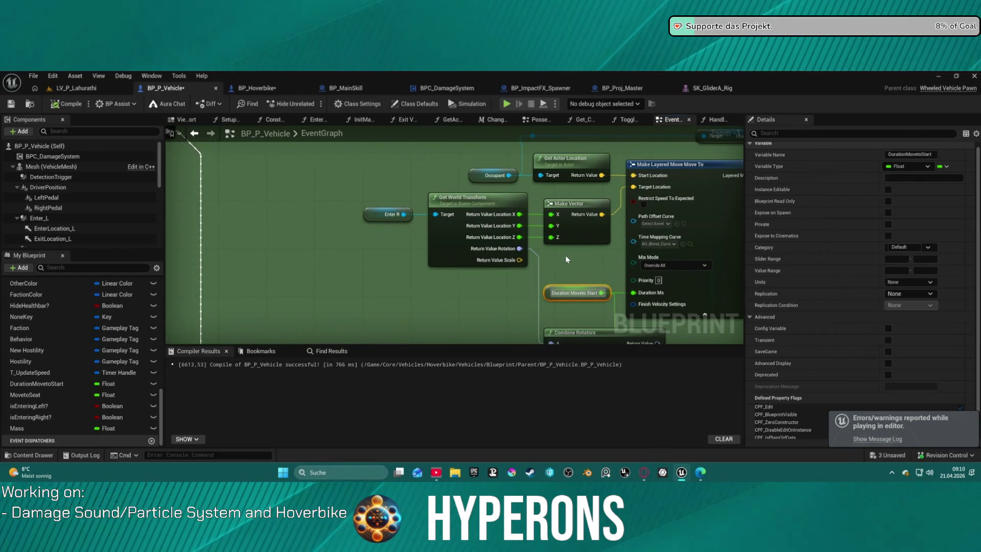
mouse_move(584, 190)
mouse_down()
mouse_move(478, 209)
mouse_move(576, 207)
mouse_move(546, 193)
mouse_up()
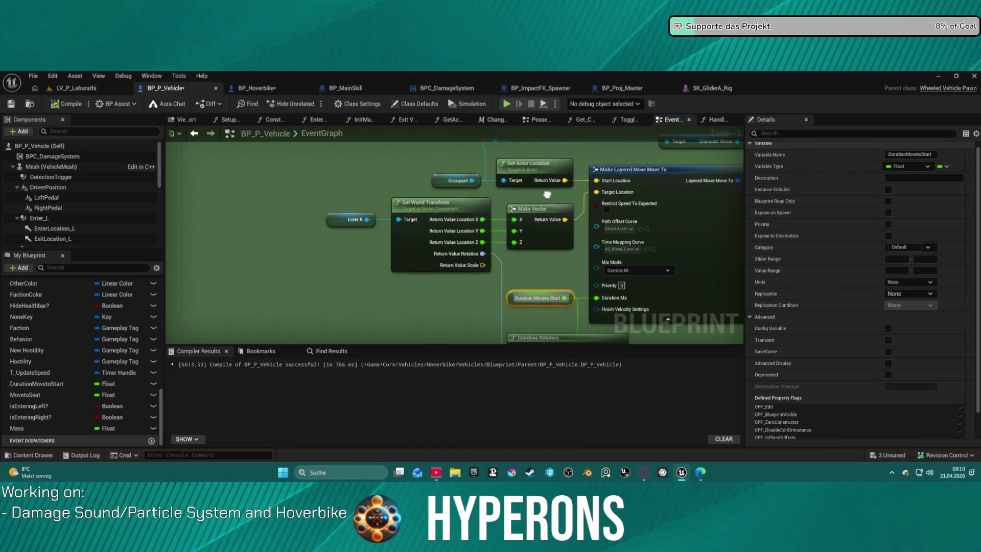
click(185, 121)
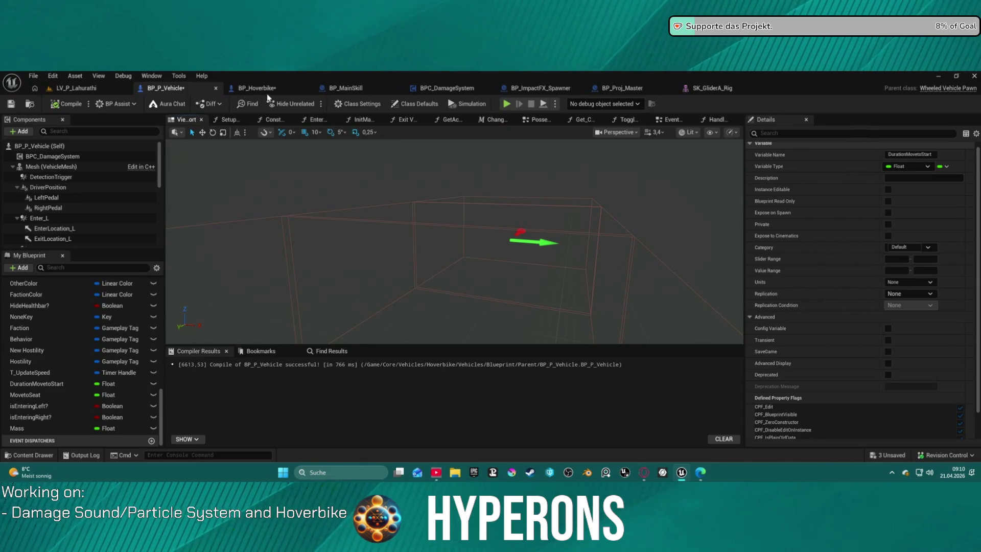
- Open the BP_Hoverbike viewport and pick the green enter components beside the bike
click(257, 88)
click(192, 123)
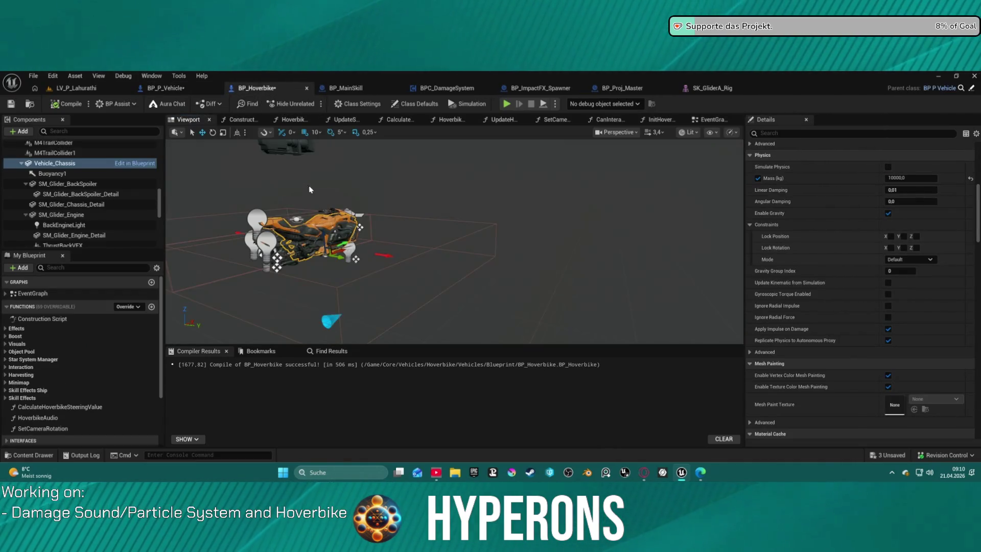
mouse_move(455, 240)
mouse_down()
mouse_move(501, 214)
mouse_move(532, 230)
mouse_move(481, 204)
mouse_move(460, 215)
mouse_move(314, 218)
mouse_up()
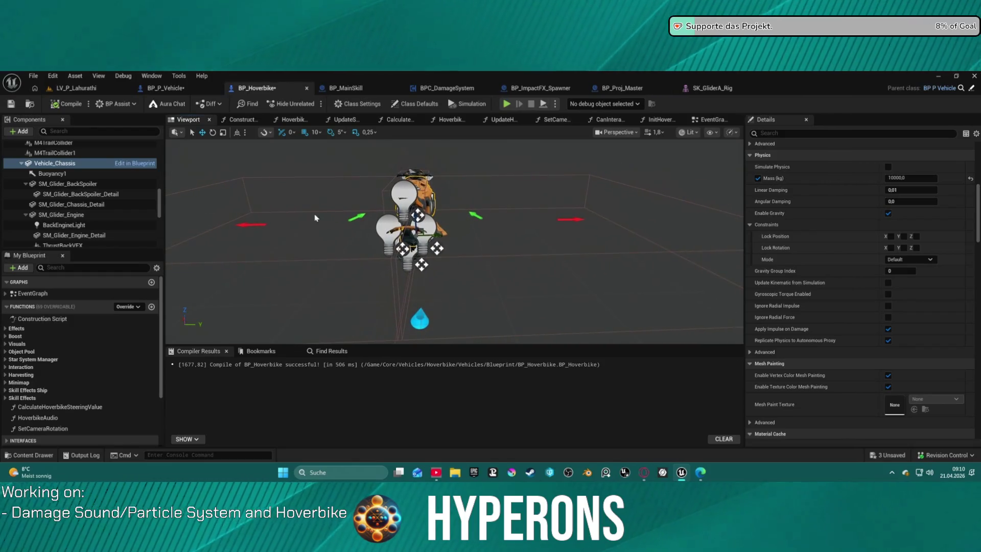
click(477, 216)
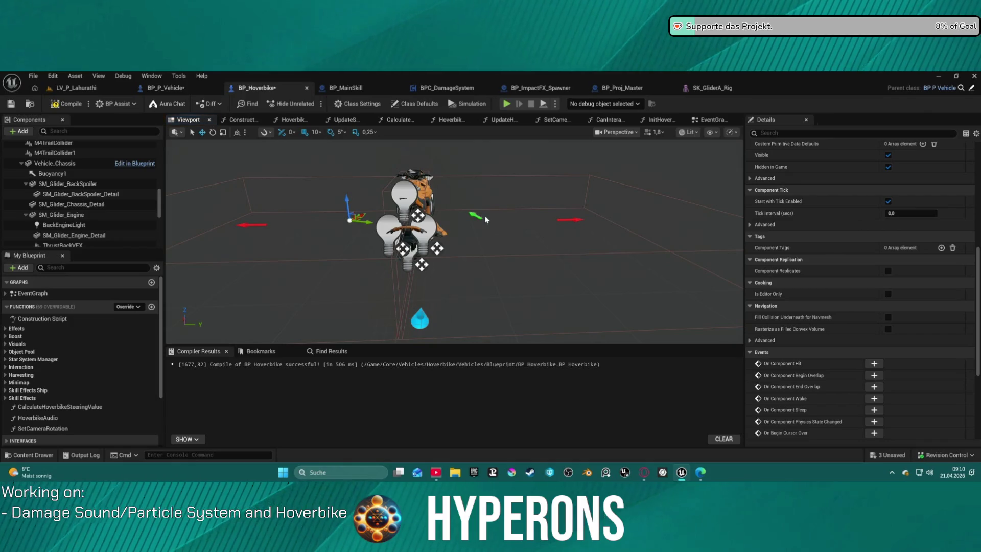
click(478, 217)
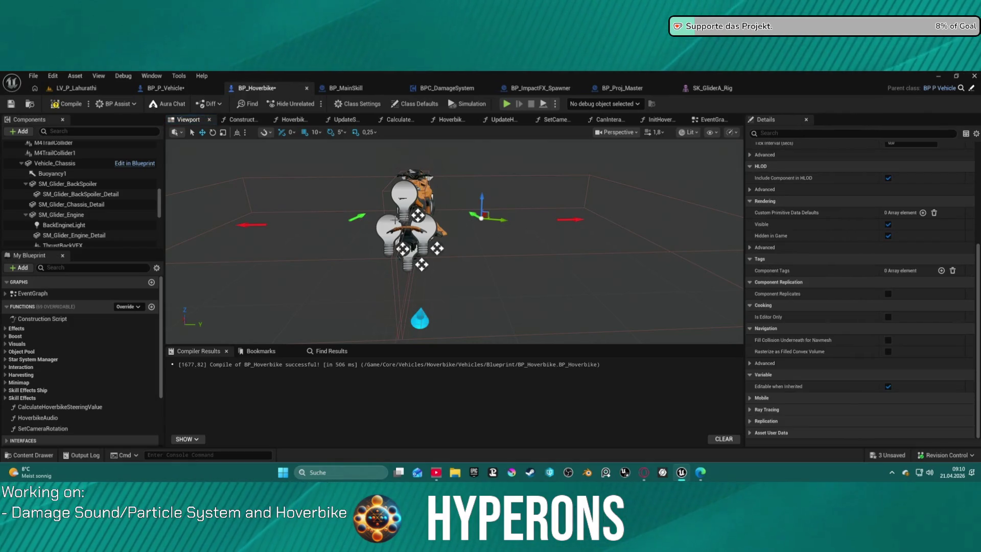
- Select Enter_R in the Components tree and view the hoverbike from the side
scroll(109, 219, down, 5)
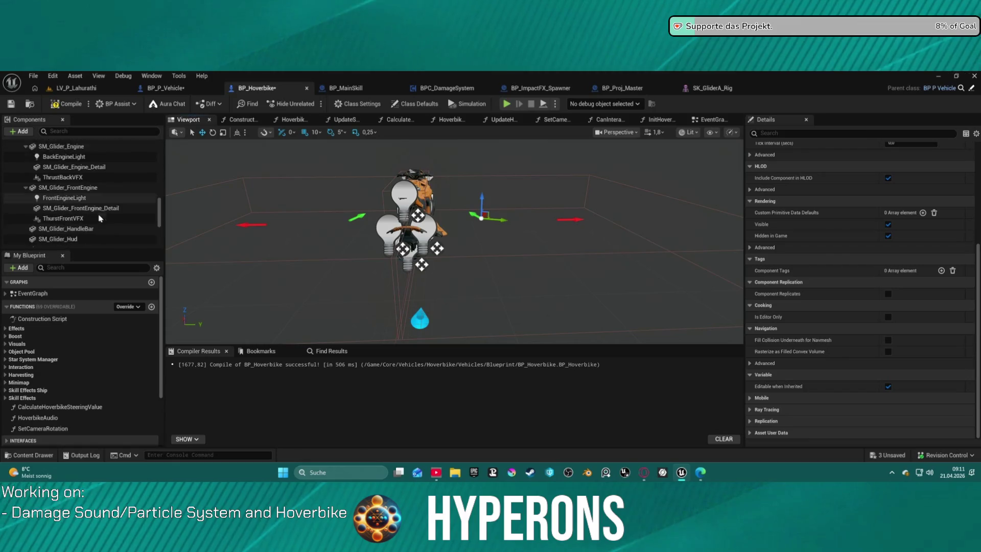
scroll(160, 215, up, 6)
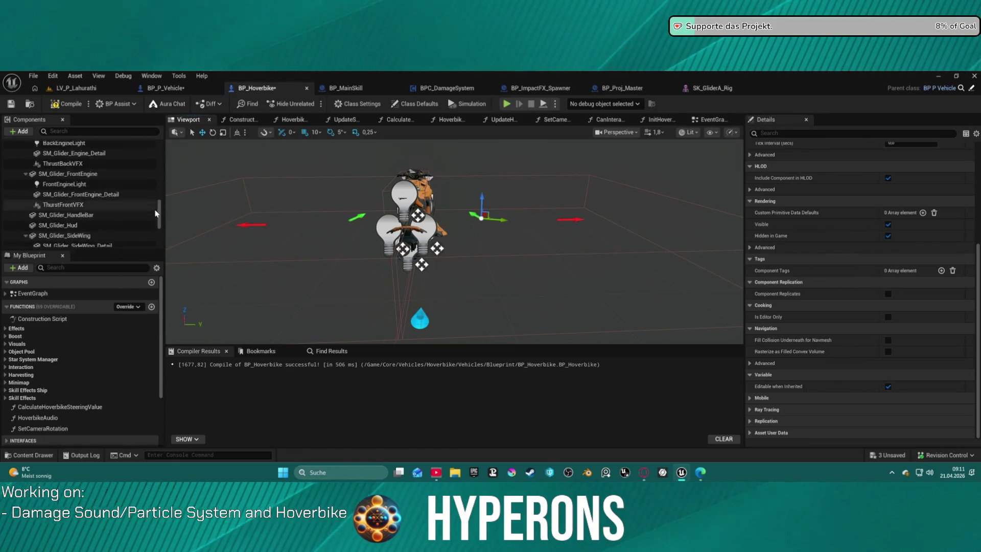
scroll(161, 214, up, 5)
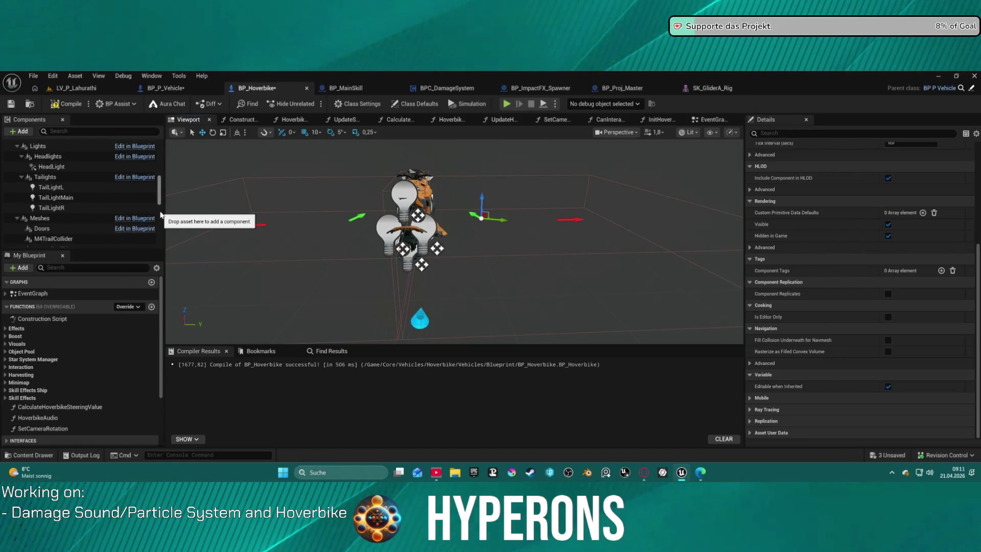
click(81, 171)
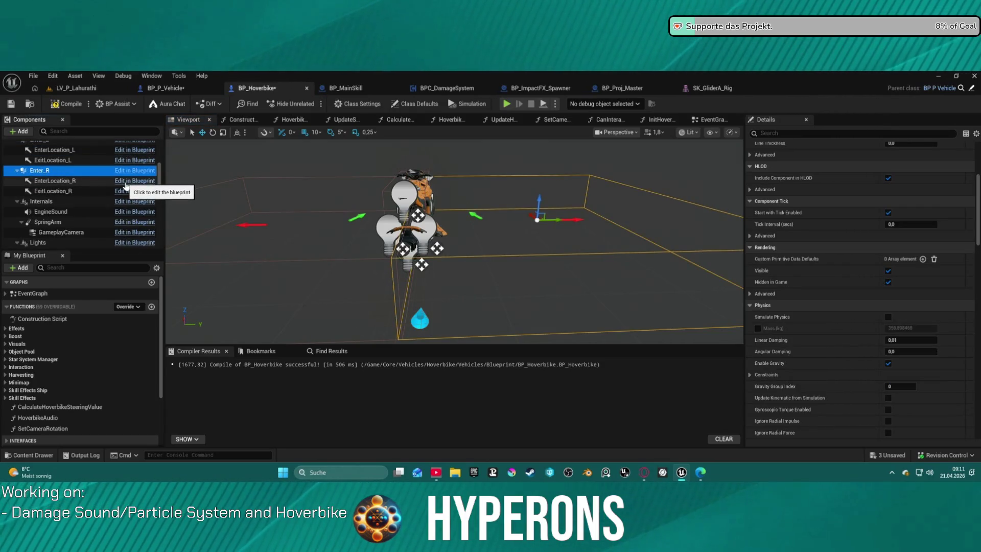
drag(312, 187, 470, 196)
scroll(78, 180, up, 3)
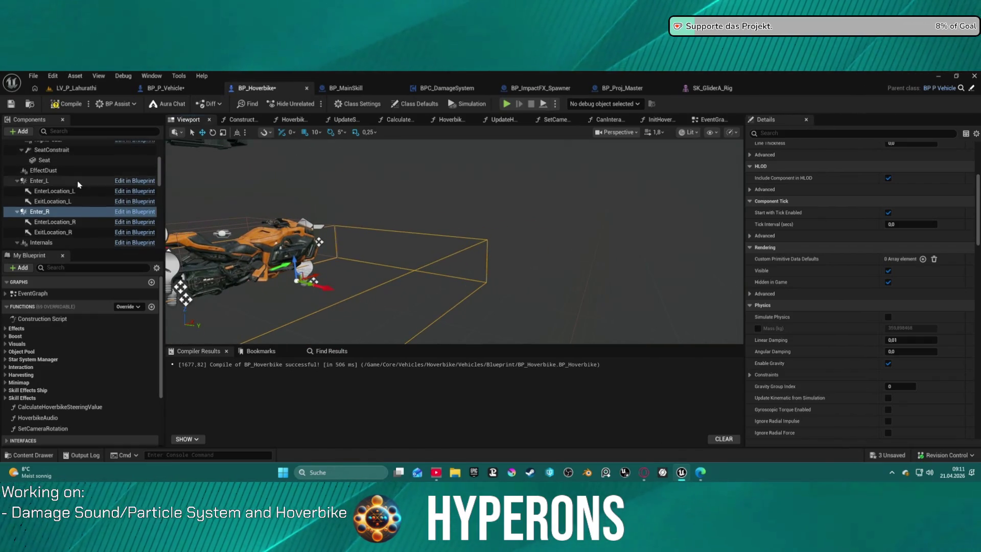
- Select Enter_L and Enter_R together and set their Box Extent Z to 35
shift+click(77, 180)
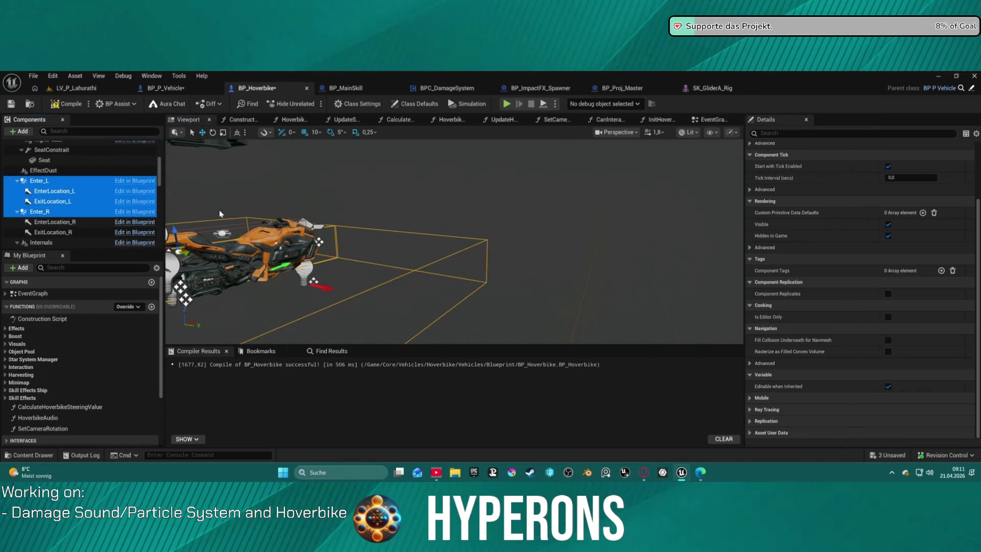
click(51, 212)
ctrl+click(39, 180)
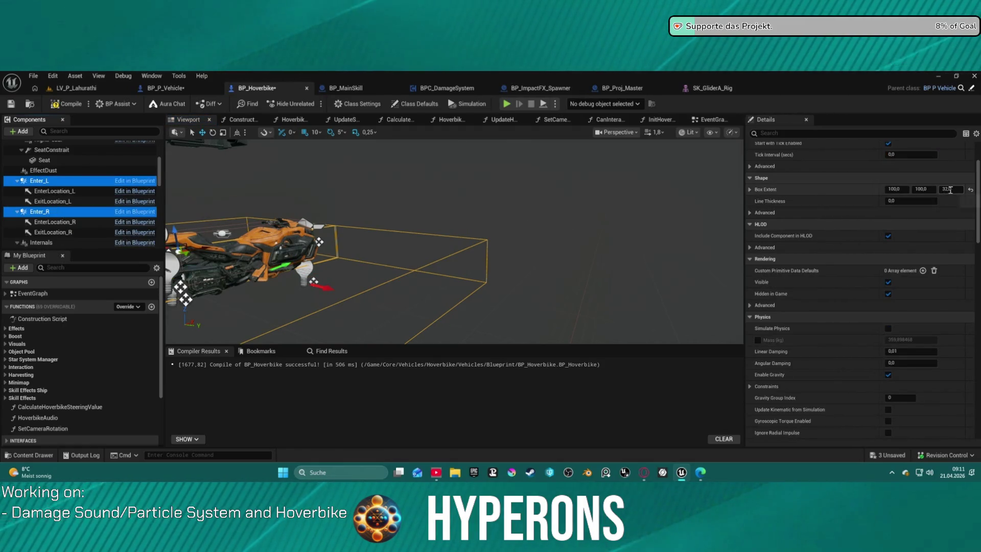
key(f)
mouse_move(432, 245)
mouse_down()
mouse_move(432, 215)
mouse_move(432, 256)
mouse_move(432, 245)
mouse_up()
text(8)
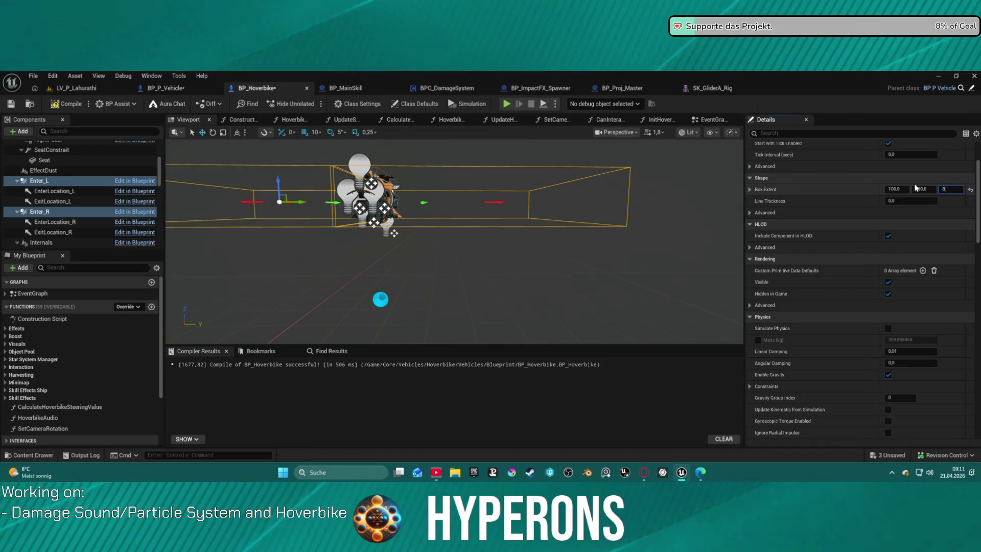
text(0)
key(Return)
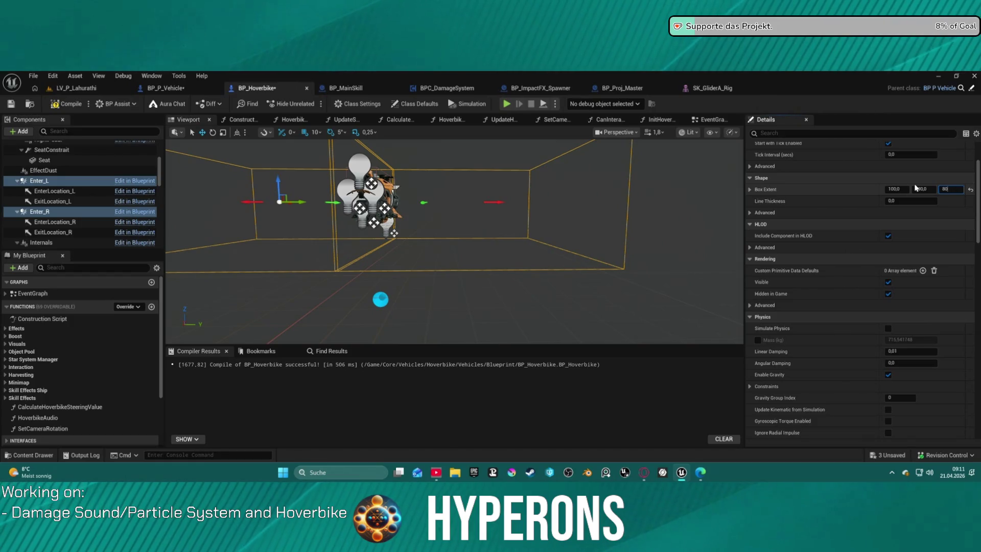
key(BackSpace)
key(BackSpace)
text(3)
key(Return)
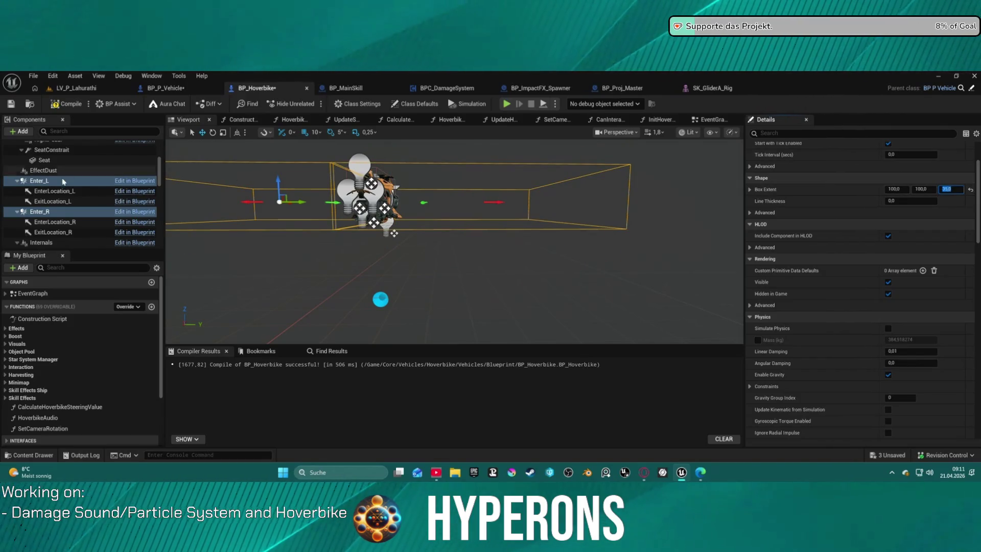
- Raise both enter boxes to Location Z 96, launch standalone play and summon the hoverbike
scroll(860, 176, up, 2)
scroll(860, 176, up, 1)
text(90)
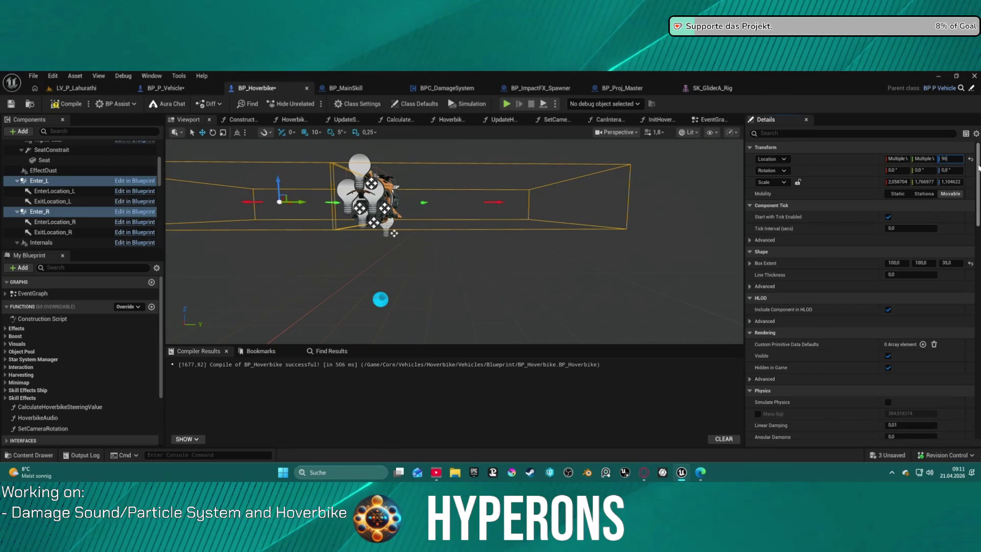
text(96)
key(Return)
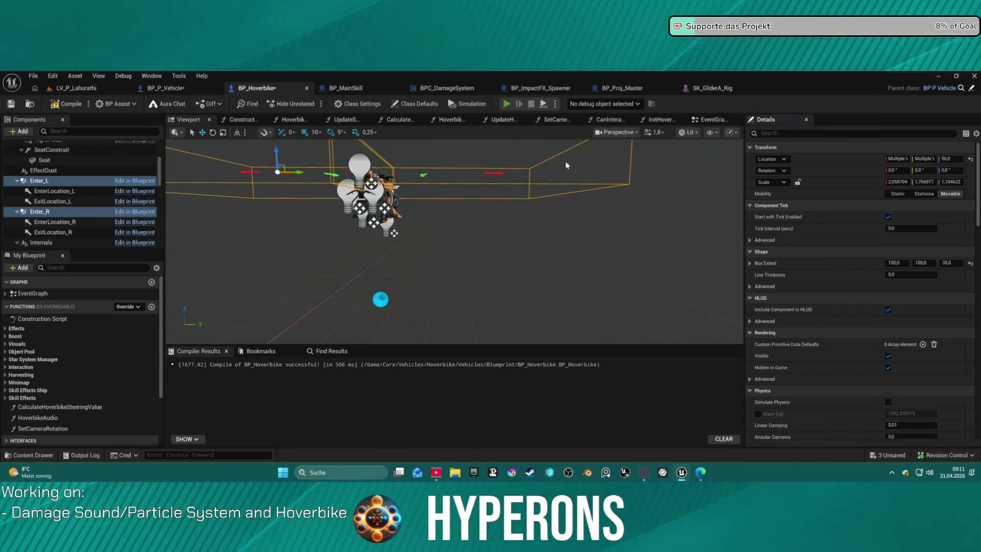
key(alt+p)
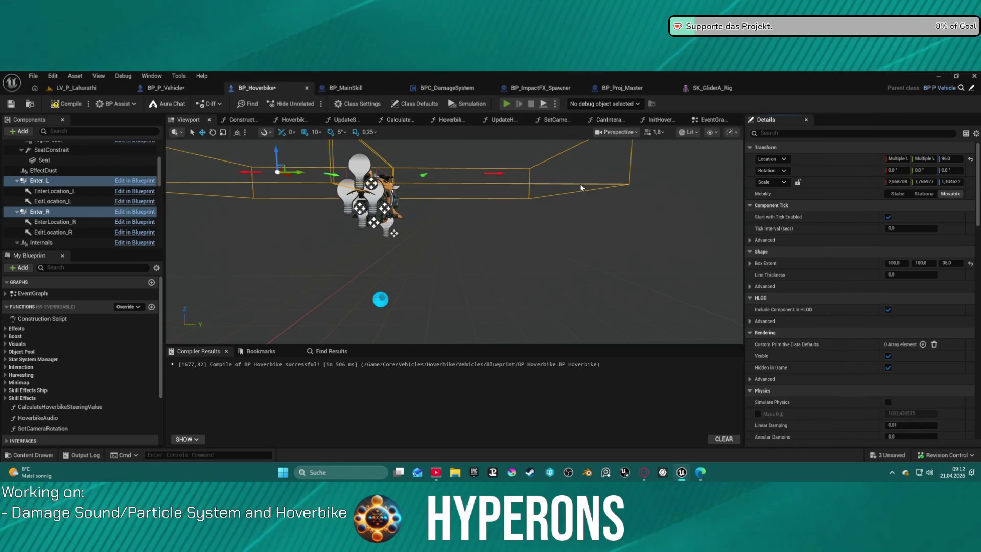
key(5)
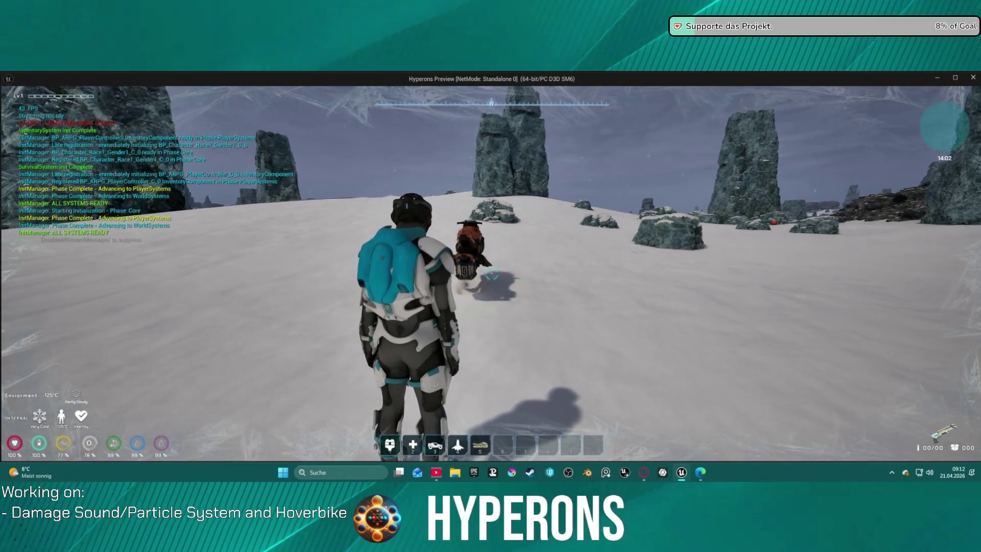
- Walk the character to the summoned hoverbike, mount it with E, then stop the preview
key(w)
key(w)
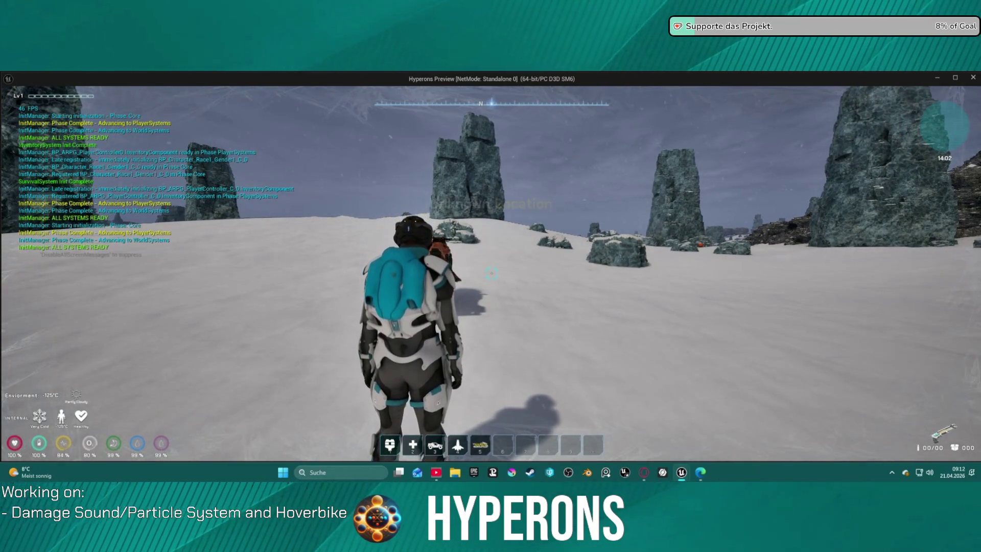
key(w)
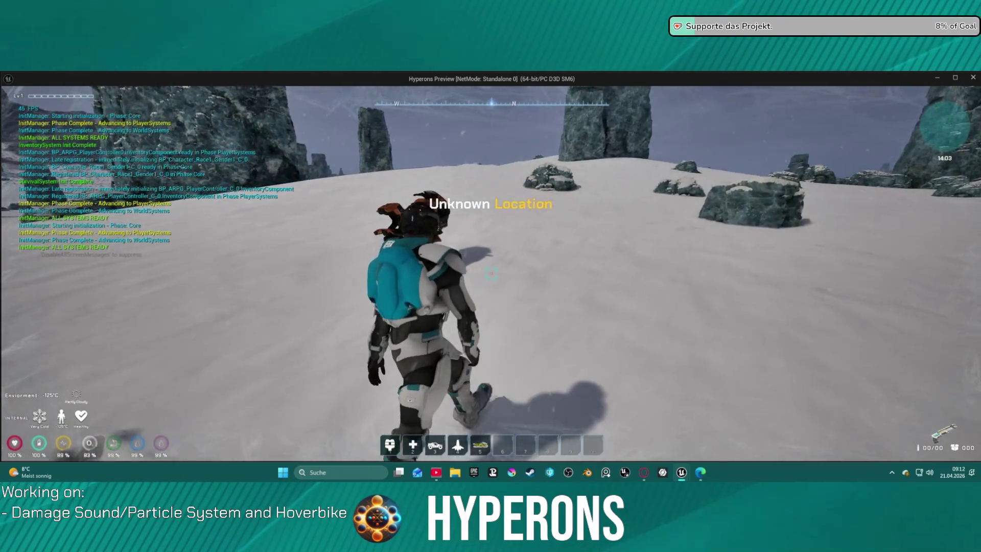
key(w)
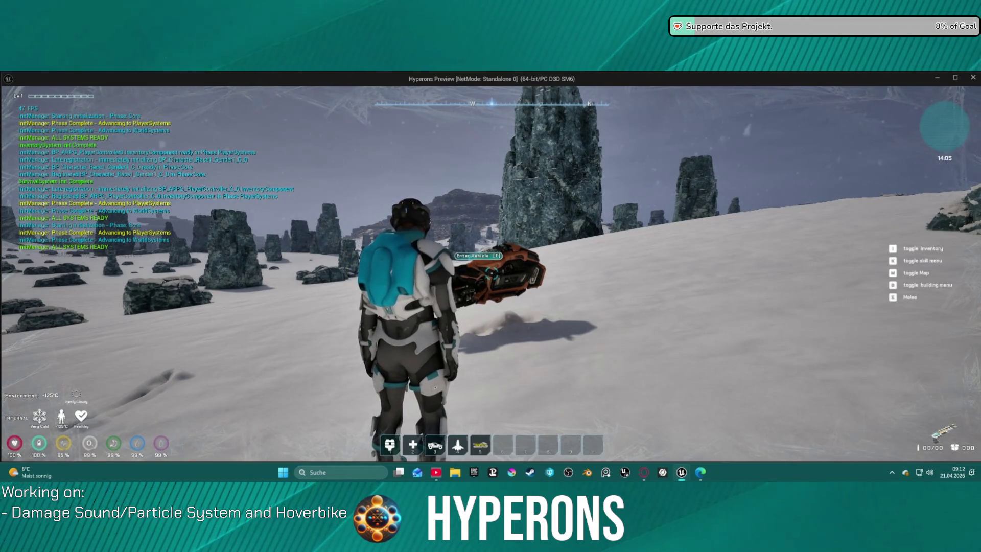
key(w)
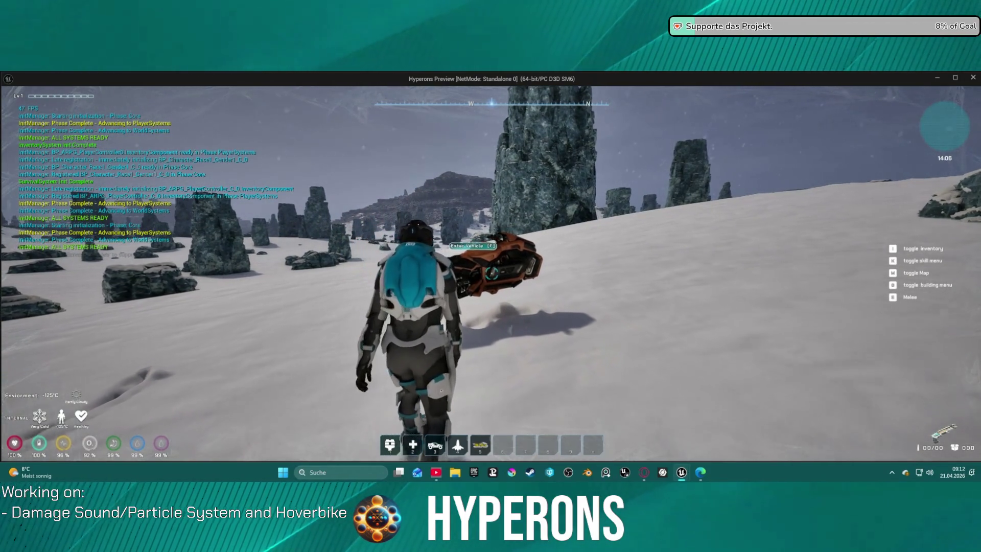
key(d)
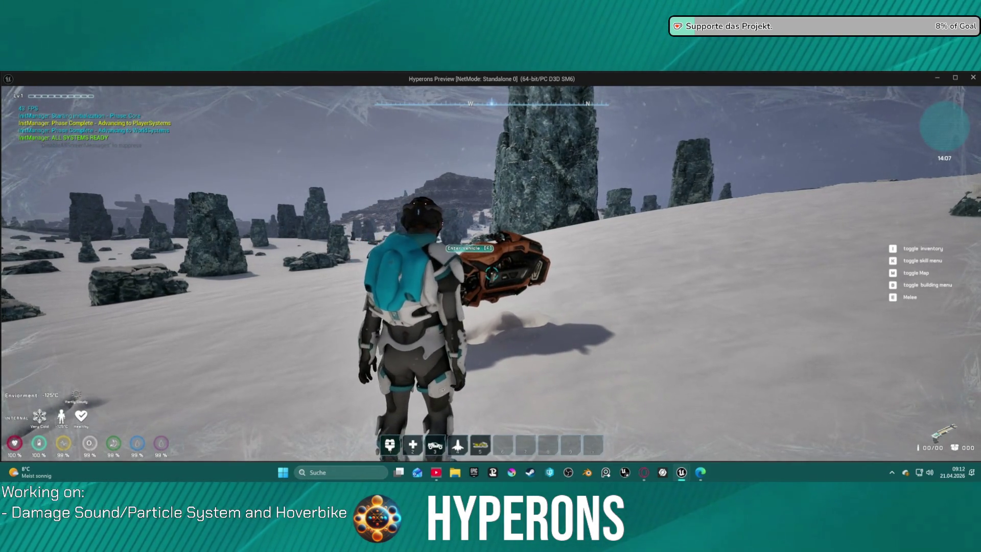
key(w)
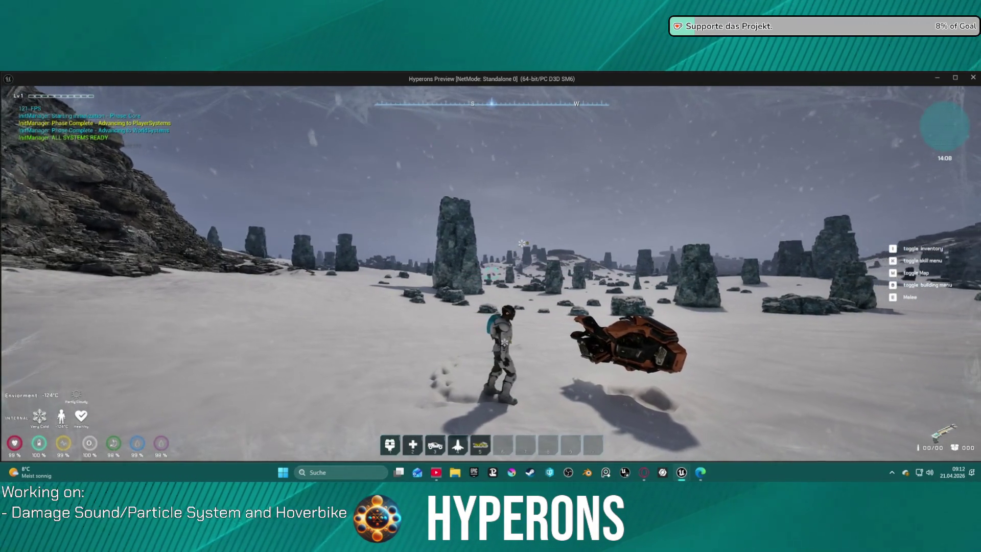
key(d)
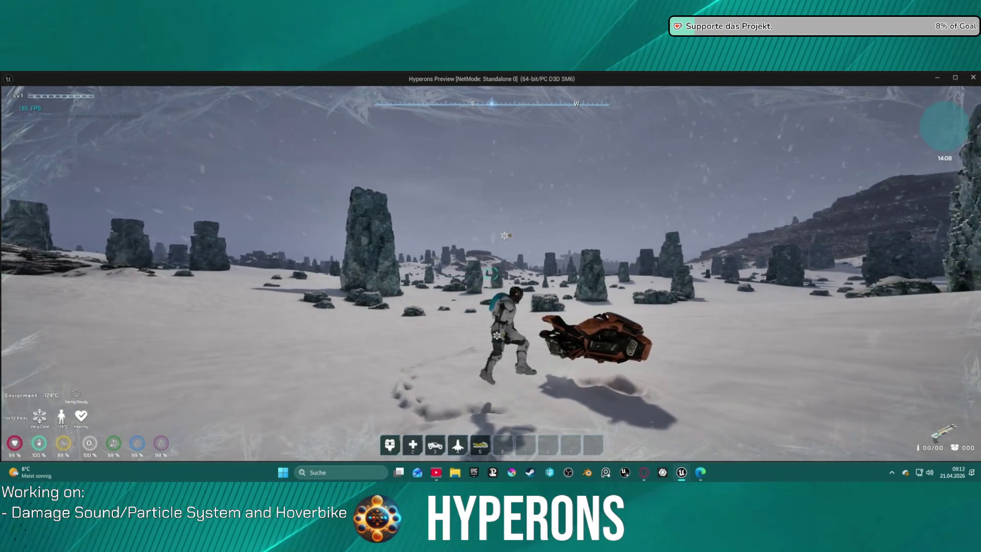
key(e)
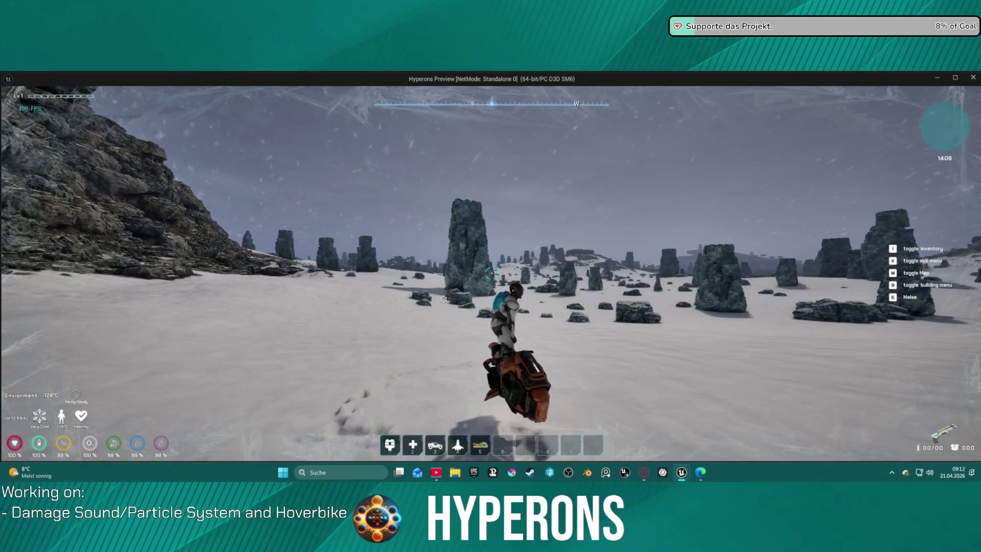
key(Escape)
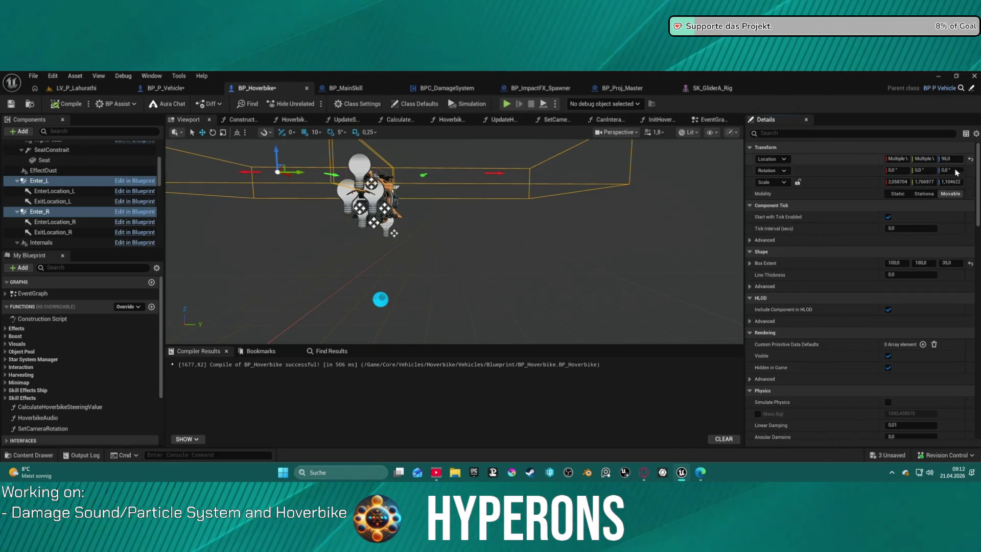
- Undo the enter box change, select EnterLocation_L and EnterLocation_R, and set their Location Z to 10
key(ctrl+z)
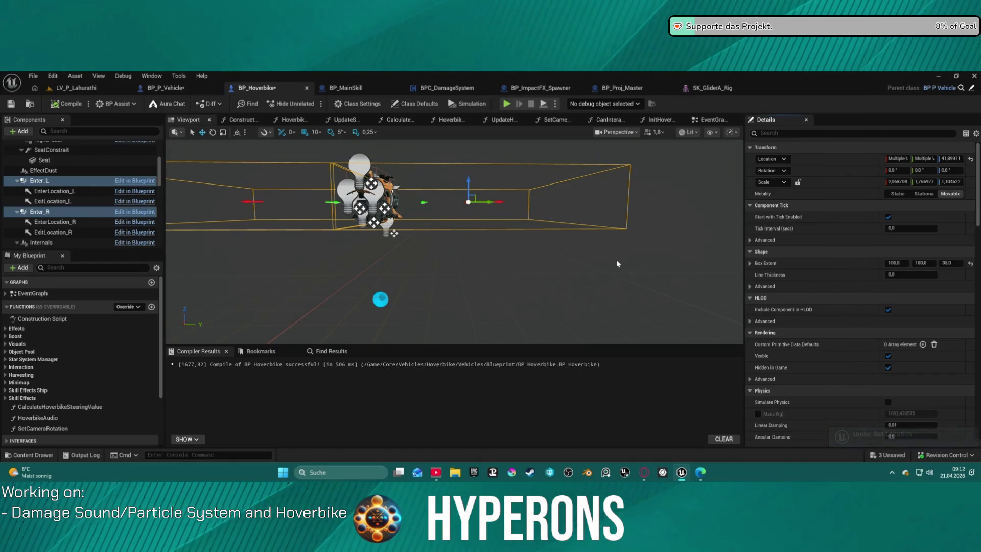
mouse_move(610, 260)
mouse_down()
mouse_move(562, 271)
mouse_move(541, 260)
mouse_up()
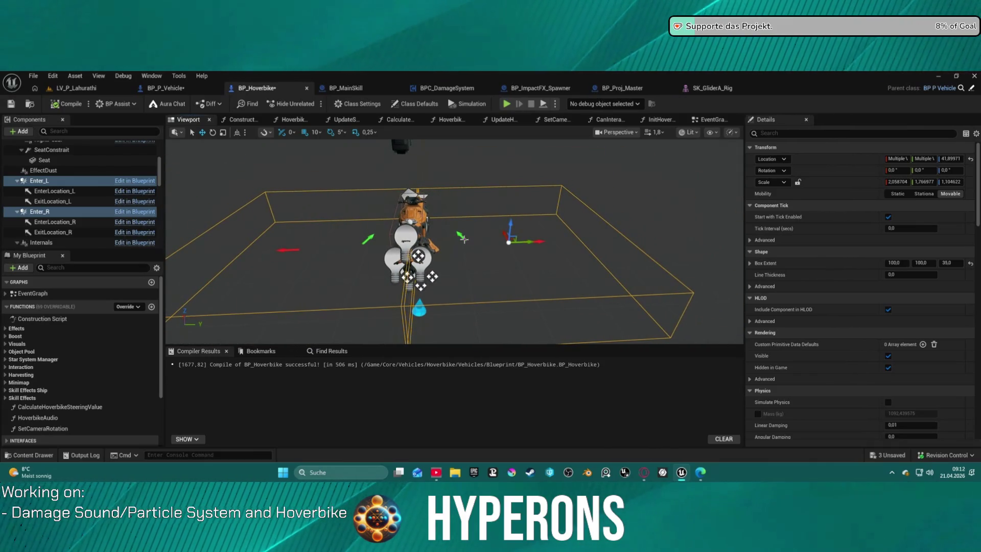
click(462, 238)
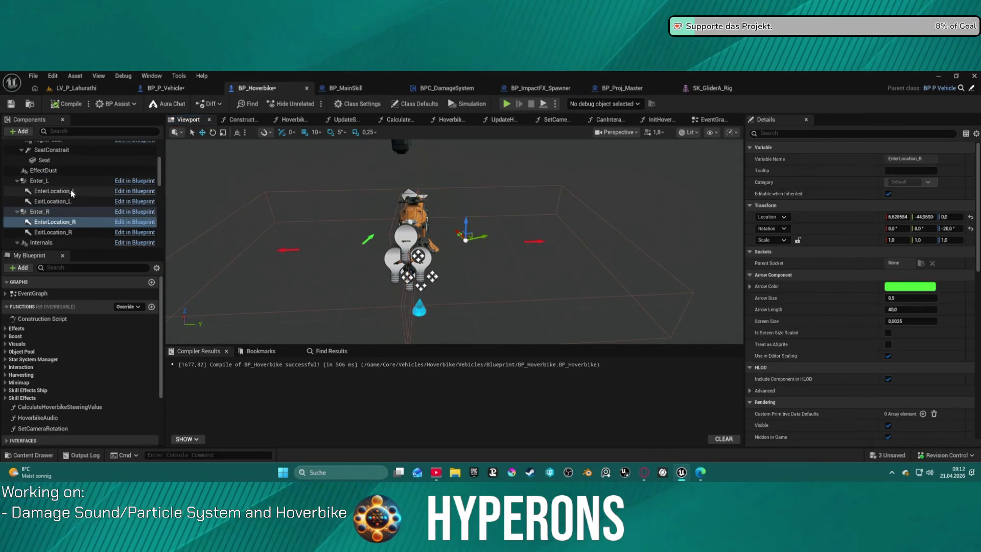
ctrl+click(55, 191)
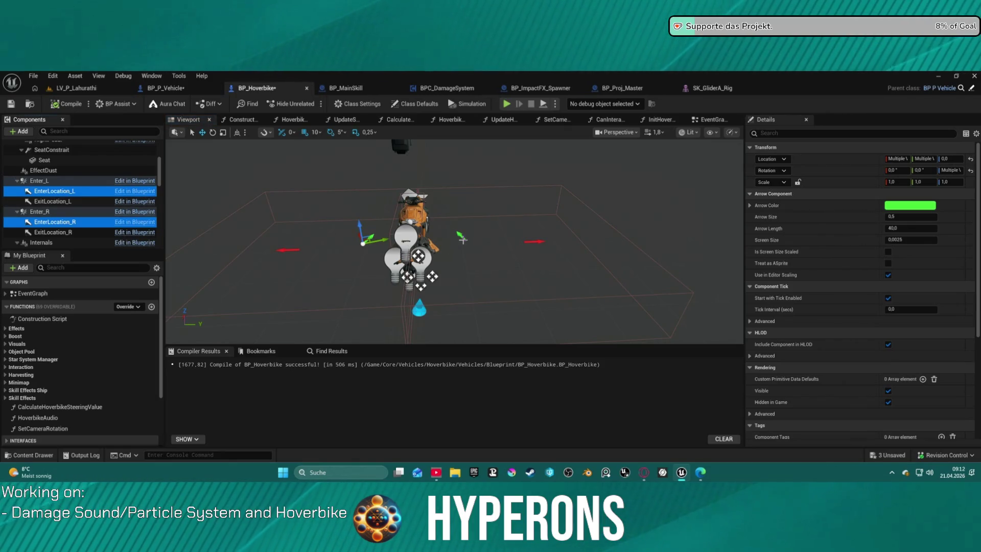
ctrl+click(463, 239)
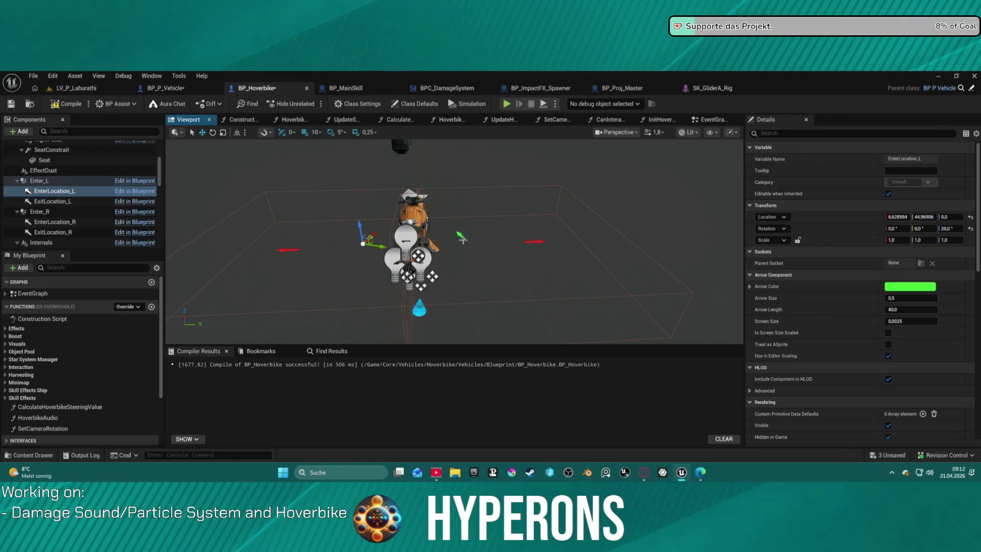
ctrl+click(83, 225)
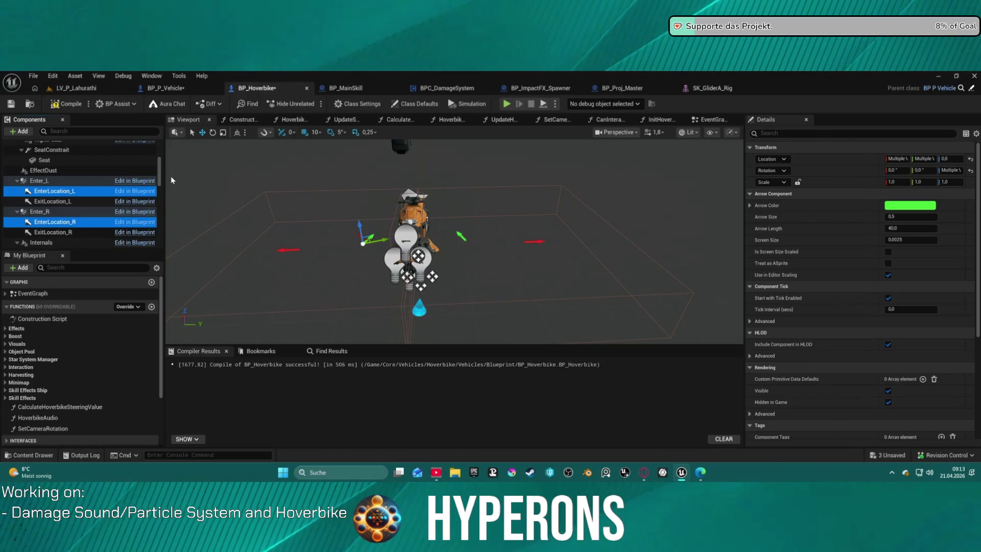
click(946, 159)
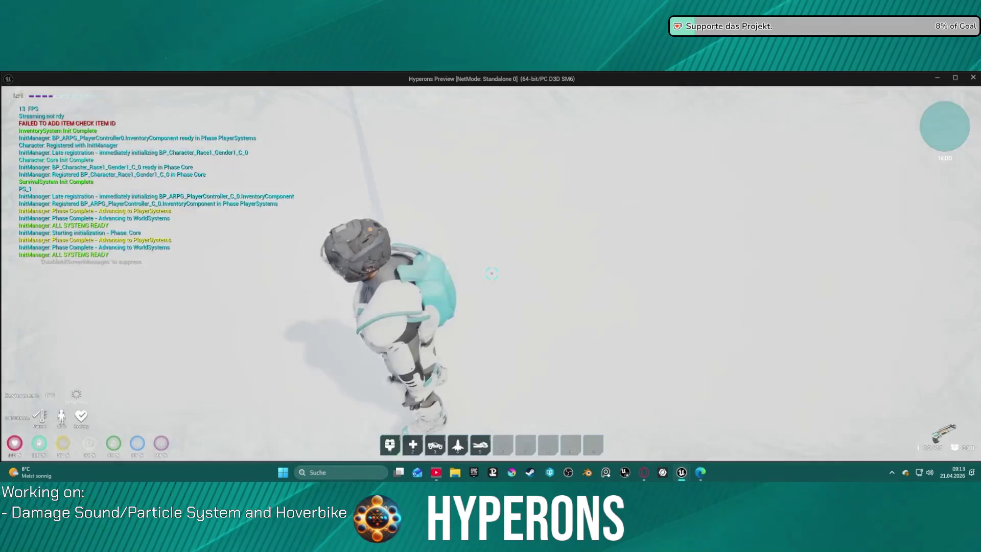
- Summon the hoverbike from slot 5, walk up and mount it, then end the preview
key(5)
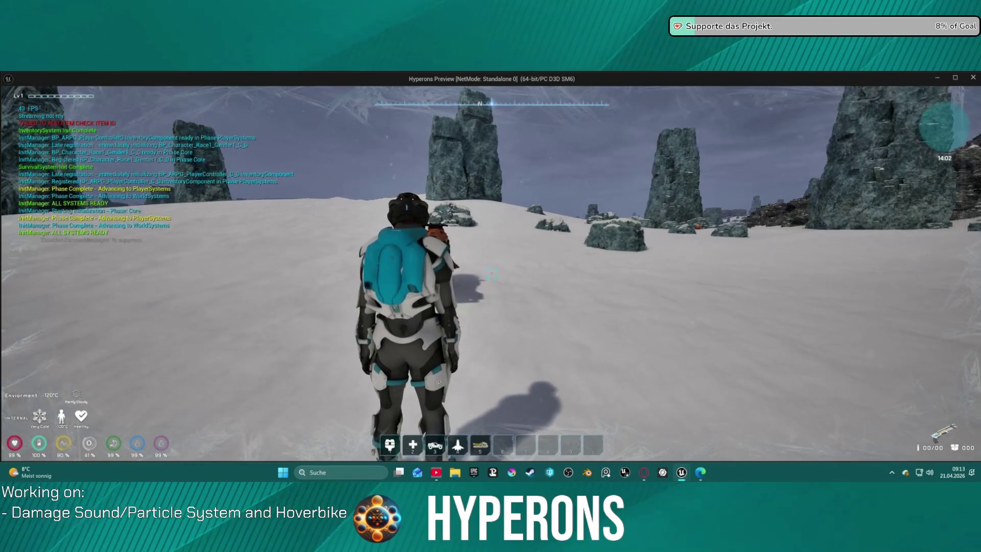
key(e)
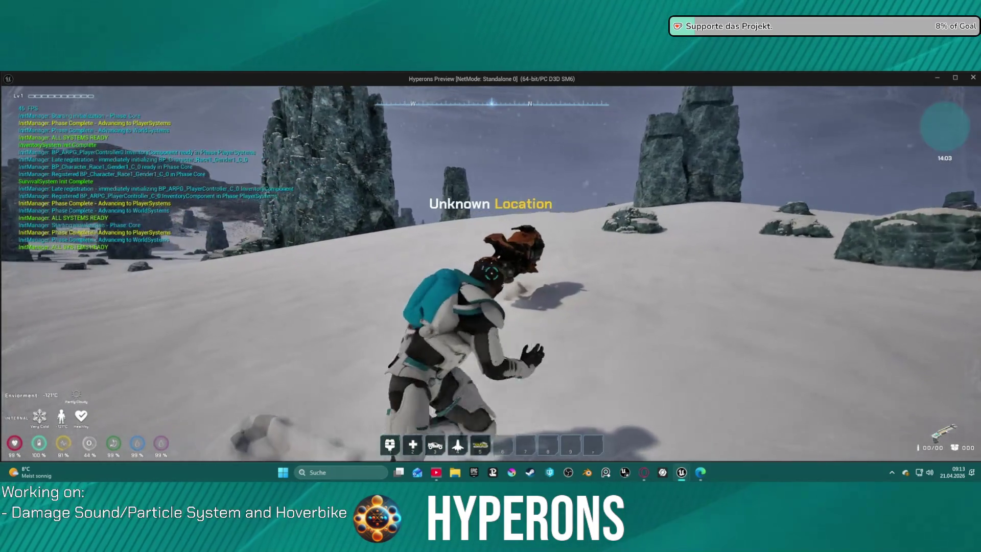
key(w)
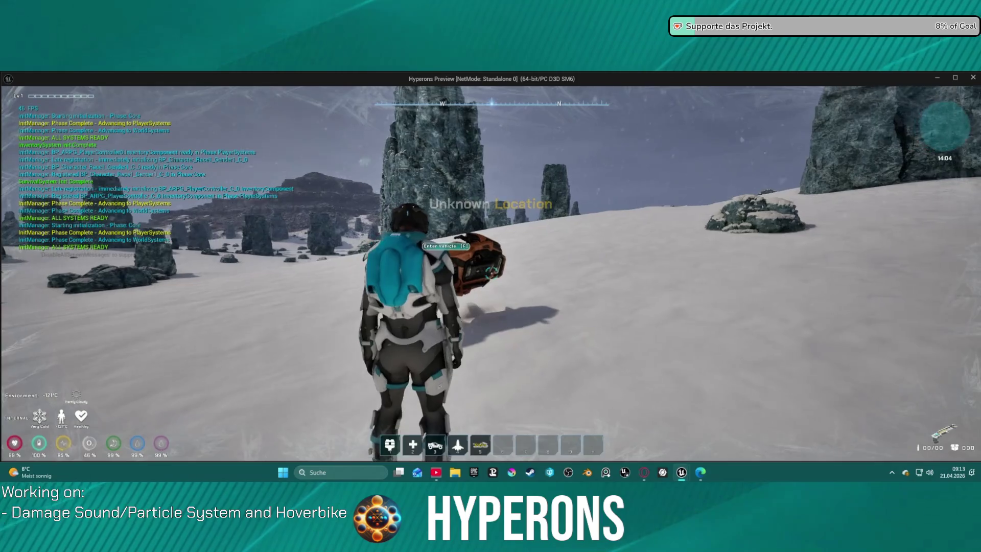
key(w)
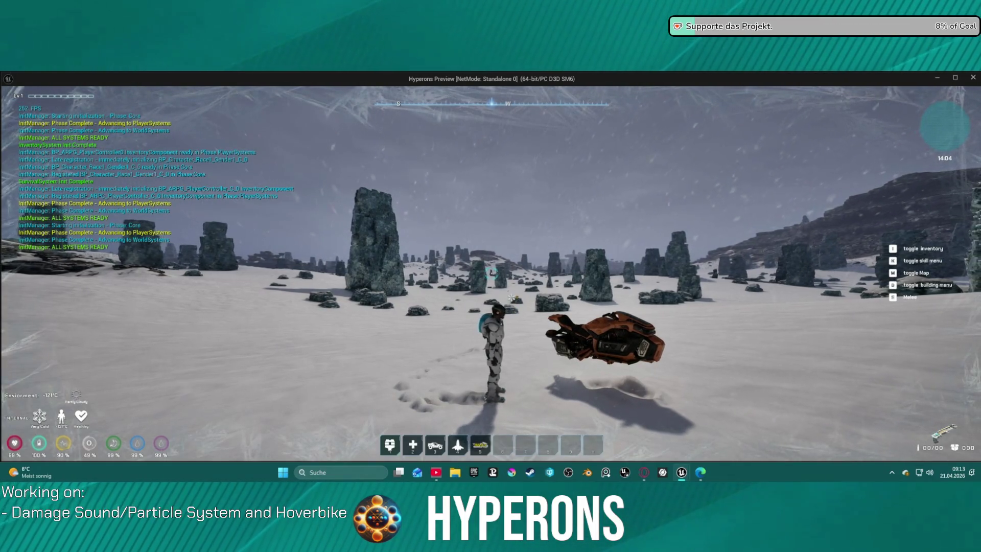
key(w)
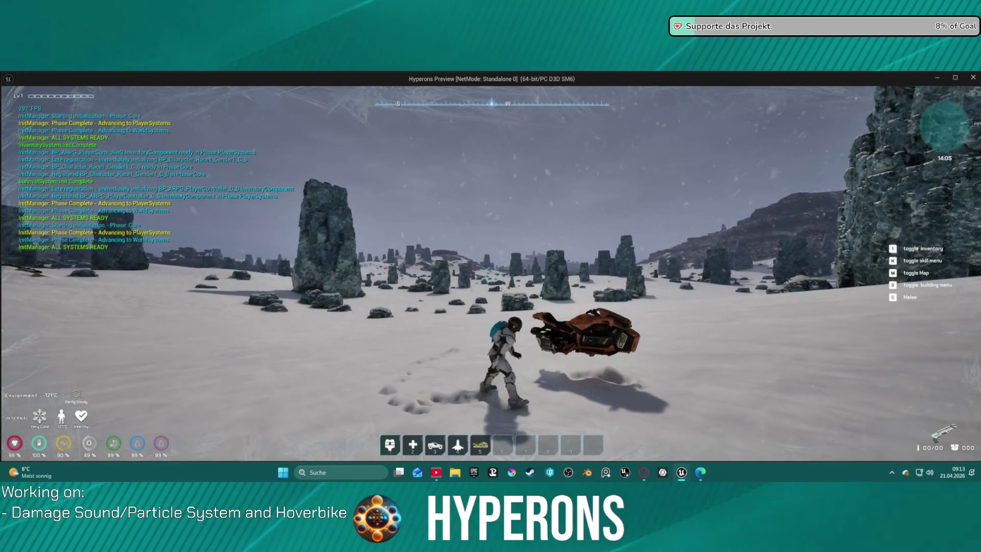
key(w)
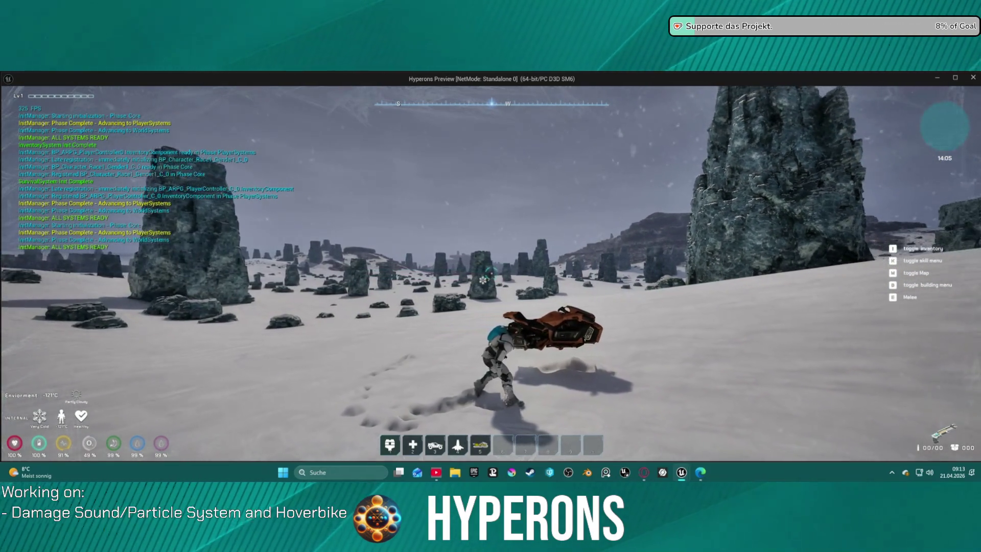
key(w)
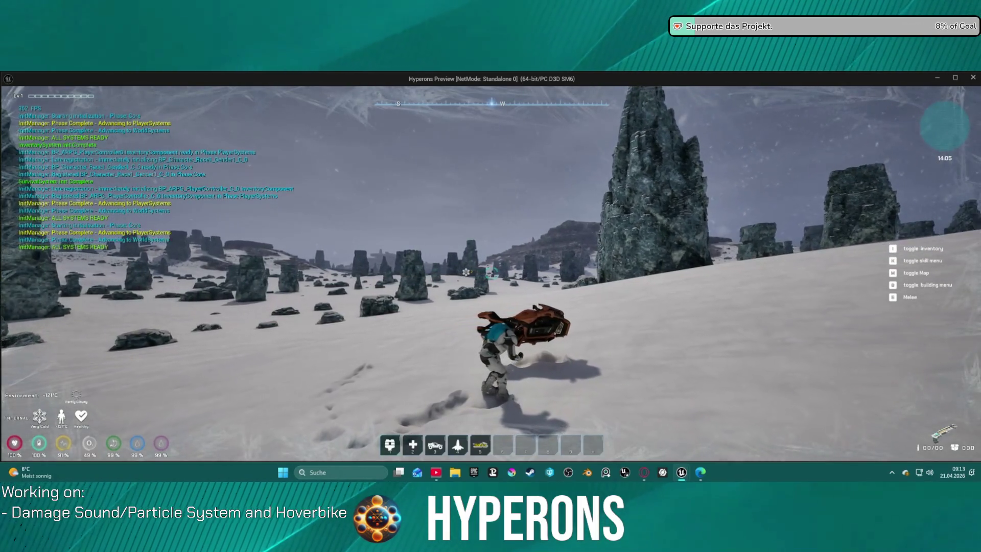
key(w)
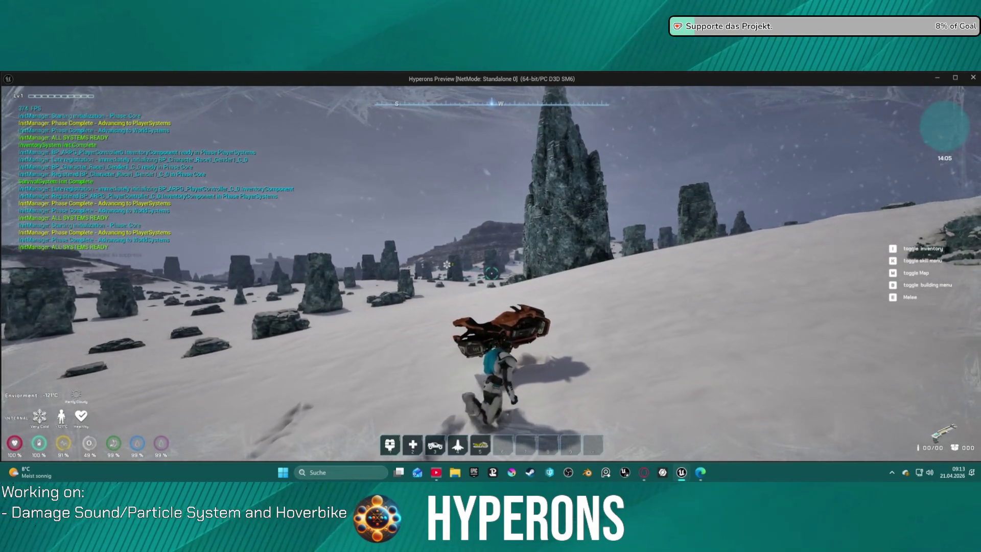
key(w)
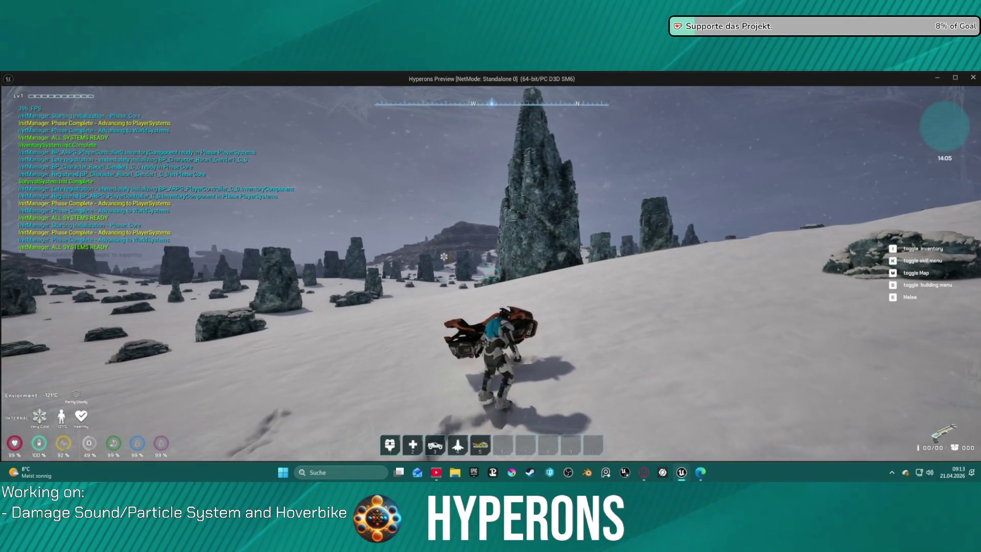
key(w)
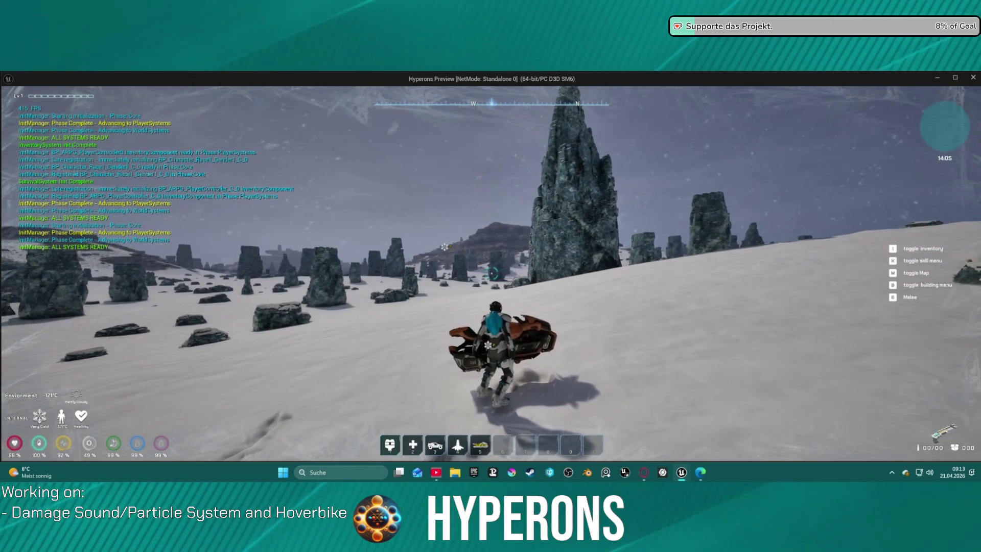
key(w)
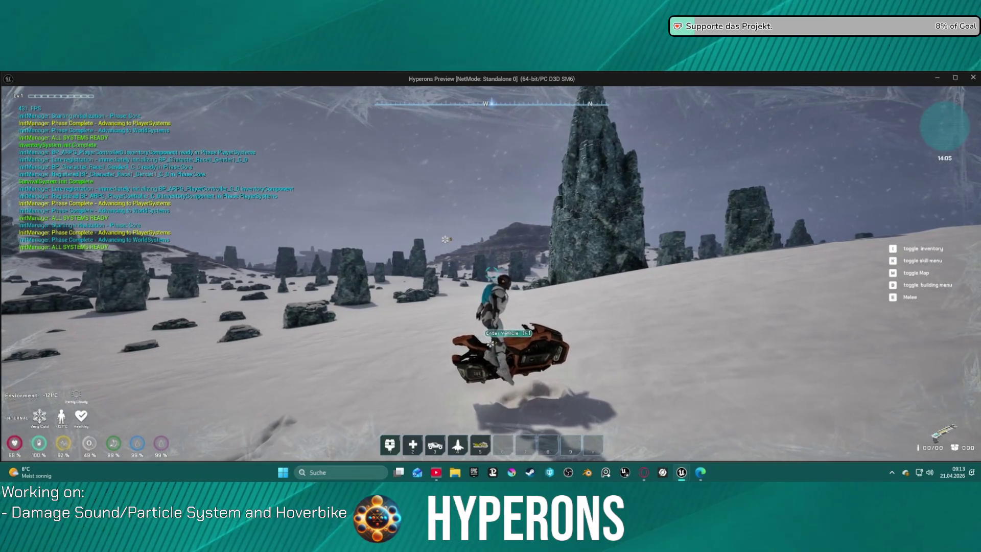
key(w)
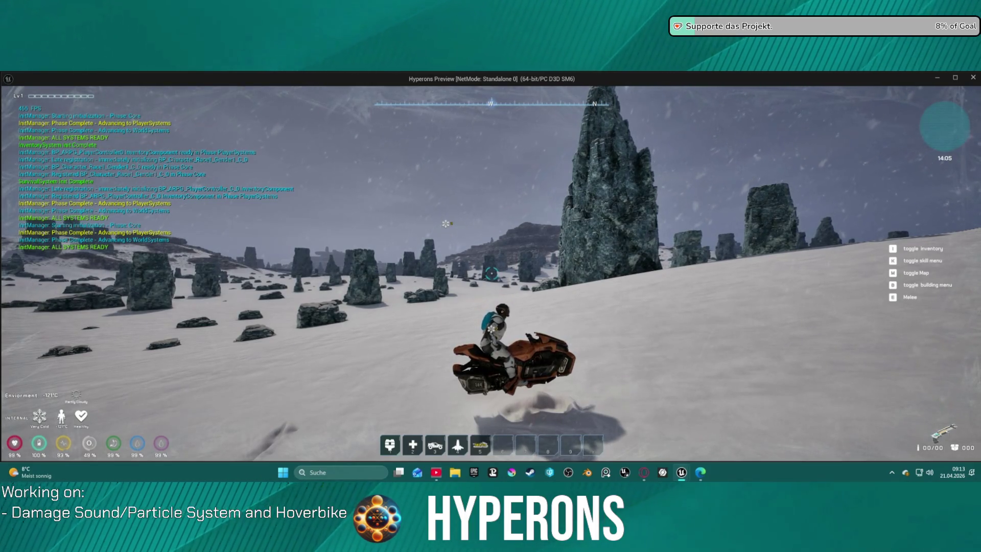
key(Escape)
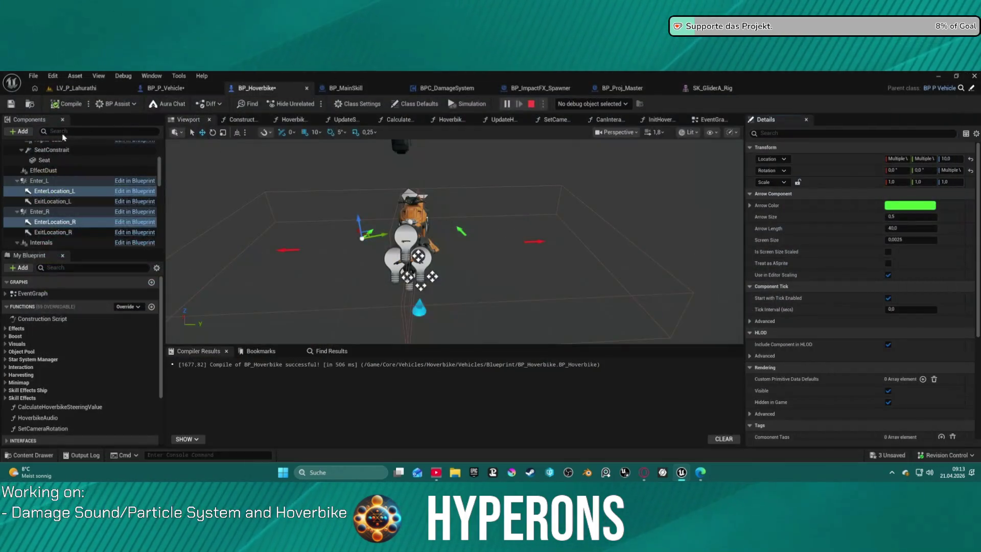
- Undo both Z edits so the enter arrows return to 0, then go to BP_P_Vehicle
key(ctrl+z)
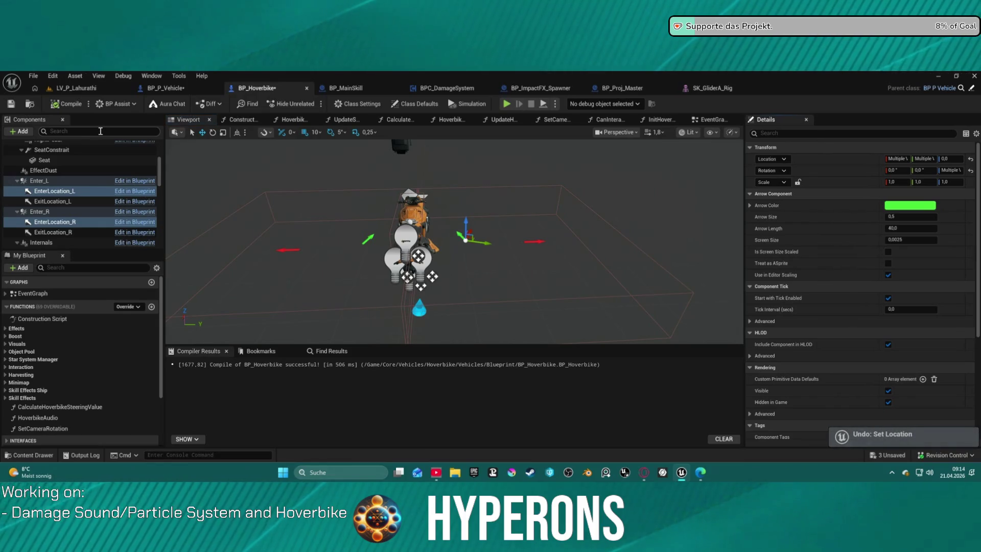
key(ctrl+z)
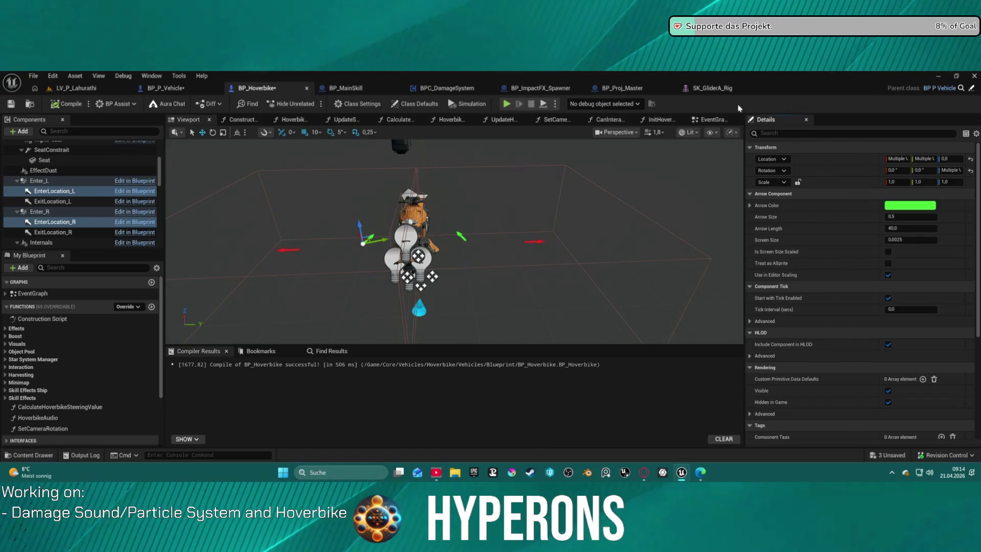
click(714, 121)
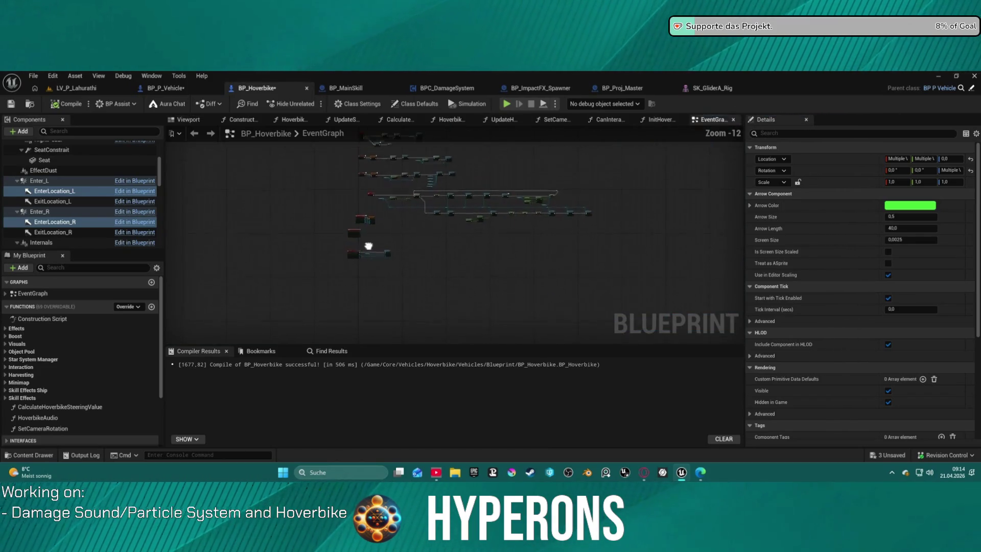
click(167, 90)
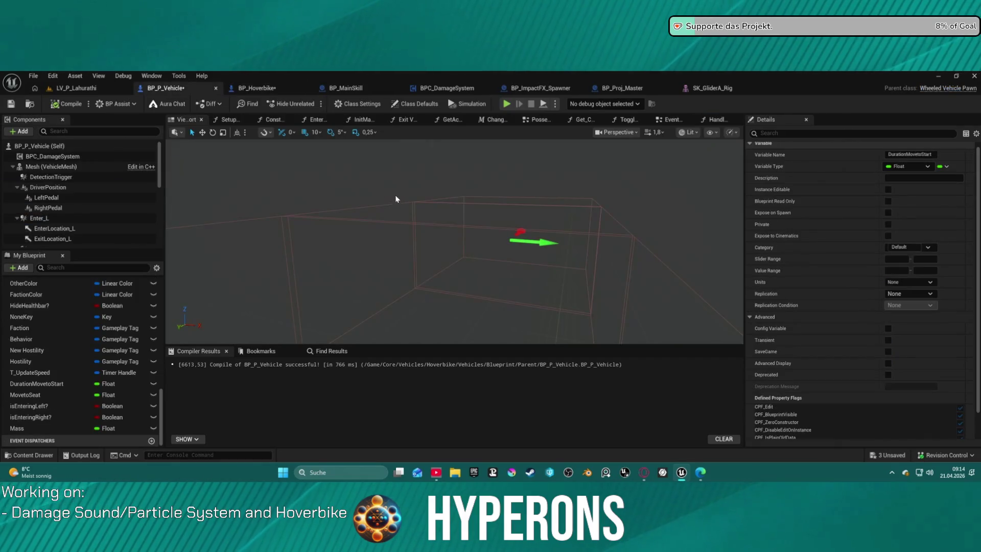
- Select the Occupant and Get Actor Location nodes in the BP_P_Vehicle event graph
click(672, 121)
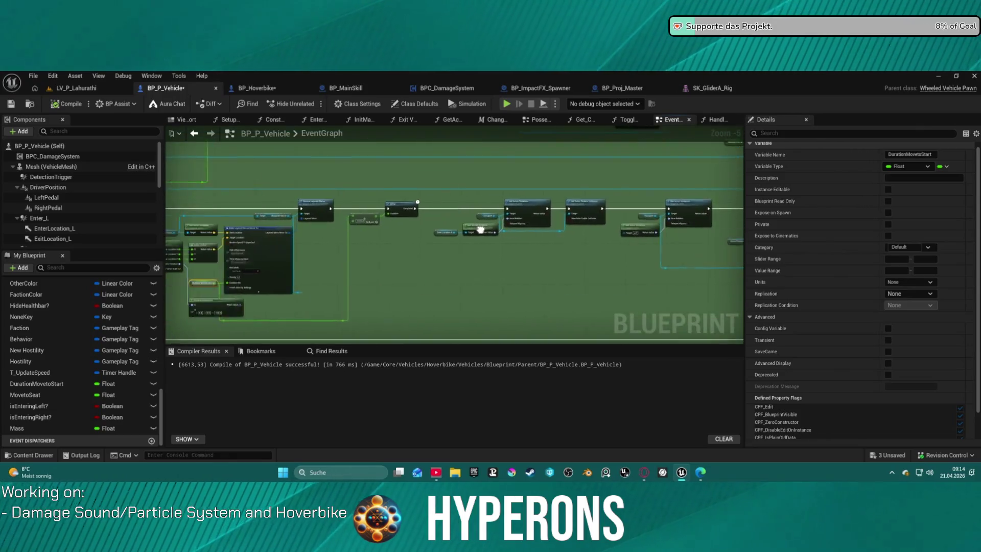
scroll(399, 212, up, 2)
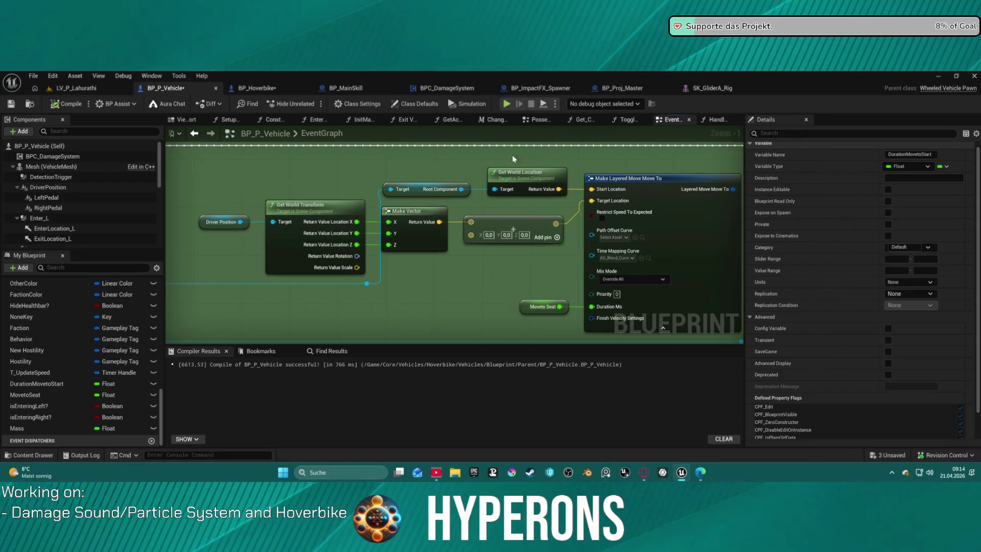
drag(486, 219, 357, 235)
scroll(427, 181, down, 6)
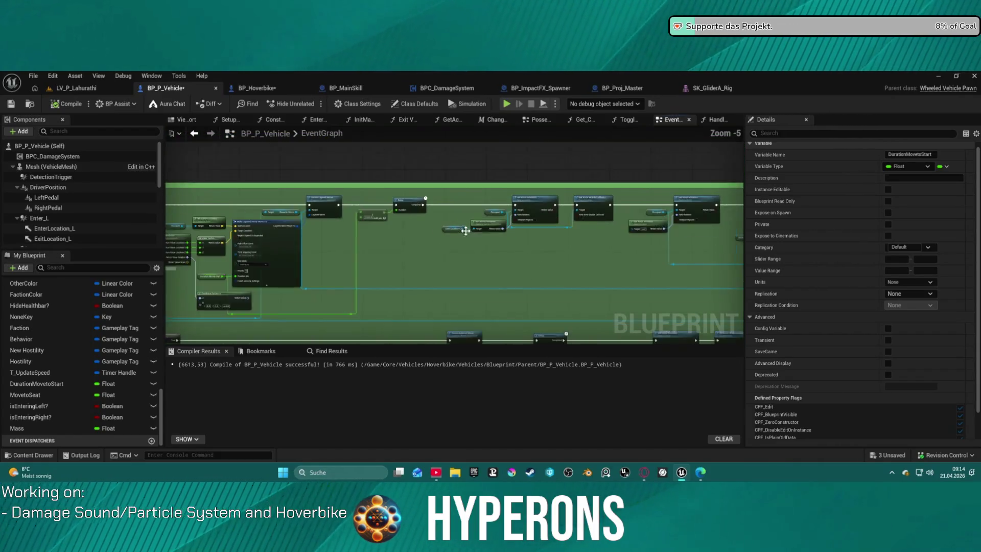
scroll(427, 181, up, 4)
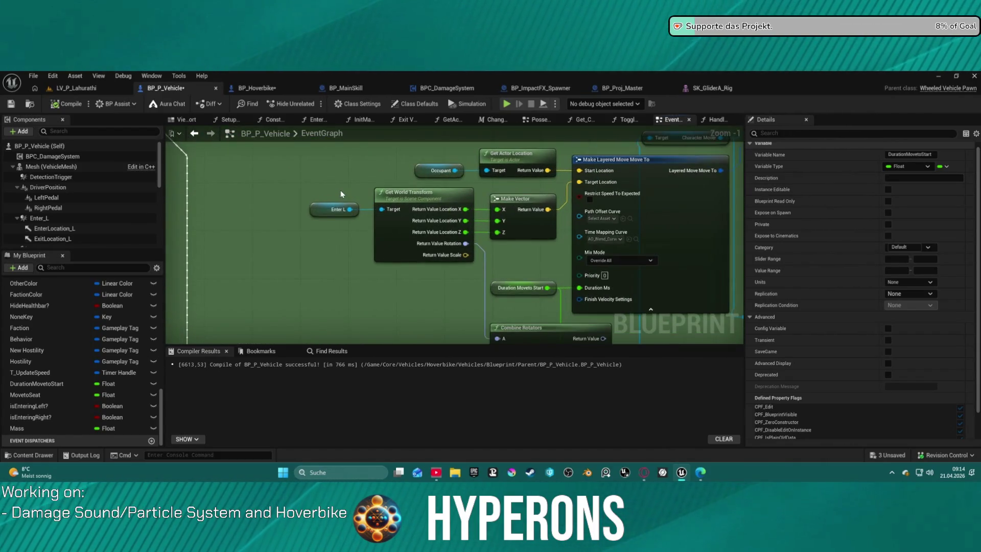
scroll(343, 193, down, 1)
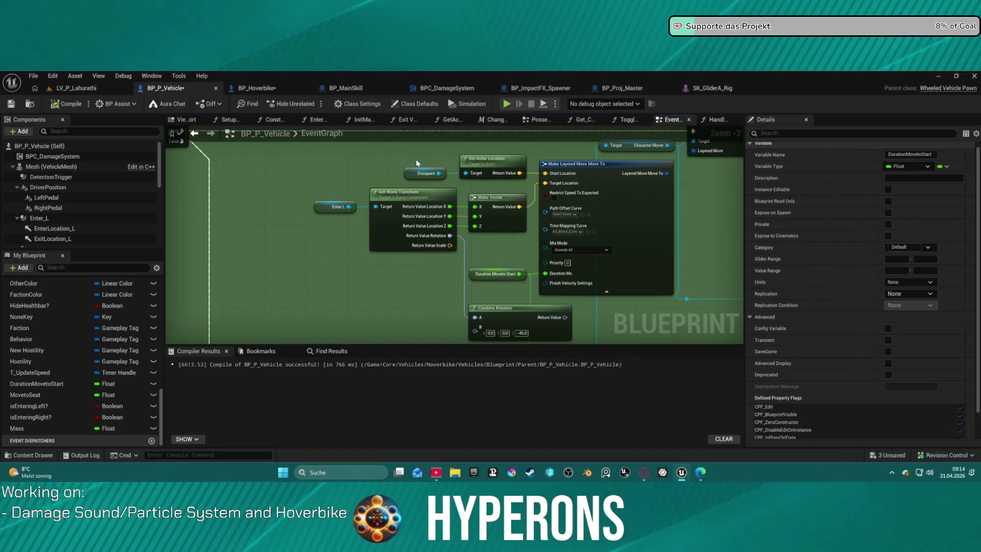
drag(413, 160, 486, 177)
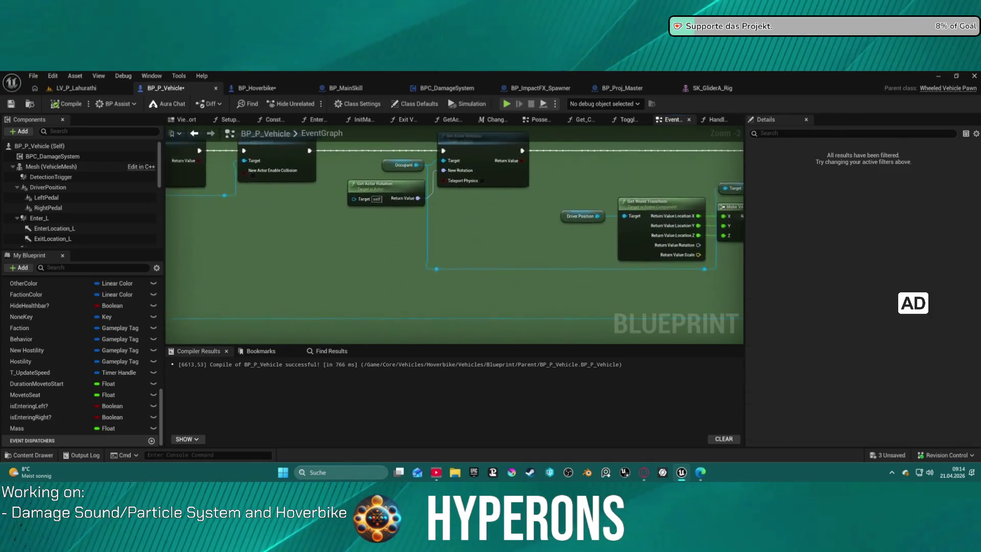
- Paste the nodes by Make Layered Move, replace Root Component's world location, then undo it
drag(488, 240, 441, 240)
mouse_move(418, 193)
mouse_down()
mouse_move(511, 153)
mouse_move(486, 173)
mouse_move(547, 183)
mouse_up()
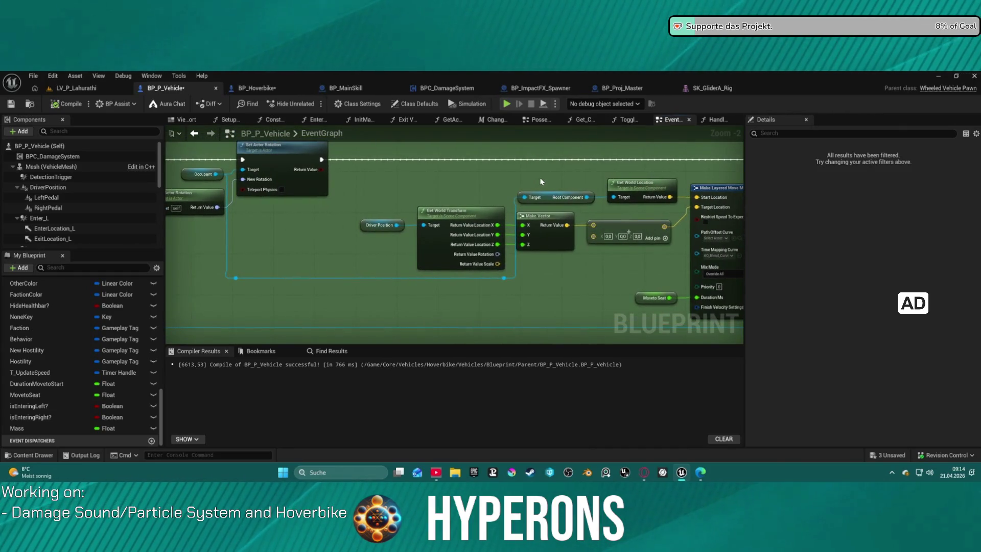
click(533, 177)
key(ctrl+v)
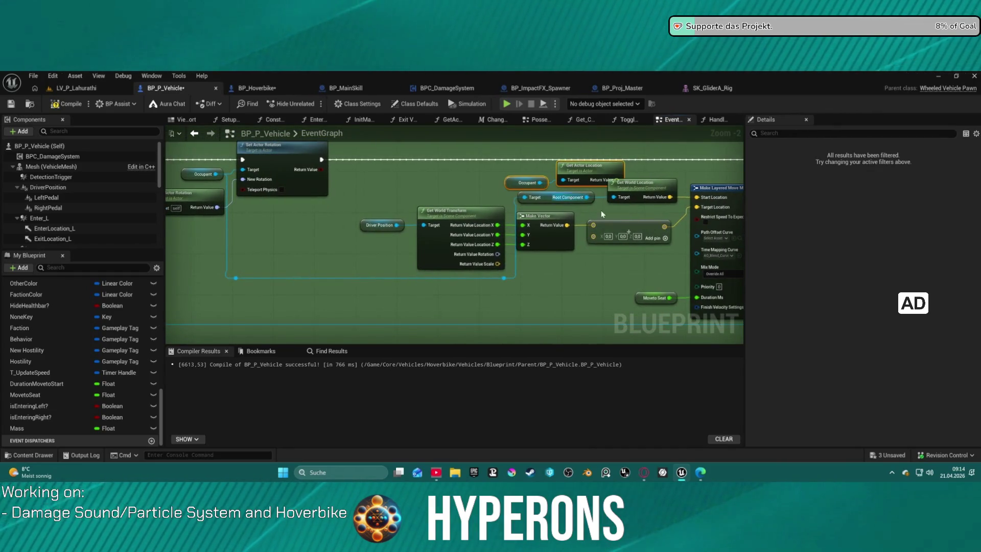
click(643, 208)
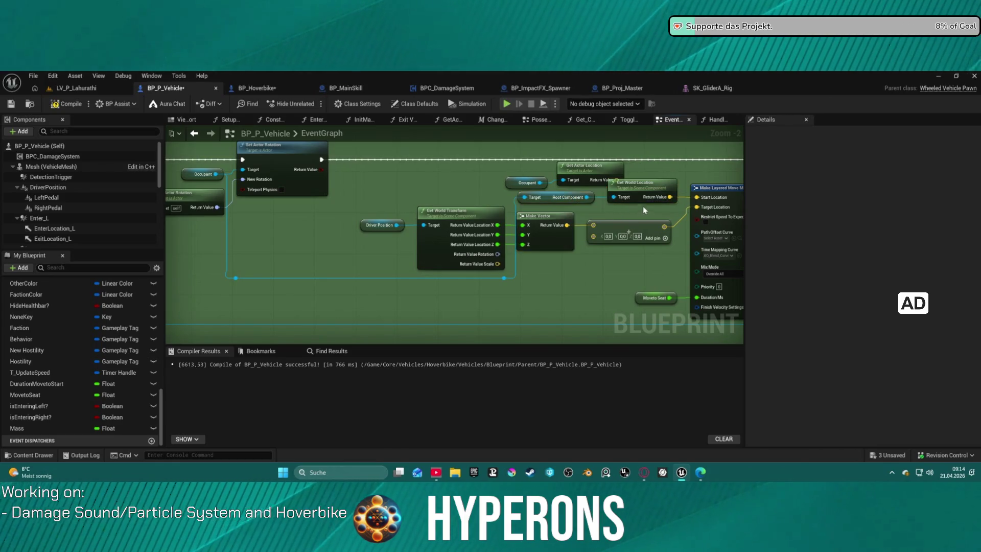
key(Delete)
drag(618, 179, 698, 201)
key(ctrl+z)
key(ctrl+z)
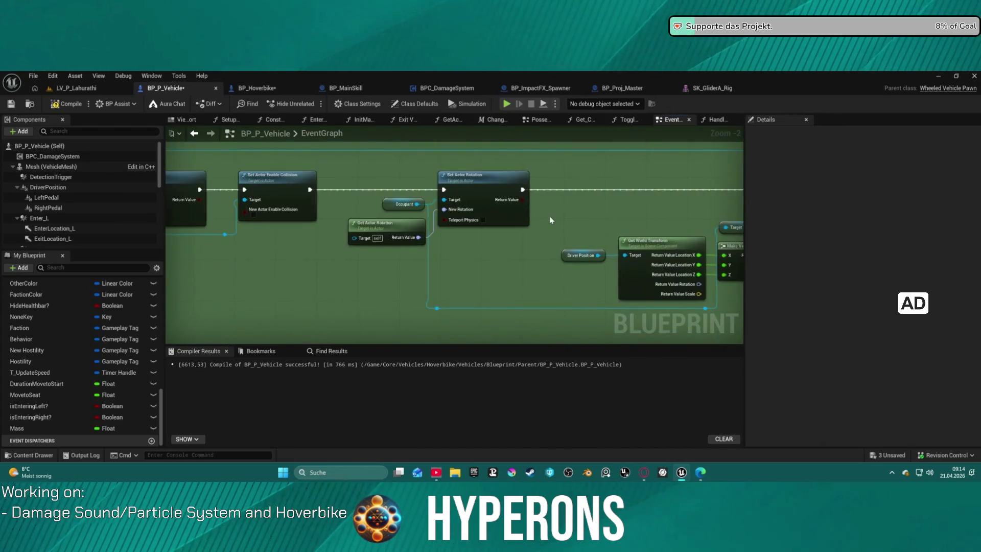
- Paste Occupant and Get Actor Location again, delete Root Component and Get World Location, and recompile
mouse_move(586, 202)
mouse_down()
mouse_move(445, 189)
mouse_move(543, 231)
mouse_move(546, 200)
mouse_move(583, 216)
mouse_move(528, 197)
mouse_up()
key(ctrl+v)
key(Delete)
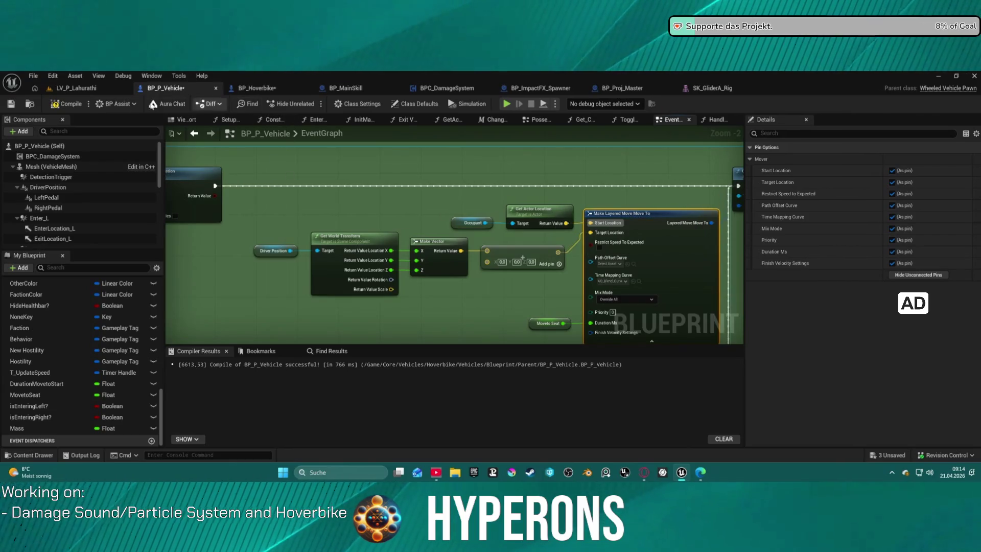
key(F7)
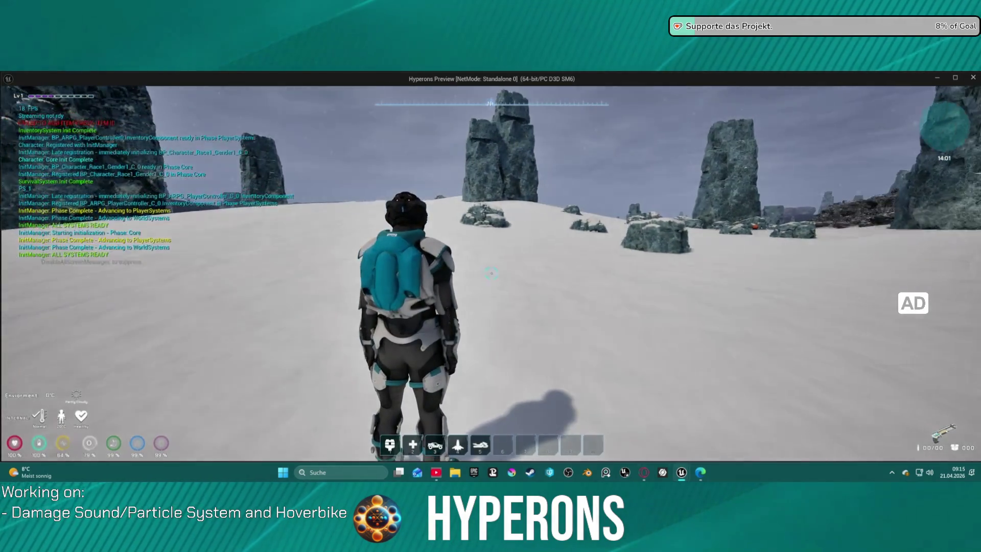
key(5)
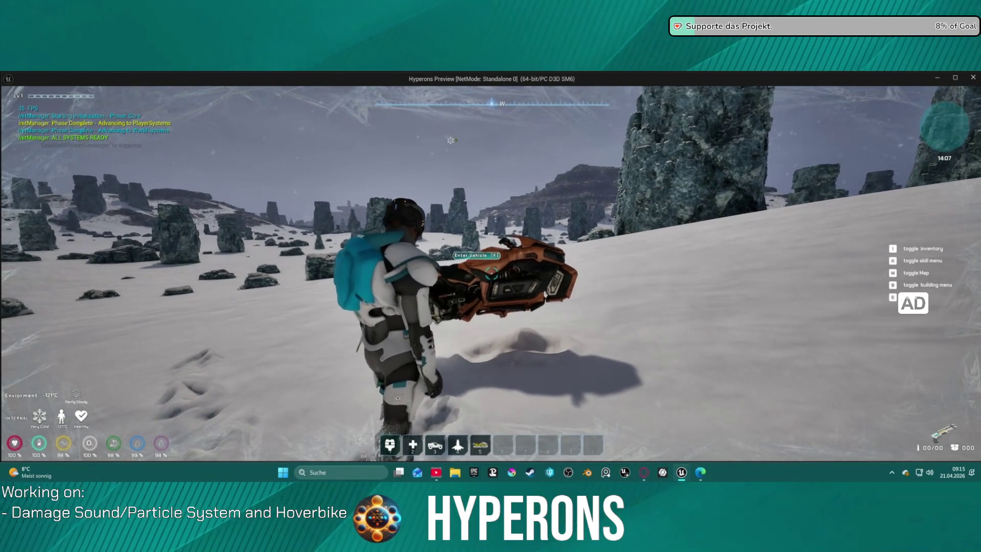
key(s)
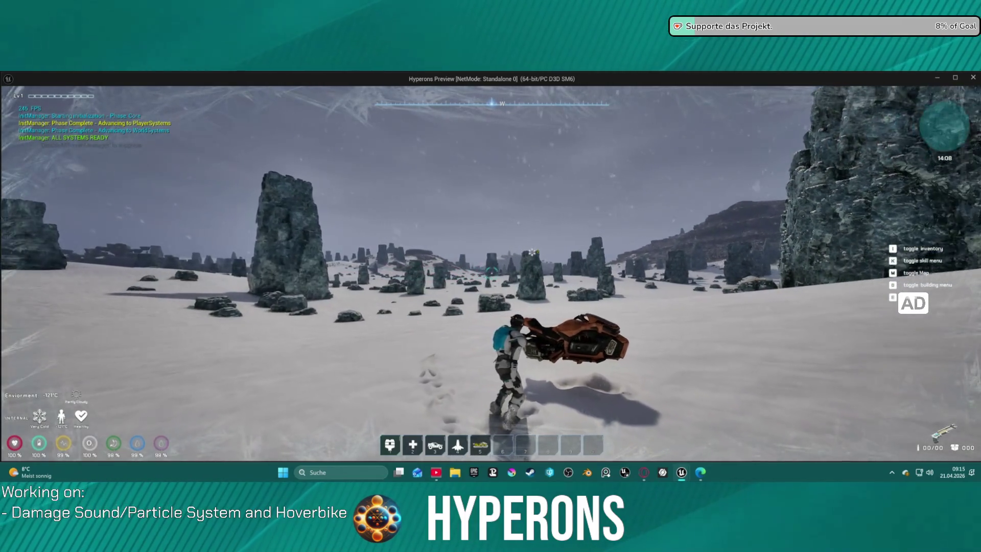
key(w)
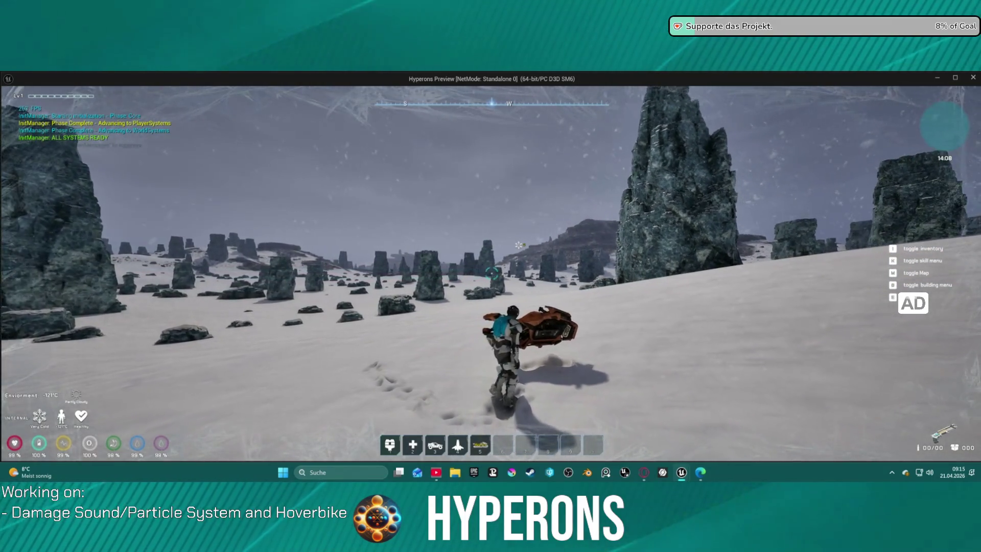
key(w)
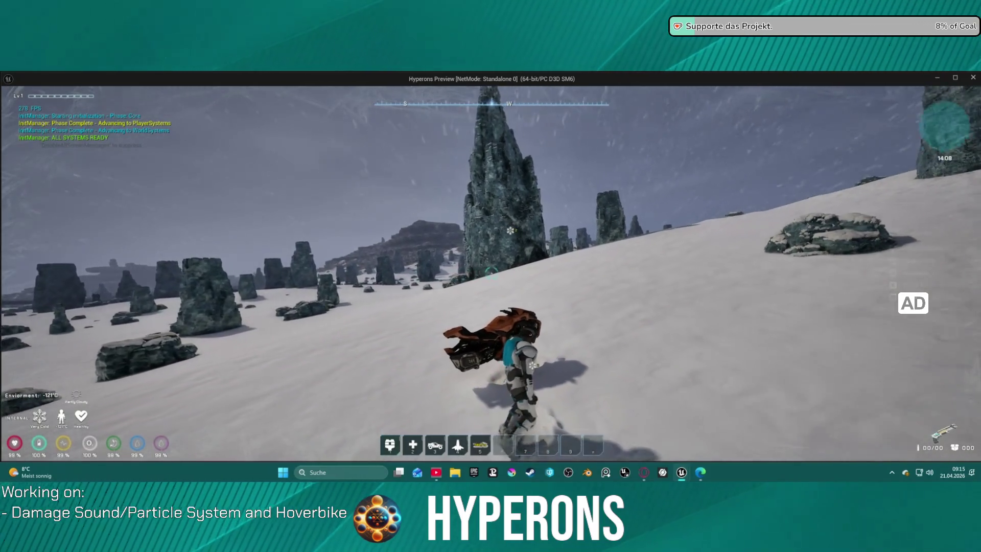
key(w)
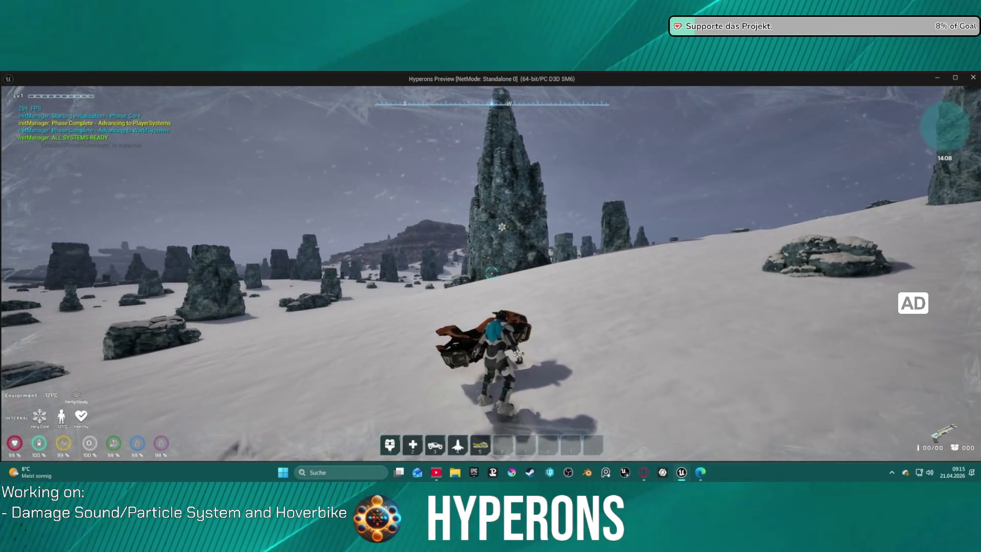
key(w)
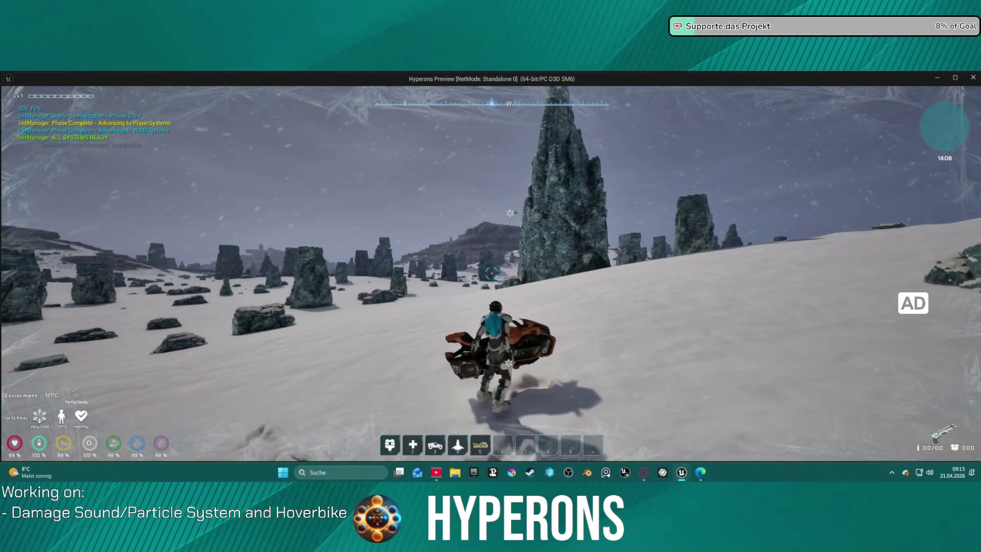
key(f)
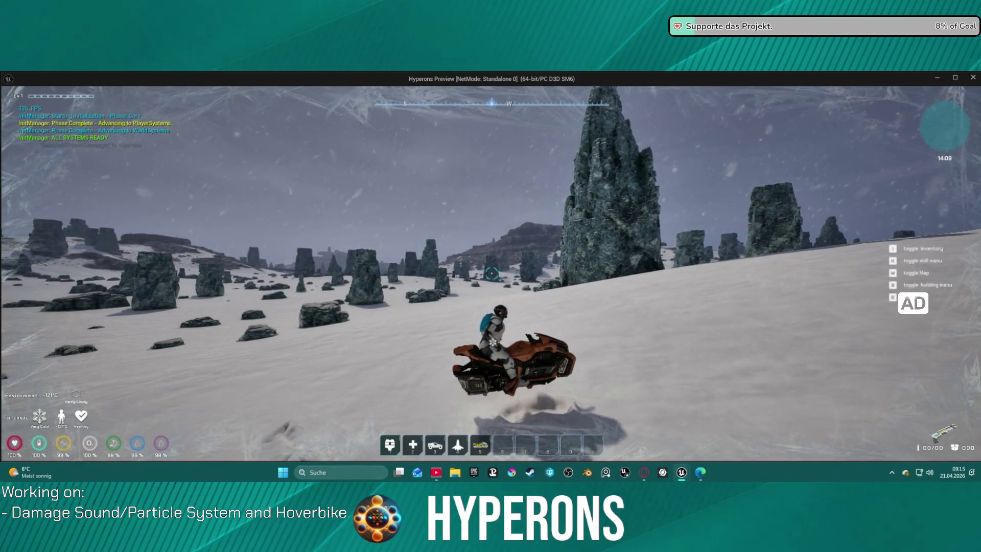
key(Escape)
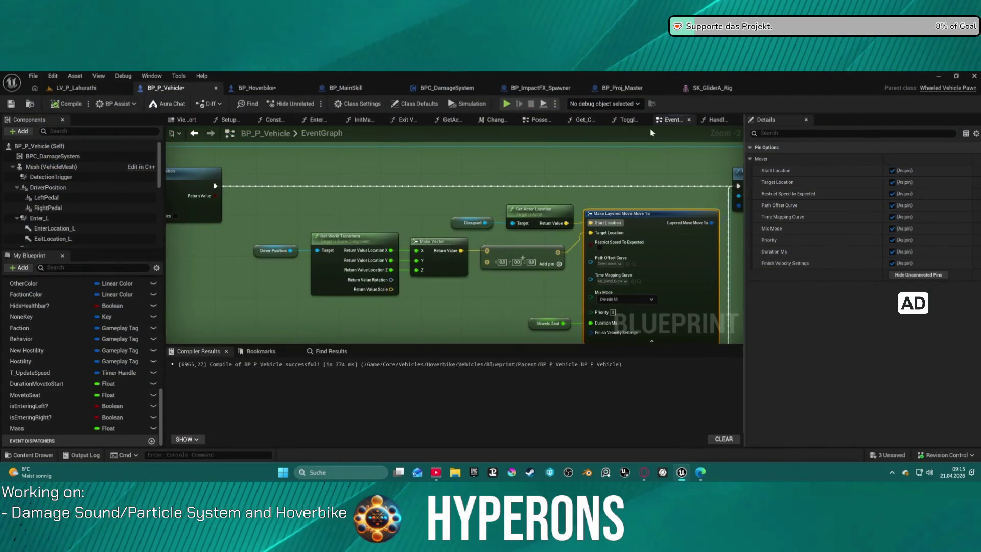
- Route Get Actor Location's Return Value through vector Add nodes (offset 0,0,0) into Start Location
drag(553, 212, 434, 207)
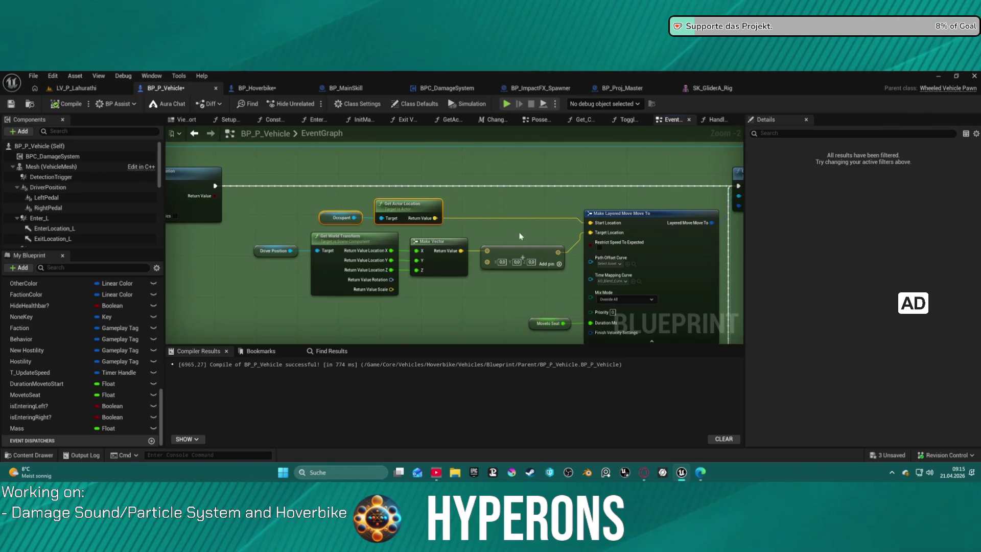
click(534, 249)
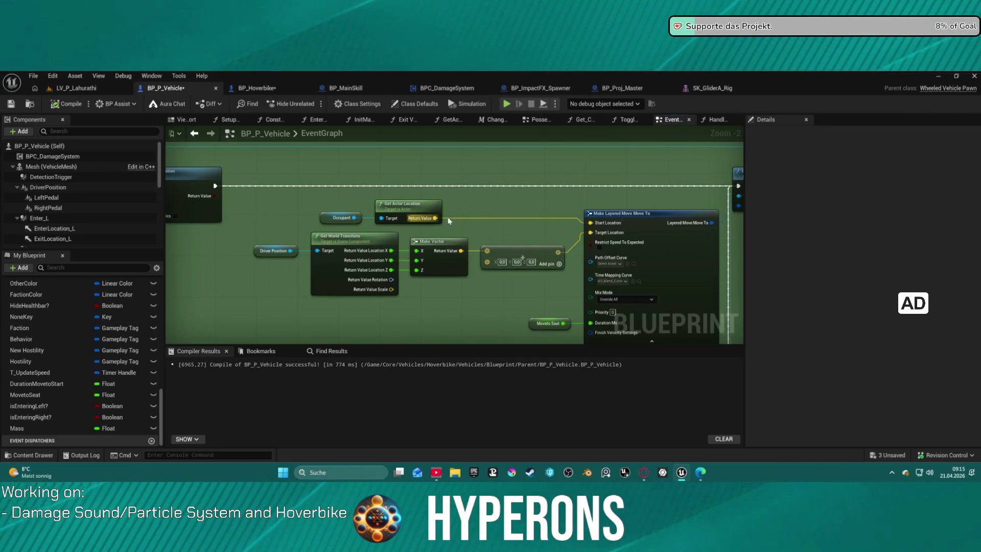
mouse_move(435, 218)
mouse_down()
mouse_move(509, 210)
mouse_move(501, 220)
mouse_up()
drag(571, 211, 595, 224)
scroll(576, 303, down, 2)
mouse_move(486, 209)
mouse_down()
mouse_move(541, 218)
mouse_move(463, 215)
mouse_up()
click(533, 218)
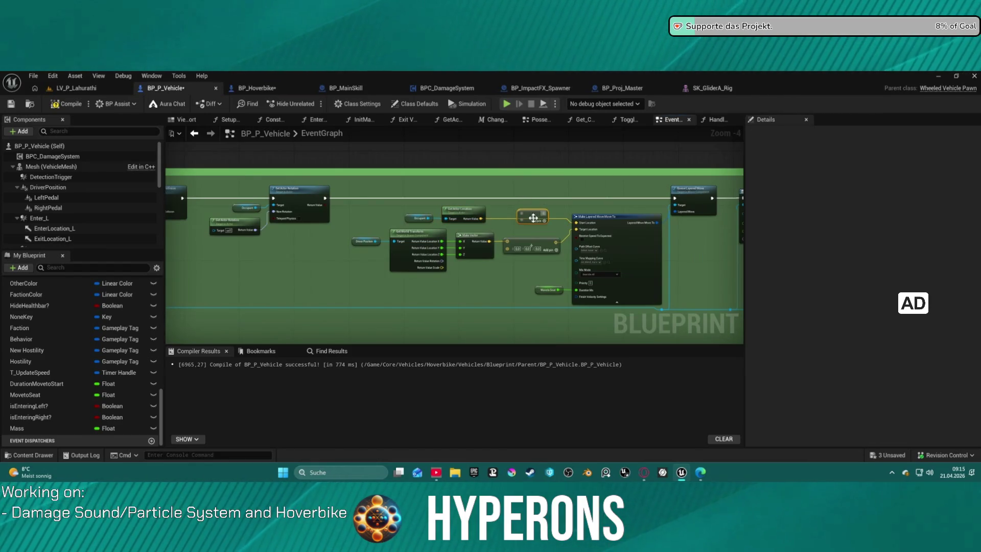
scroll(476, 223, up, 3)
click(444, 204)
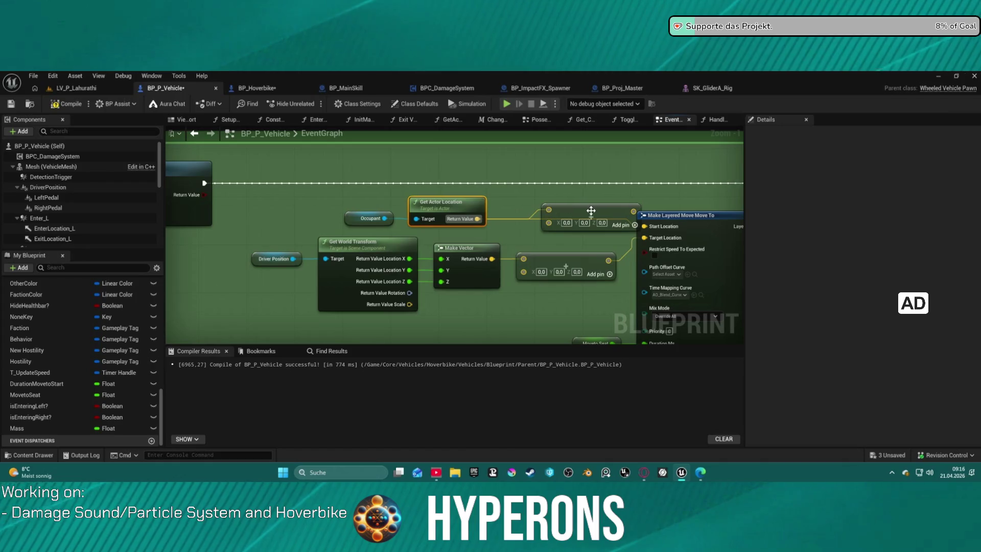
mouse_move(632, 214)
mouse_down()
mouse_move(651, 231)
mouse_move(567, 217)
mouse_move(580, 220)
mouse_up()
scroll(352, 189, down, 1)
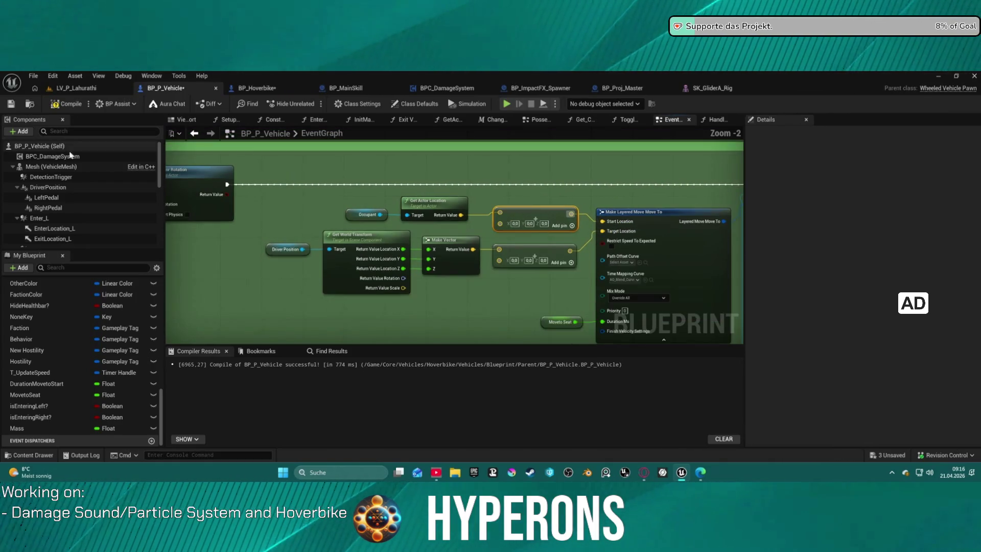
key(super)
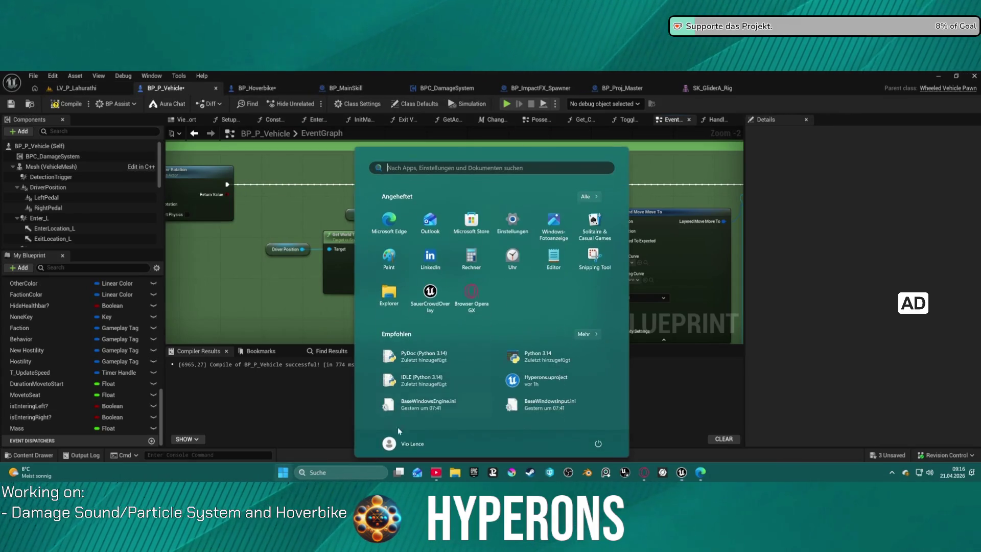
- Open BP_ARPG_Character from the content drawer and select its Capsule component
key(Escape)
click(28, 455)
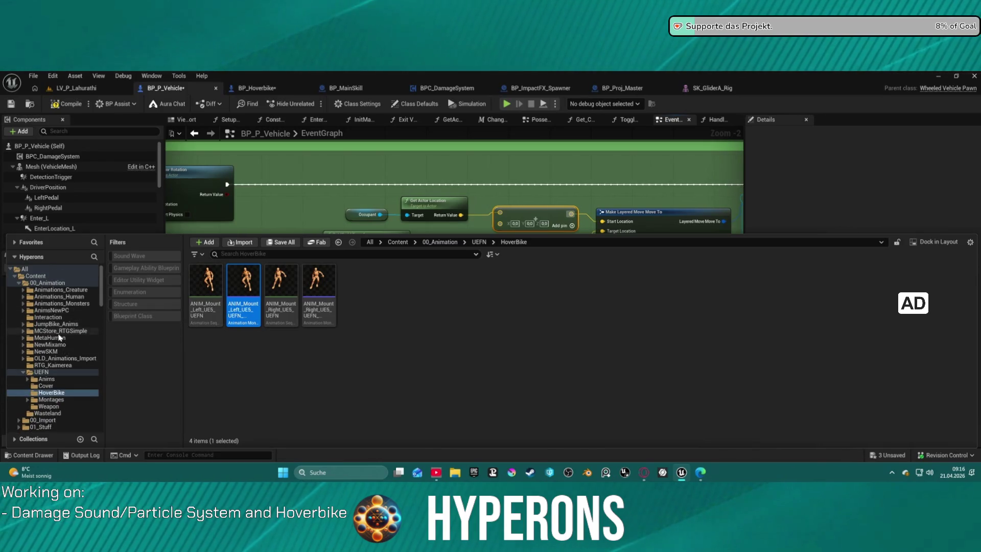
scroll(60, 337, down, 5)
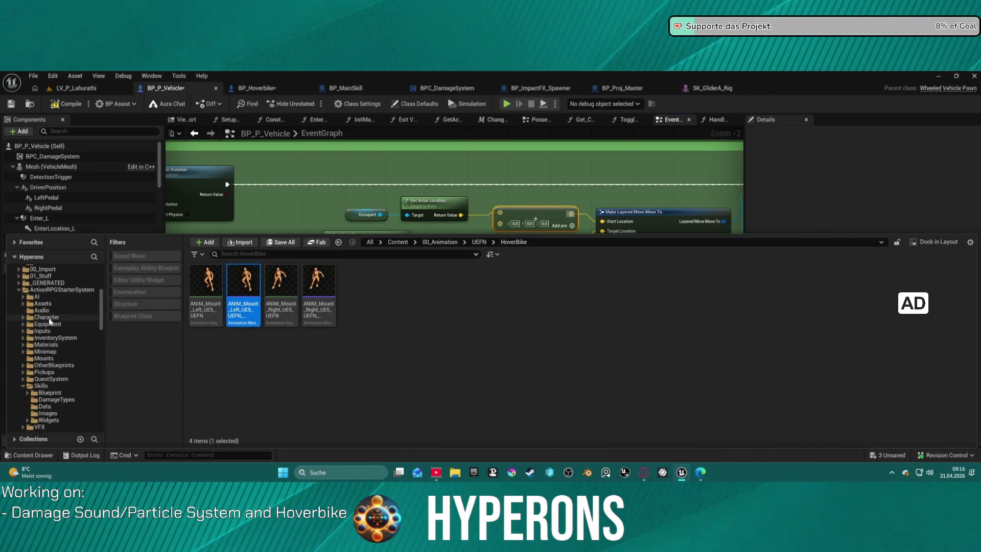
click(46, 317)
double_click(216, 289)
double_click(432, 294)
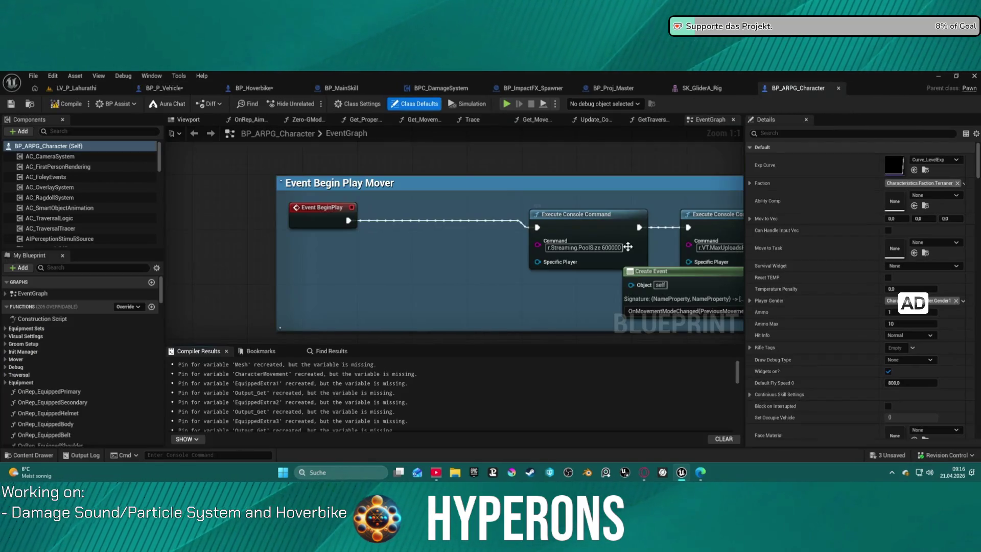
scroll(102, 205, down, 10)
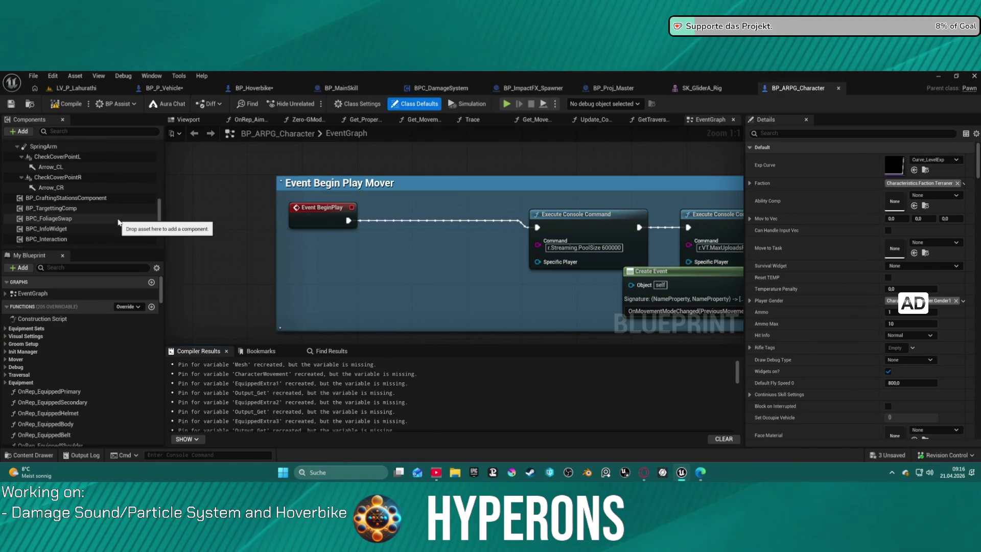
scroll(116, 190, up, 5)
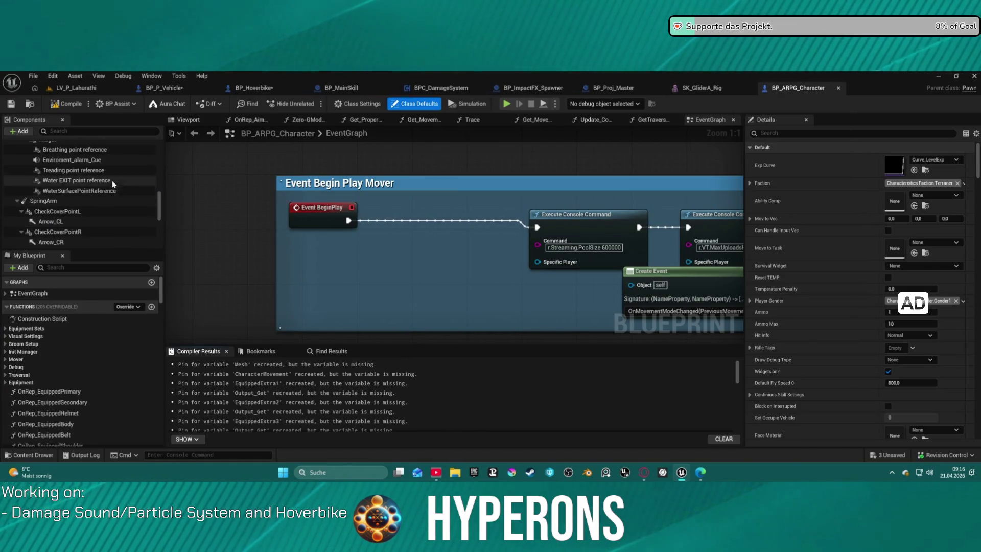
scroll(137, 193, up, 4)
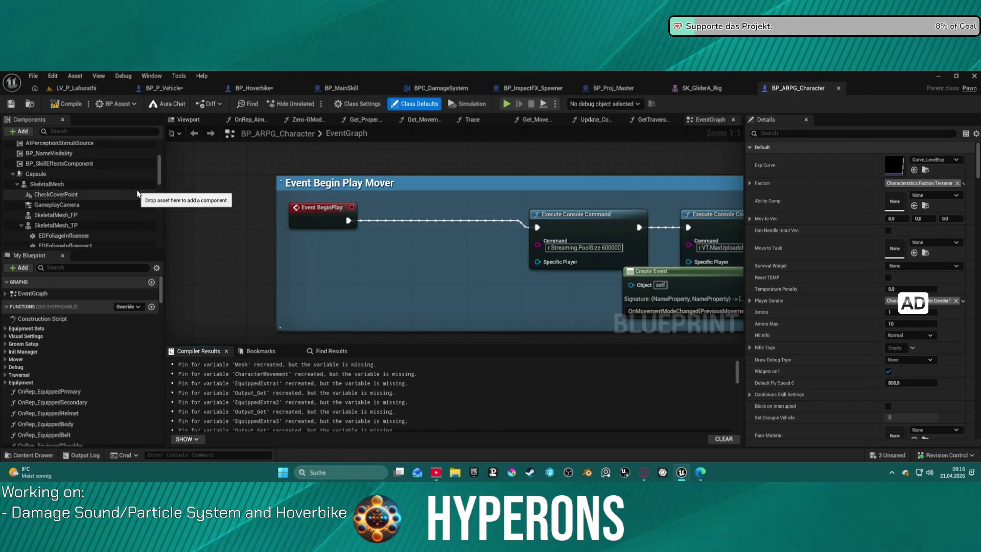
click(127, 174)
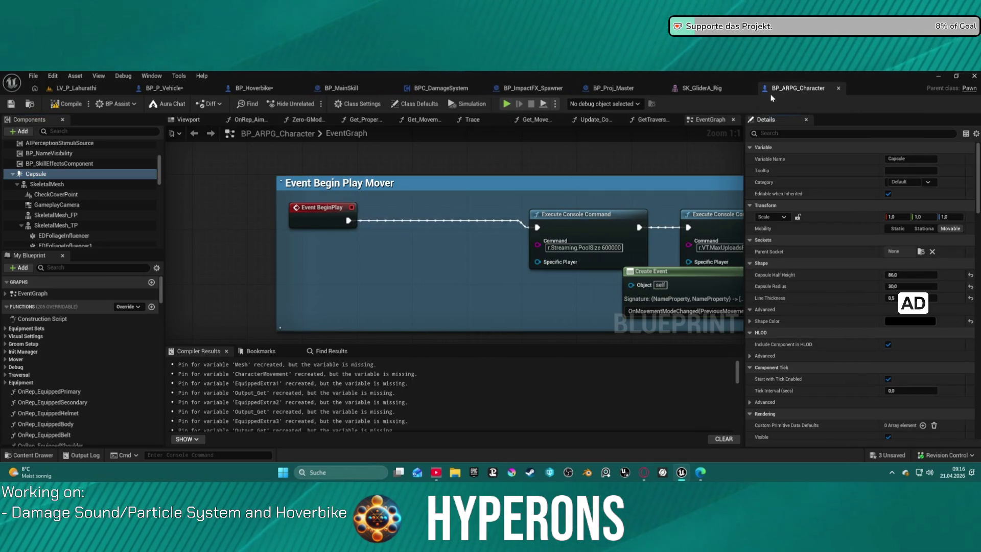
- Switch through the SK_GliderA_Rig, BPC_DamageSystem and BP_Hoverbike editor tabs
click(722, 94)
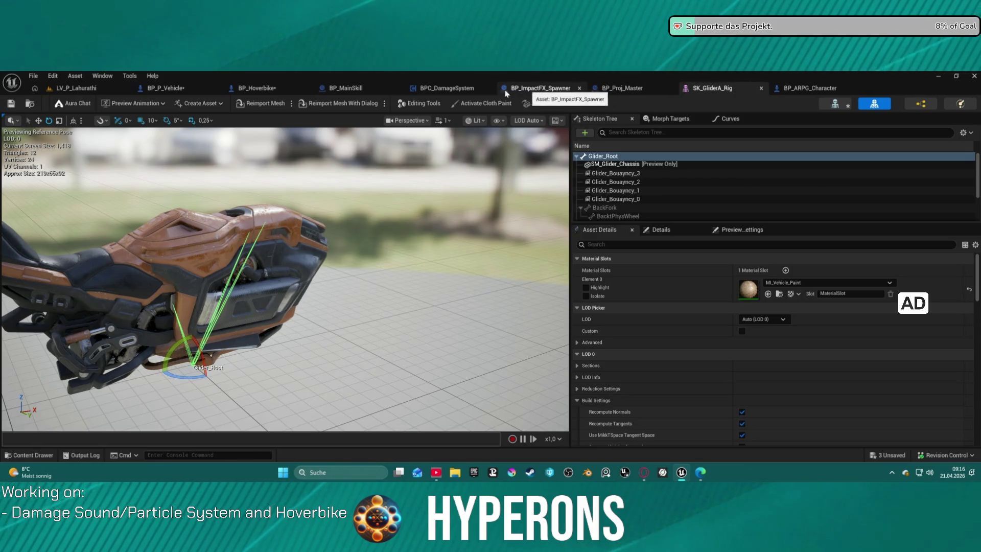
click(445, 88)
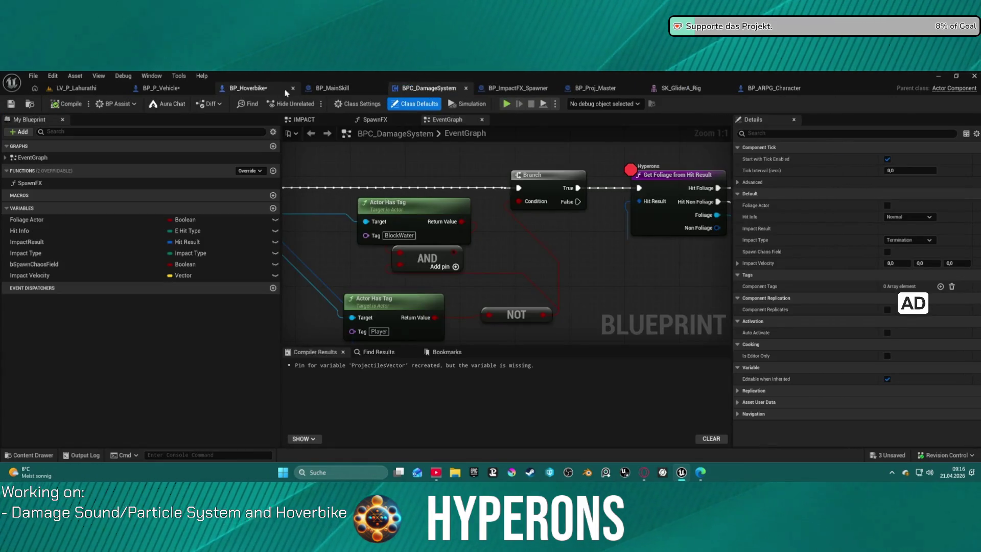
click(263, 90)
- In BP_P_Vehicle, set the vector Add node's Z offset feeding Make Layered Move to 86
click(158, 89)
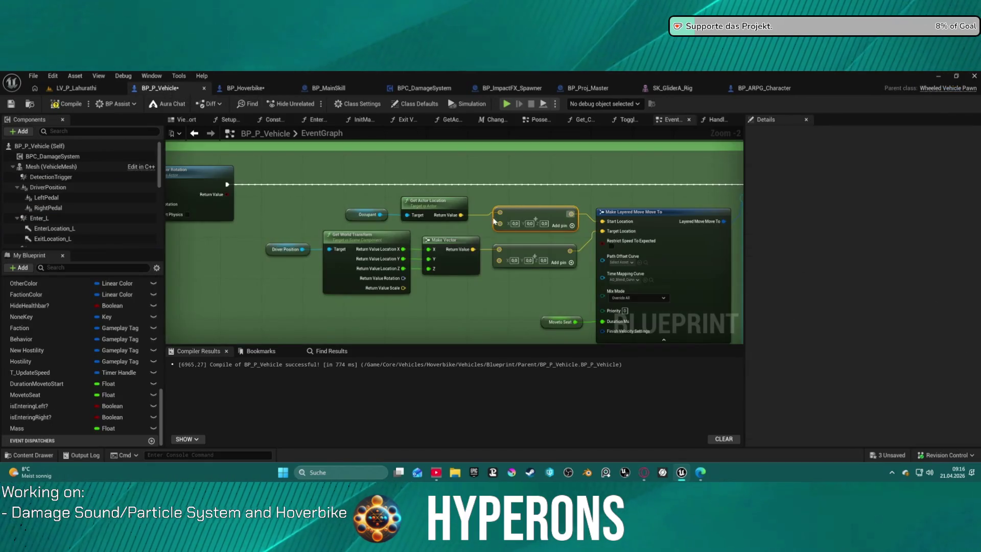
mouse_move(572, 239)
mouse_down()
mouse_move(538, 177)
mouse_move(522, 240)
mouse_up()
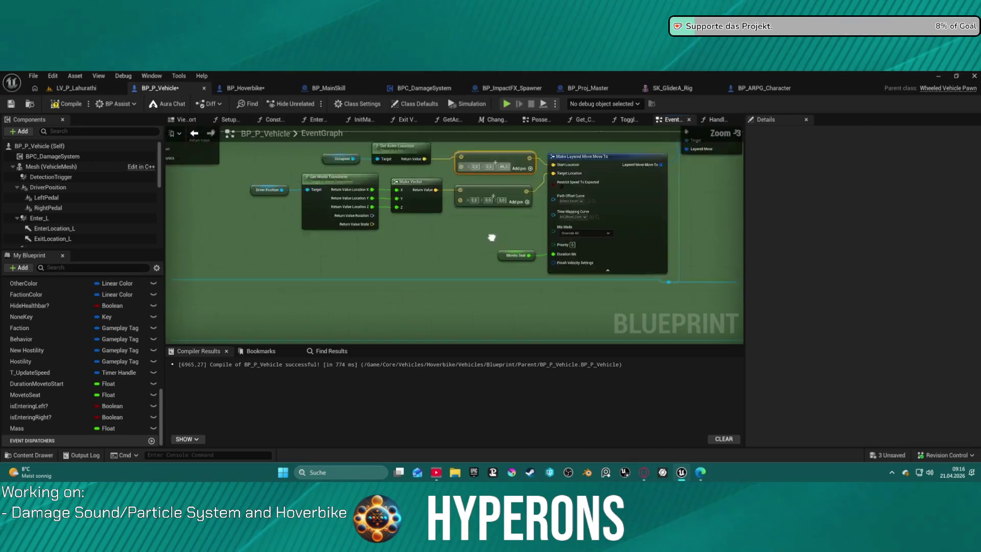
scroll(492, 236, down, 1)
mouse_move(312, 199)
mouse_down()
mouse_move(501, 158)
mouse_move(508, 179)
mouse_up()
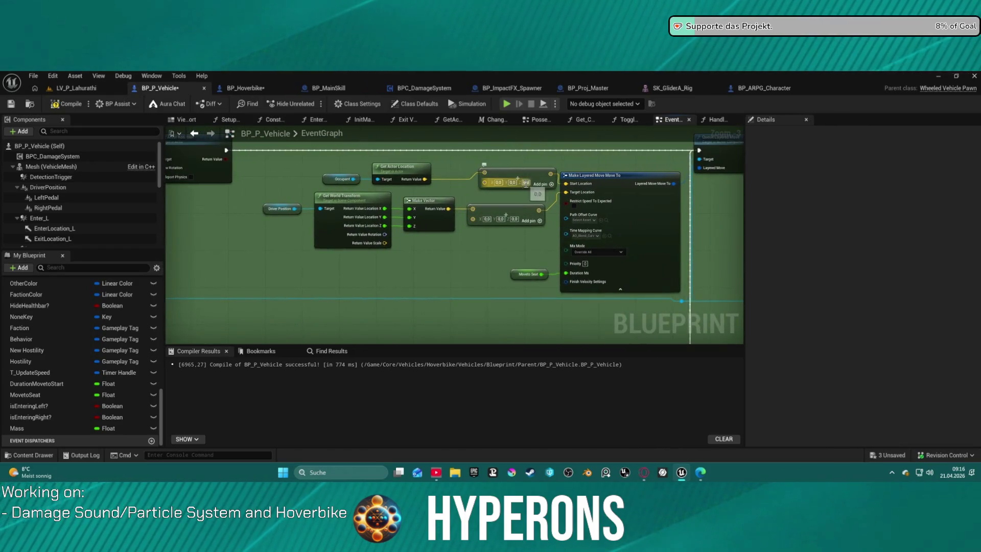
text(86)
key(Return)
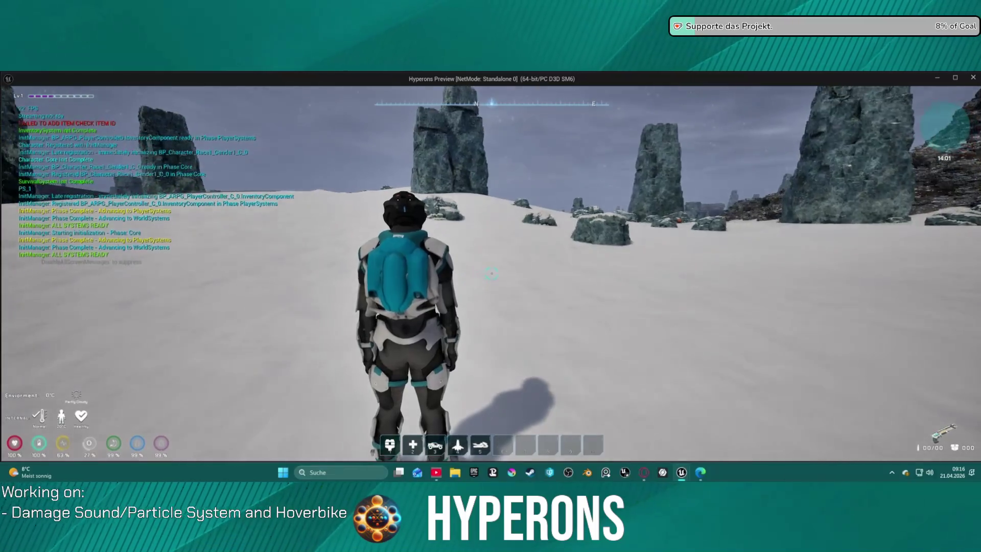
- Summon the hoverbike from hotbar slot 5 and walk the character up beside it
key(5)
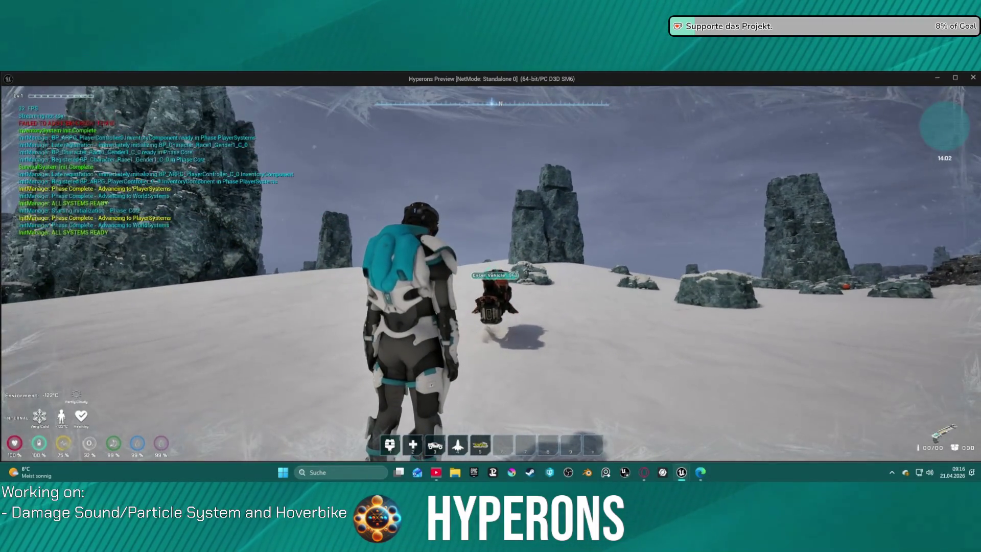
mouse_move(490, 276)
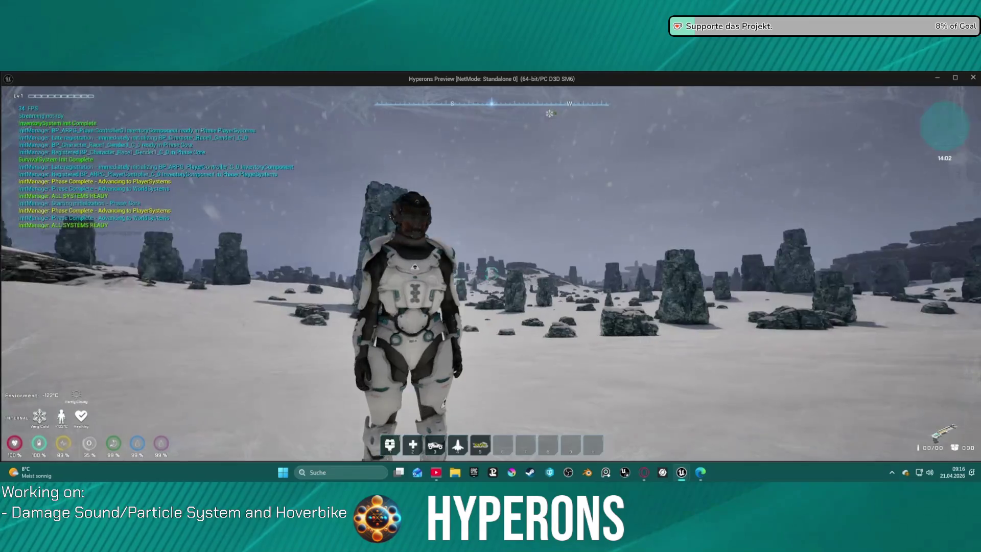
key(w)
key(w)
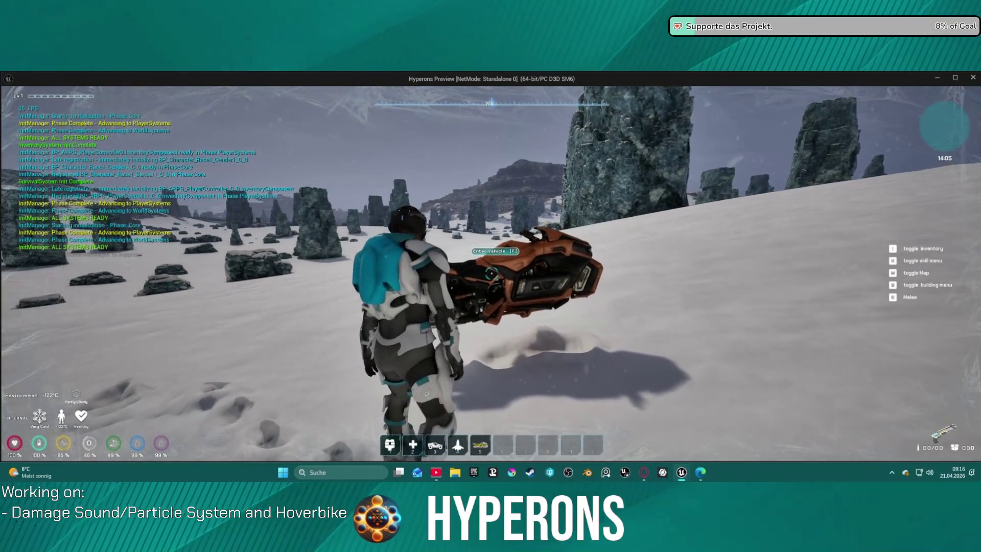
key(s)
key(w)
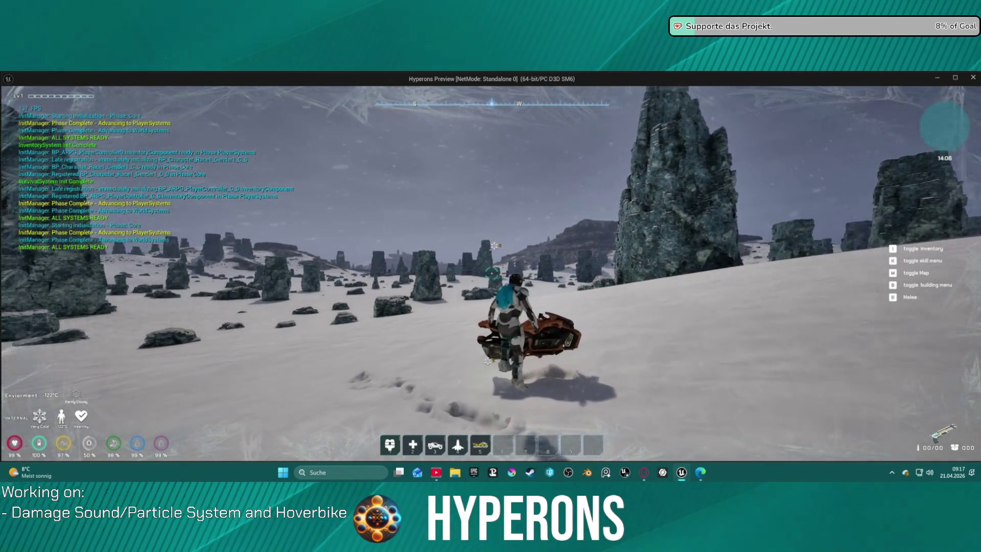
key(a)
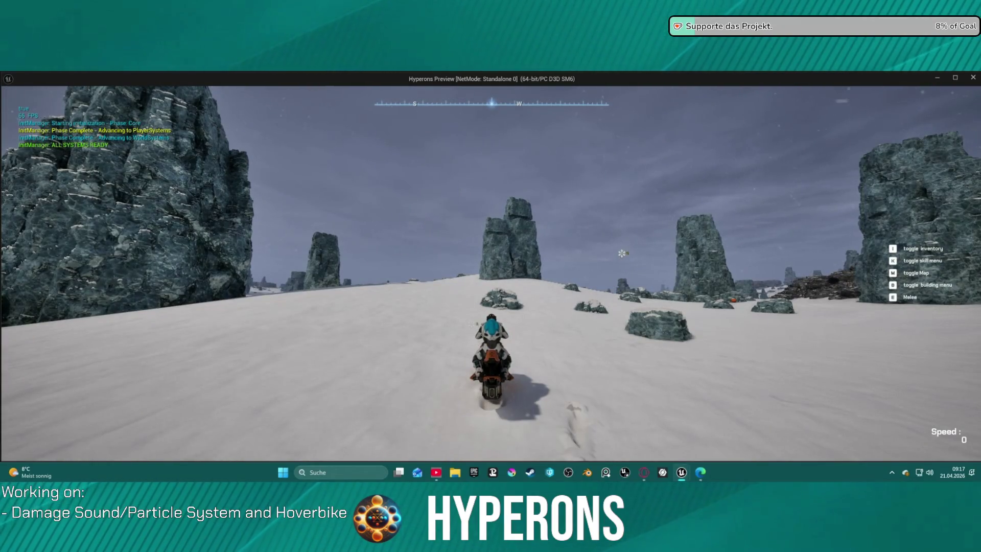
- Dismount, remount and ride the hoverbike several times with the 86 offset, then leave the game
key(f)
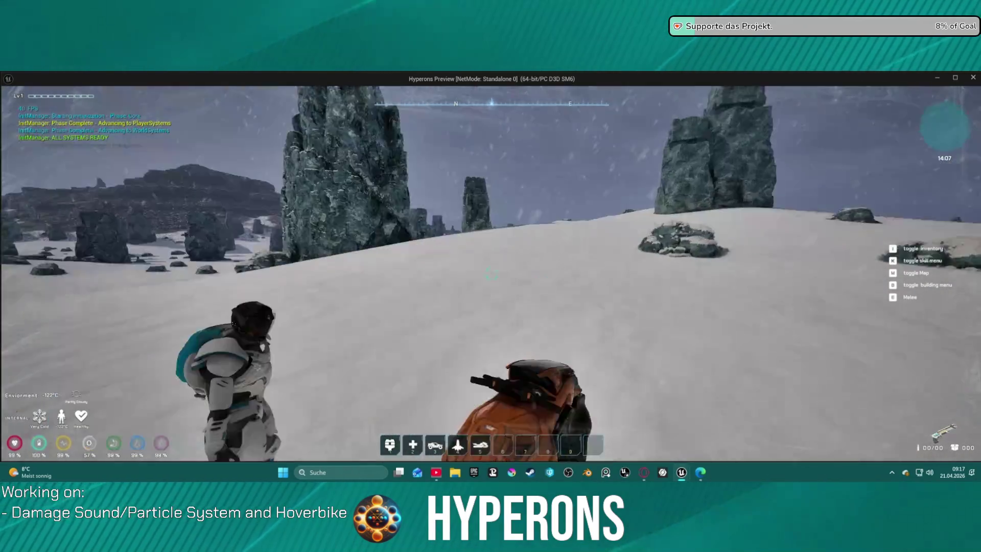
key(space)
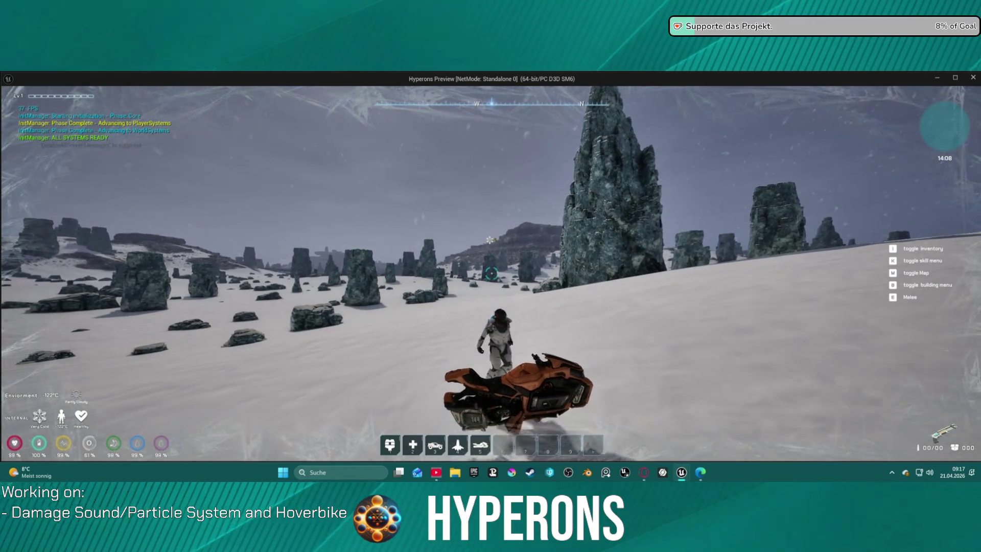
key(f)
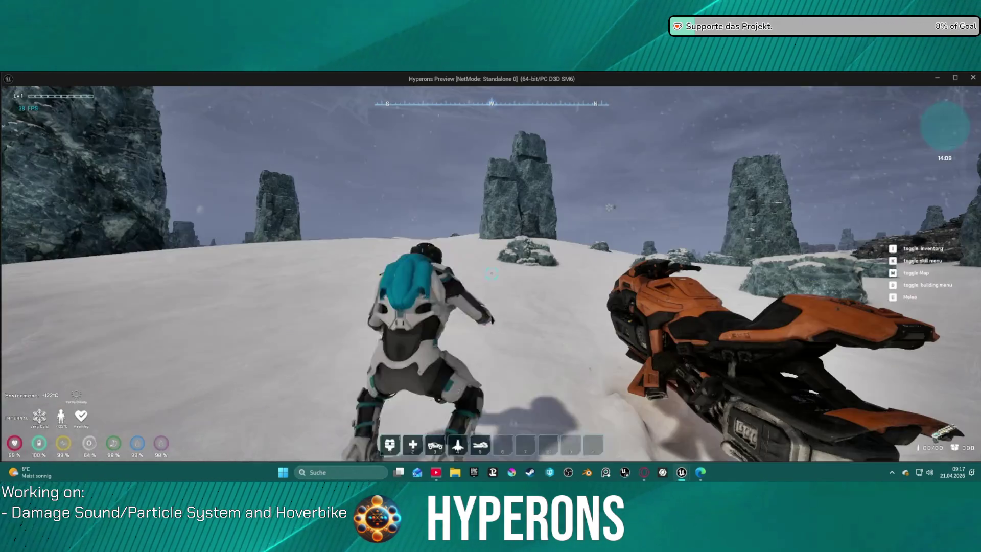
key(w)
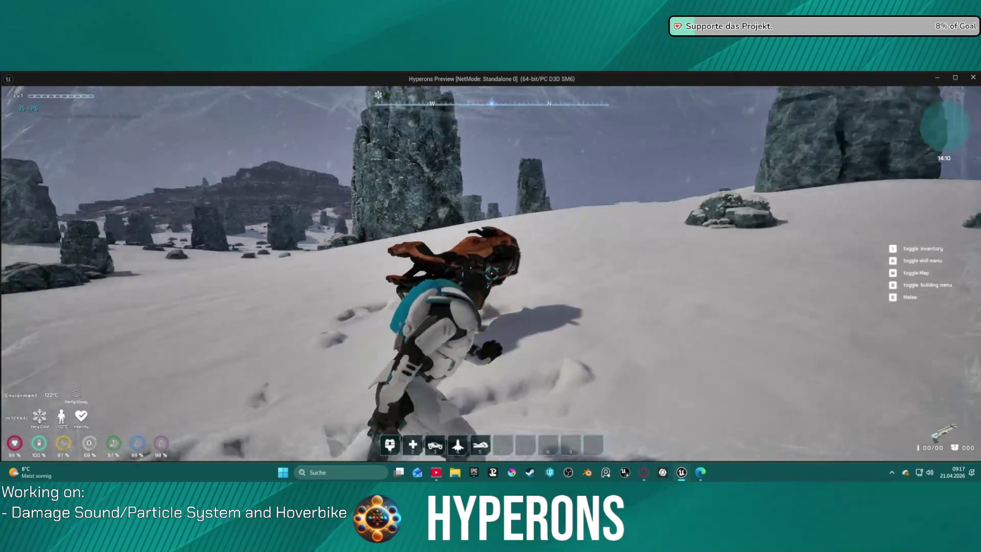
key(w)
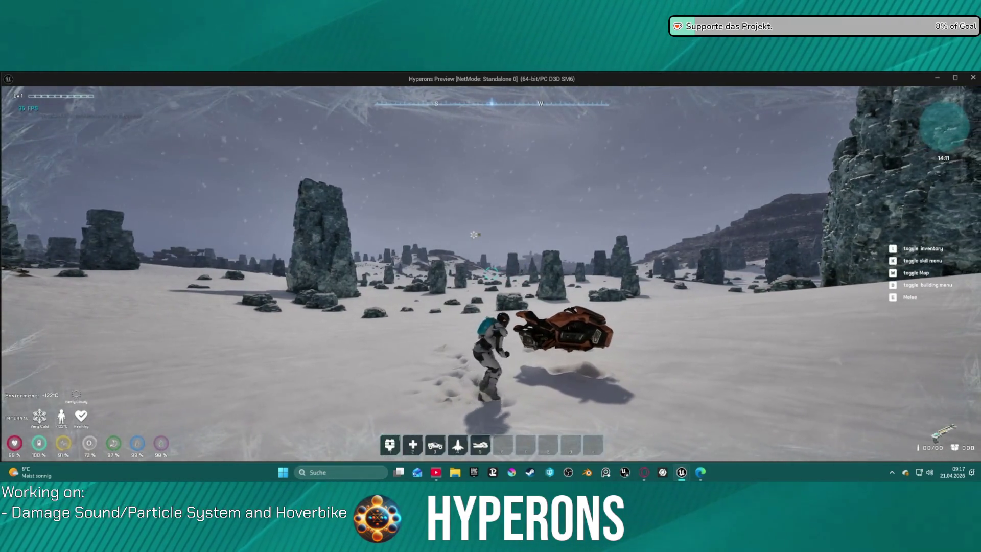
key(f)
key(w)
key(alt+Tab)
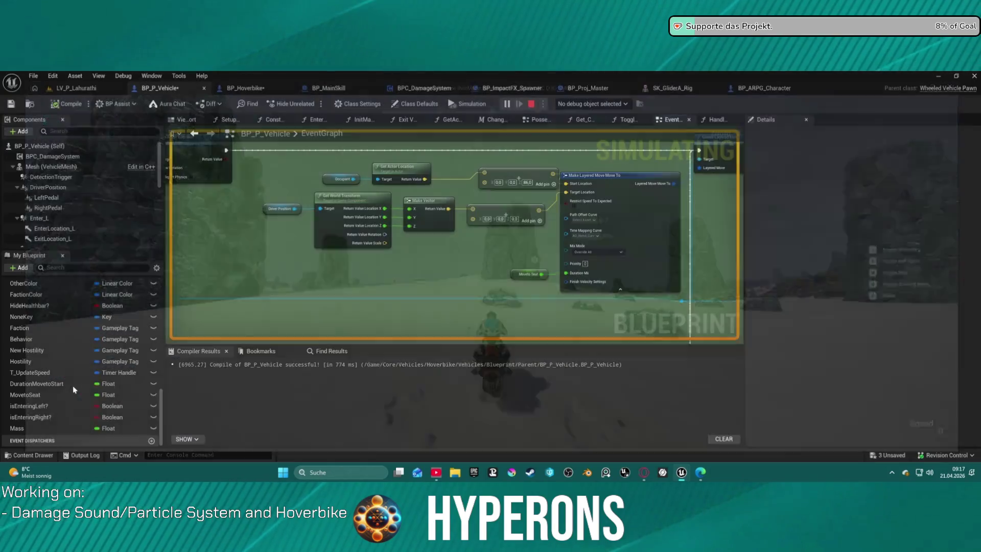
- Stop play and change the vector Add node's Z offset from 86 to 43
key(Escape)
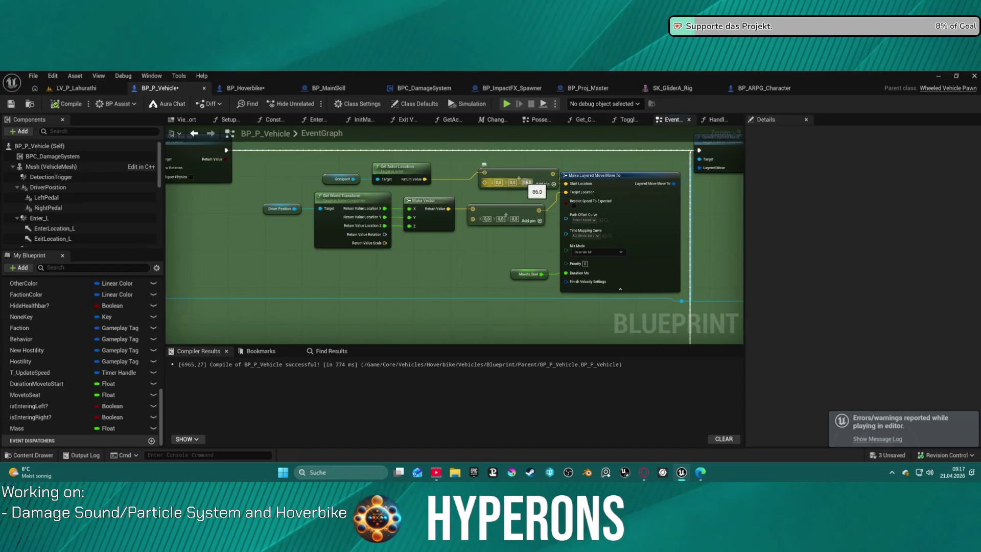
click(518, 180)
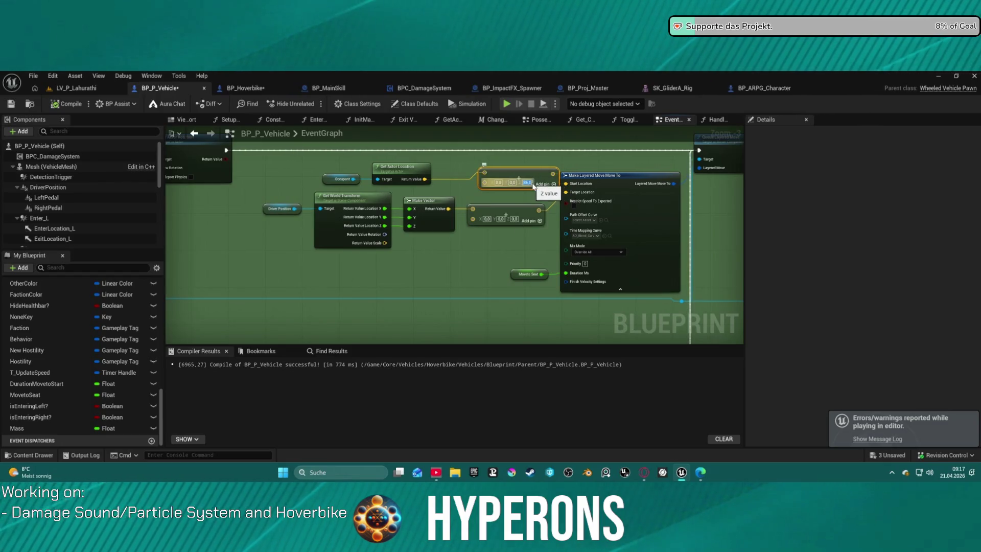
key(BackSpace)
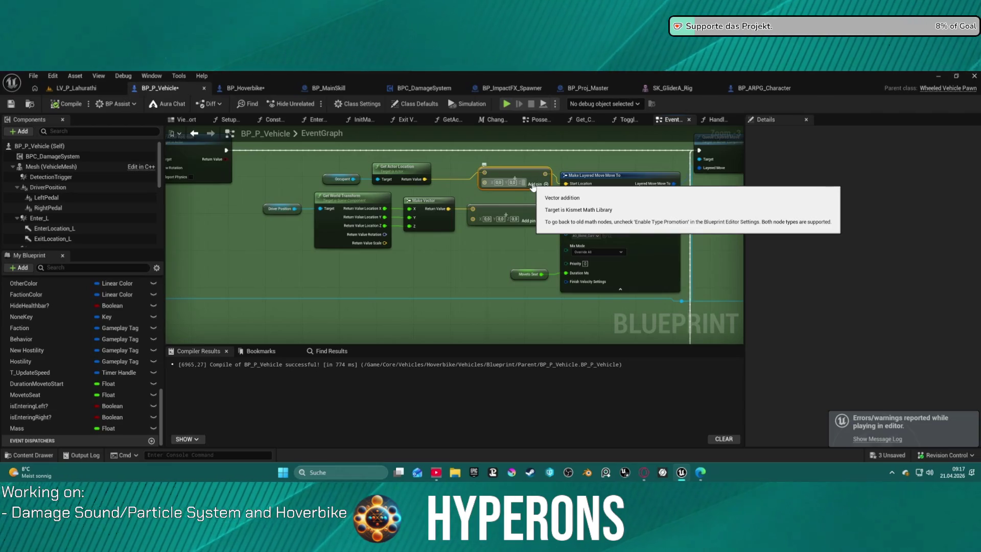
text(43)
key(Return)
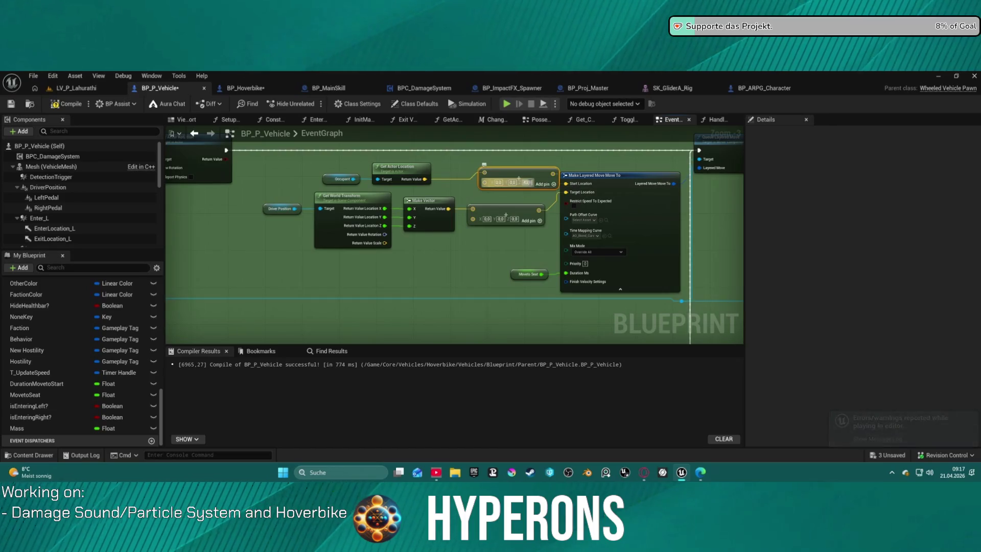
- Copy the (0,0,43) vector pin value onto the other vector pin, then replay and summon the hoverbike
right_click(485, 190)
click(503, 202)
scroll(465, 269, down, 5)
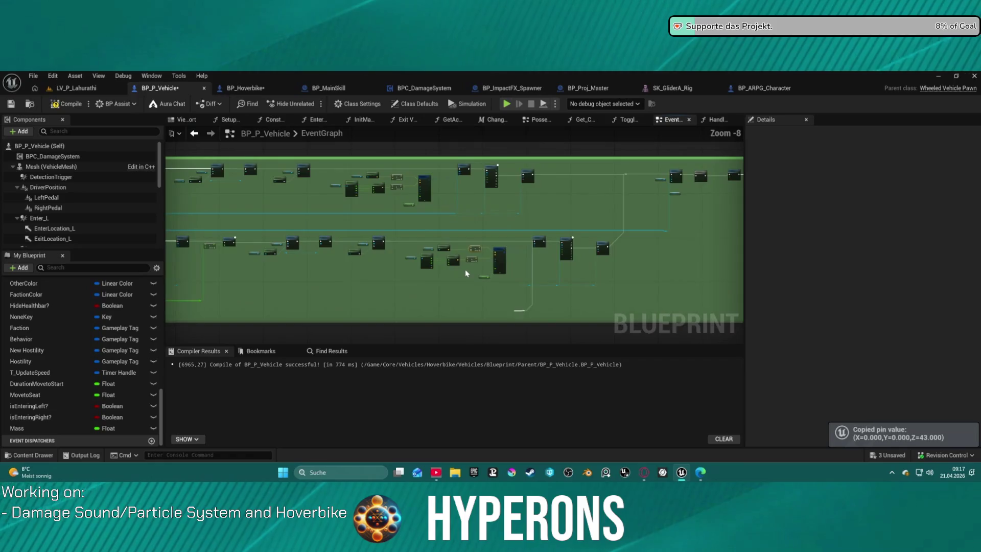
scroll(417, 236, up, 8)
right_click(491, 270)
click(509, 282)
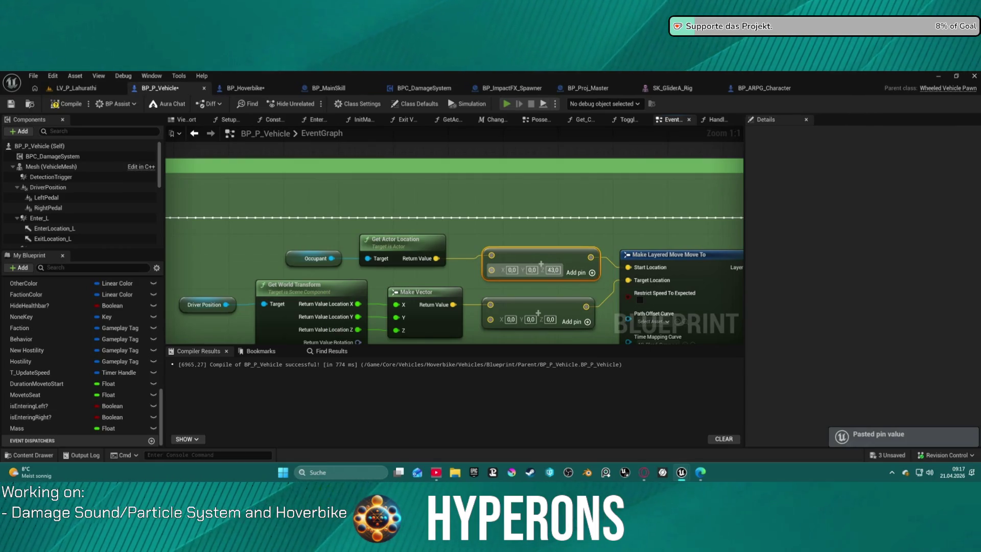
key(5)
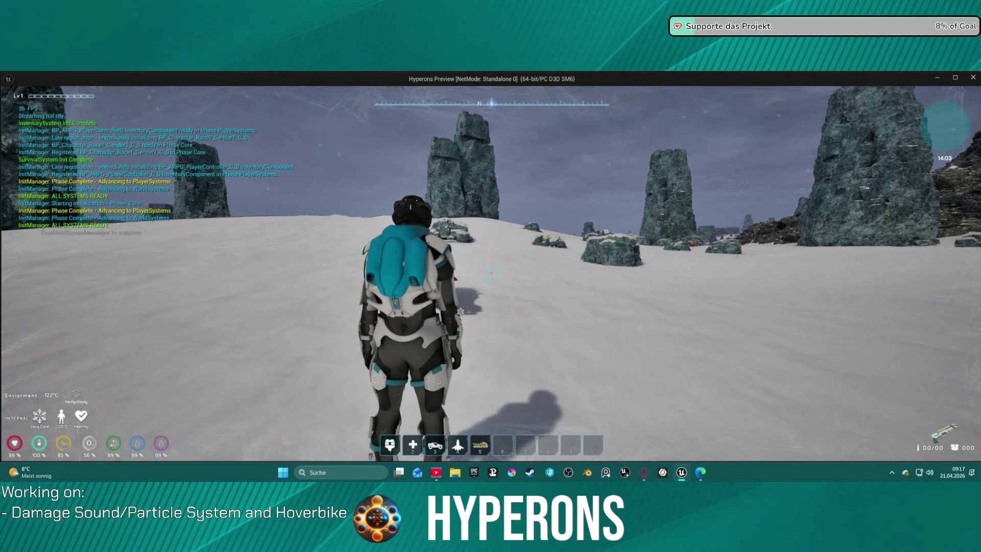
- Walk to the hoverbike, mount, dismount and remount it with the 43 offset, then stop play
key(w)
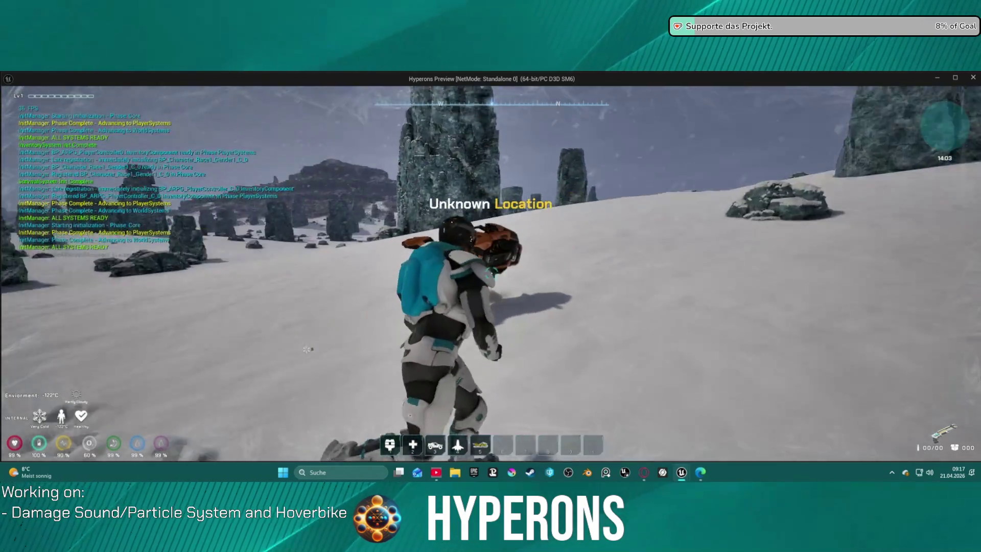
key(w)
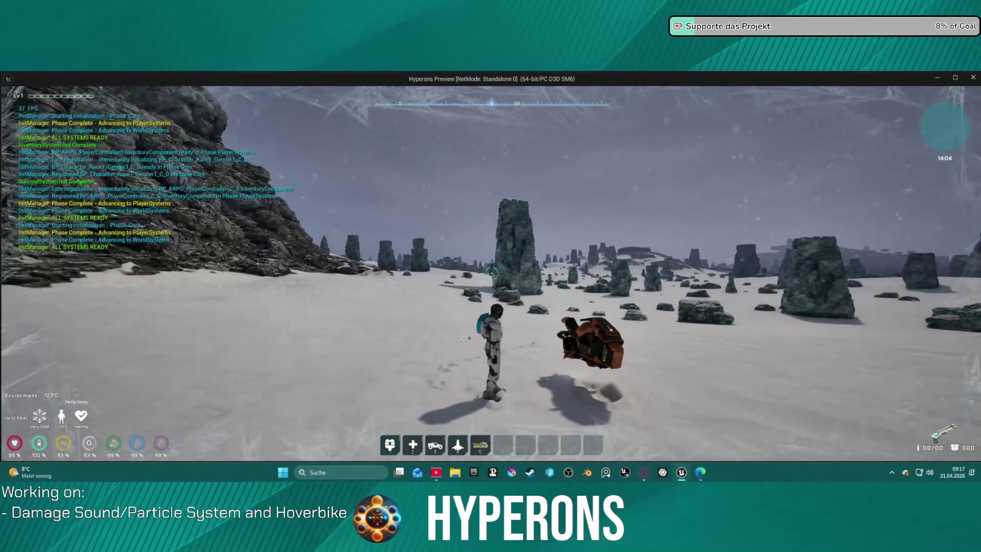
key(e)
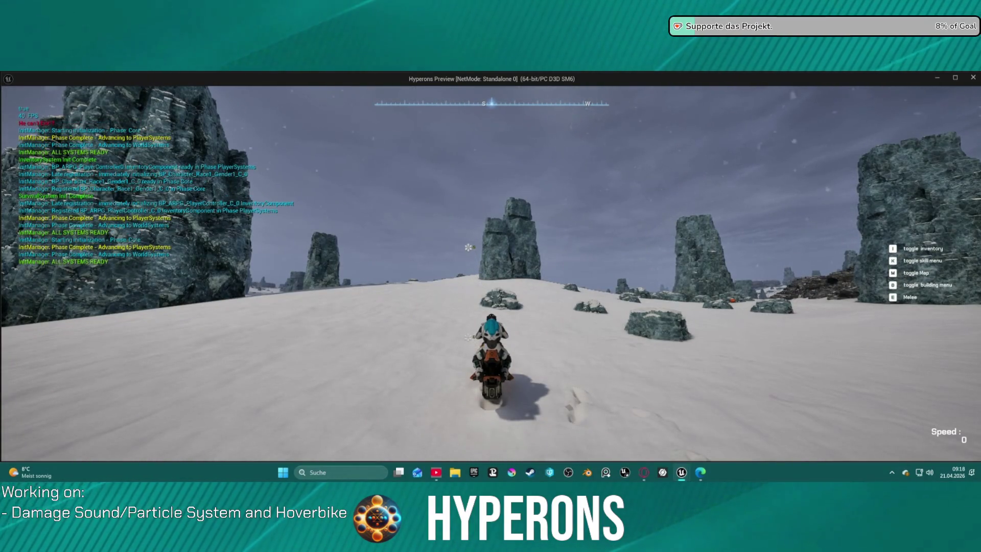
key(f)
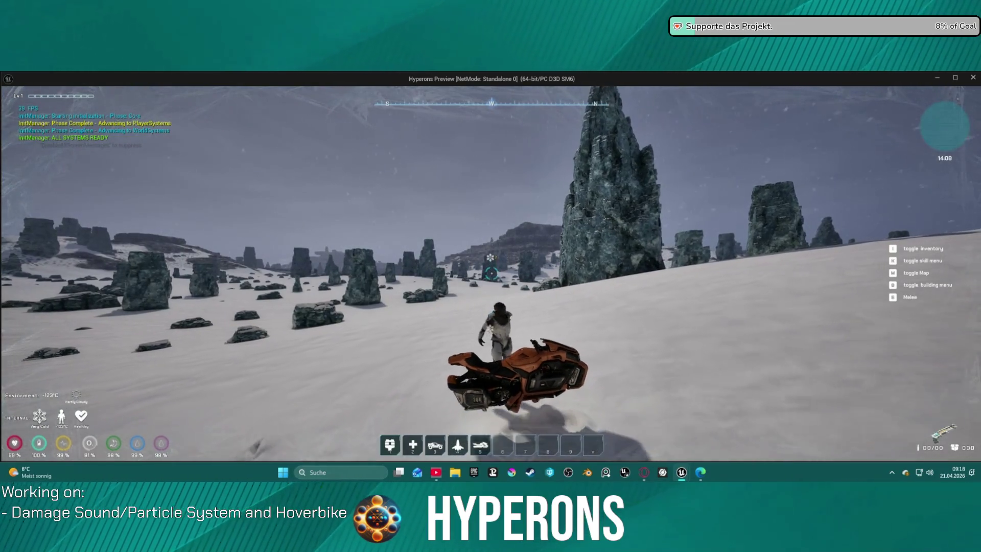
key(f)
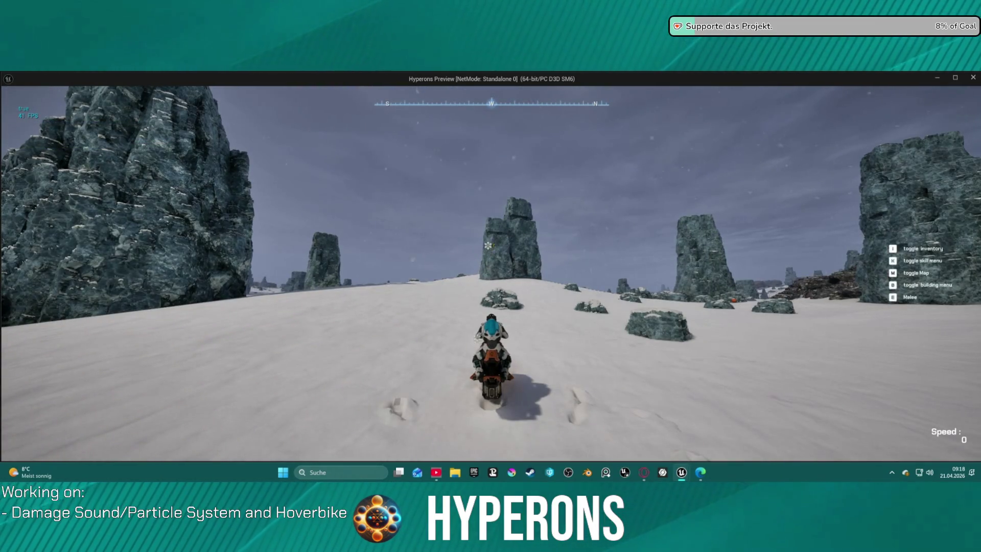
key(Escape)
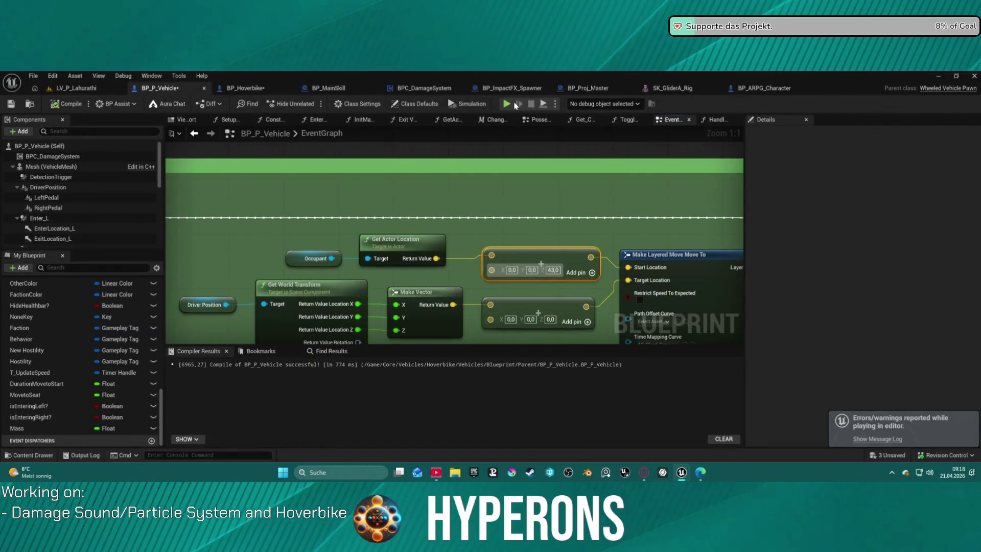
- Summon the hoverbike from slot 5 and walk the character alongside it
scroll(526, 169, down, 5)
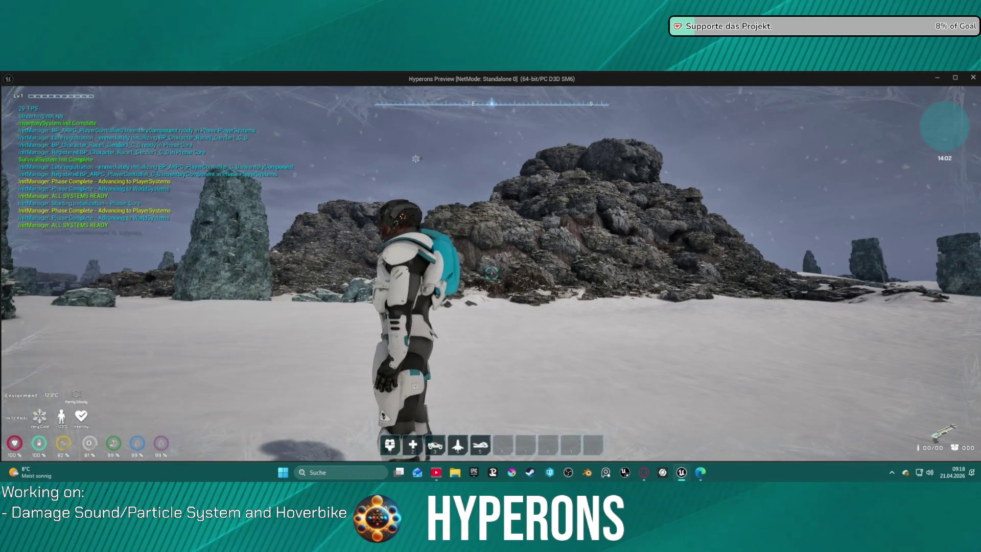
key(5)
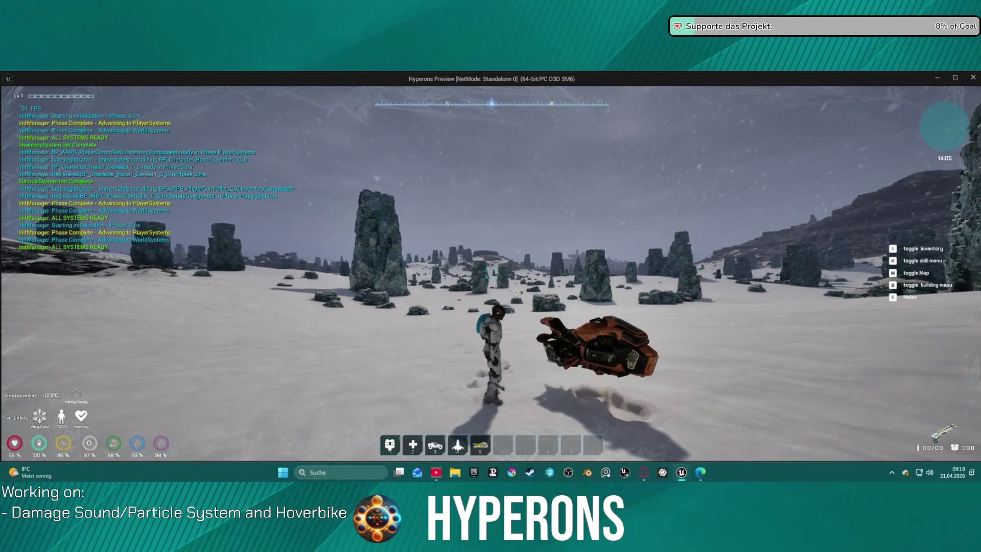
key(w)
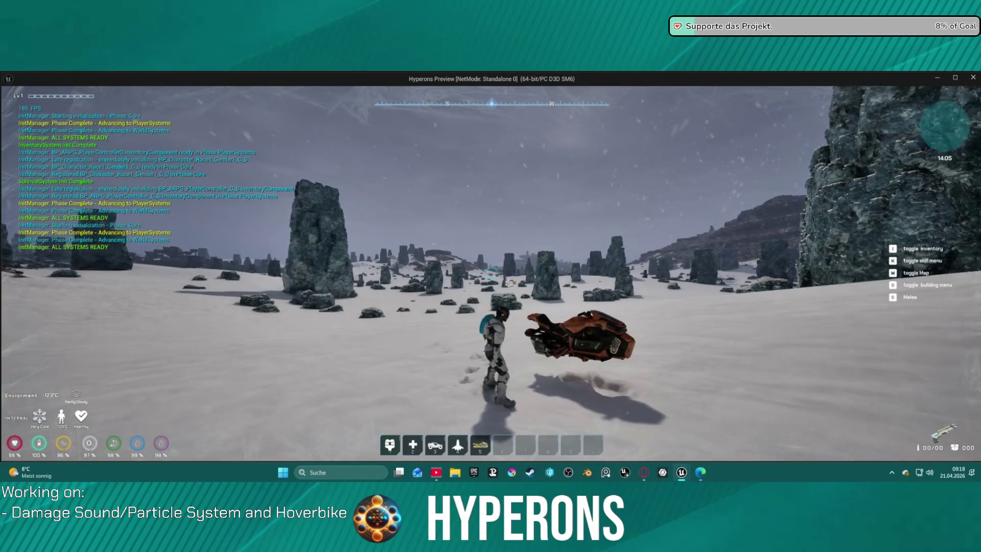
key(d)
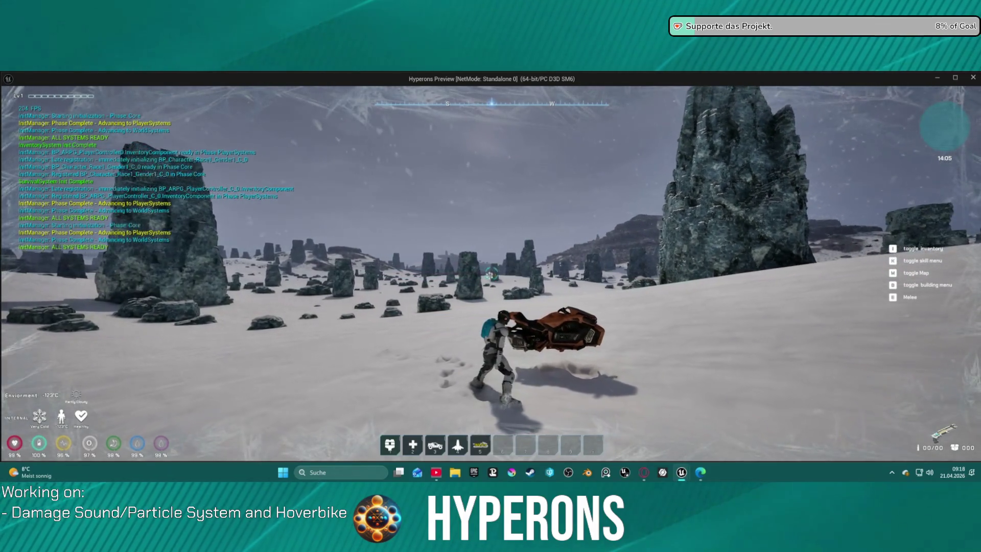
key(d)
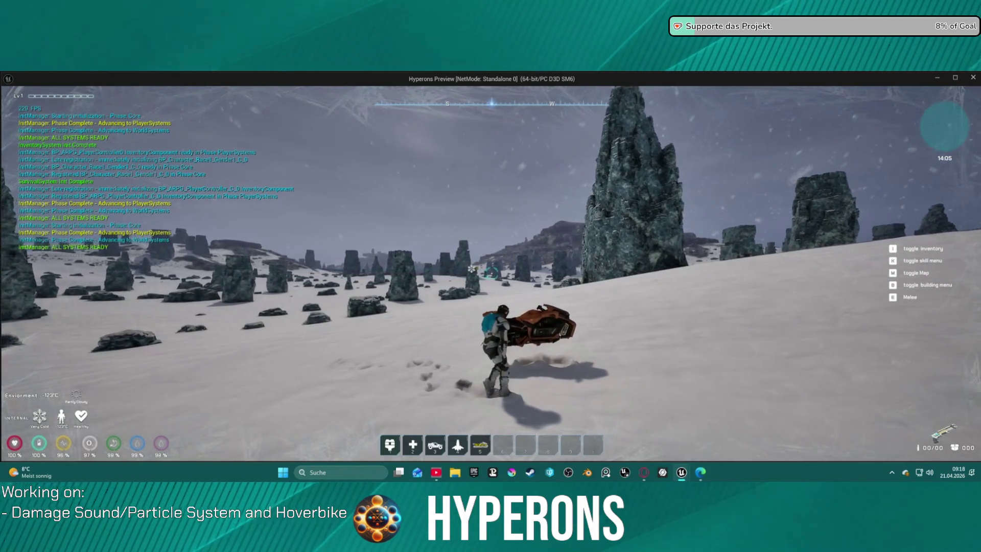
key(w)
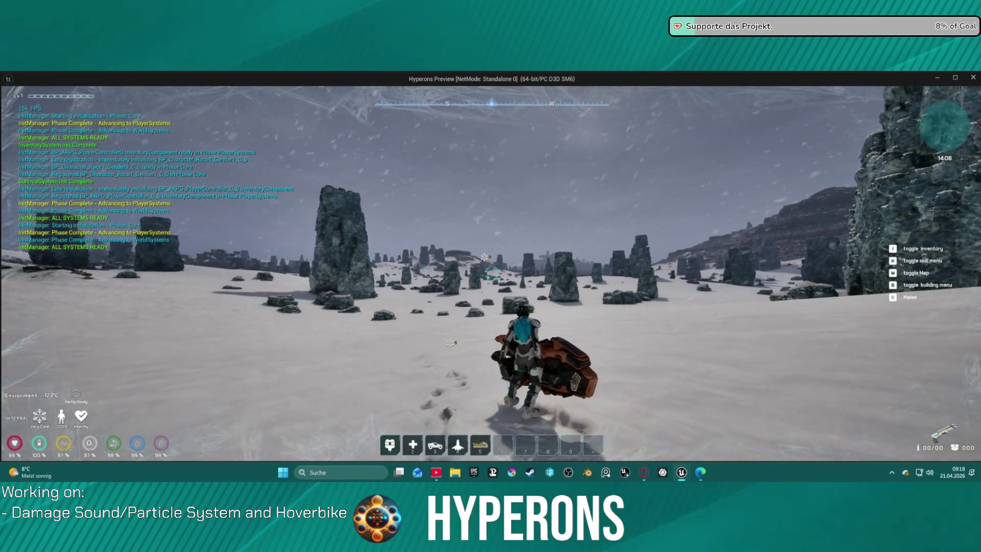
- Mount and dismount the hoverbike repeatedly from both sides, then stop the play session
key(f)
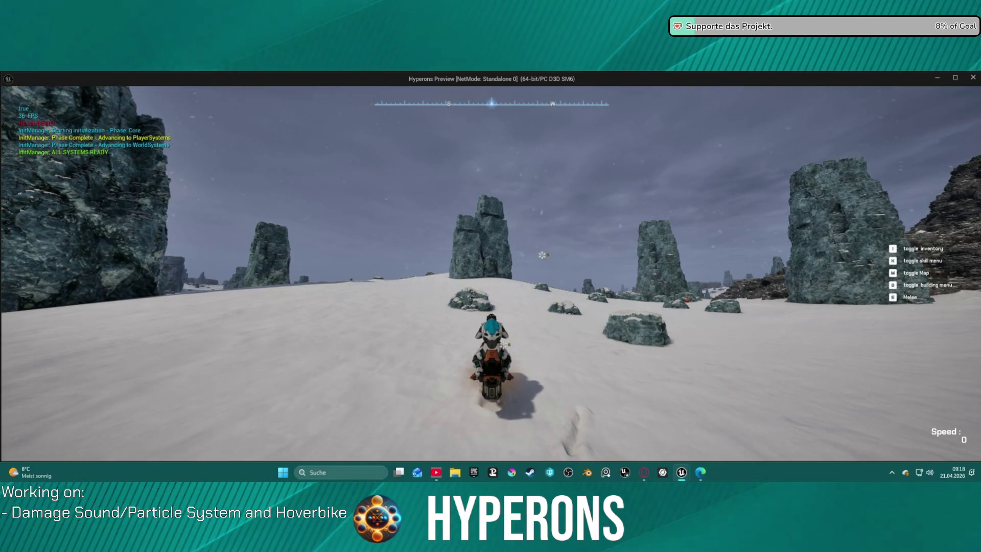
key(f)
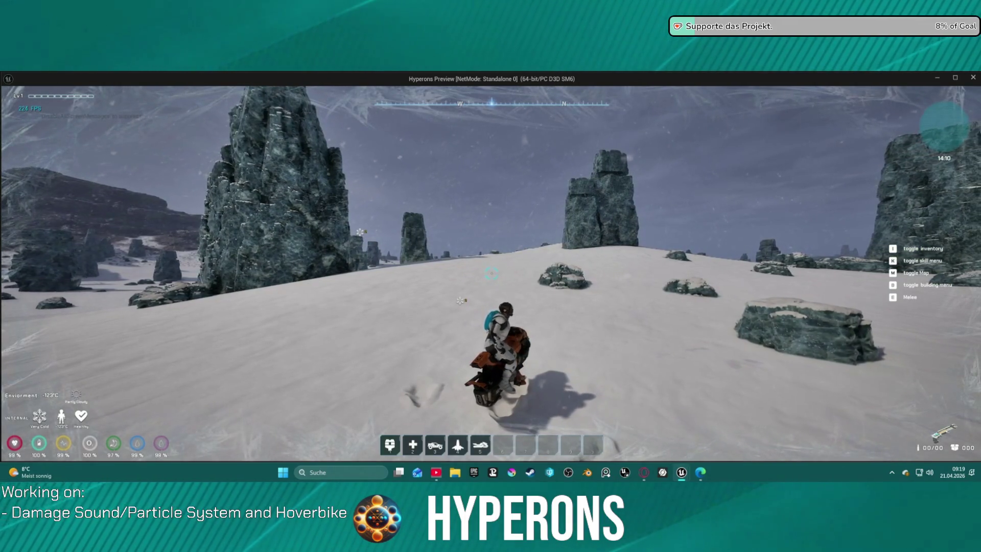
key(f)
key(f)
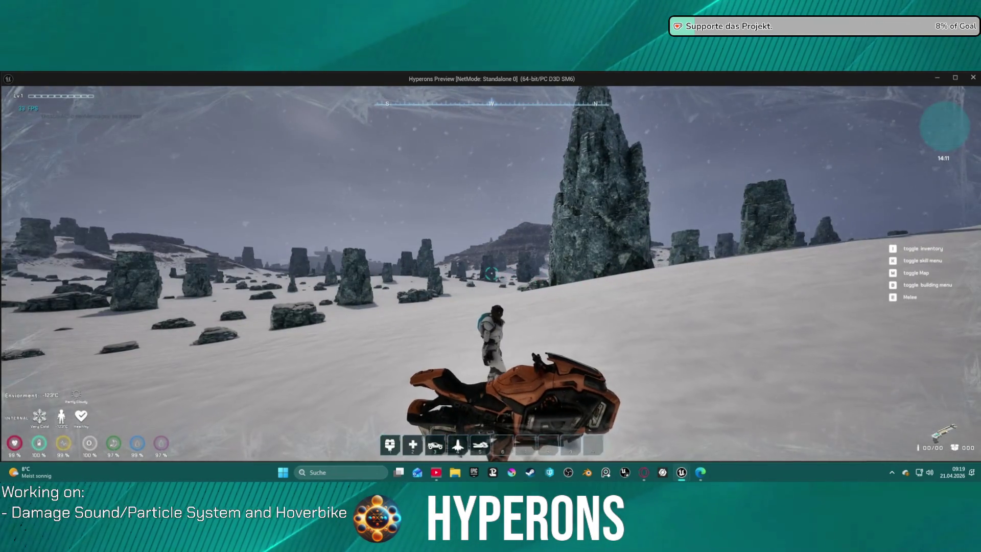
key(f)
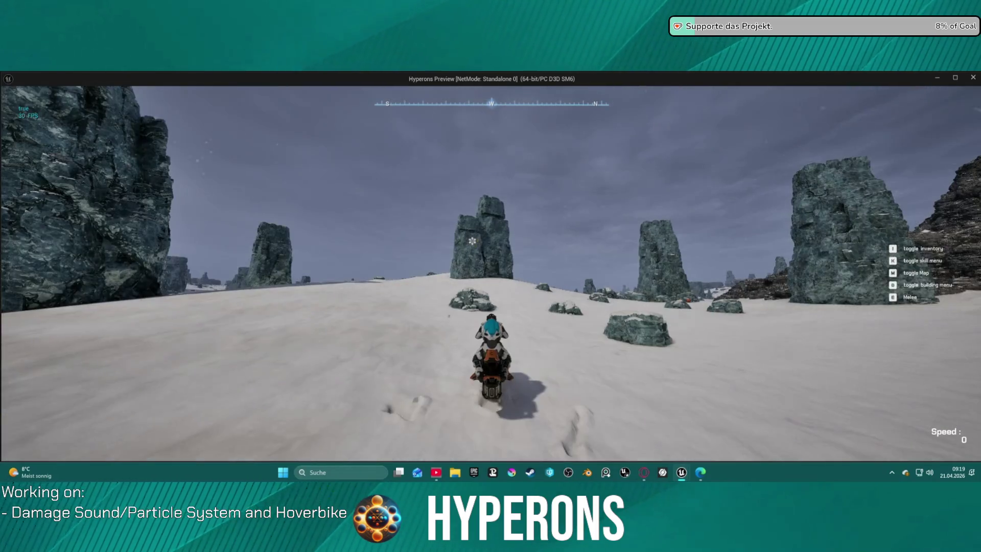
key(f)
key(w)
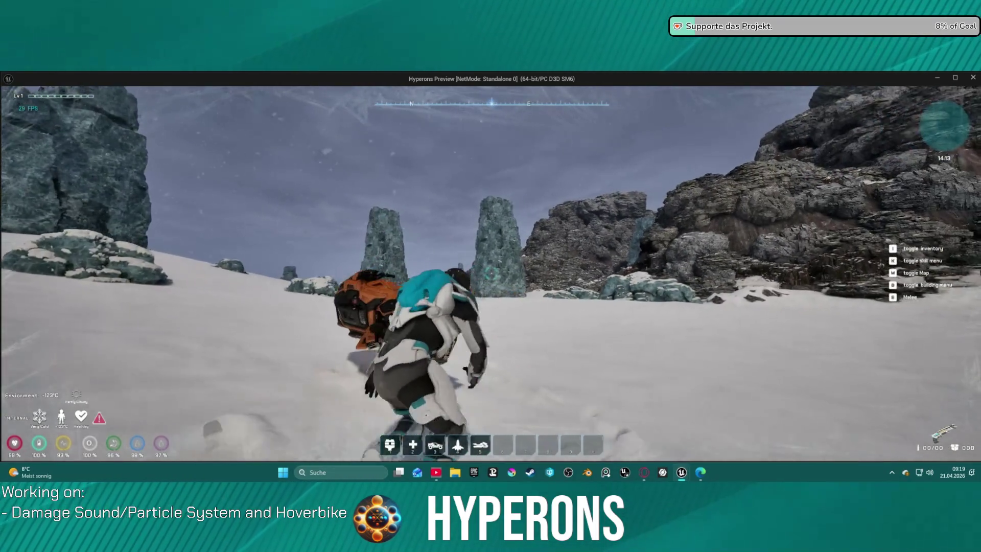
key(w)
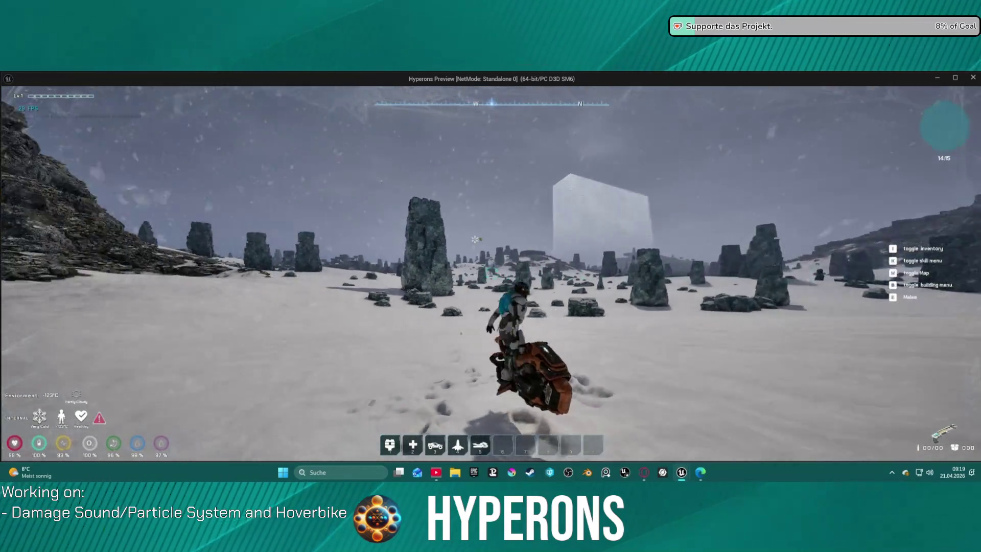
key(f)
key(f)
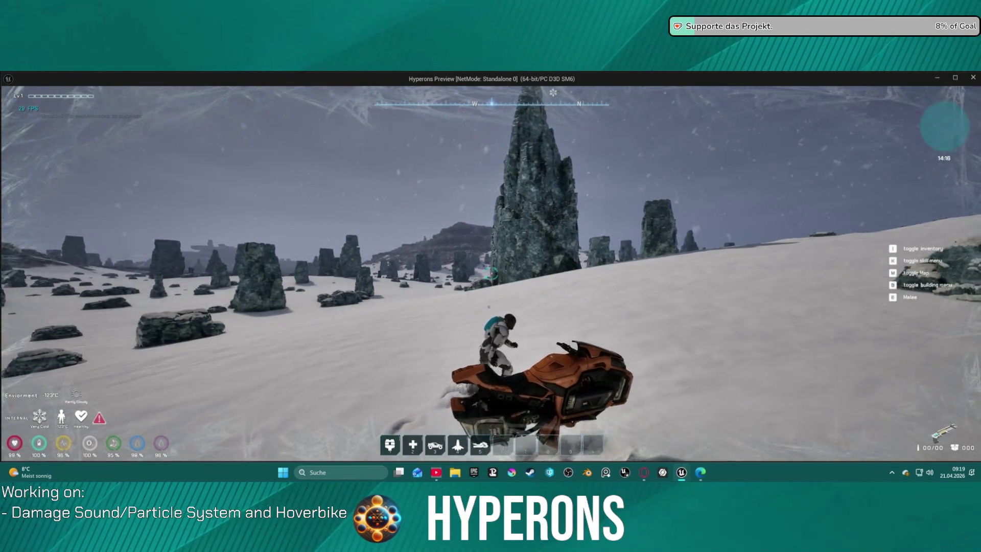
key(f)
key(Escape)
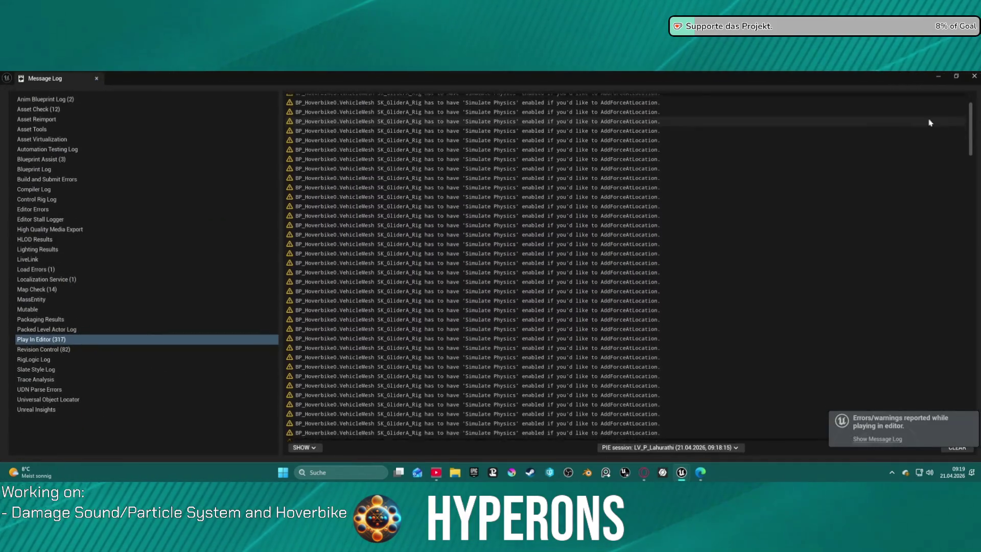
- Return to BP_P_Vehicle's EventGraph and center the view on the Make Layered Move node
key(alt+Tab)
scroll(565, 230, up, 5)
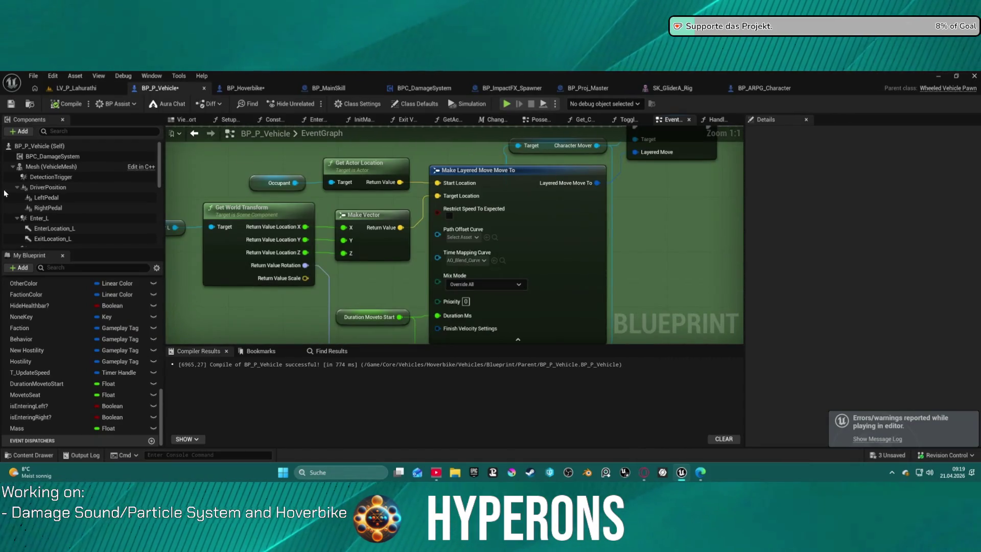
scroll(460, 225, down, 6)
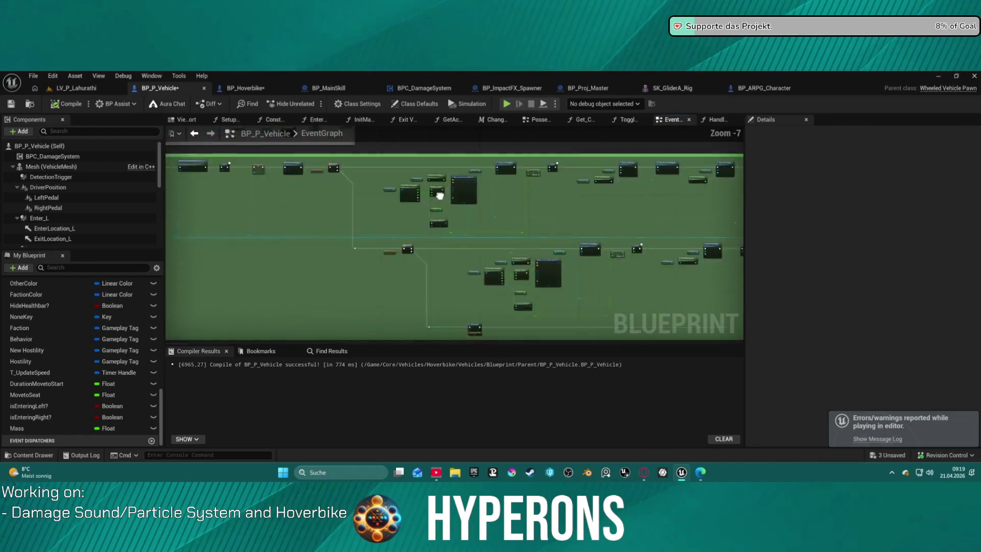
scroll(445, 223, up, 2)
scroll(556, 225, up, 4)
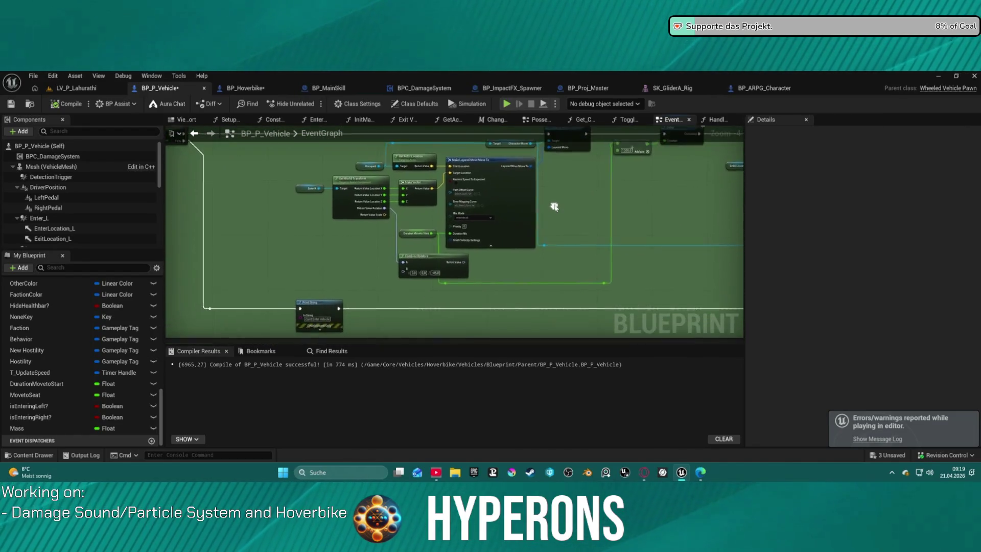
scroll(511, 201, down, 3)
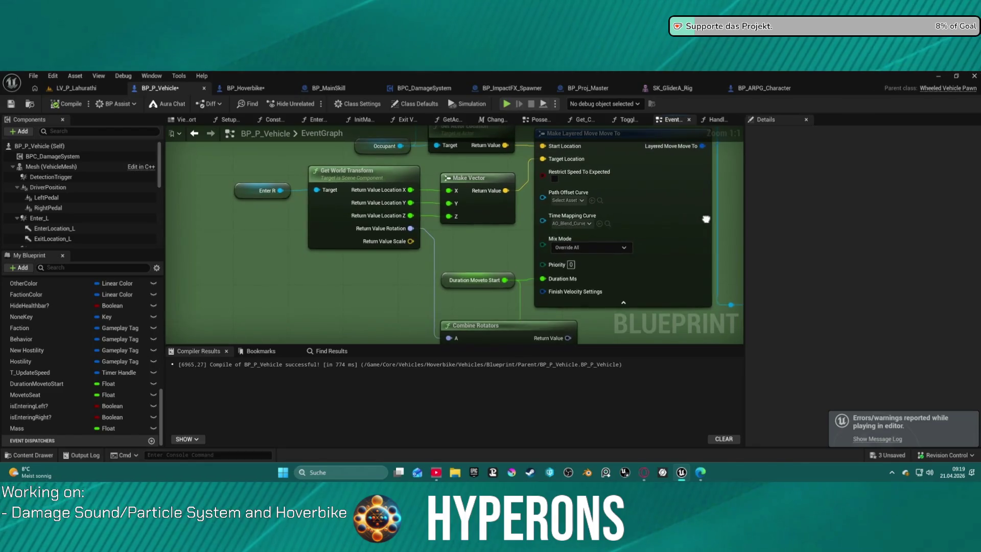
scroll(612, 226, down, 4)
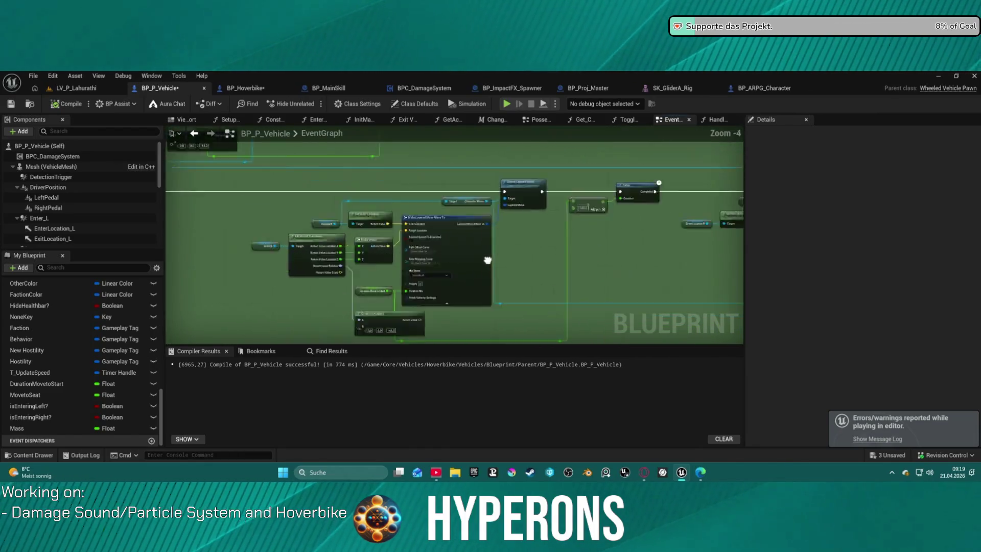
scroll(621, 269, up, 2)
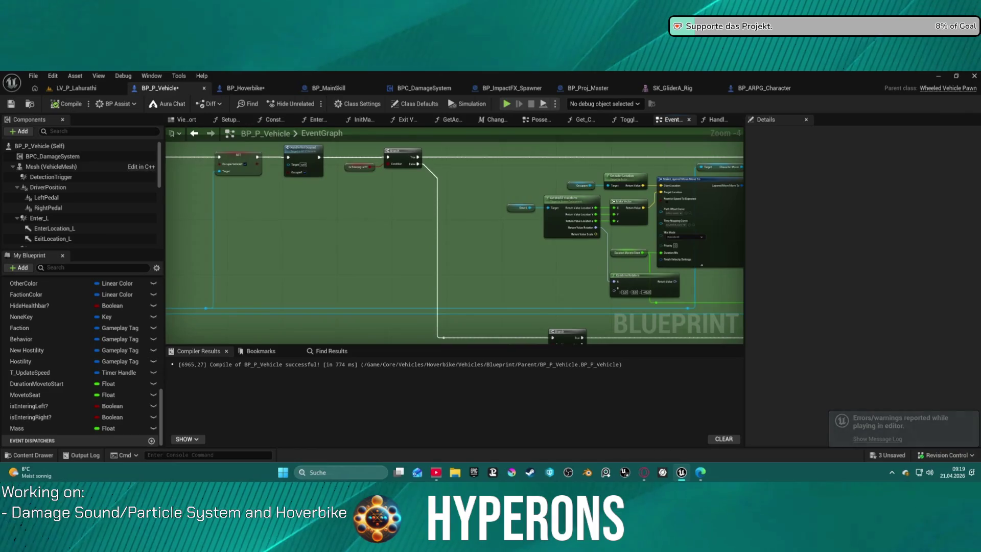
drag(357, 230, 276, 223)
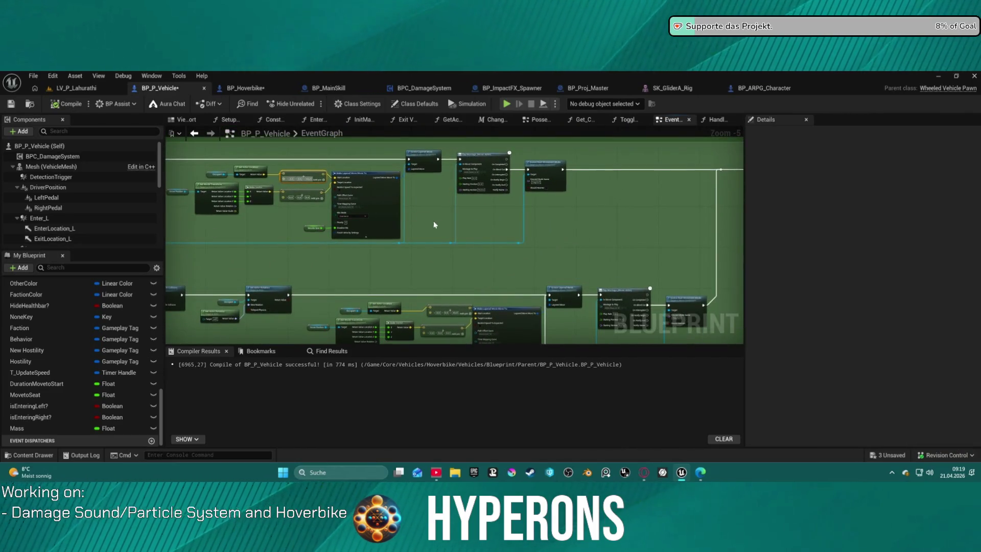
mouse_move(588, 225)
mouse_down()
mouse_move(590, 241)
mouse_move(642, 283)
mouse_up()
scroll(691, 224, up, 5)
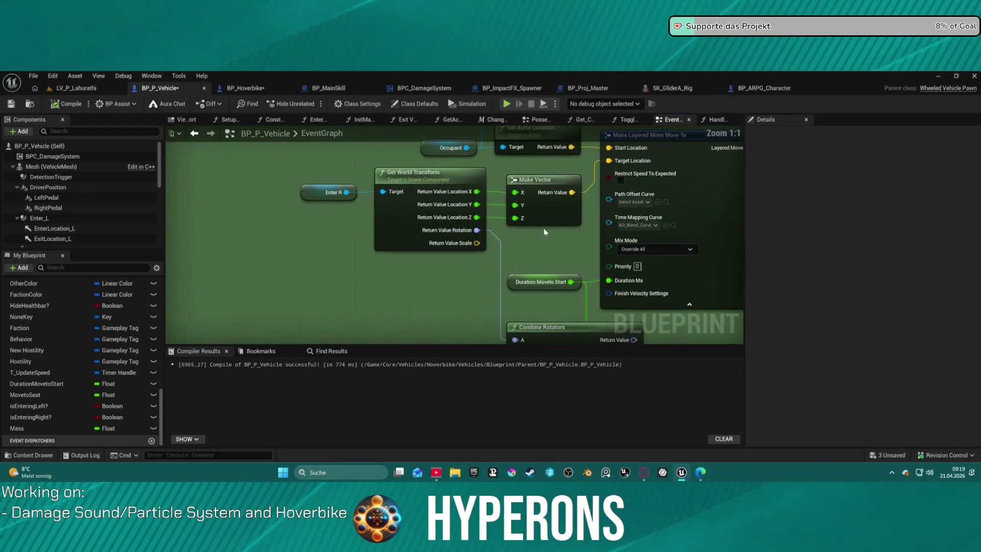
mouse_move(690, 225)
mouse_down()
mouse_move(401, 245)
mouse_move(401, 259)
mouse_move(495, 246)
mouse_move(594, 193)
mouse_move(650, 182)
mouse_move(650, 300)
mouse_move(547, 275)
mouse_move(235, 290)
mouse_move(271, 281)
mouse_move(172, 282)
mouse_up()
- Pan the graph across the Delay, Queue Layered Move, Set Actor Rotation and collision nodes
scroll(271, 280, down, 2)
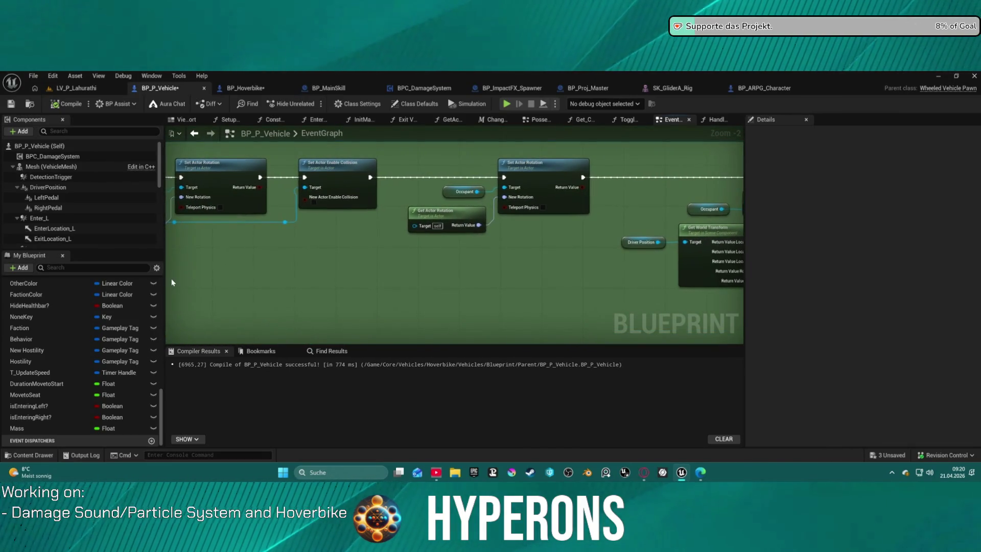
scroll(428, 247, down, 4)
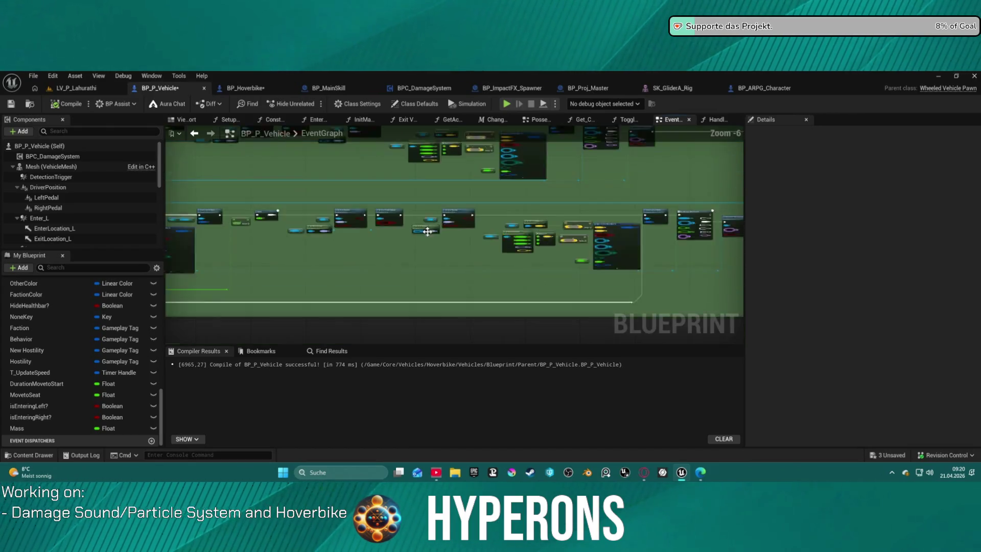
scroll(530, 245, up, 4)
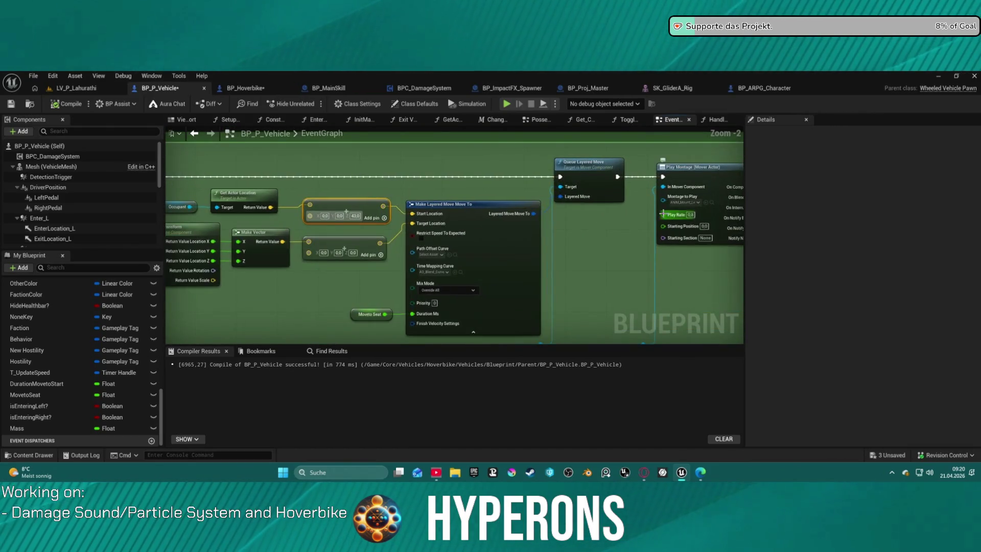
drag(530, 245, 540, 245)
drag(265, 240, 740, 247)
mouse_move(454, 235)
mouse_down()
mouse_move(530, 250)
mouse_move(403, 296)
mouse_move(300, 270)
mouse_move(358, 269)
mouse_move(512, 234)
mouse_move(678, 229)
mouse_move(522, 235)
mouse_move(368, 286)
mouse_move(378, 306)
mouse_up()
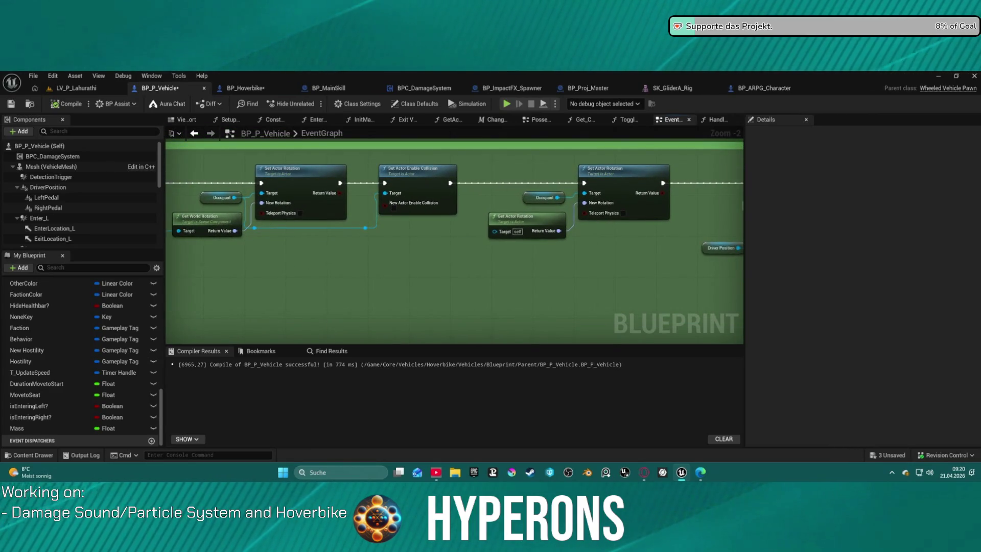
drag(379, 306, 352, 300)
scroll(513, 192, down, 2)
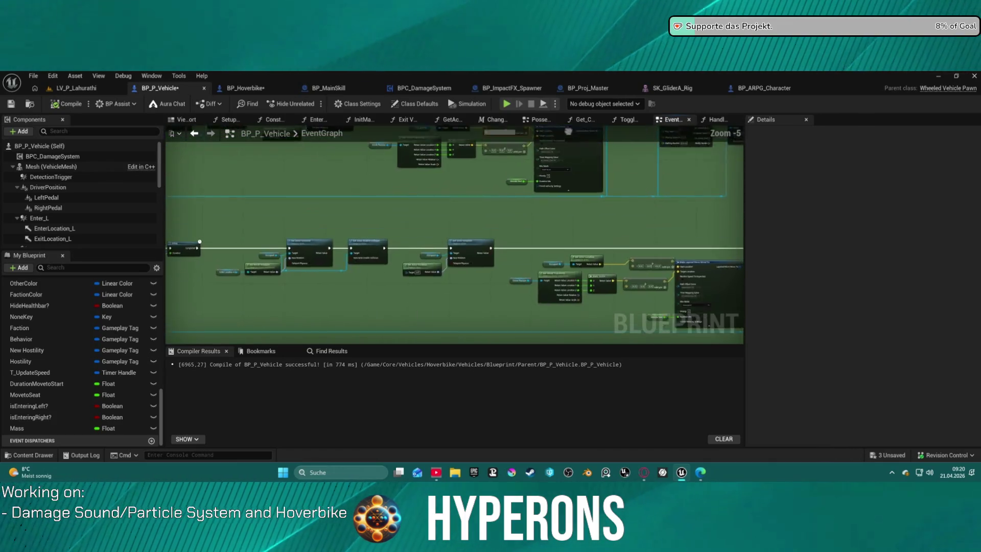
scroll(328, 200, up, 1)
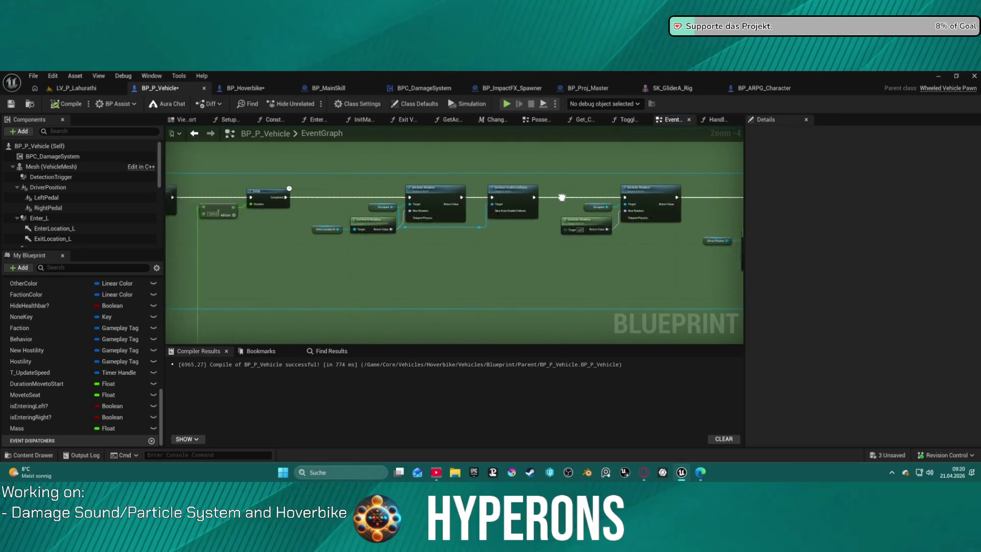
scroll(343, 190, up, 2)
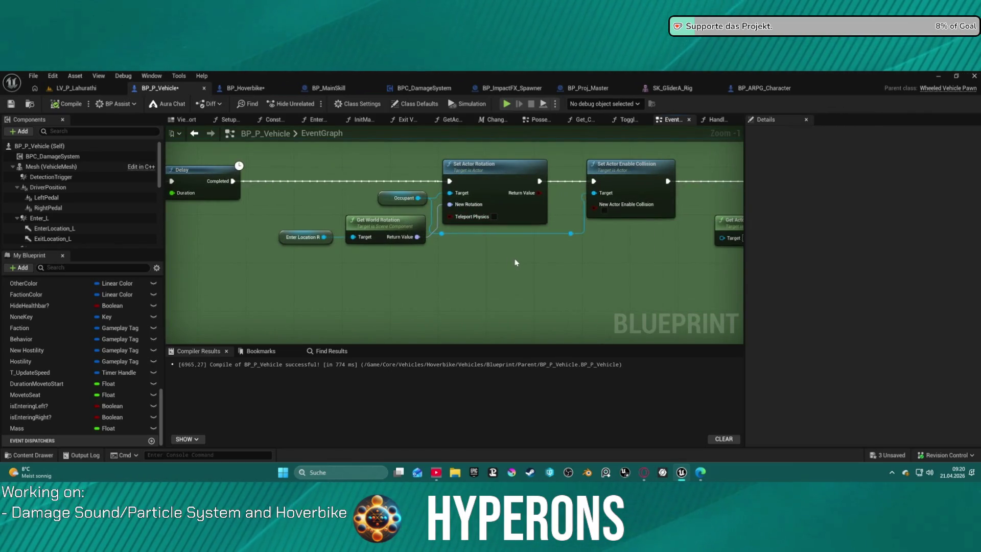
drag(520, 259, 485, 258)
scroll(483, 257, down, 1)
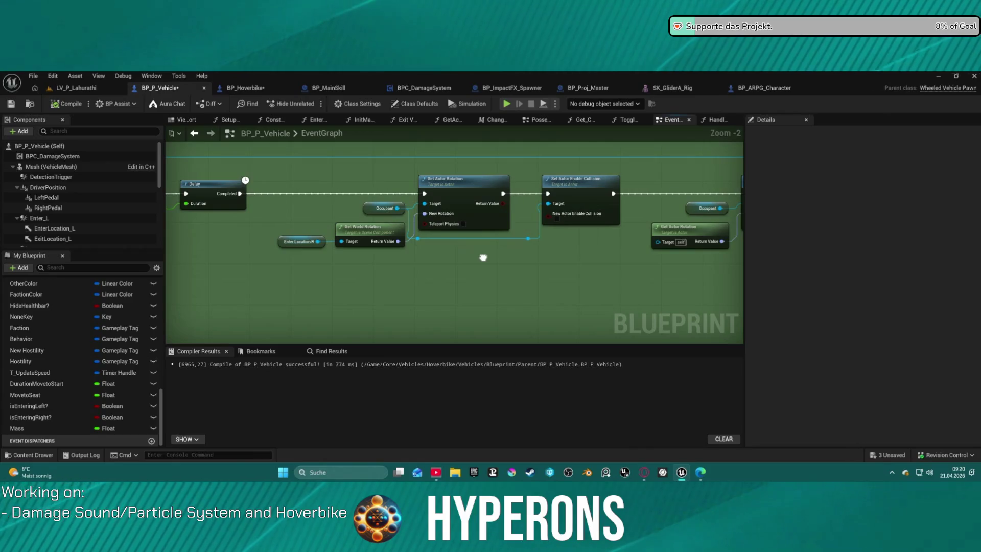
mouse_move(483, 257)
mouse_down()
mouse_move(234, 242)
mouse_move(404, 234)
mouse_up()
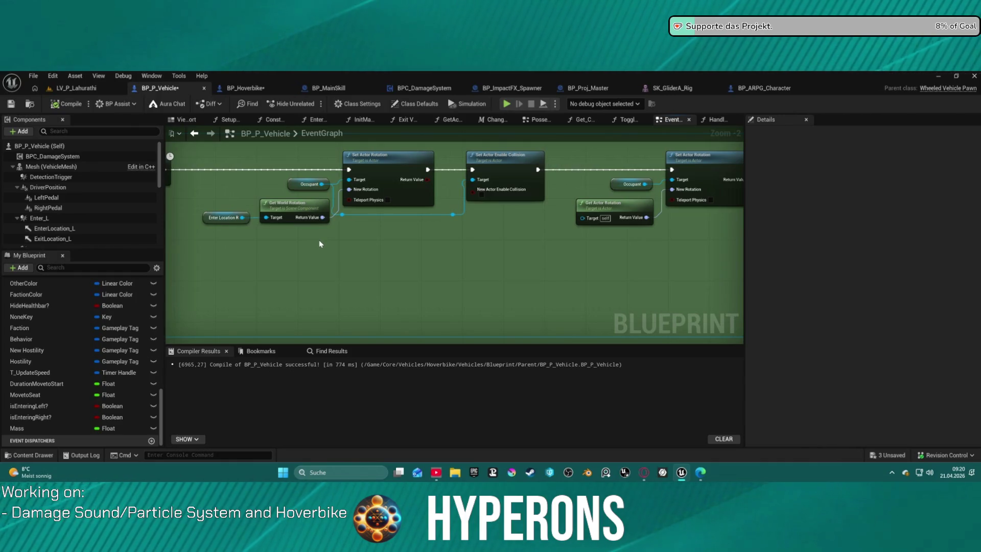
- Move the Occupant getter left, select Get Actor Rotation, and frame the mount movement nodes
drag(304, 185, 252, 180)
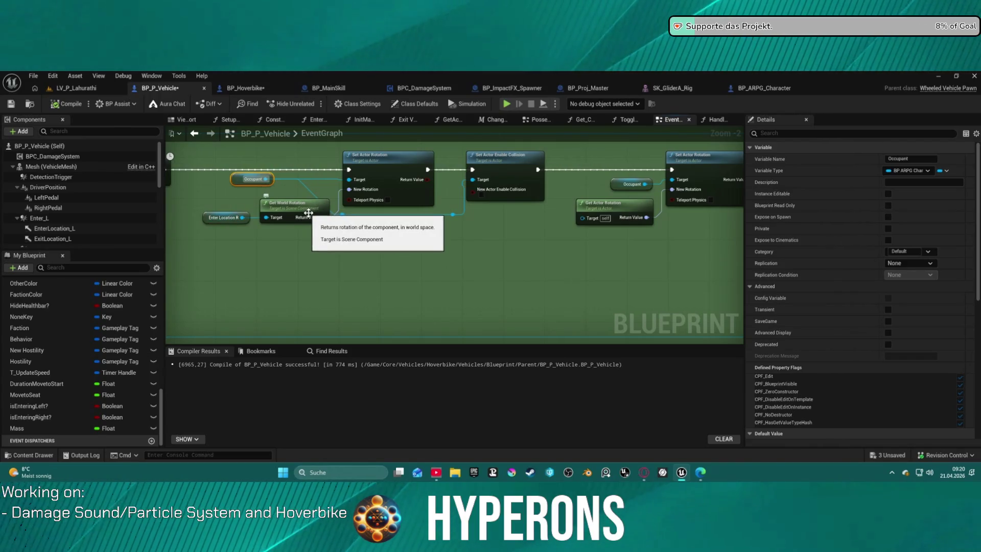
drag(506, 192, 555, 179)
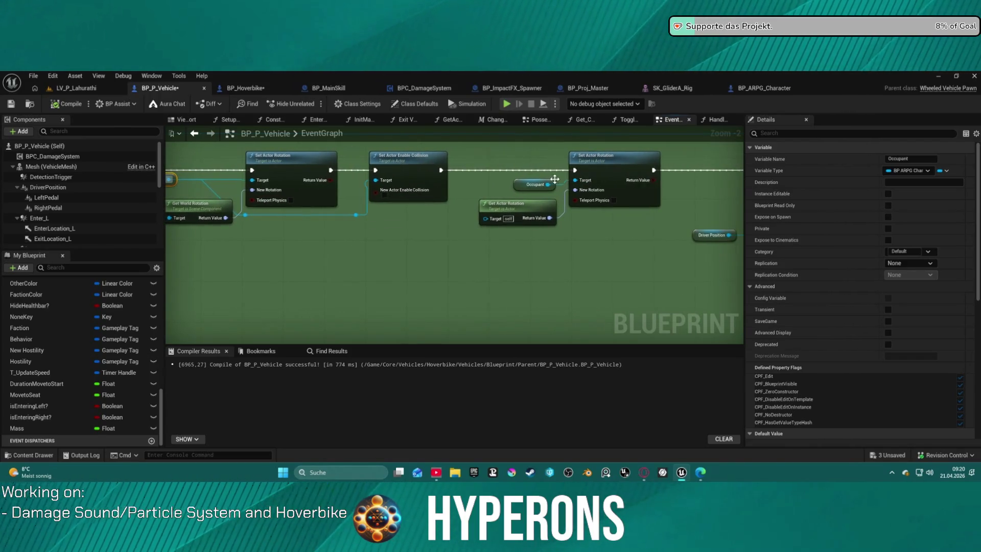
click(519, 214)
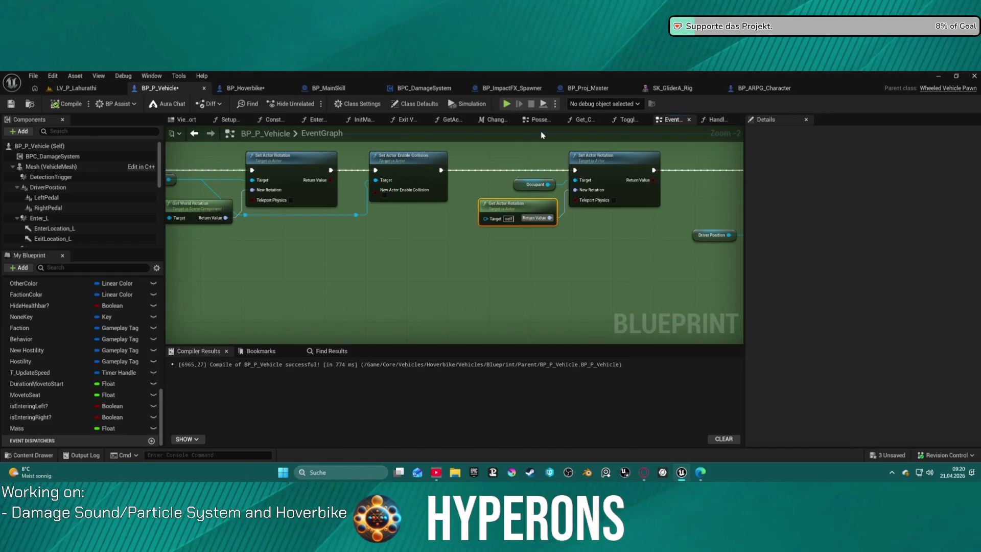
scroll(484, 203, down, 3)
scroll(484, 203, up, 2)
mouse_move(484, 203)
mouse_down()
mouse_move(154, 190)
mouse_move(185, 178)
mouse_up()
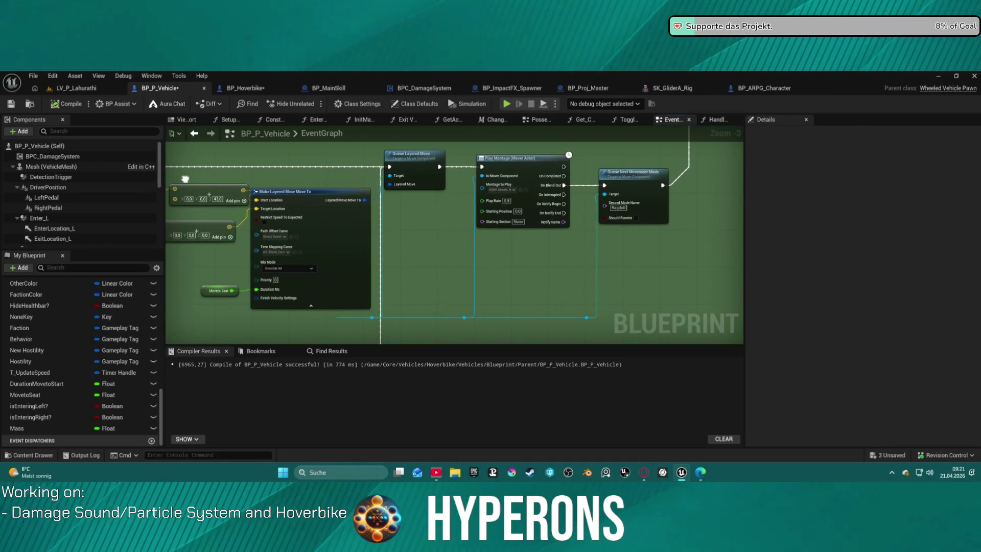
mouse_move(185, 179)
mouse_down()
mouse_move(393, 188)
mouse_move(692, 162)
mouse_move(461, 219)
mouse_move(609, 169)
mouse_move(439, 135)
mouse_move(336, 174)
mouse_up()
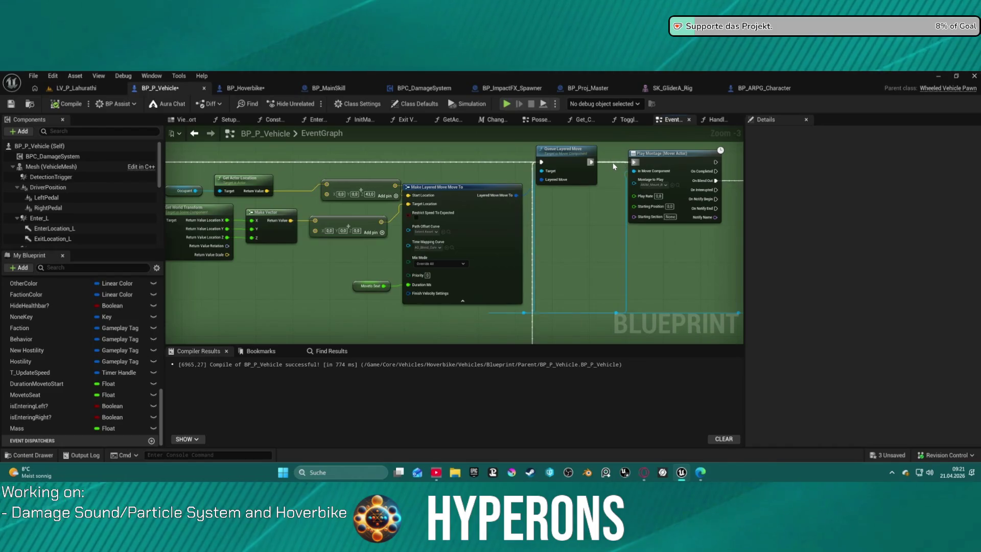
drag(619, 168, 448, 169)
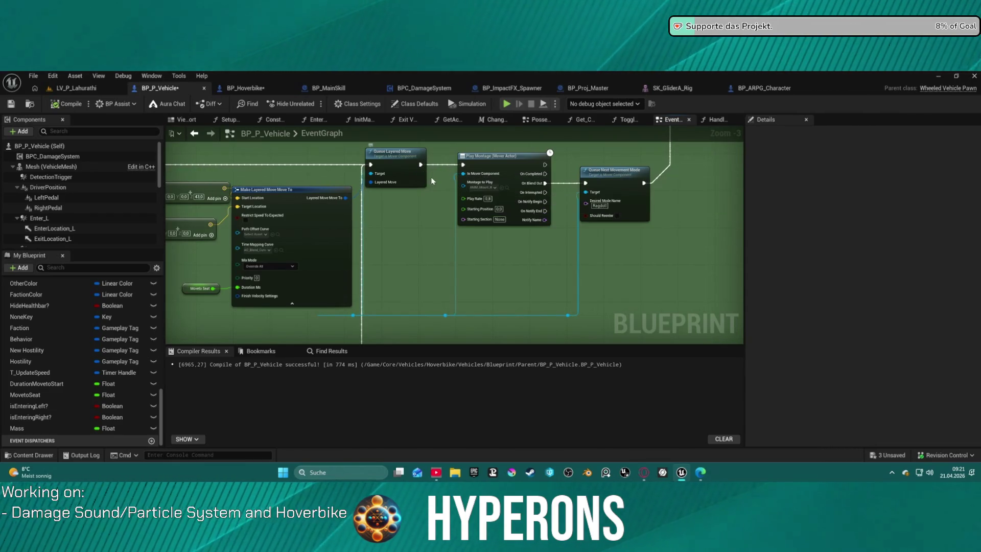
click(507, 188)
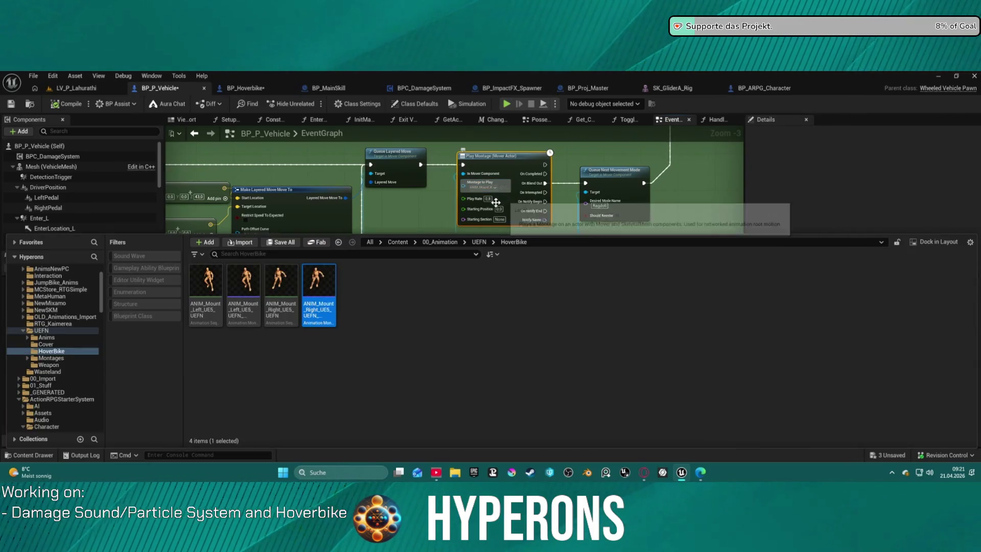
- Open ANIM_Mount_Right_UE5_UEFN_Montage and scrub its preview from the start to around frame 15
double_click(328, 279)
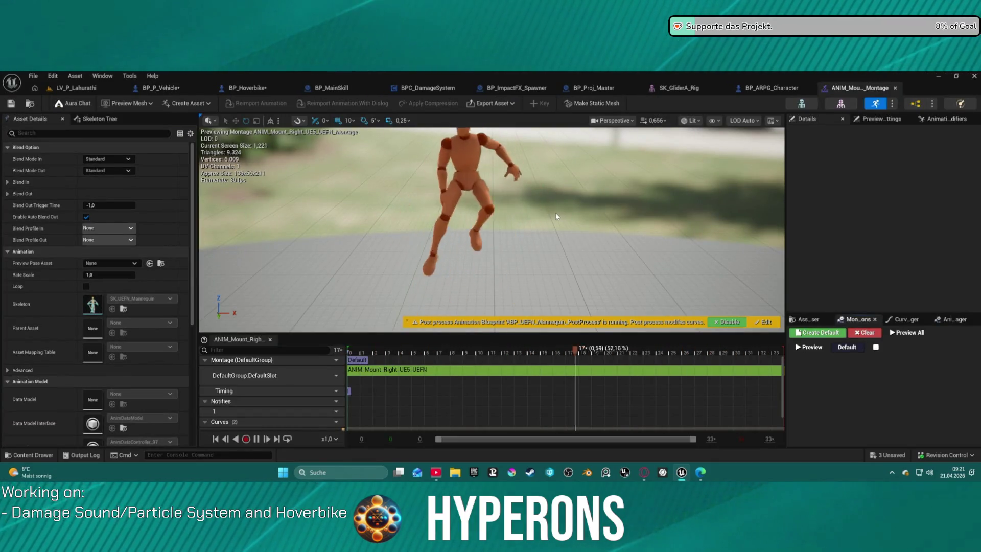
click(548, 348)
mouse_move(498, 349)
mouse_down()
mouse_move(326, 347)
mouse_move(373, 352)
mouse_up()
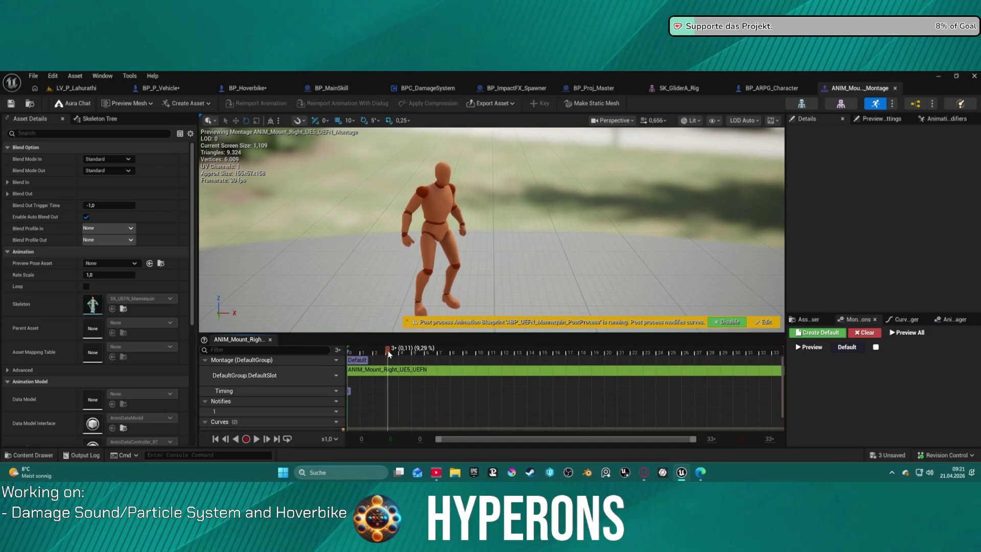
drag(392, 351, 500, 360)
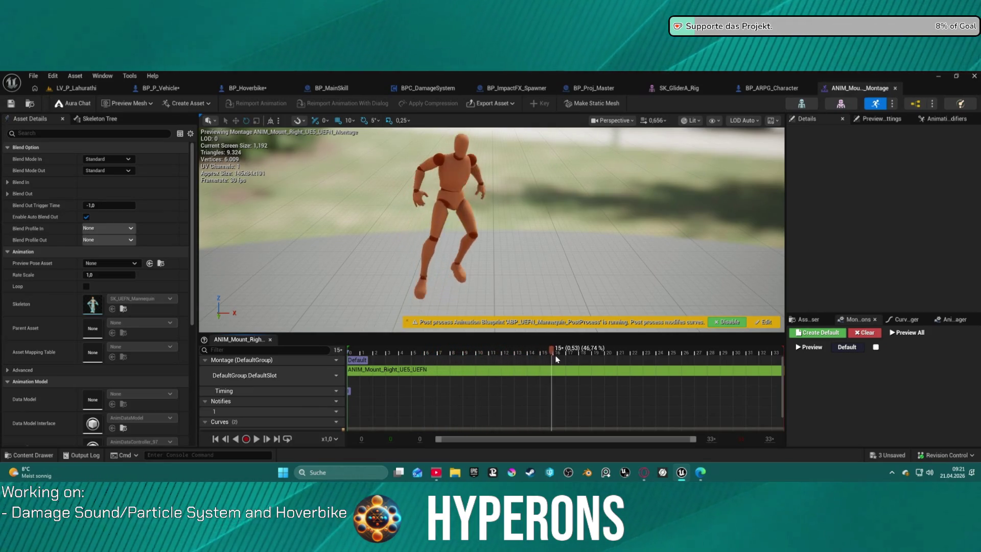
mouse_move(512, 358)
mouse_down()
mouse_move(533, 359)
mouse_move(499, 359)
mouse_move(575, 369)
mouse_move(498, 368)
mouse_move(588, 369)
mouse_move(408, 374)
mouse_move(559, 375)
mouse_move(427, 374)
mouse_move(526, 375)
mouse_up()
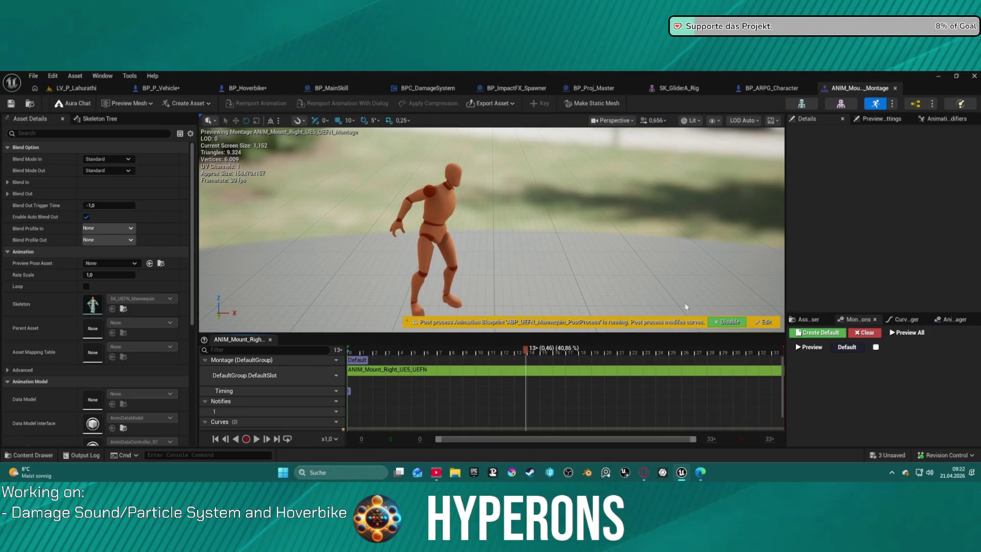
click(181, 90)
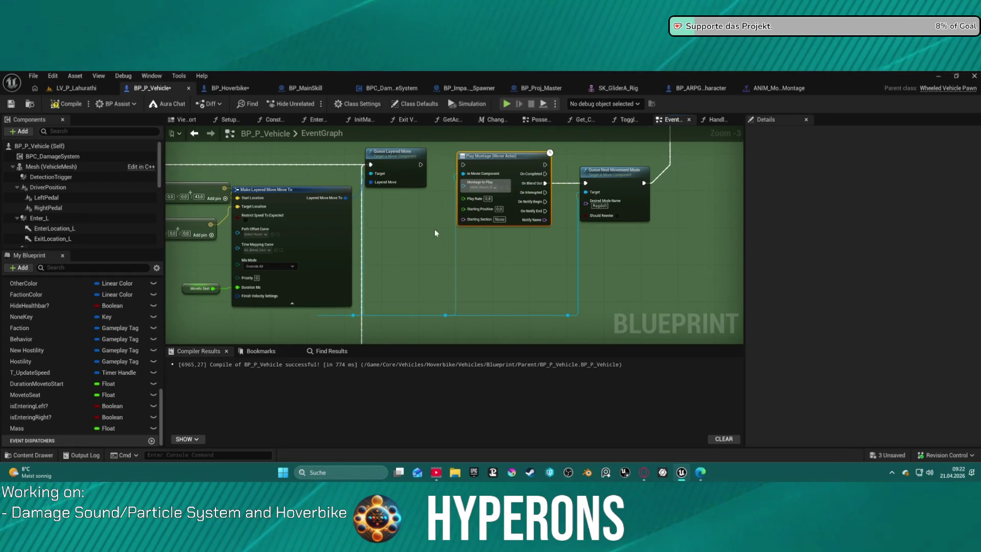
- Move the Play Montage node to sit above Make Layered Move
scroll(435, 232, down, 4)
scroll(444, 213, down, 1)
drag(443, 212, 614, 230)
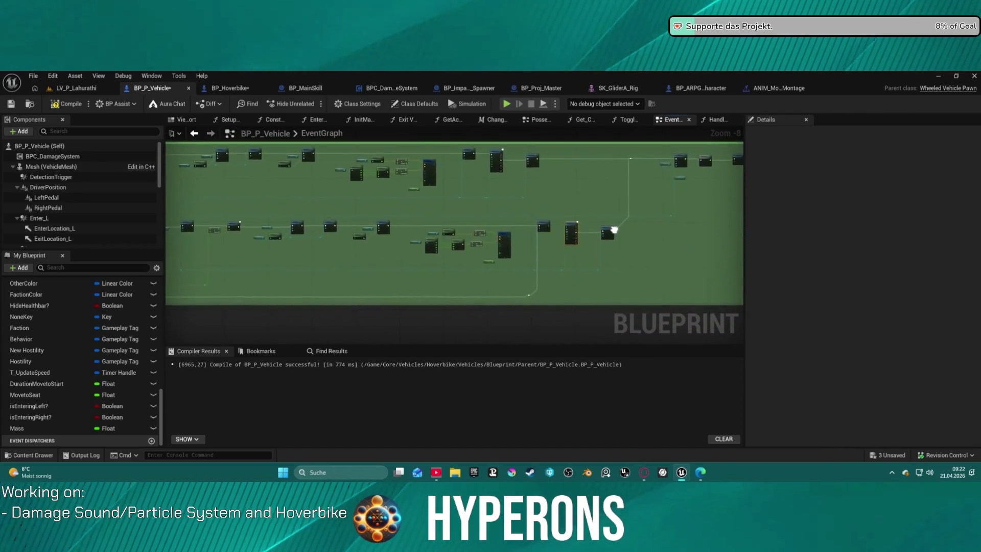
scroll(614, 229, up, 6)
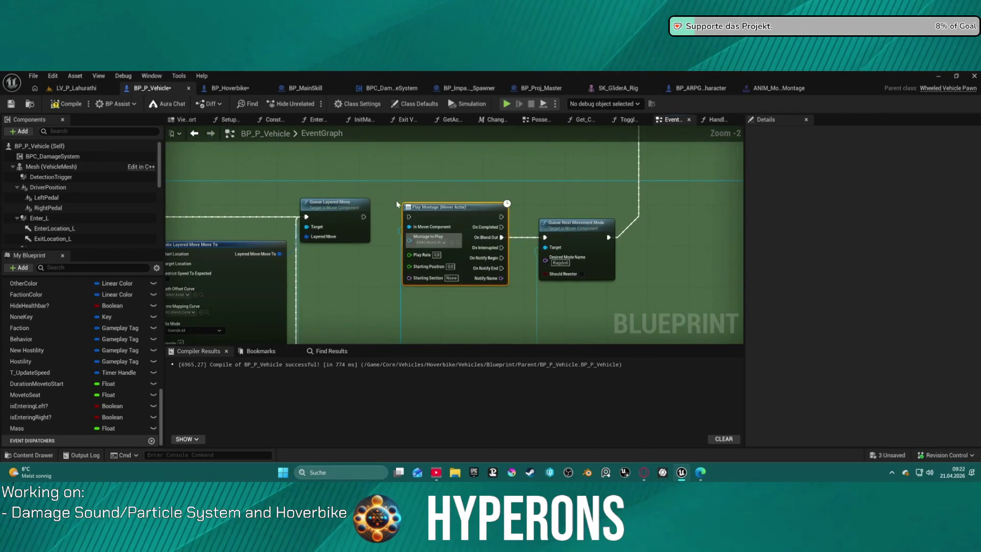
mouse_move(457, 213)
mouse_down()
mouse_move(334, 265)
mouse_move(503, 246)
mouse_up()
scroll(475, 203, down, 4)
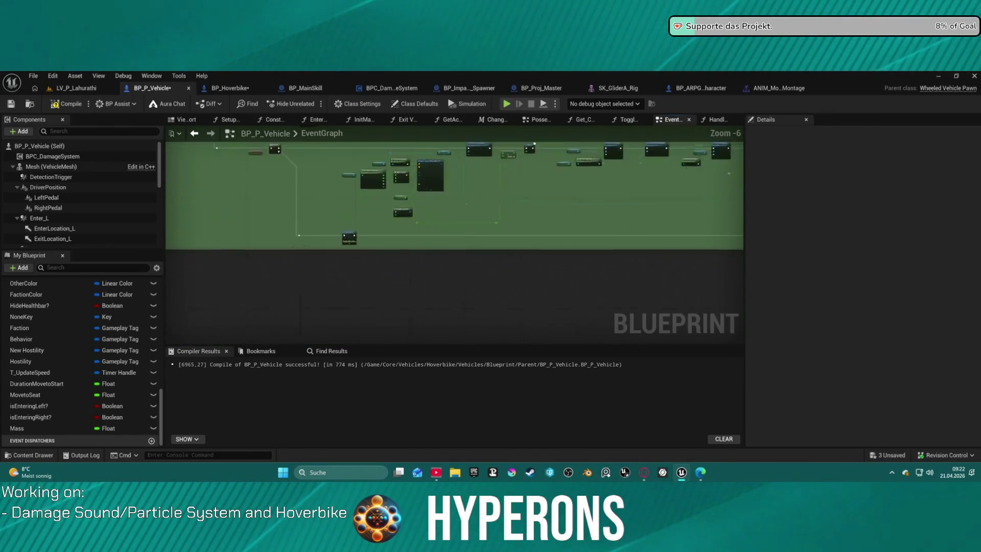
scroll(470, 249, up, 5)
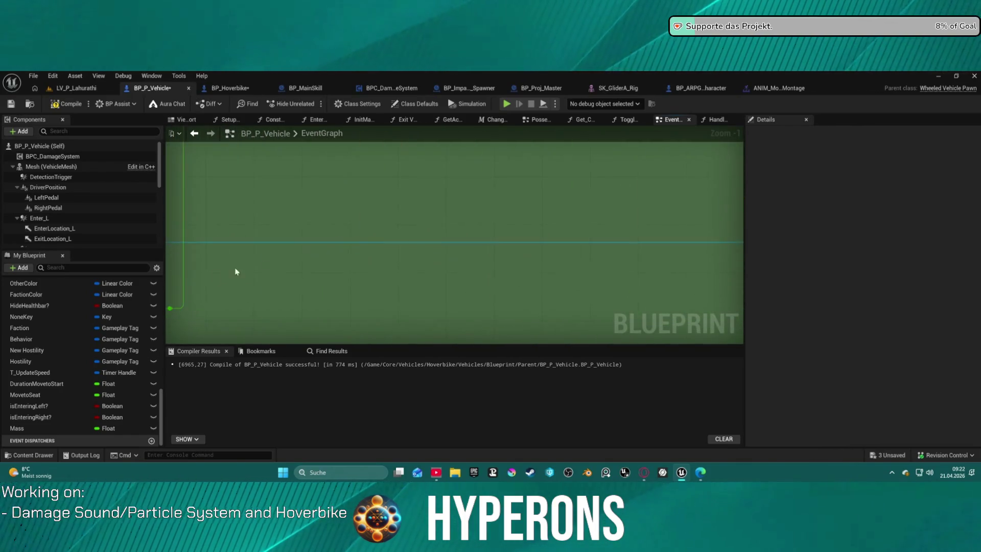
scroll(554, 193, down, 5)
scroll(557, 193, up, 5)
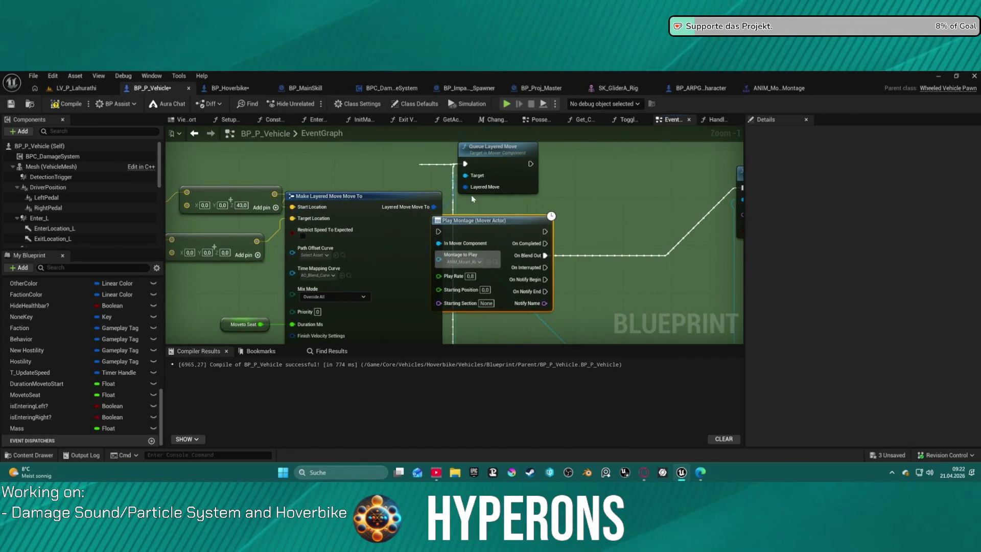
scroll(472, 199, down, 2)
scroll(519, 229, up, 3)
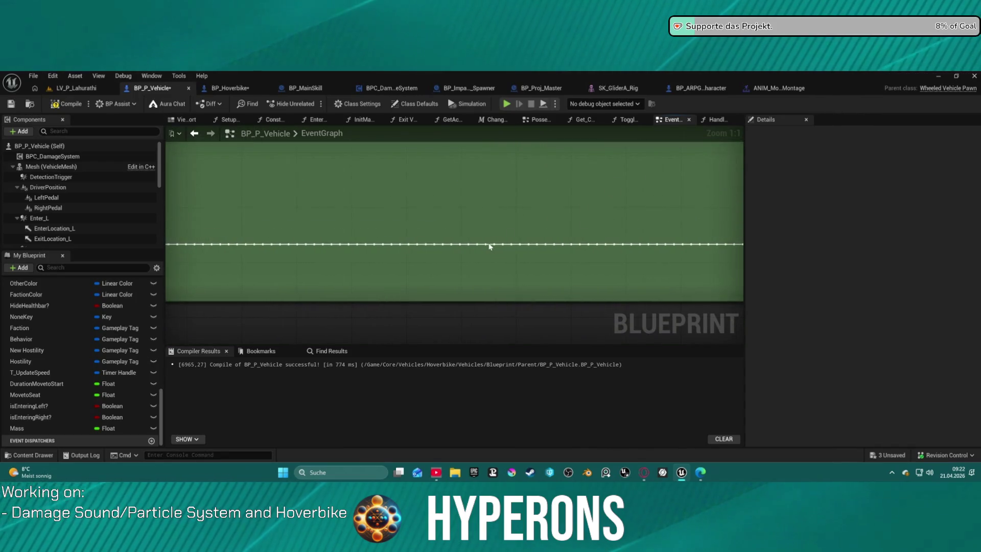
scroll(488, 247, down, 4)
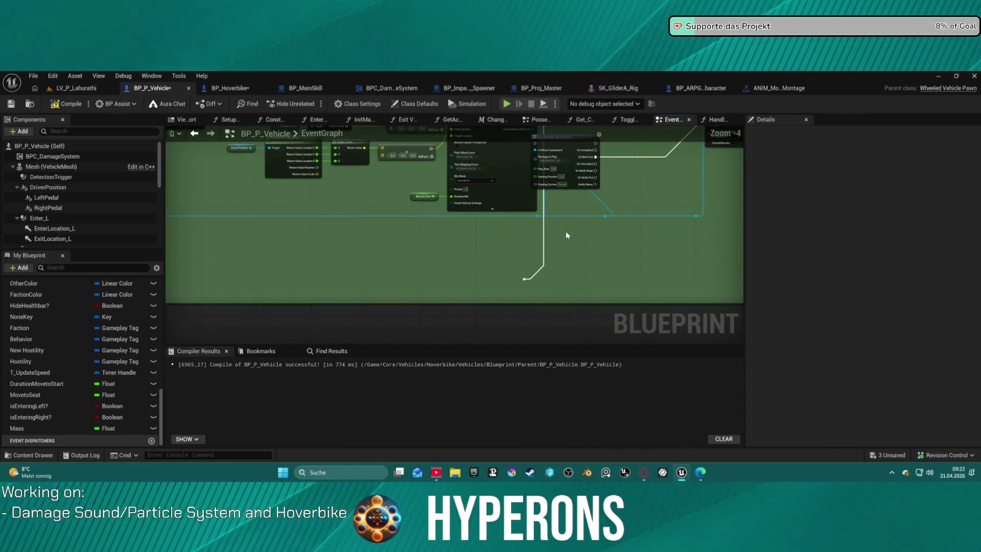
drag(571, 270, 571, 320)
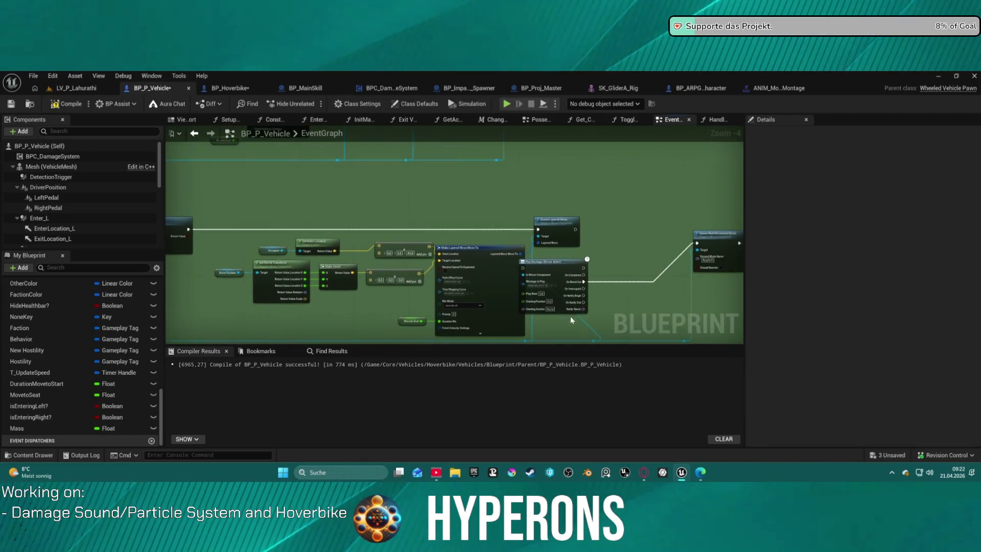
mouse_move(560, 263)
mouse_down()
mouse_move(472, 220)
mouse_move(418, 219)
mouse_up()
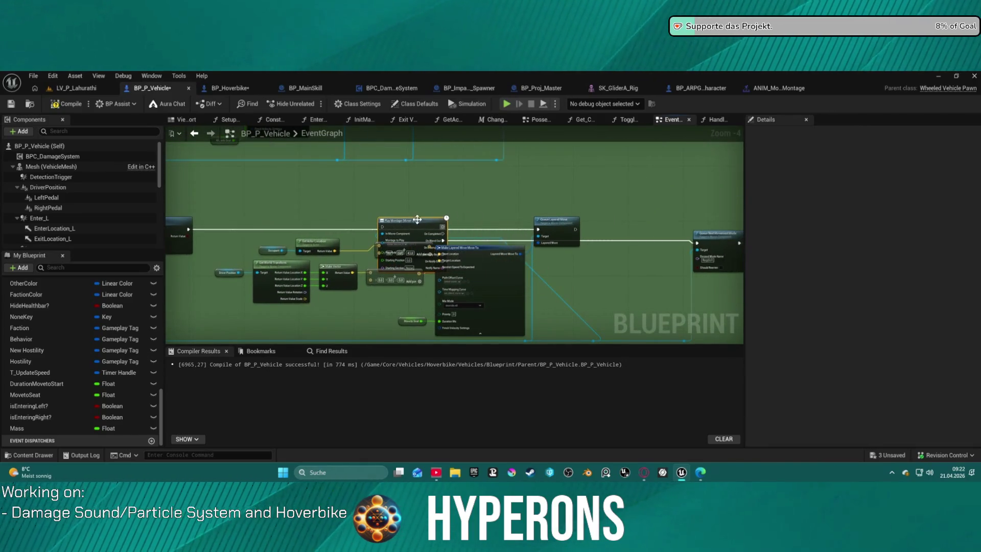
- Route the incoming execution wire into Play Montage and link its output to Queue Layered Move
drag(188, 230, 298, 226)
drag(383, 230, 383, 230)
drag(443, 227, 524, 233)
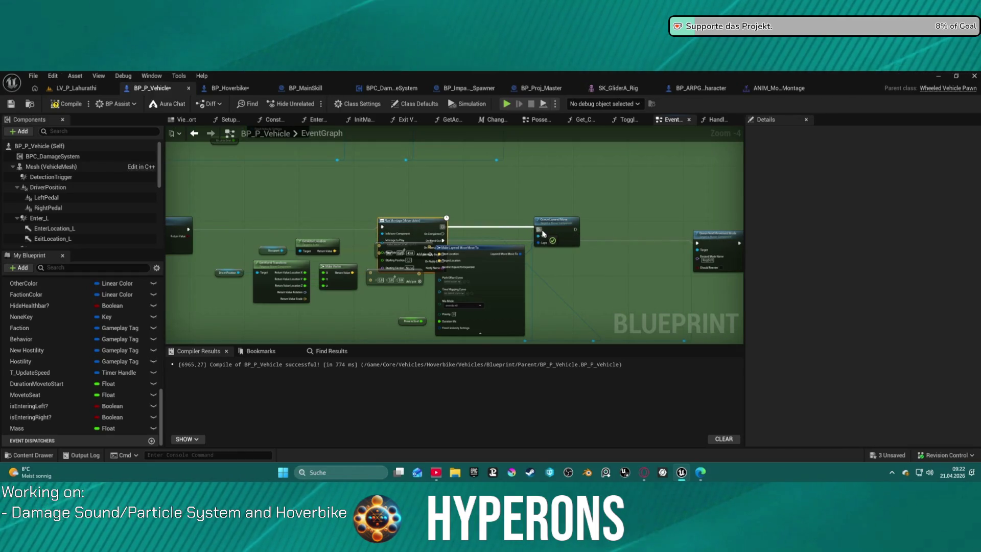
drag(542, 233, 541, 231)
drag(446, 231, 476, 222)
- Add a 0.3-second Delay node and connect its Completed output to Queue Layered Move
text(delay)
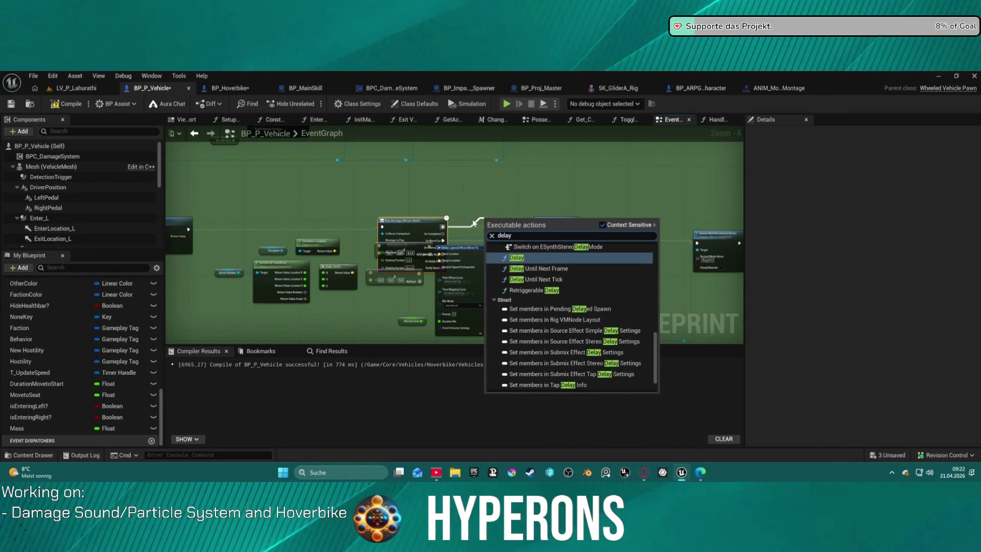
click(531, 259)
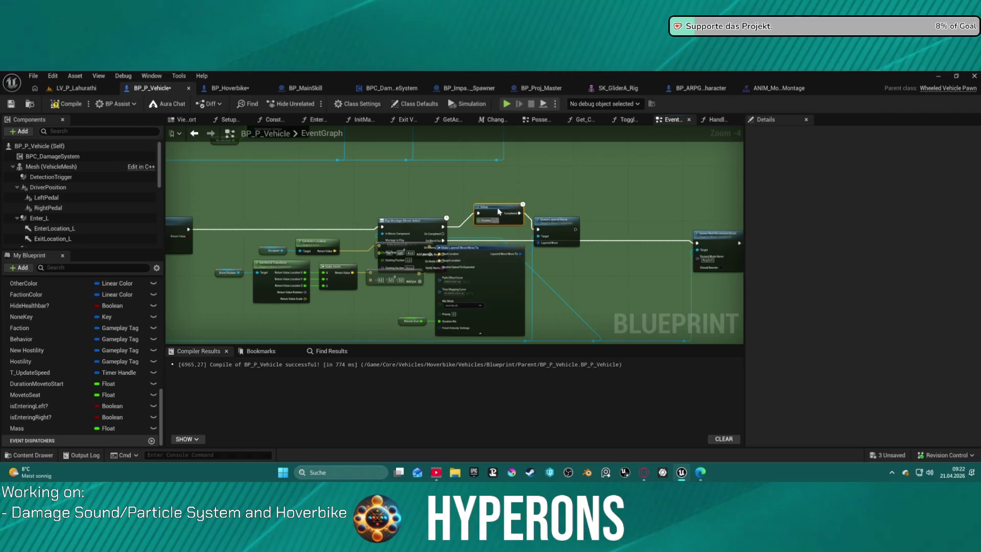
drag(498, 211, 485, 204)
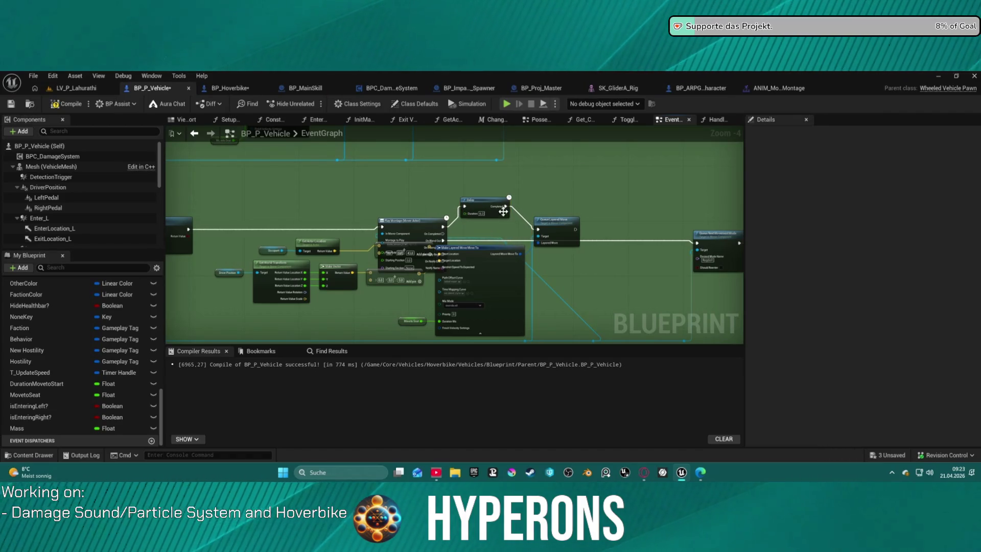
click(503, 211)
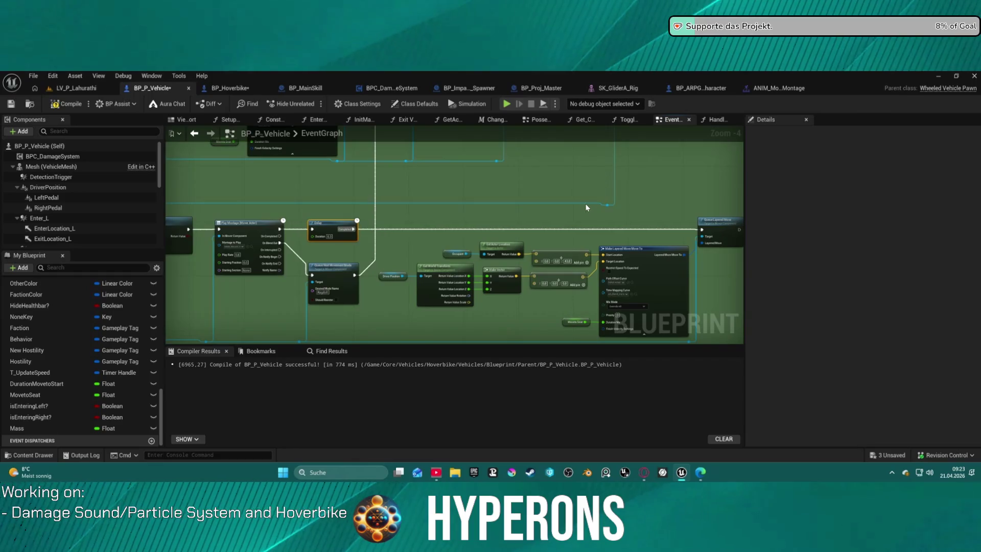
scroll(608, 212, down, 2)
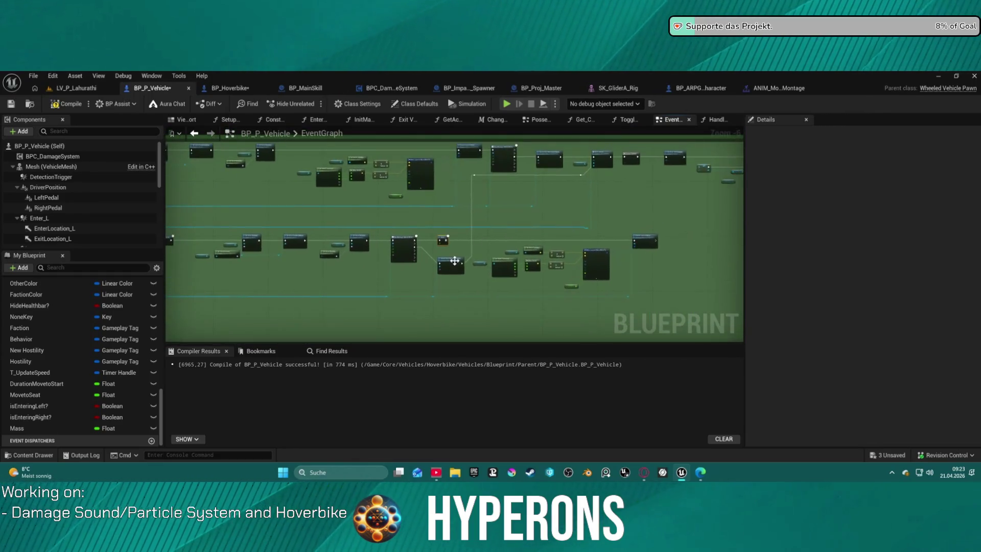
scroll(494, 220, up, 3)
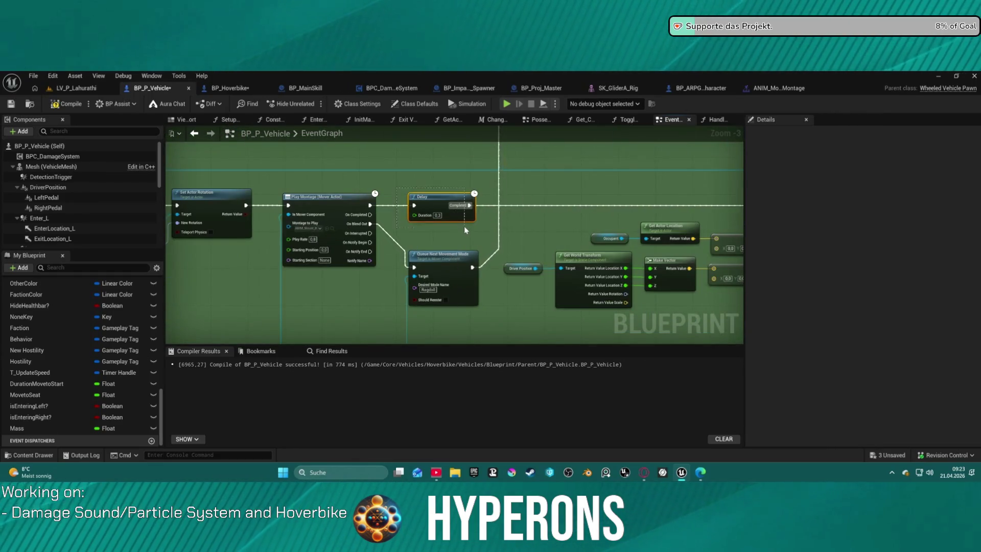
scroll(550, 186, down, 2)
scroll(629, 257, up, 2)
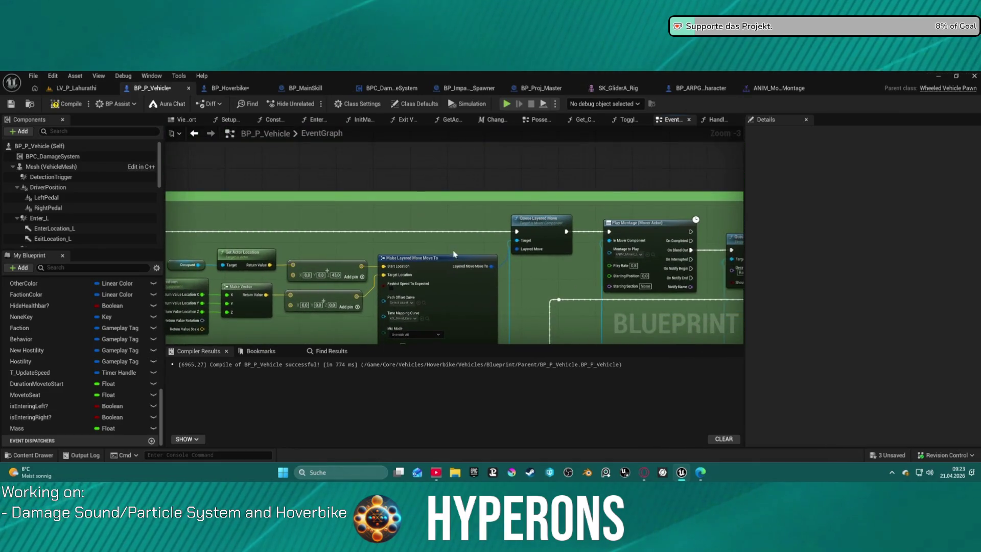
key(ctrl+v)
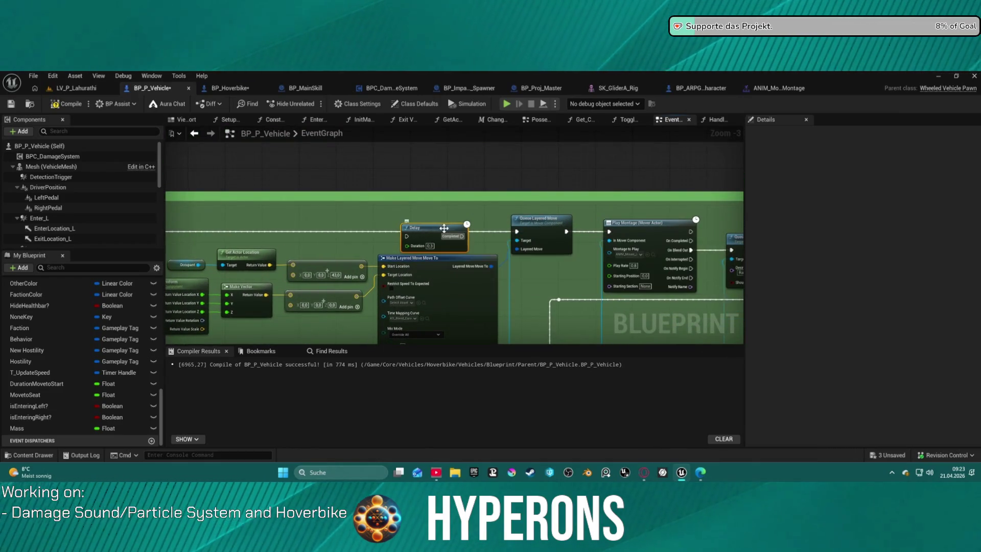
drag(462, 236, 517, 232)
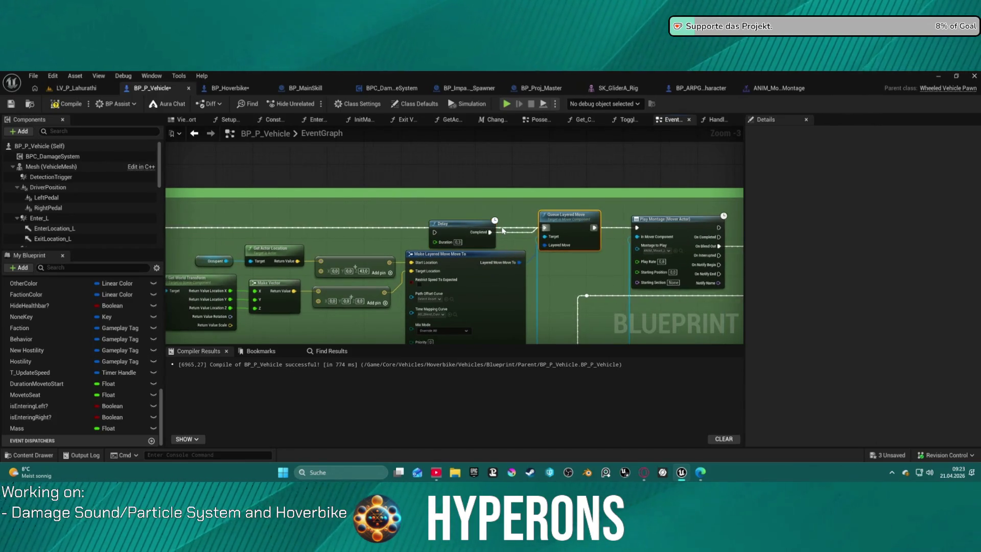
- Break Play Montage's link to Queue Layered Move and connect its execution to Set Actor Rotation
alt+click(609, 230)
mouse_move(718, 226)
mouse_down()
mouse_move(730, 234)
mouse_move(434, 232)
mouse_up()
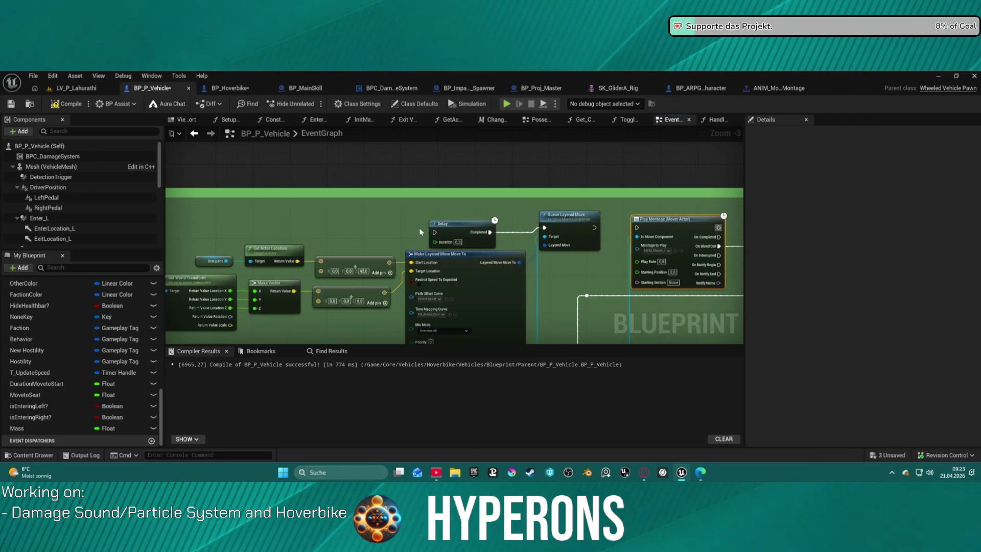
drag(717, 232, 642, 179)
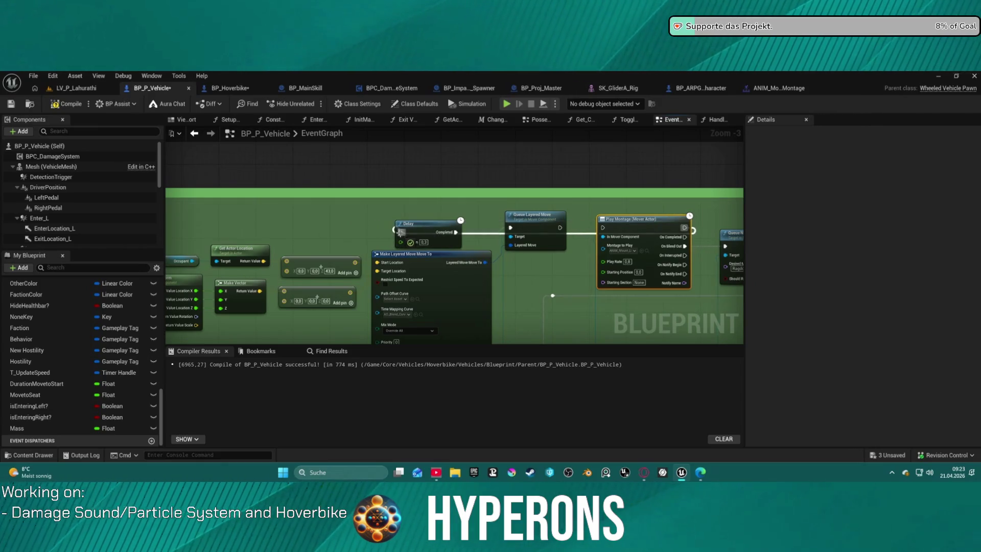
drag(493, 229, 325, 229)
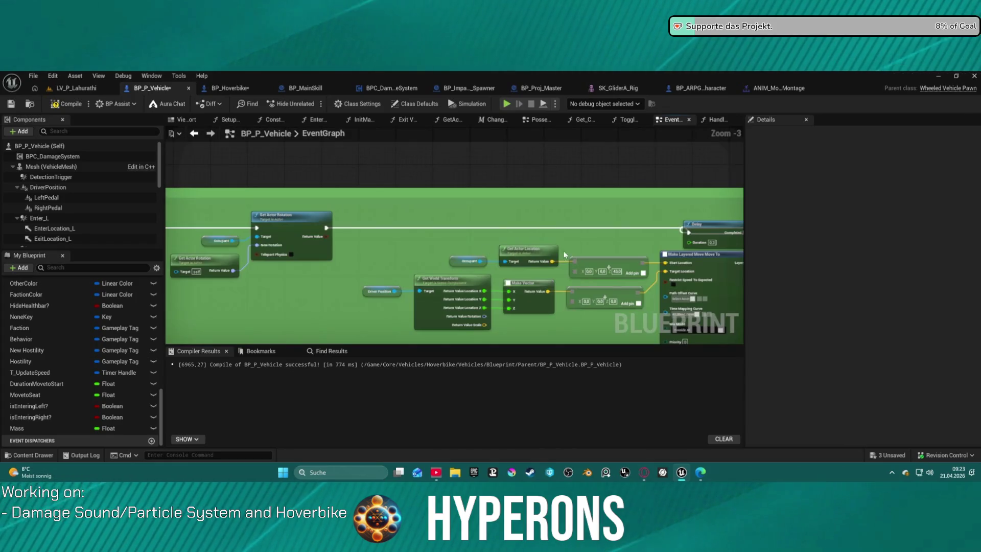
scroll(453, 221, down, 3)
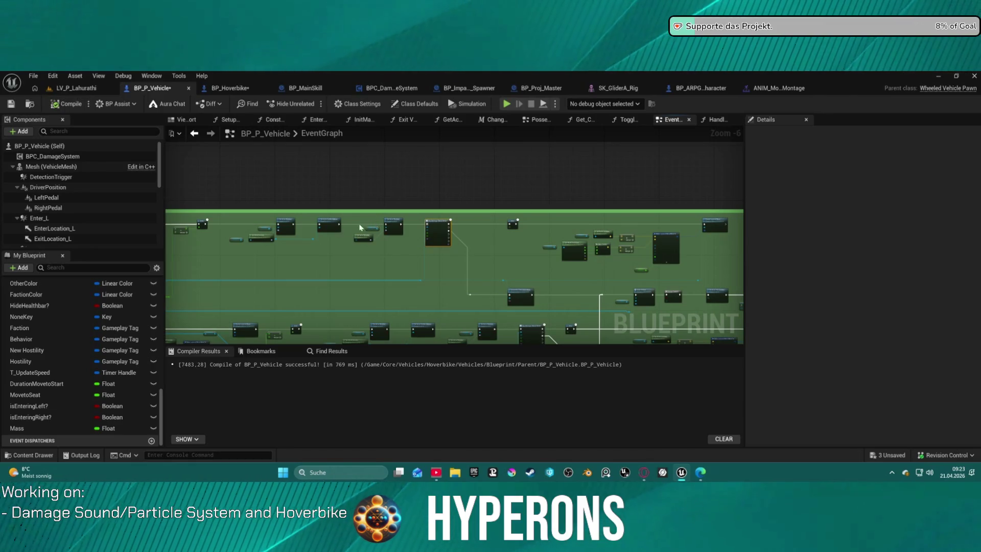
scroll(361, 228, up, 4)
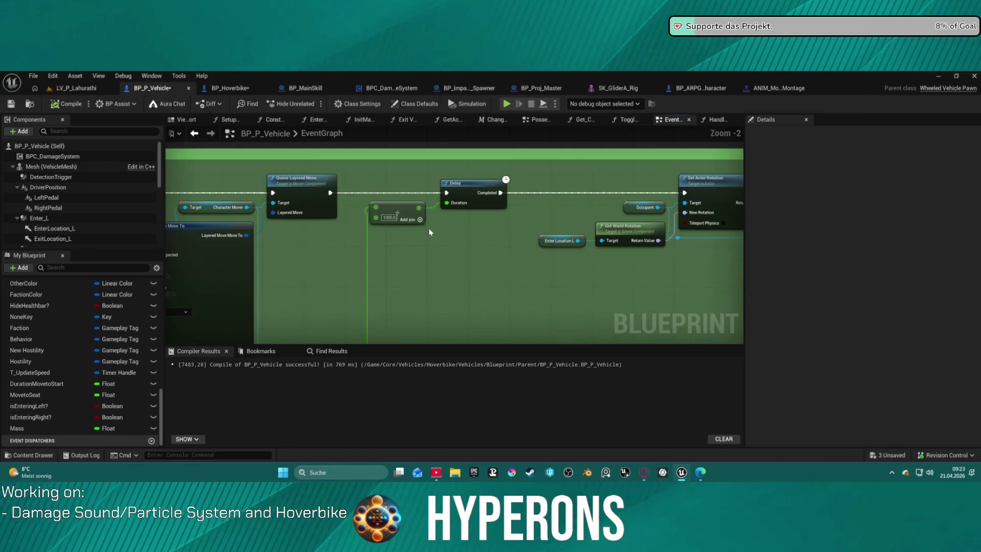
scroll(424, 244, down, 3)
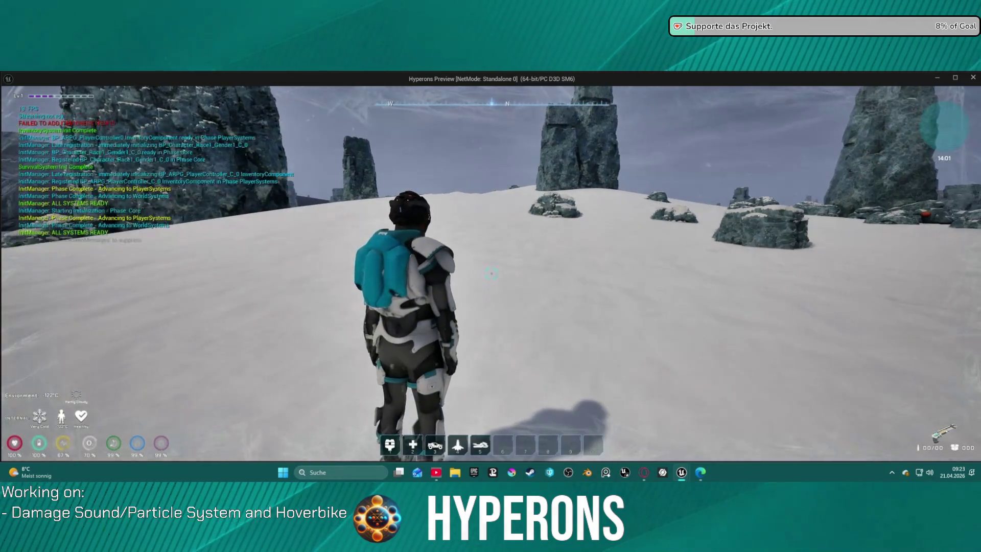
- Summon the hoverbike from slot 5 and walk the character up to it
key(5)
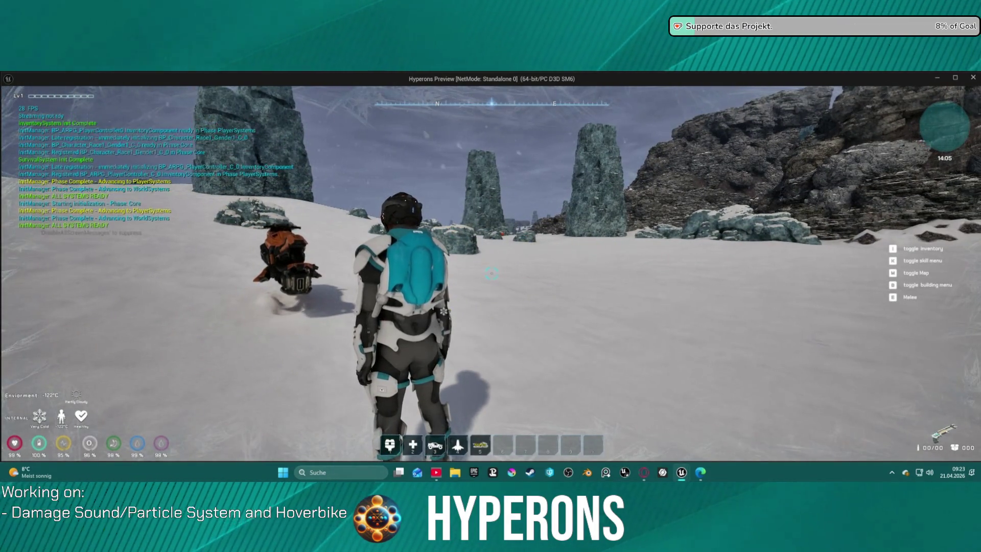
key(w)
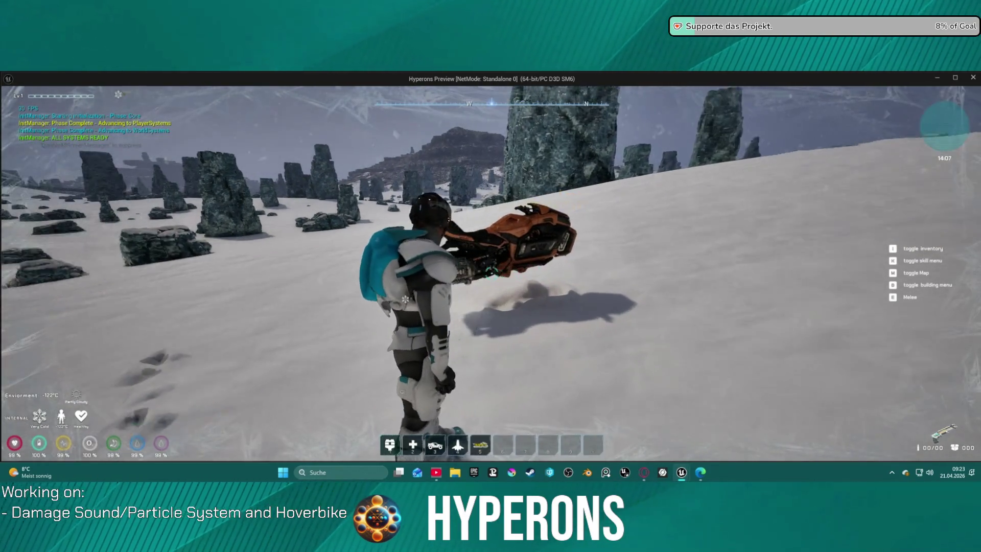
key(w)
key(w)
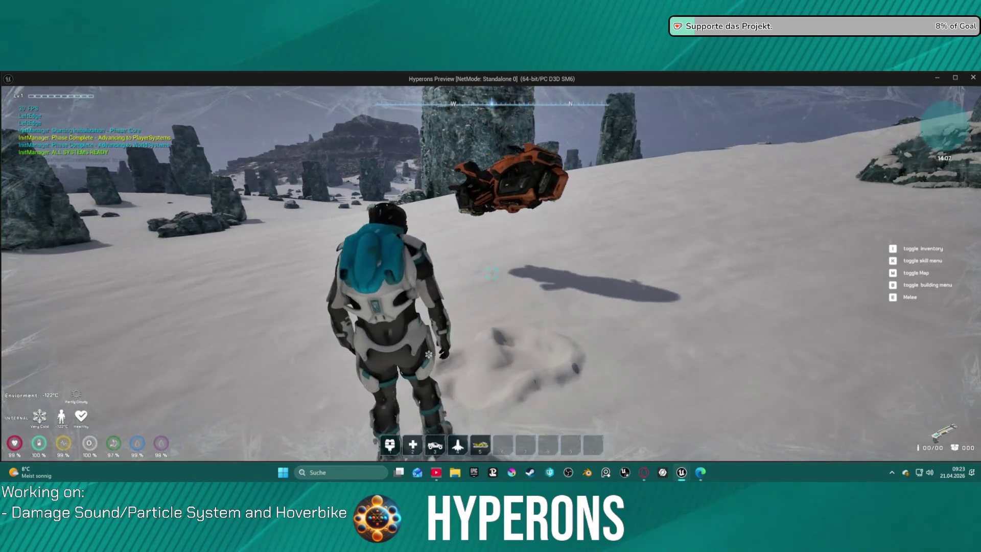
key(w)
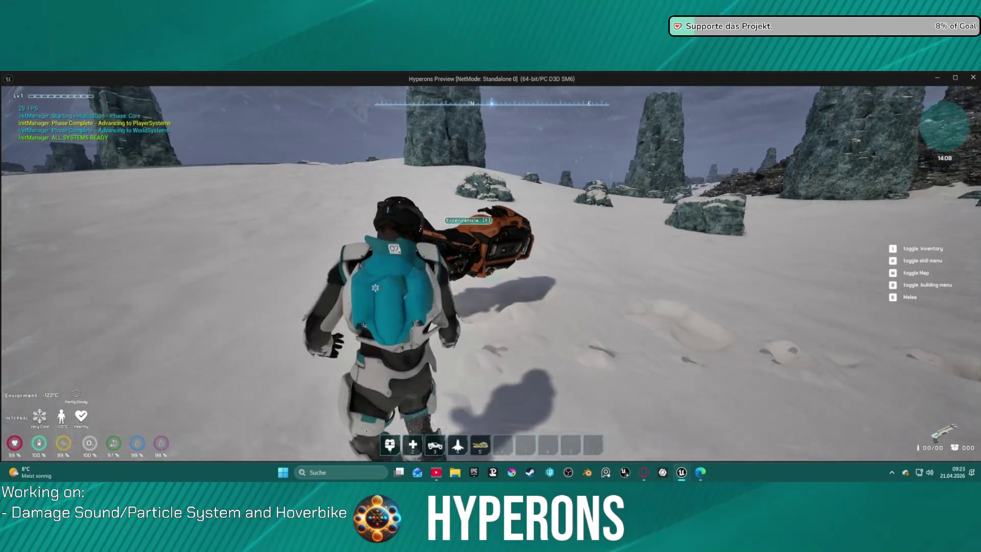
key(w)
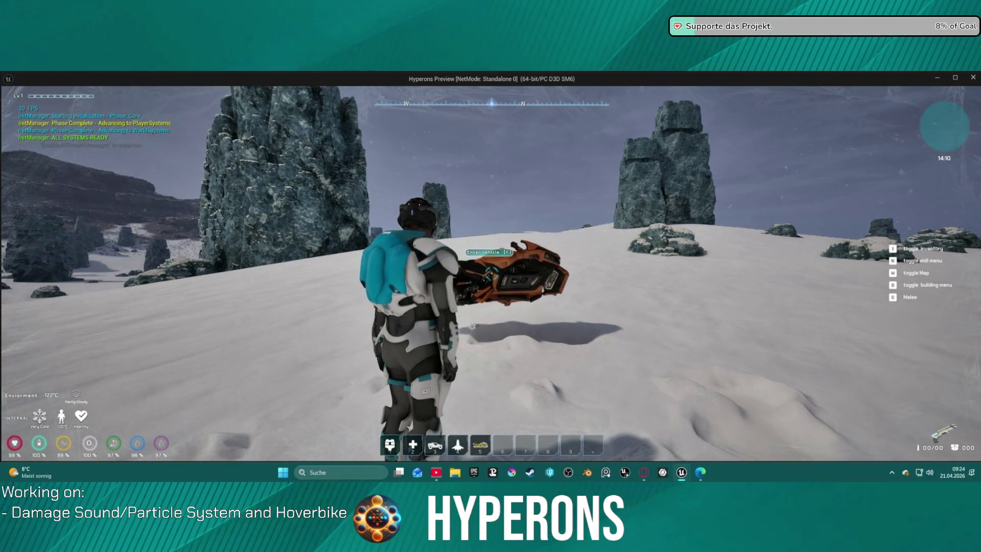
key(s)
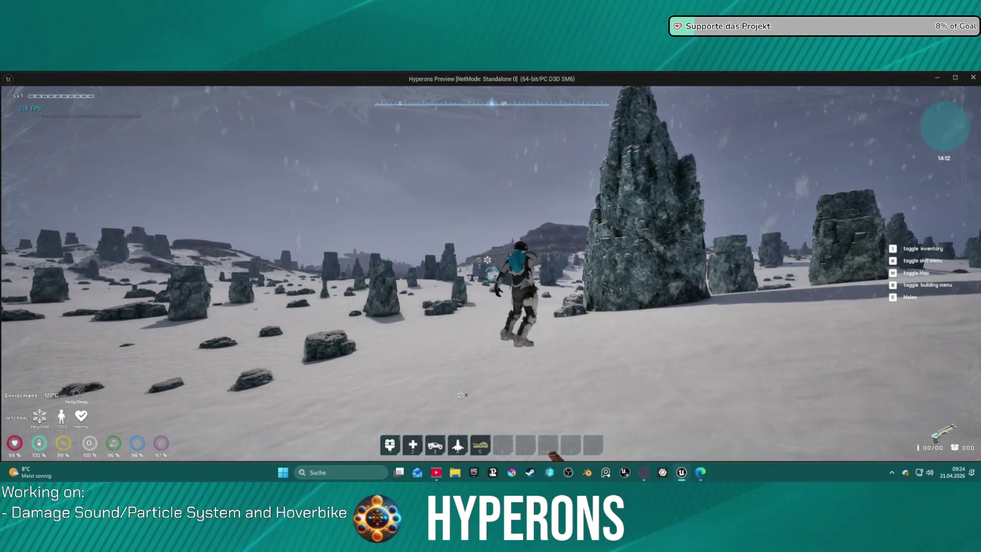
- Ride, dismount and remount the hoverbike, then stop play and close the Message Log
key(w)
key(w)
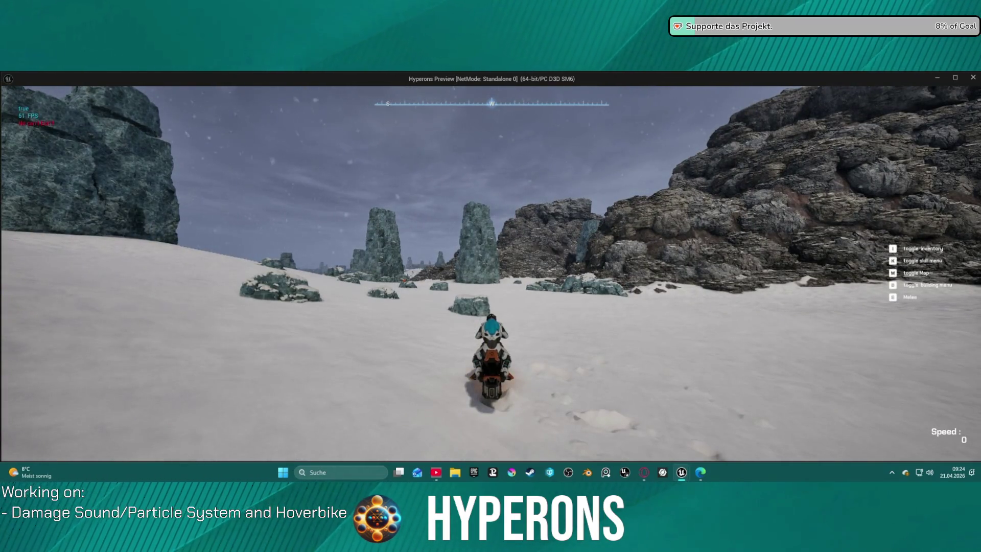
key(f)
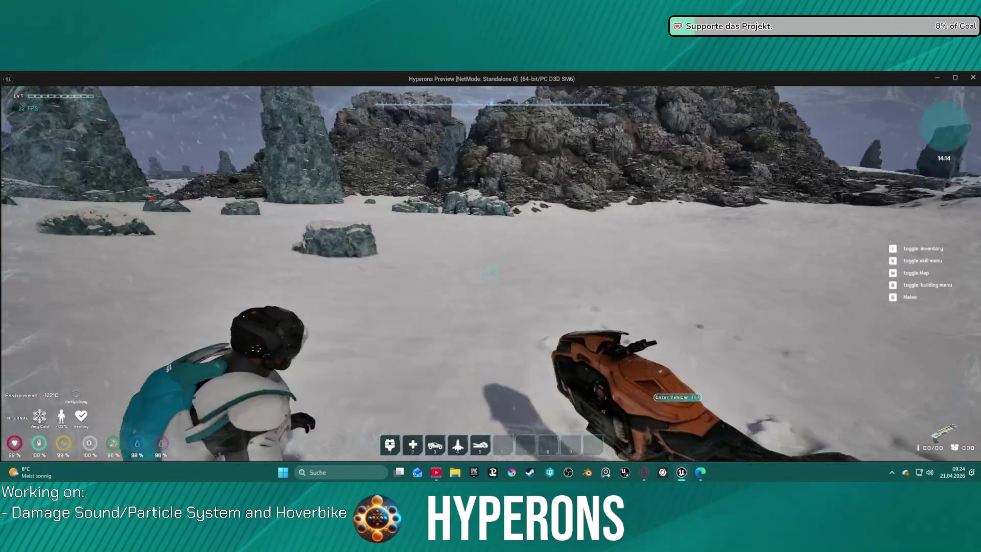
key(s)
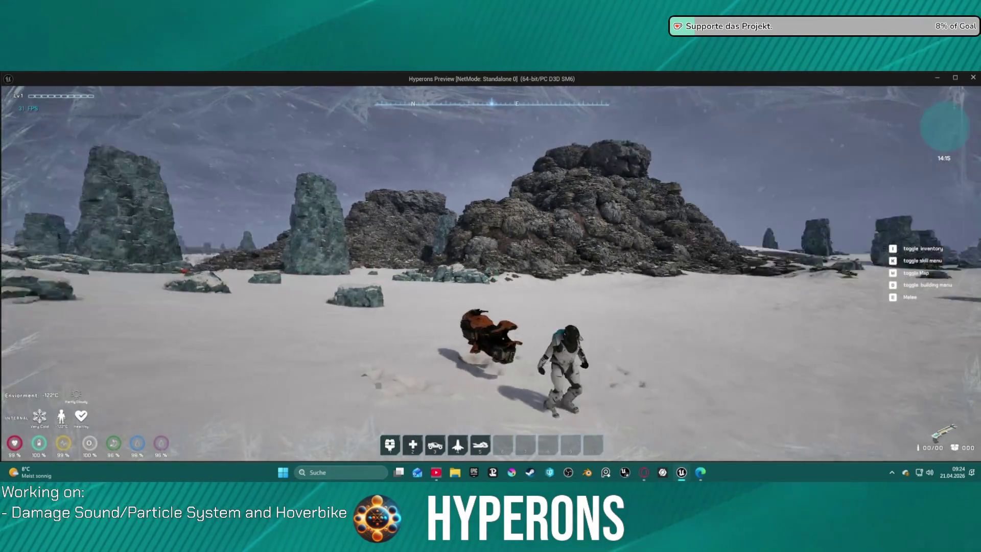
key(f)
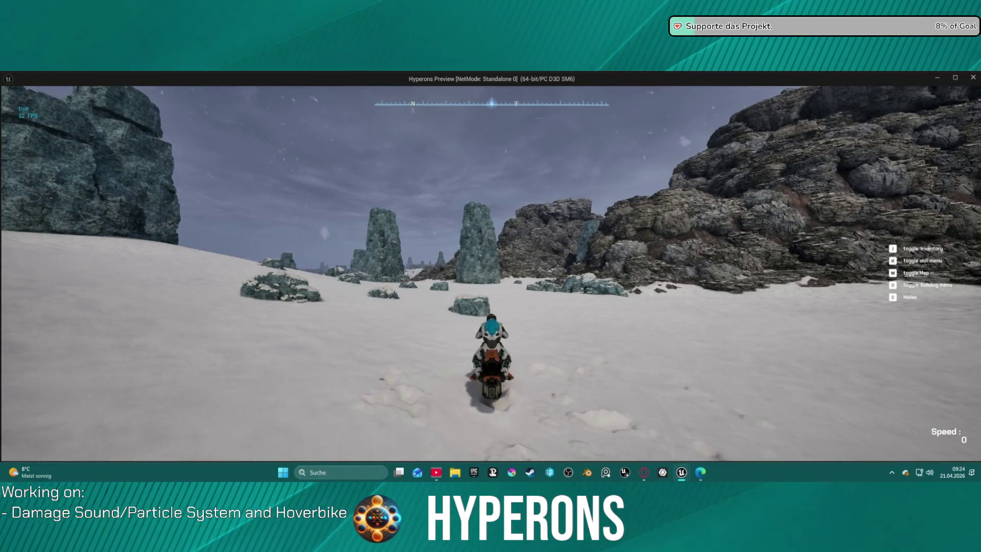
key(Escape)
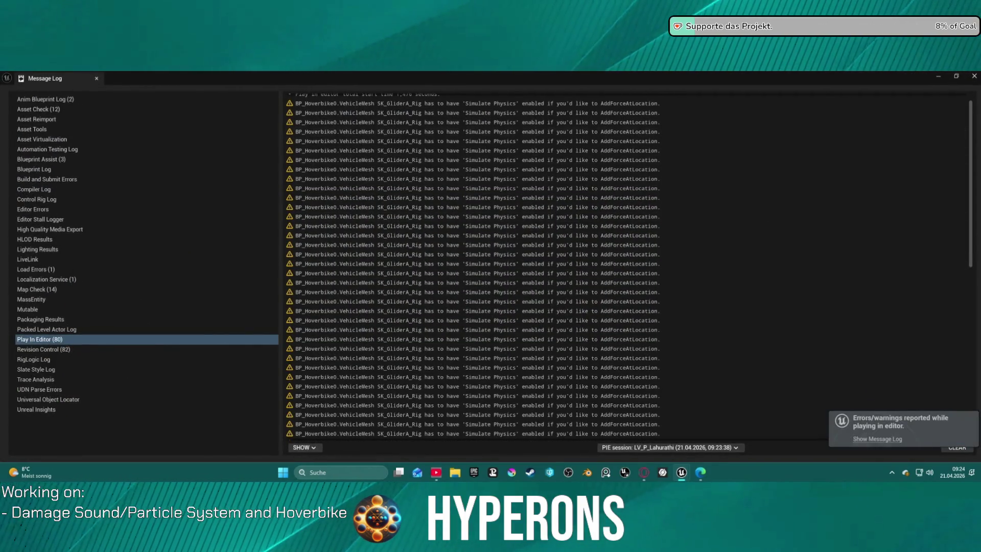
click(974, 76)
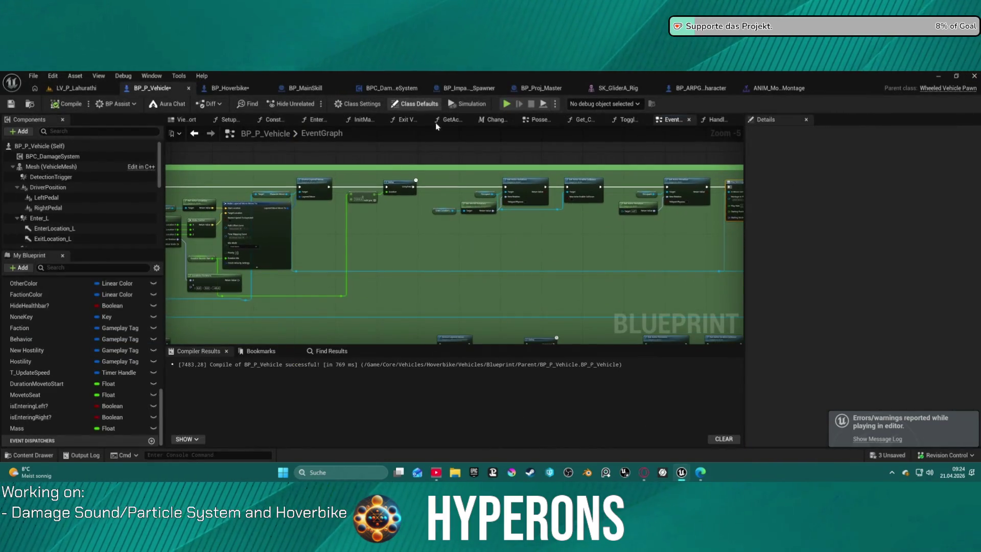
- Pan and zoom BP_P_Vehicle's EventGraph to inspect the Make Layered Move Move To, Play Montage and Delay nodes
scroll(562, 230, up, 3)
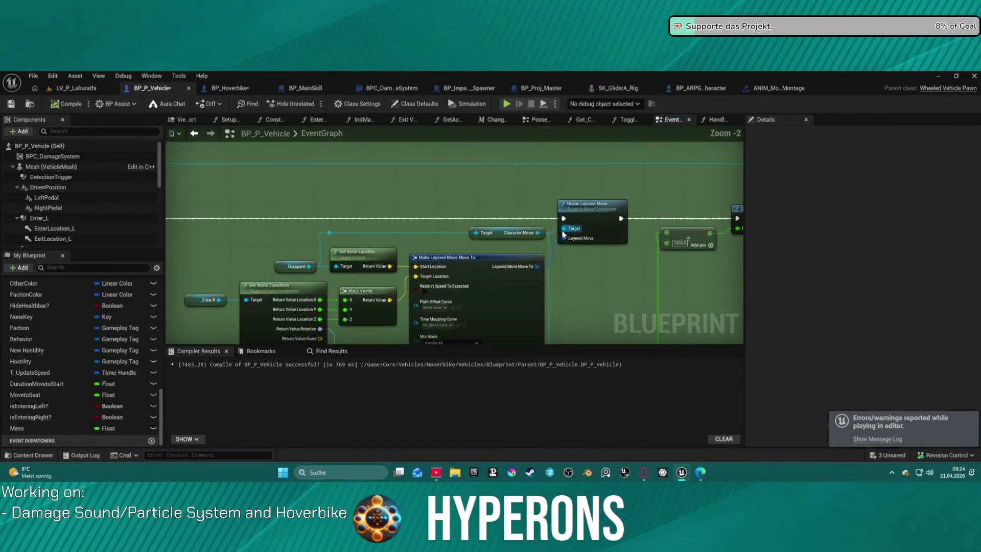
mouse_move(599, 276)
mouse_down()
mouse_move(565, 199)
mouse_move(590, 145)
mouse_move(317, 164)
mouse_up()
scroll(309, 197, down, 2)
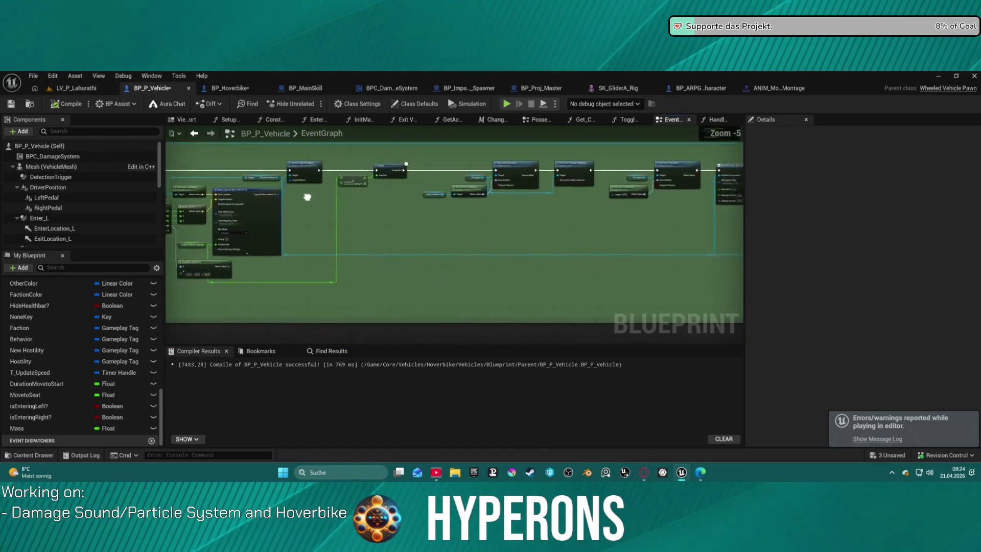
scroll(601, 246, up, 1)
mouse_move(601, 247)
mouse_down()
mouse_move(440, 237)
mouse_move(258, 258)
mouse_move(230, 278)
mouse_move(45, 245)
mouse_up()
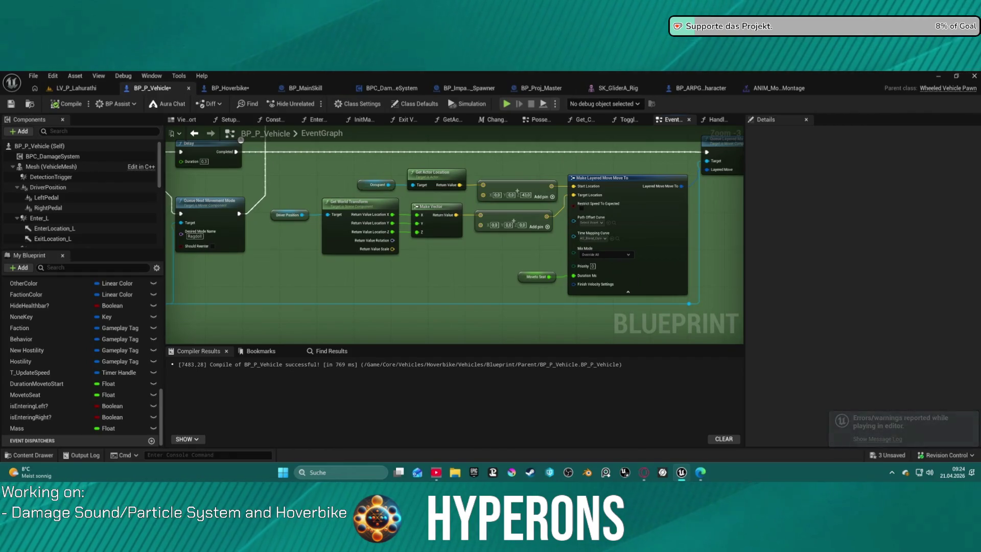
scroll(550, 230, up, 3)
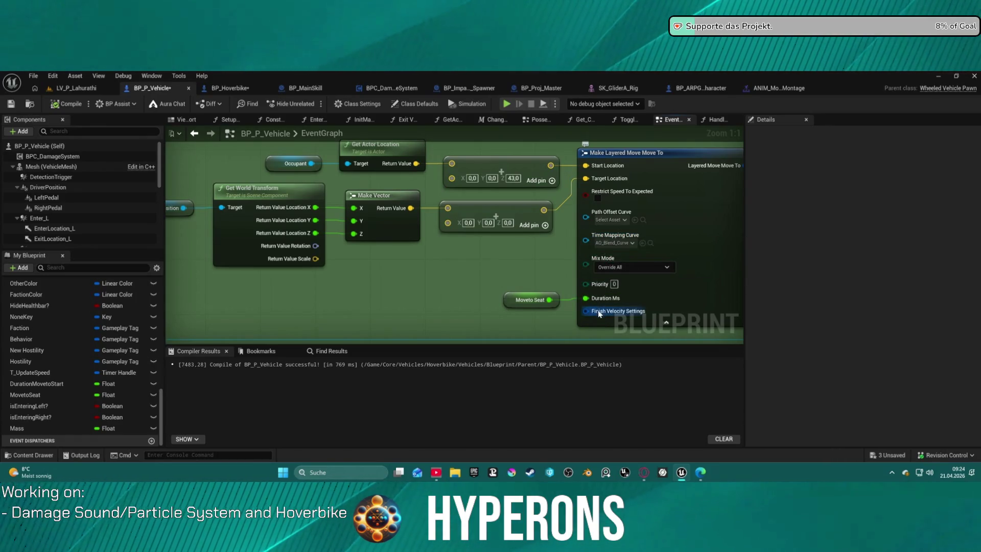
drag(445, 259, 550, 232)
scroll(550, 233, down, 7)
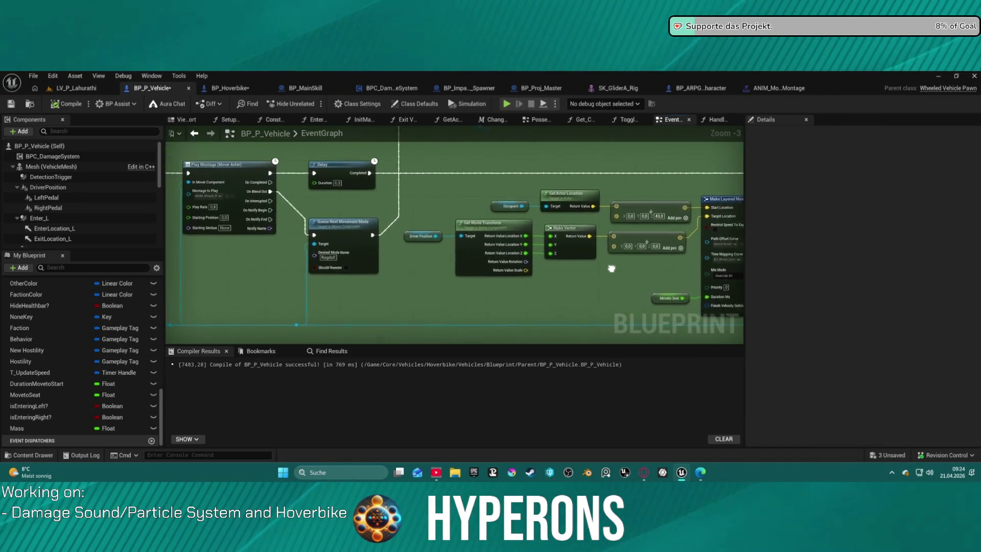
scroll(420, 285, up, 7)
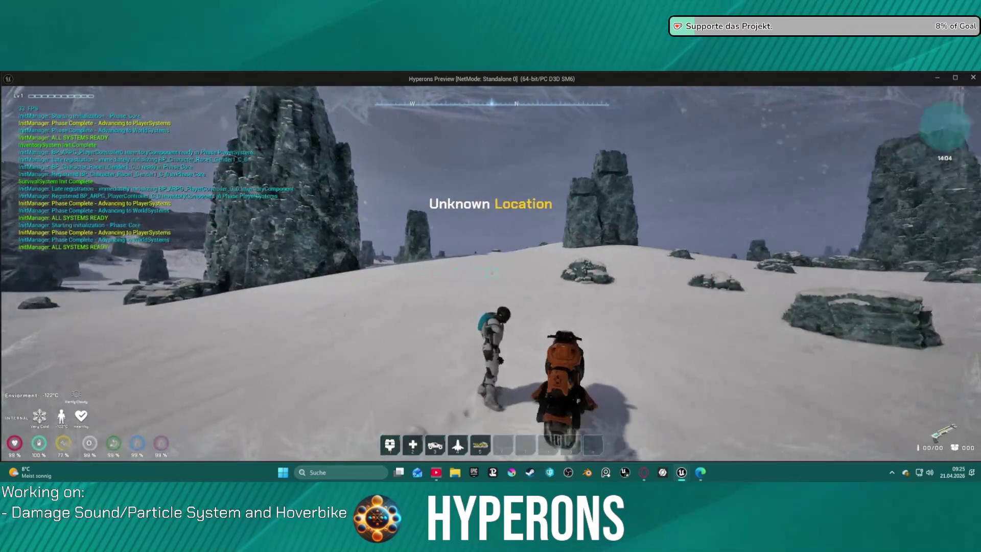
- Mount, dismount and remount the hoverbike repeatedly with F, then stop the play session with Esc
key(f)
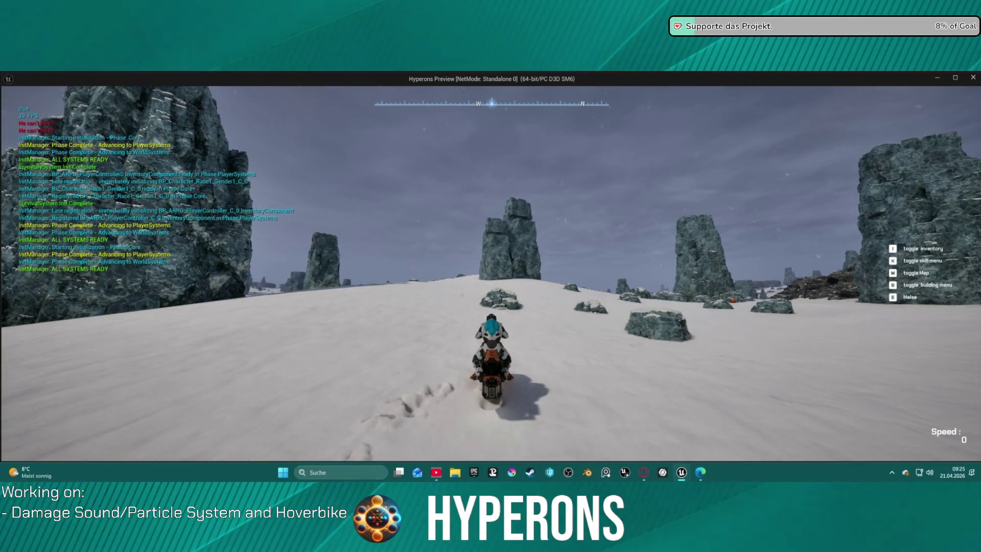
key(f)
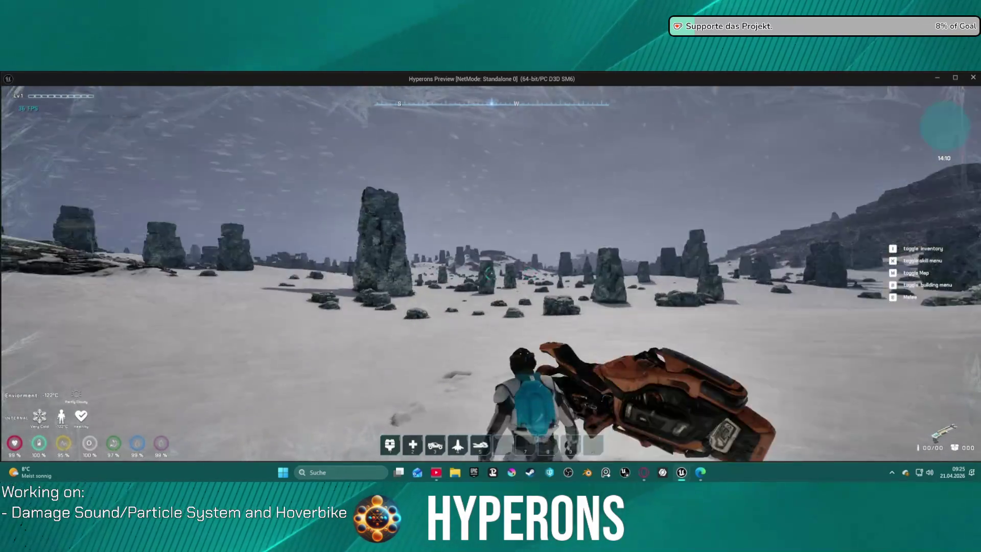
key(f)
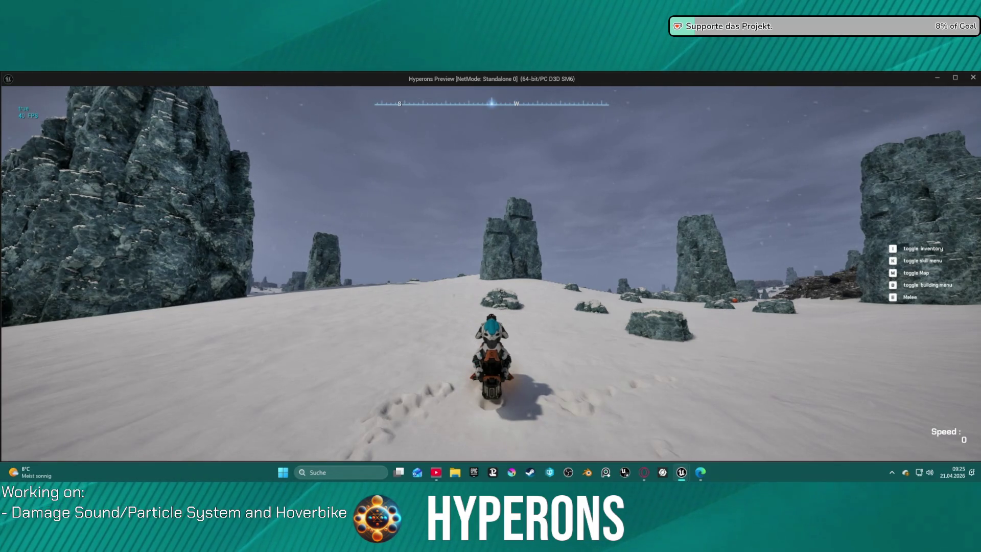
key(f)
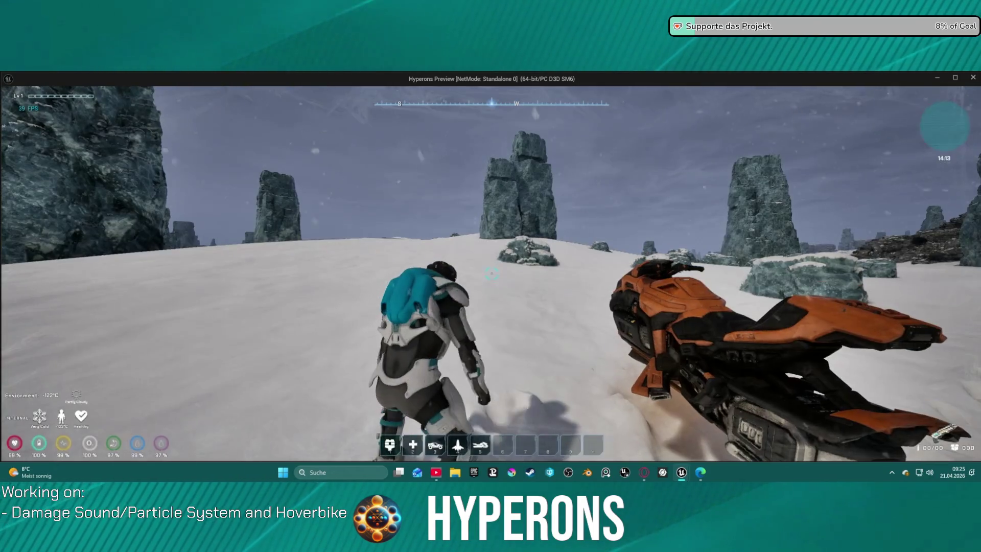
key(w)
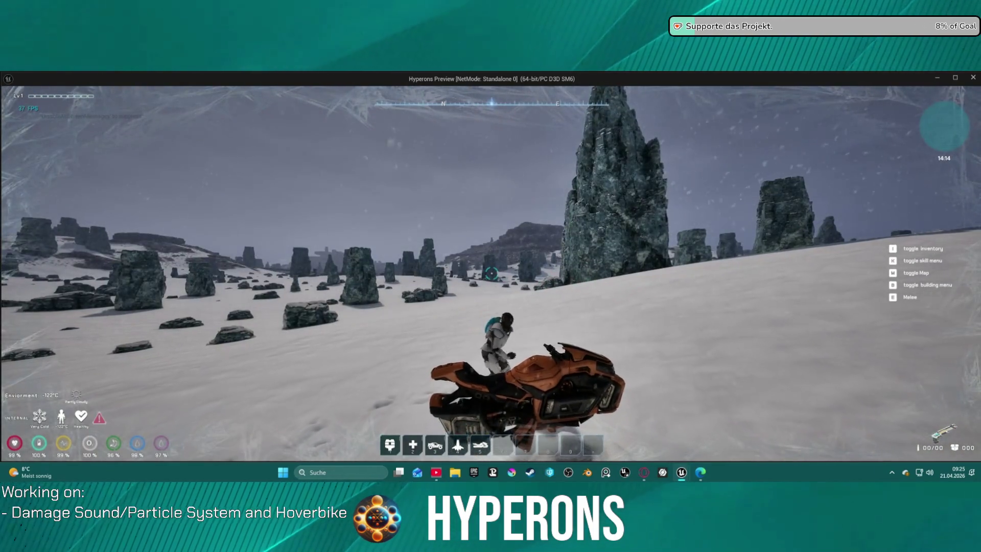
key(f)
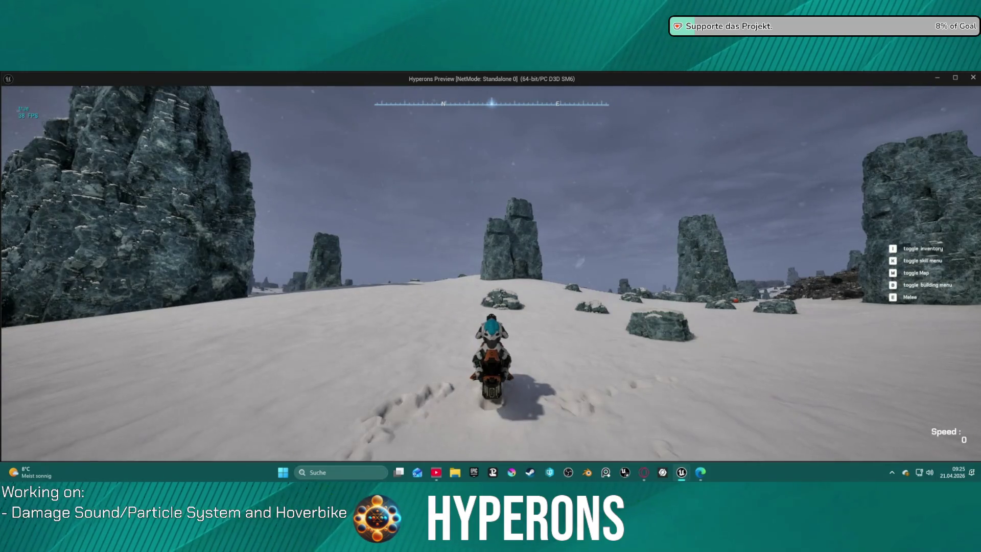
key(Escape)
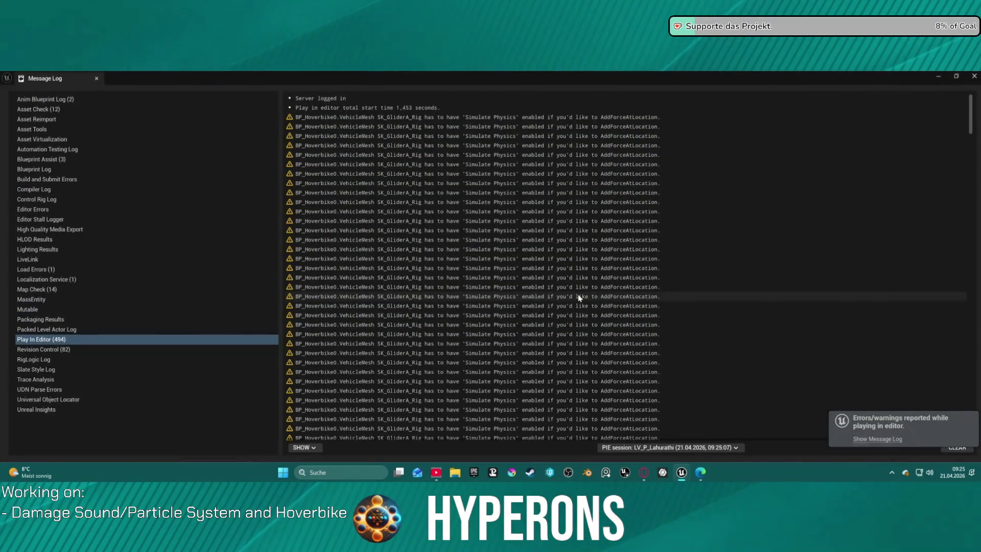
- Close the Message Log and bring the EventGraph's branch and transform nodes into view
click(974, 77)
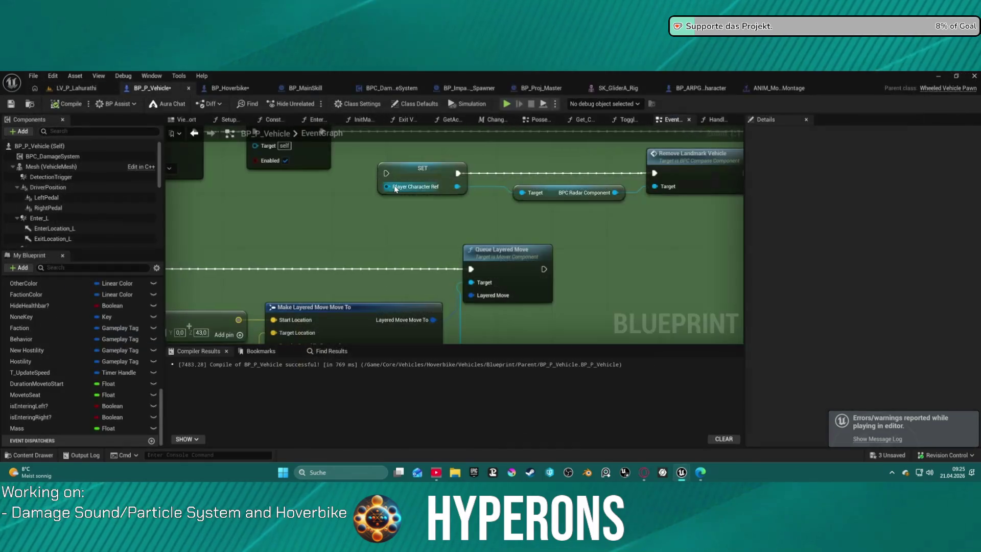
scroll(297, 210, down, 2)
mouse_move(562, 186)
mouse_down()
mouse_move(556, 210)
mouse_move(666, 167)
mouse_move(469, 173)
mouse_move(625, 192)
mouse_up()
scroll(556, 210, down, 2)
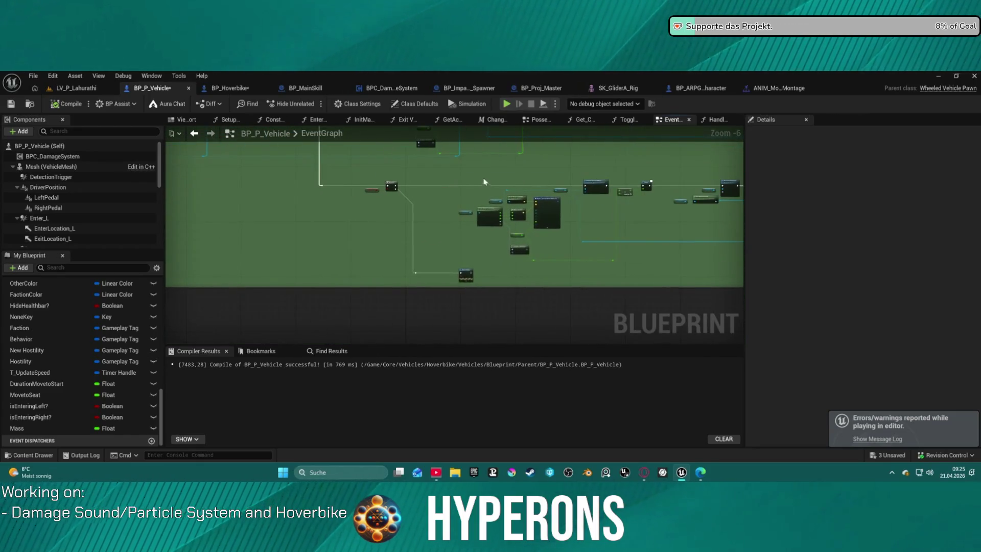
scroll(431, 177, up, 3)
mouse_move(433, 176)
mouse_down()
mouse_move(532, 217)
mouse_move(470, 205)
mouse_move(390, 300)
mouse_move(277, 151)
mouse_move(166, 143)
mouse_up()
- Pan the EventGraph further to reveal the Queue Layered Move and Delay nodes
scroll(533, 217, down, 2)
scroll(470, 204, up, 1)
drag(476, 246, 368, 185)
scroll(368, 194, up, 3)
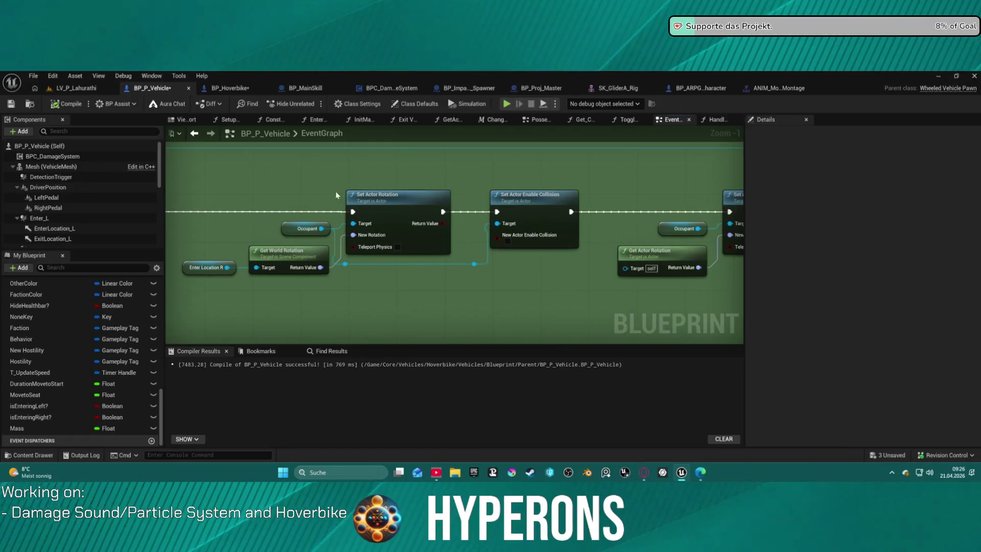
scroll(262, 214, down, 1)
drag(263, 213, 655, 197)
drag(642, 197, 663, 151)
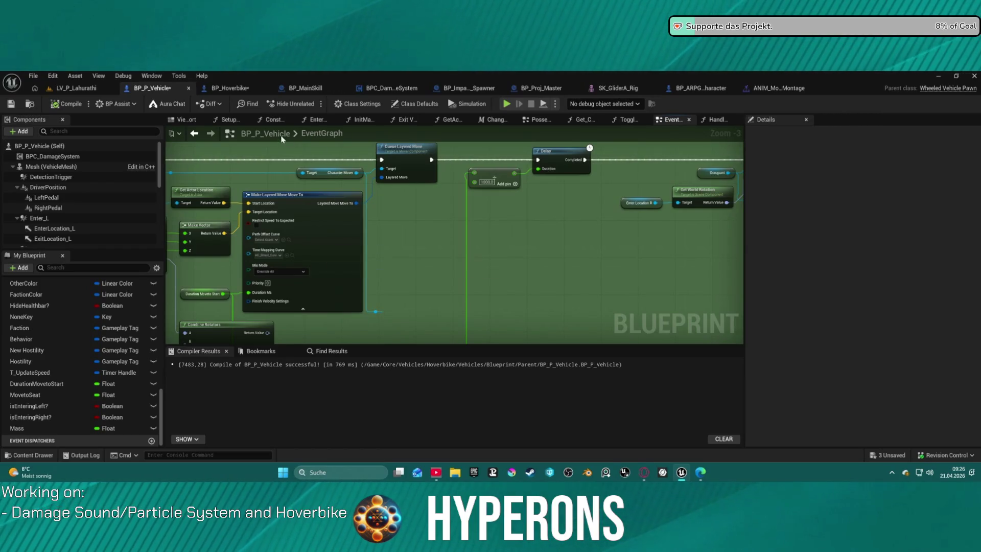
- Show BP_P_Vehicle's Viewport, move close to the green arrow, then switch to BP_Hoverbike
click(186, 118)
drag(446, 190, 413, 145)
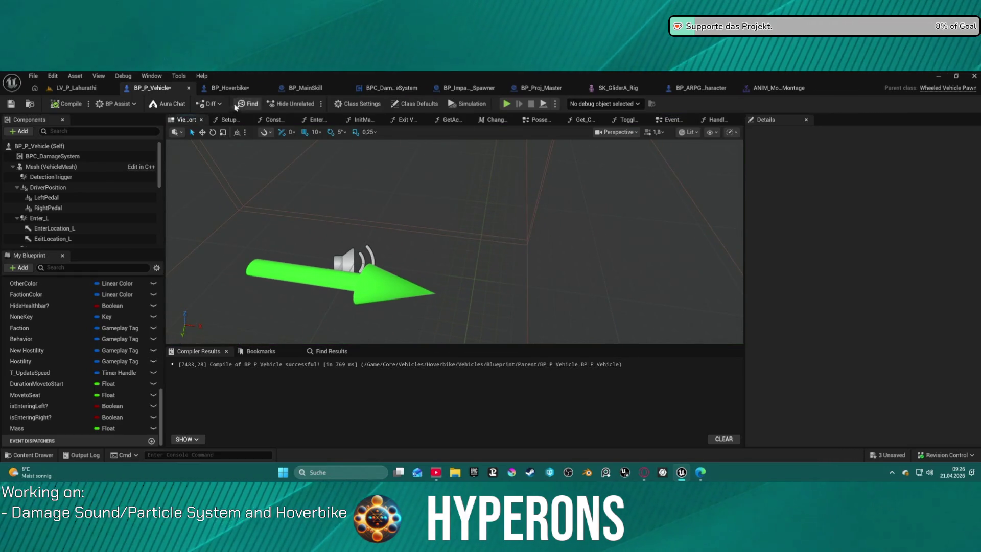
click(223, 89)
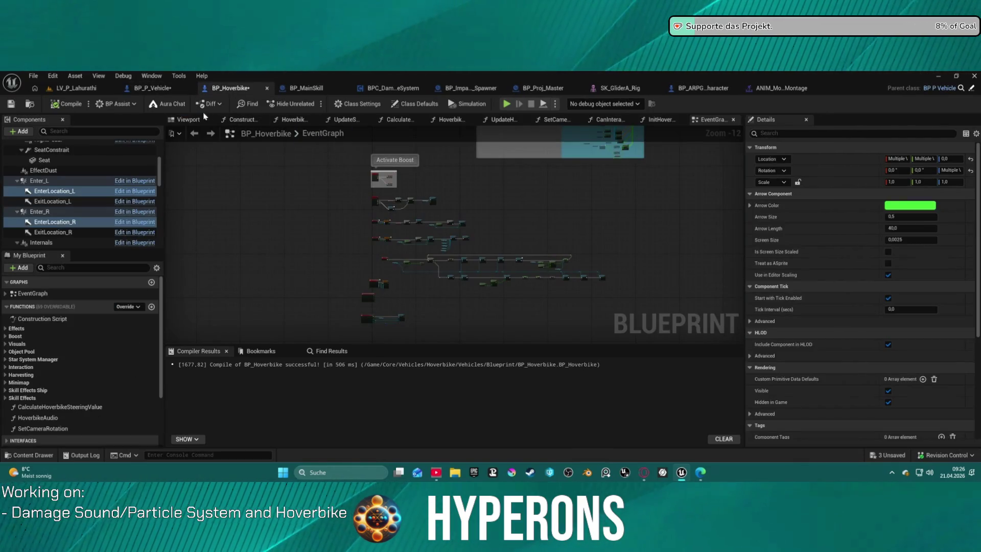
- View BP_Hoverbike's enter-location arrows top-down, then bring up the ANIM_Mount_Right_UE5_UEFN montage
click(188, 119)
drag(455, 240, 437, 204)
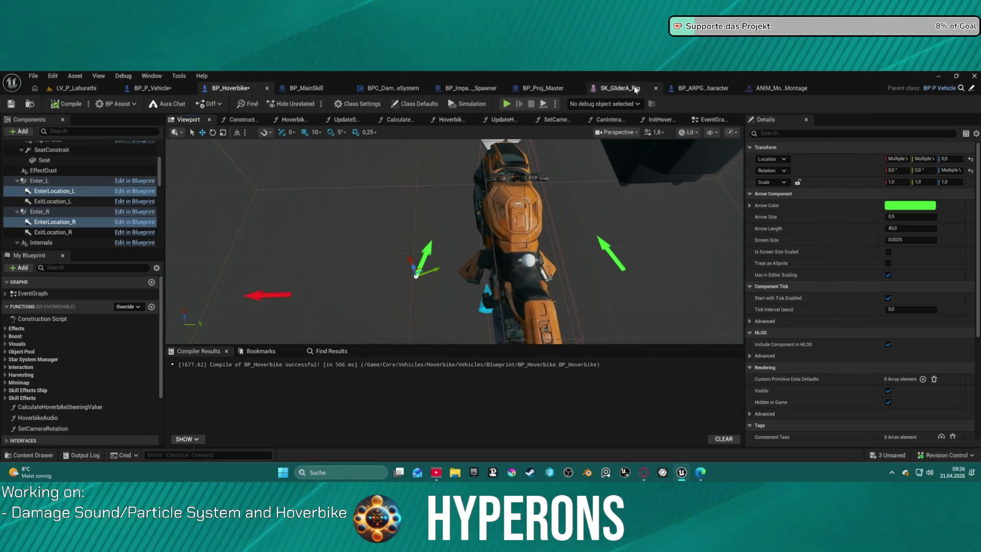
click(636, 89)
click(859, 88)
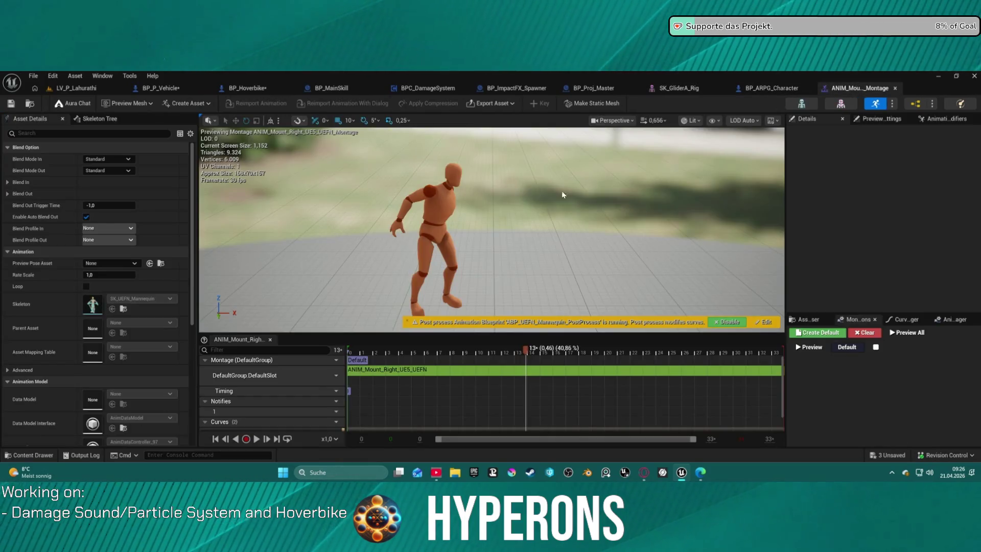
- Orbit the mount montage preview, scrub it to frame 4, scroll to the curves, and return to LV_P_Lahurathi
drag(551, 231, 551, 230)
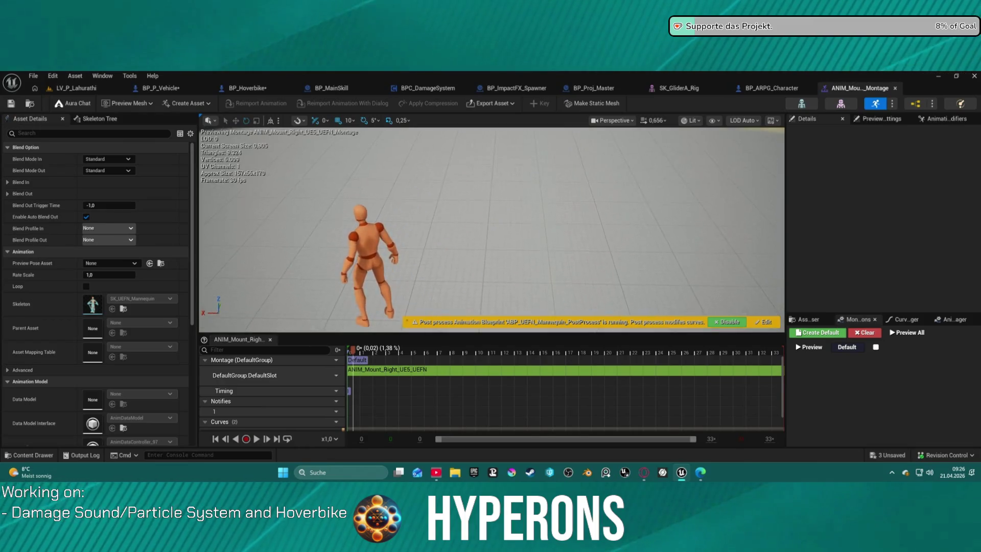
mouse_move(366, 352)
mouse_down()
mouse_move(777, 367)
mouse_move(278, 344)
mouse_move(538, 365)
mouse_move(644, 360)
mouse_move(548, 348)
mouse_move(459, 352)
mouse_move(659, 353)
mouse_move(552, 353)
mouse_up()
scroll(128, 230, down, 5)
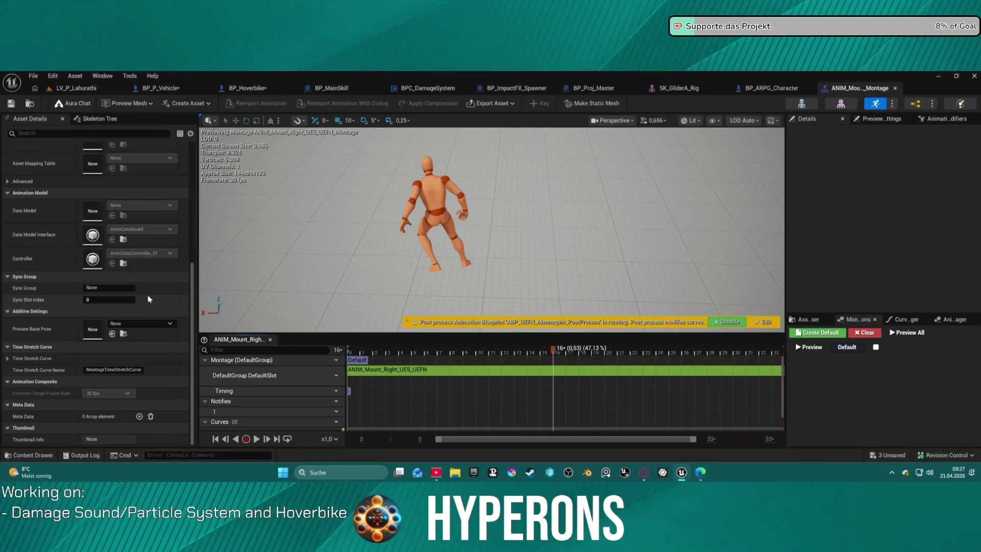
scroll(149, 276, up, 5)
drag(207, 153, 236, 189)
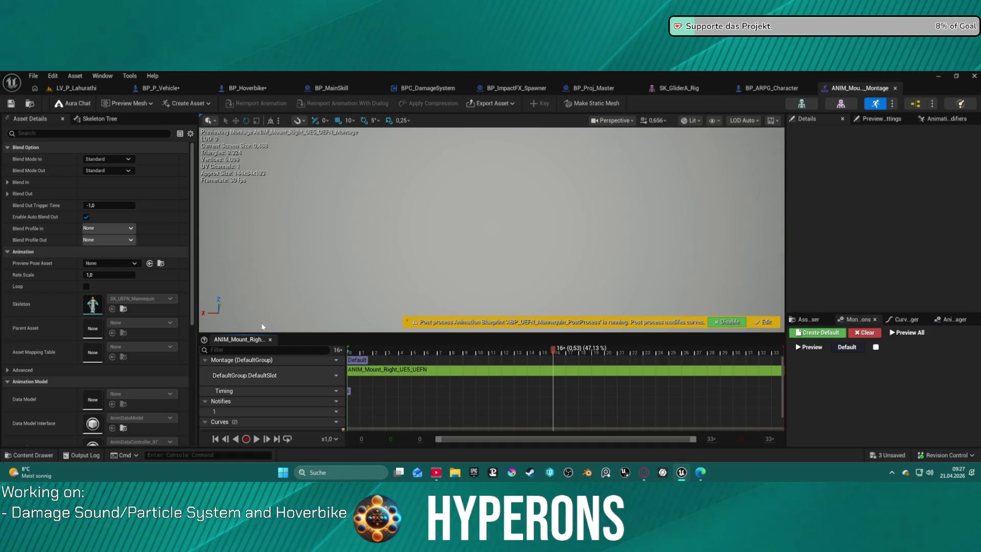
scroll(336, 357, down, 1)
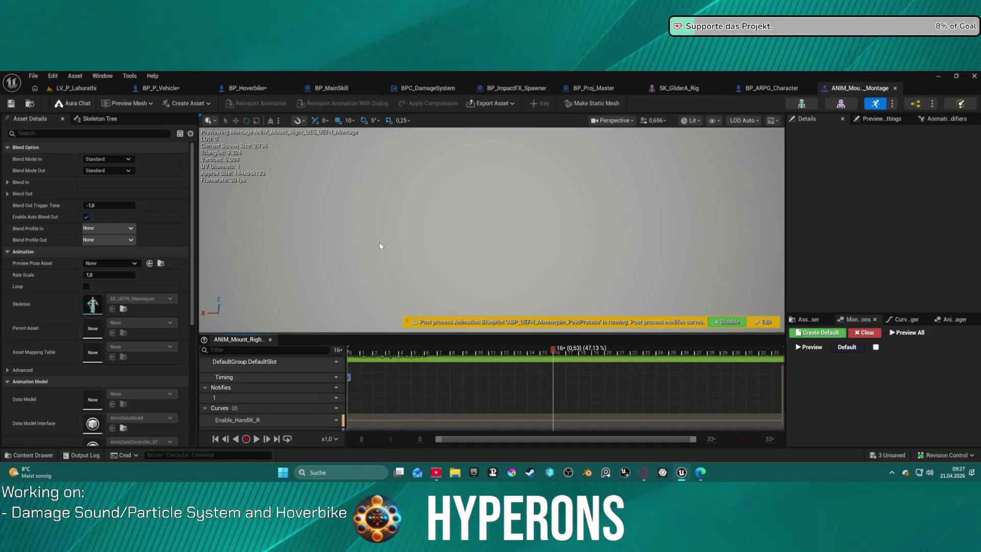
click(76, 88)
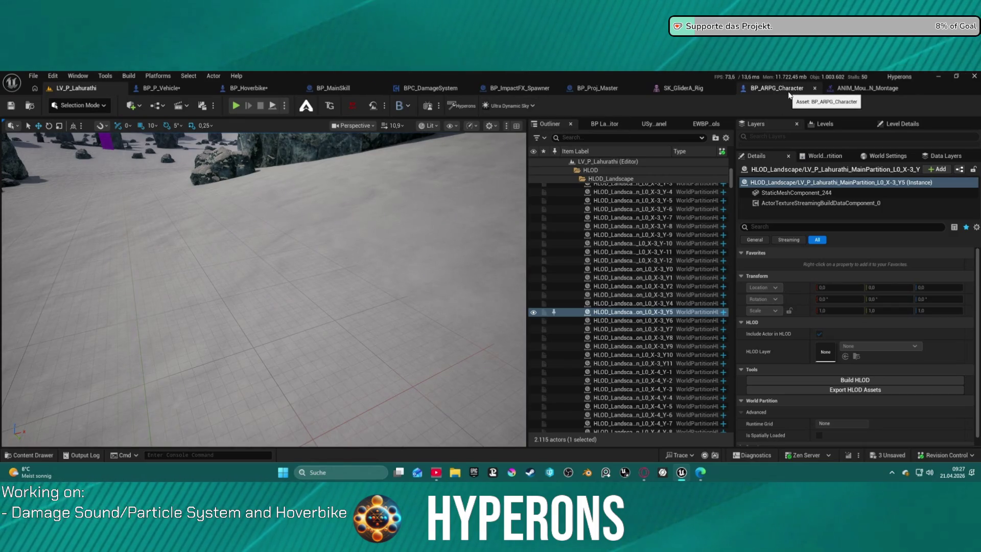
- In BP_Hoverbike, select EnterLocation_R, then EnterLocation_L, then EnterLocation_R again to compare their ±20° transforms
click(168, 88)
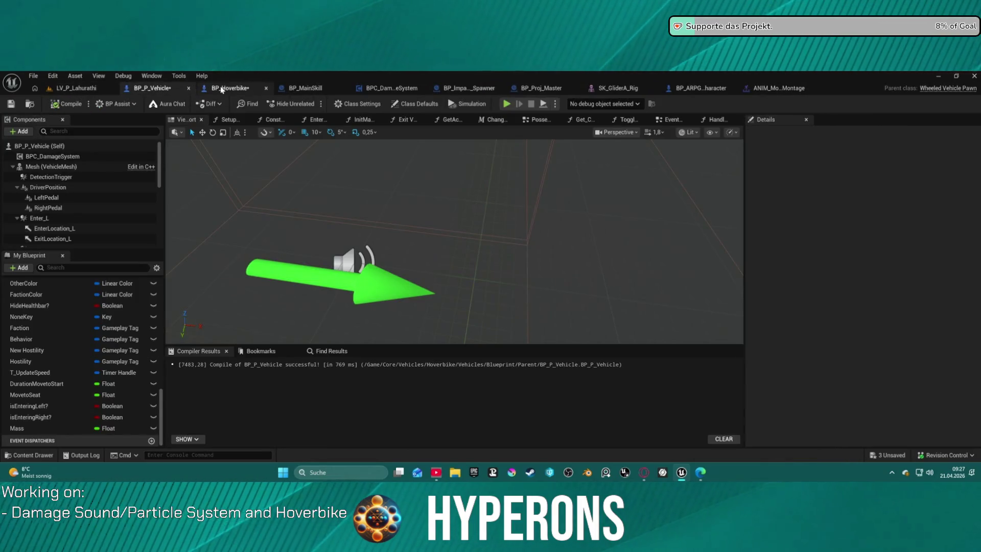
click(221, 89)
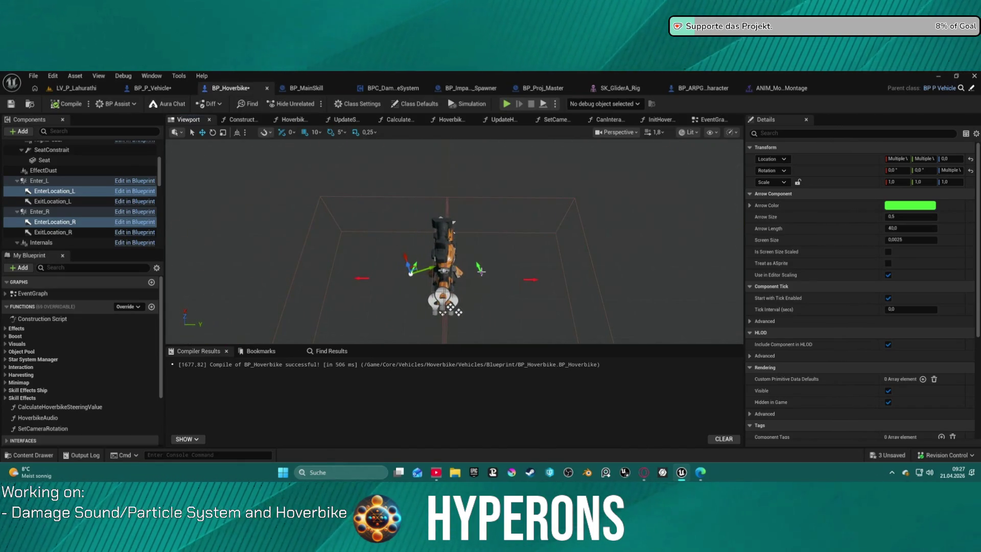
click(480, 270)
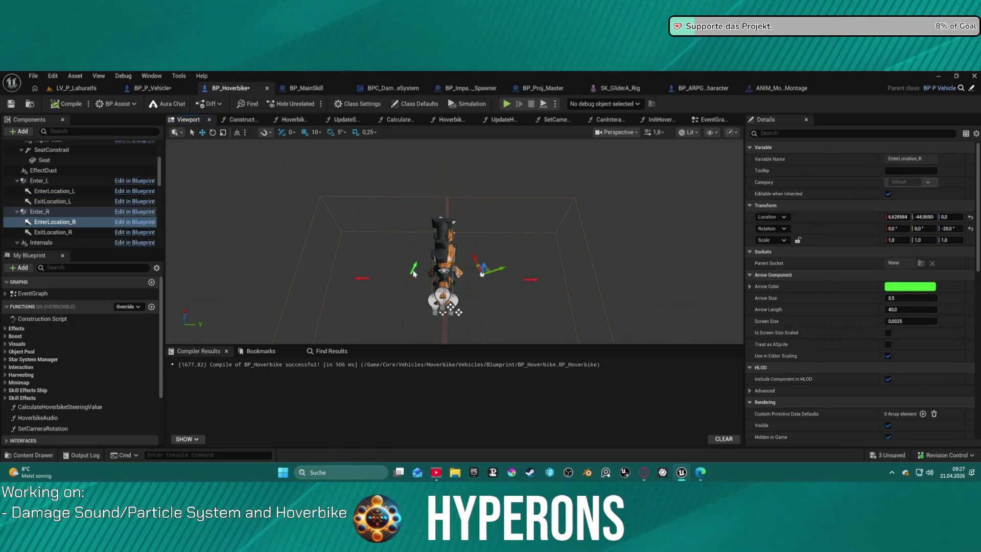
click(73, 192)
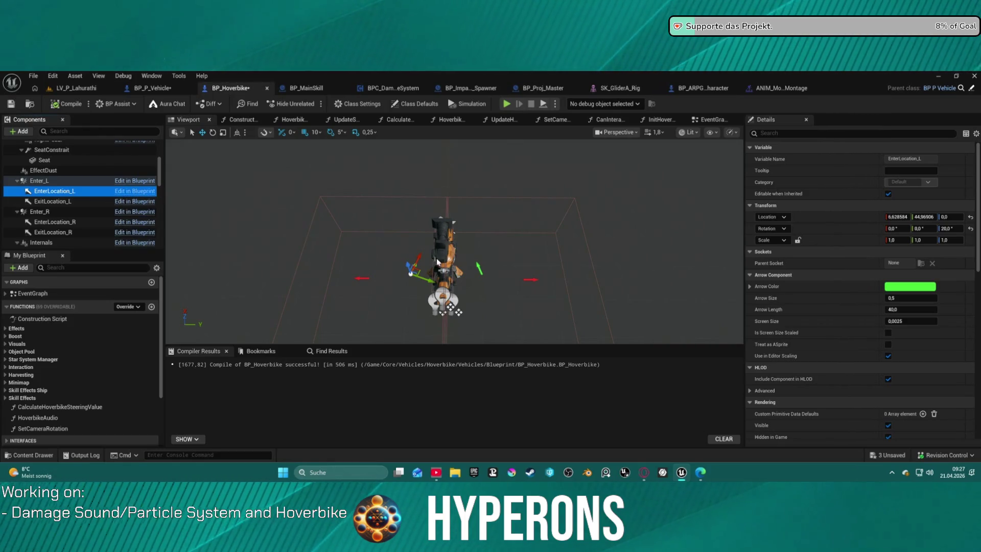
scroll(268, 225, up, 3)
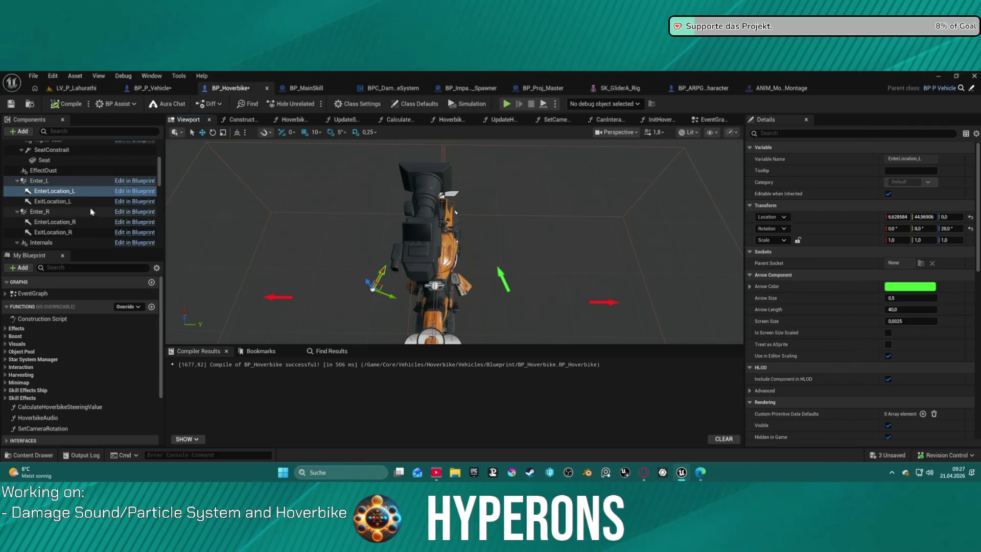
click(89, 222)
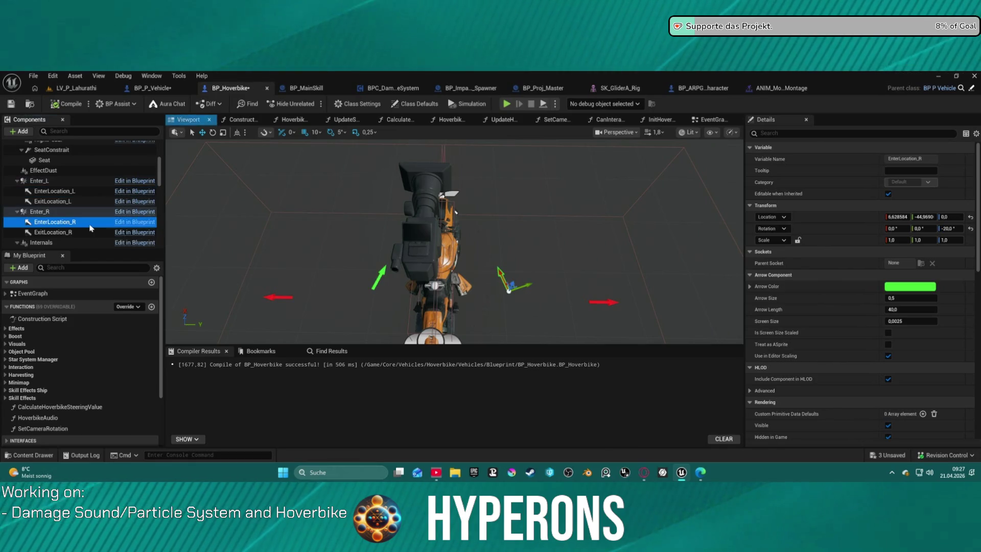
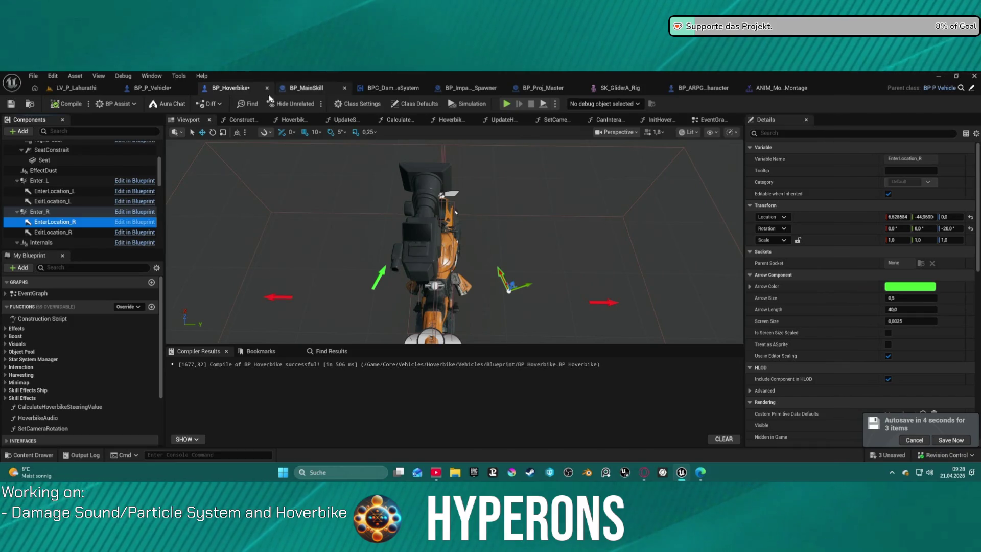
- In BP_P_Vehicle's EventGraph, wire Set Actor Enable Collision's exec output directly into Play Montage
key(ctrl+Tab)
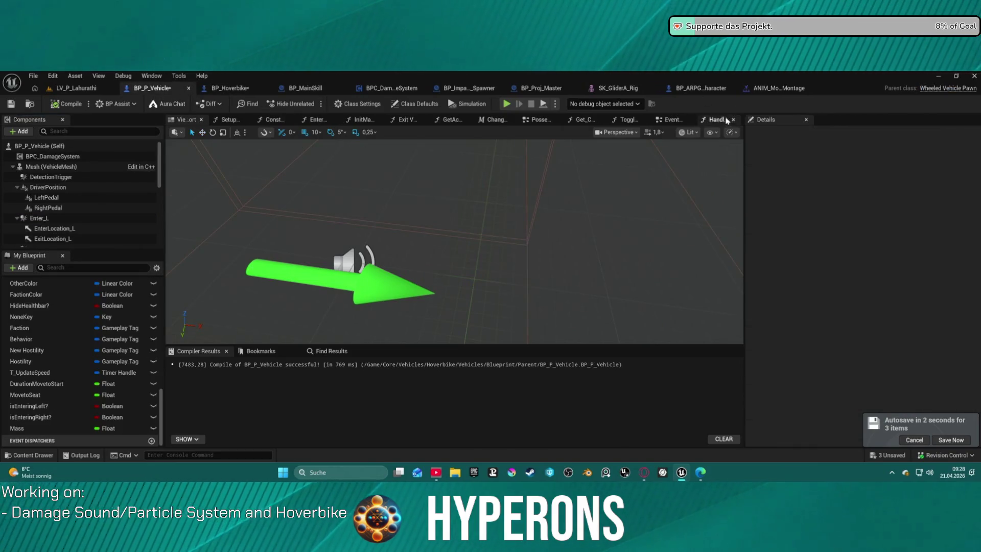
click(669, 121)
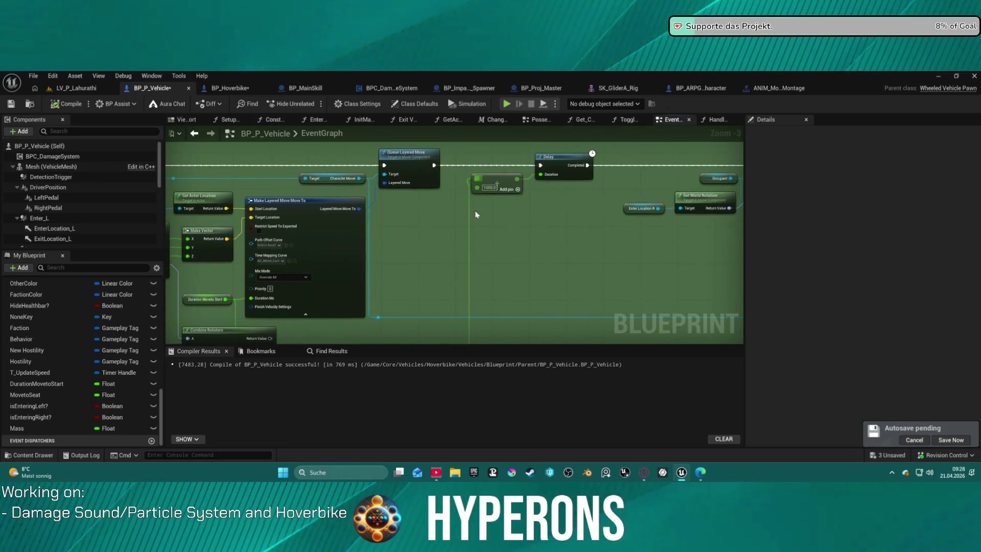
scroll(393, 215, down, 4)
scroll(435, 173, up, 7)
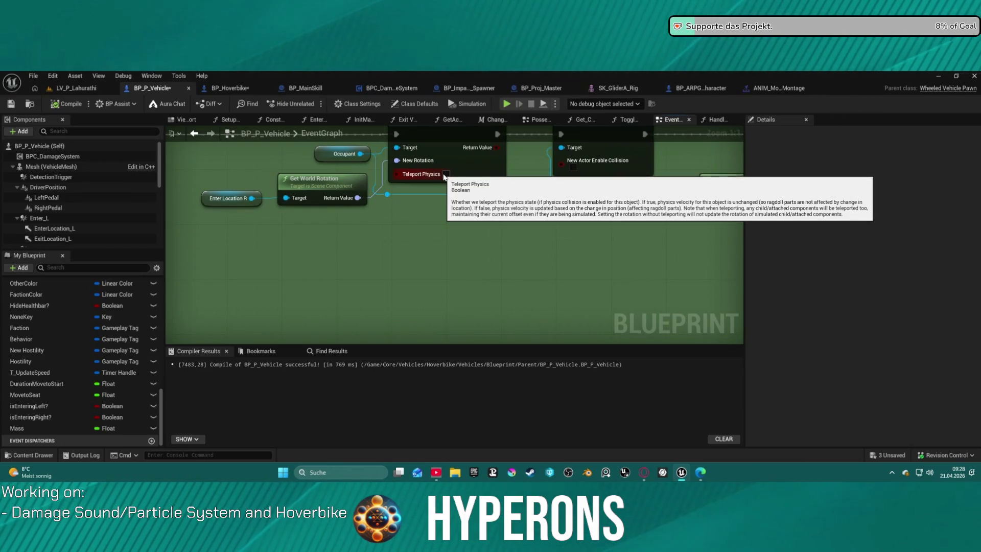
scroll(634, 243, down, 4)
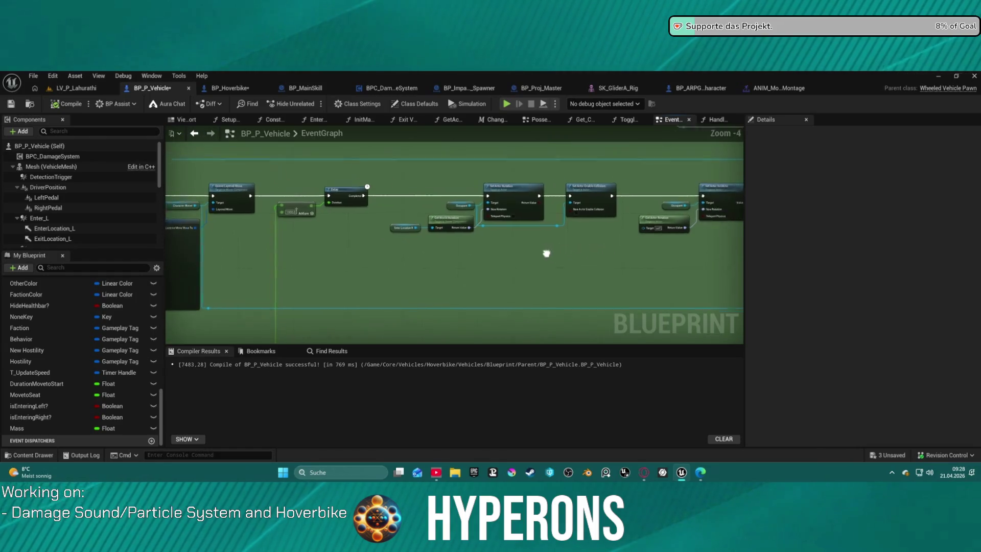
scroll(608, 259, up, 2)
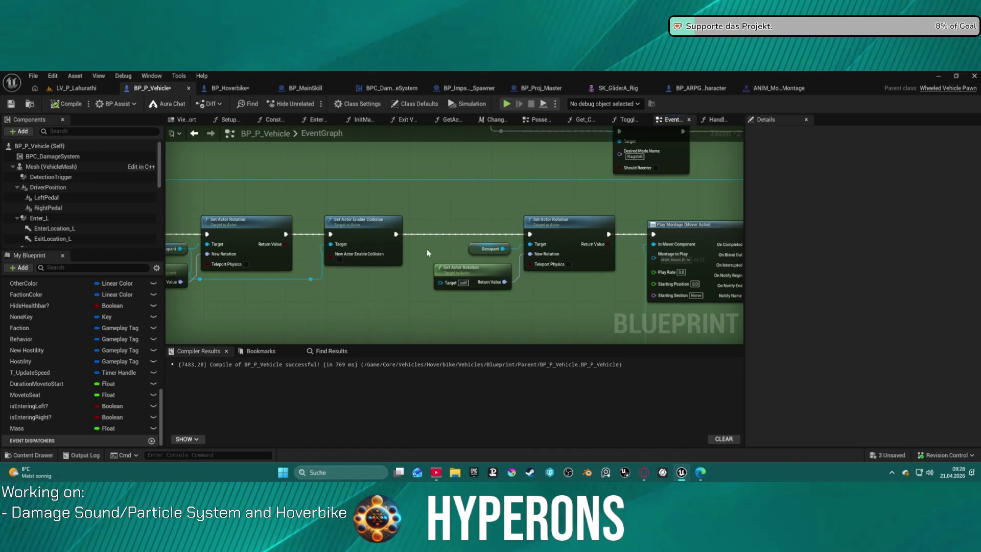
drag(395, 234, 654, 235)
scroll(511, 230, down, 5)
scroll(375, 199, up, 4)
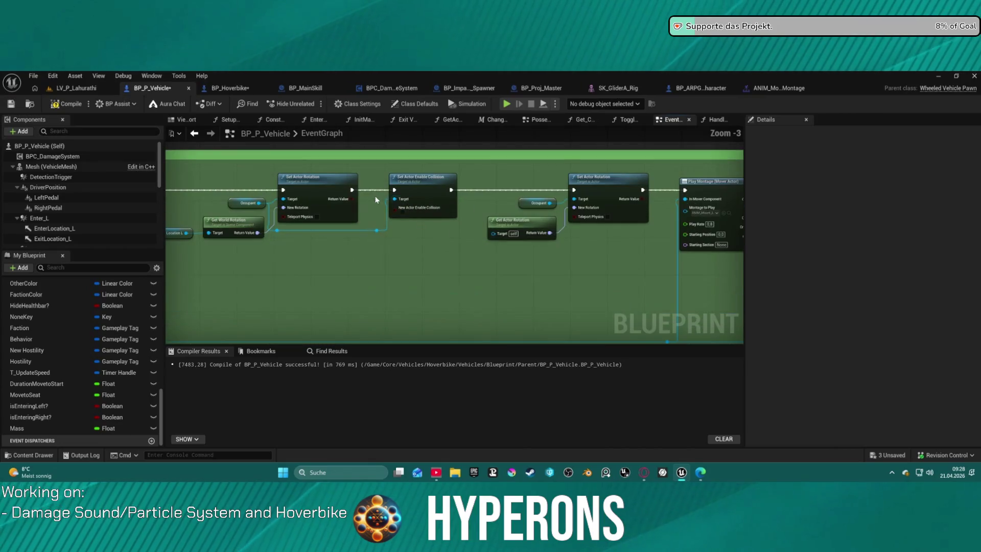
mouse_move(451, 190)
mouse_down()
mouse_move(567, 201)
mouse_move(685, 190)
mouse_up()
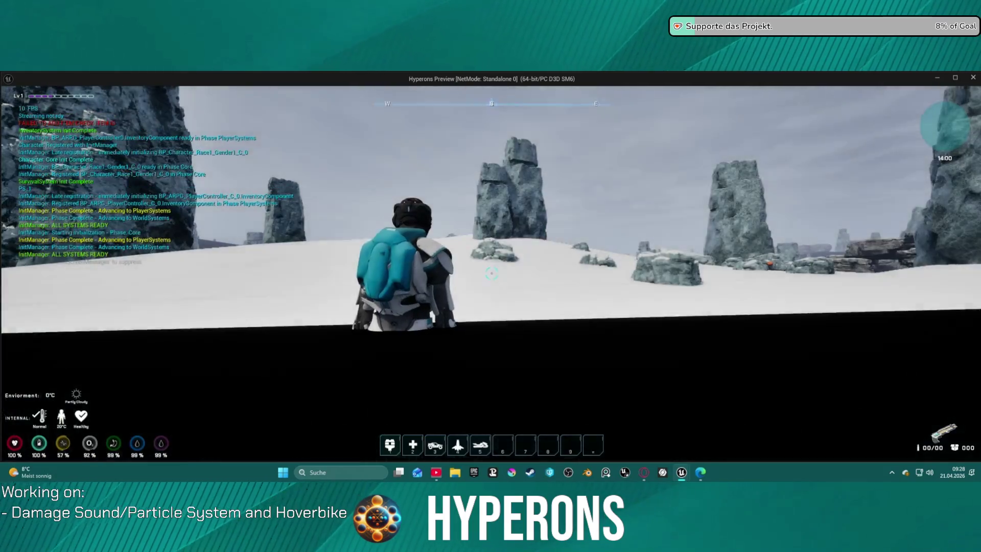
- Walk the character to the hoverbike, mount it with F, then end the standalone session
key(w)
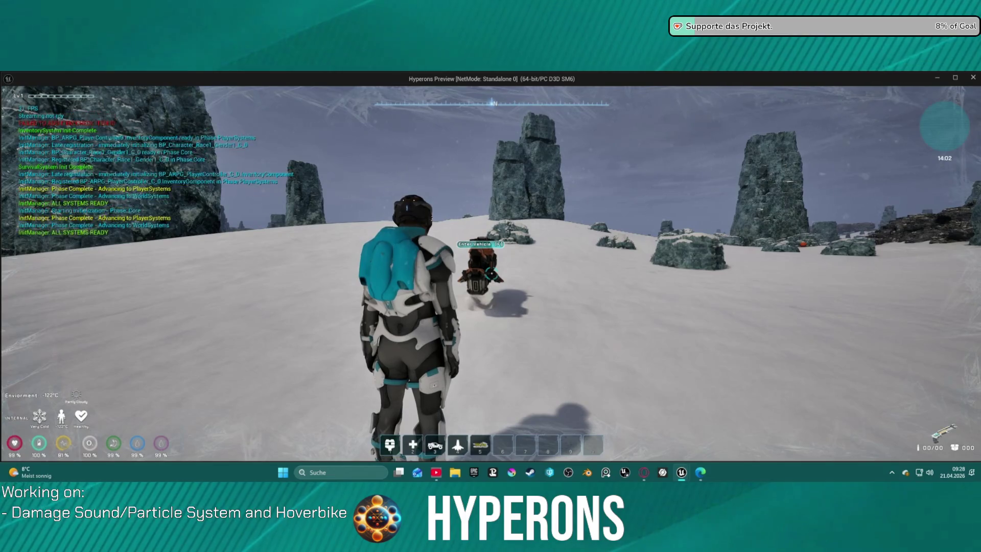
key(w)
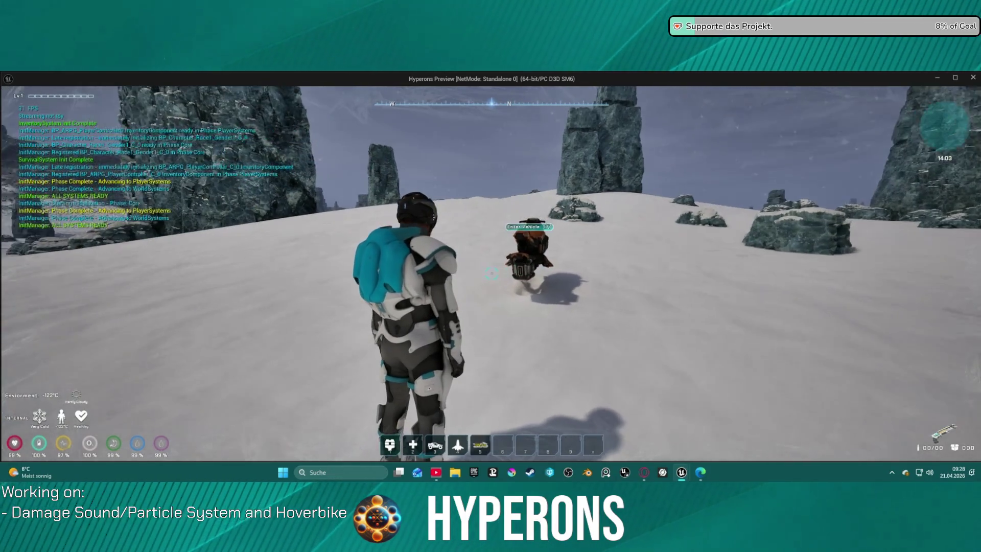
key(w)
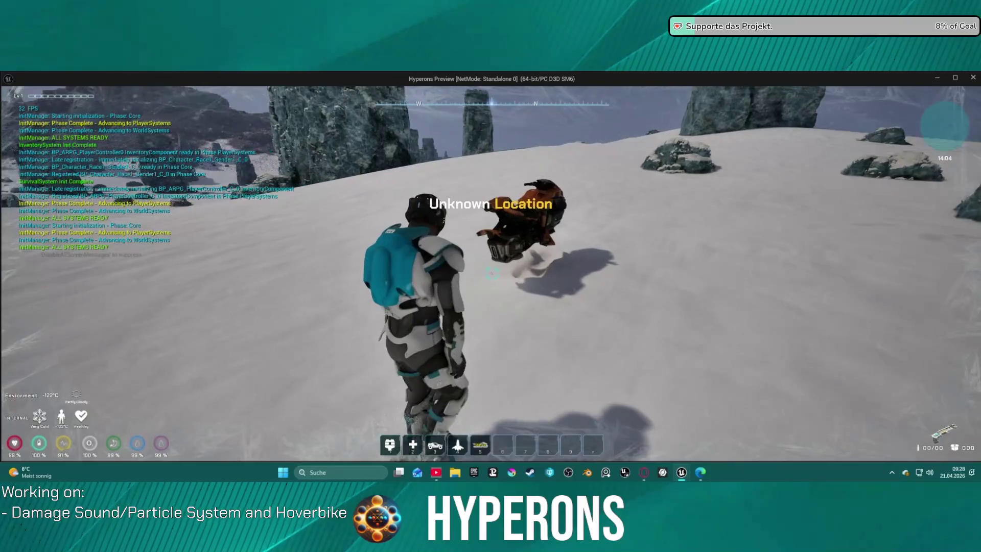
key(f)
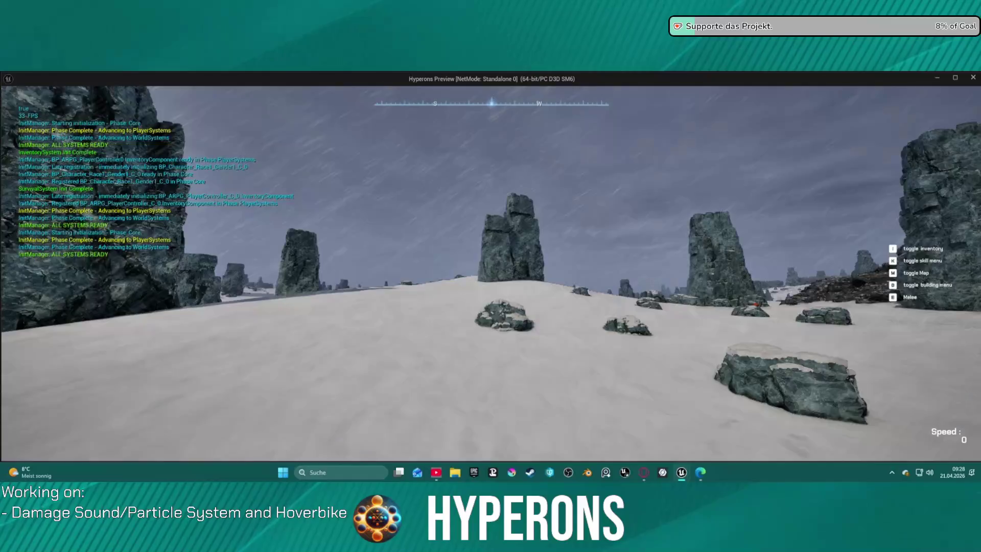
key(Escape)
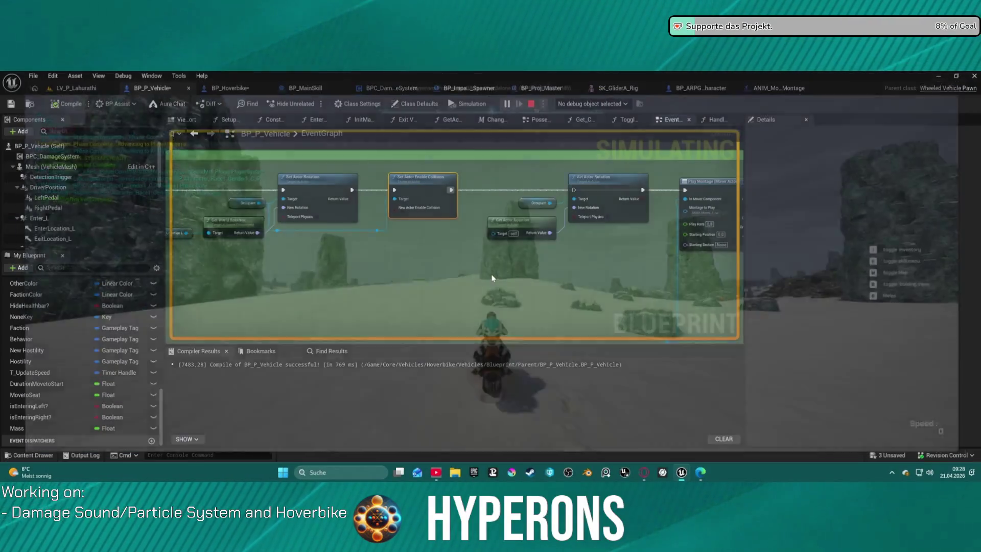
- Bring the Delay and rotation nodes into view and shift Enter Location L and Get World Rotation down-left
scroll(576, 204, down, 3)
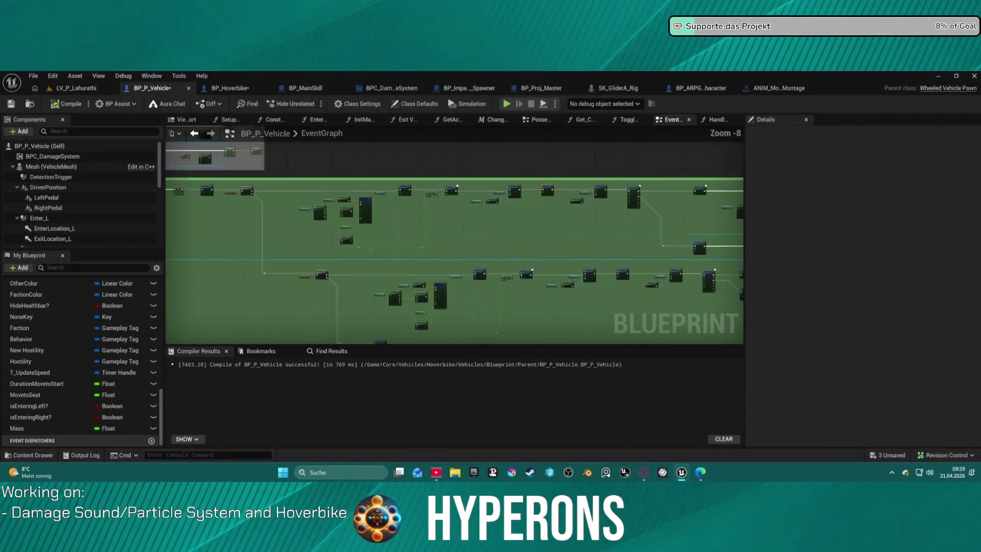
scroll(576, 230, up, 6)
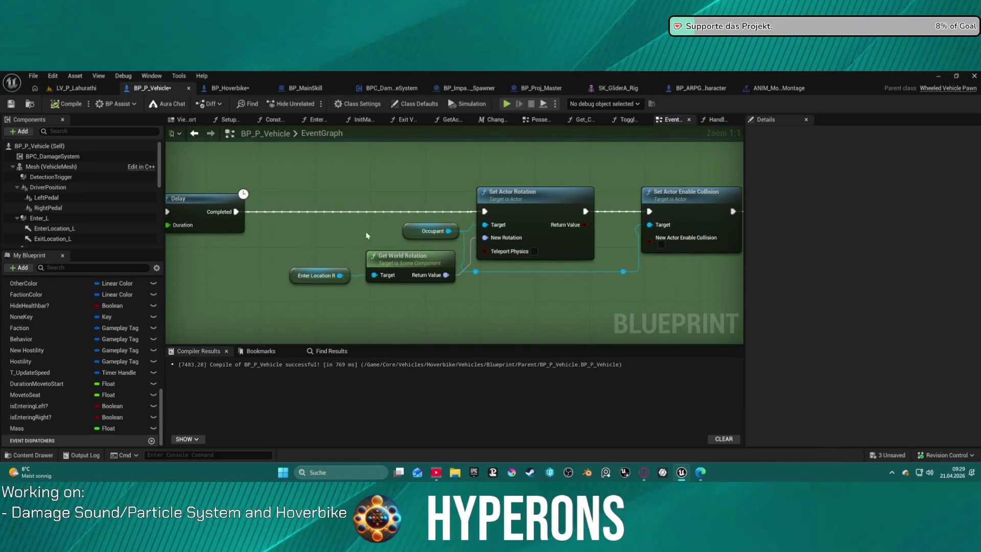
scroll(366, 235, down, 1)
click(476, 205)
mouse_move(481, 205)
mouse_down()
mouse_move(599, 298)
mouse_move(630, 215)
mouse_move(923, 382)
mouse_move(903, 345)
mouse_up()
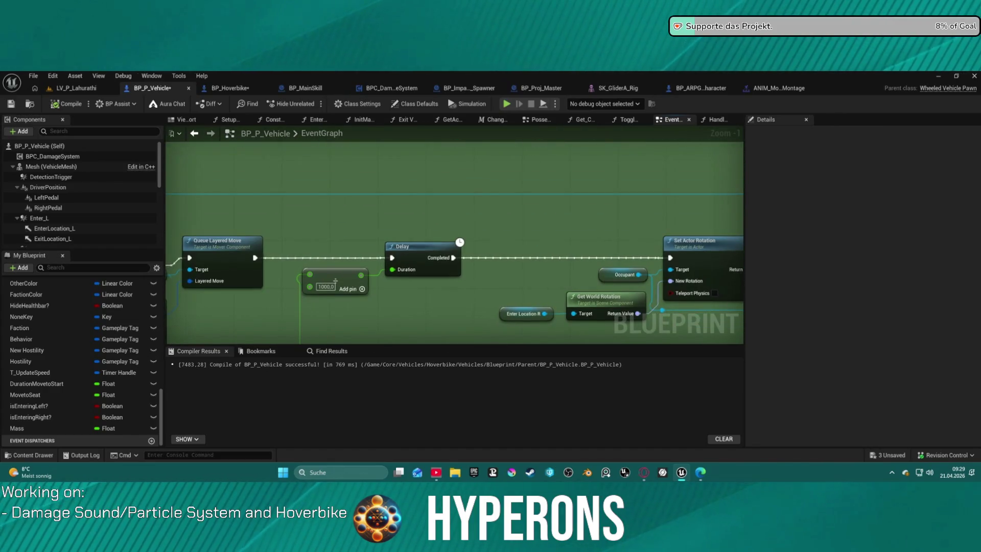
mouse_move(586, 217)
mouse_down()
mouse_move(548, 230)
mouse_move(541, 245)
mouse_move(538, 217)
mouse_move(378, 99)
mouse_up()
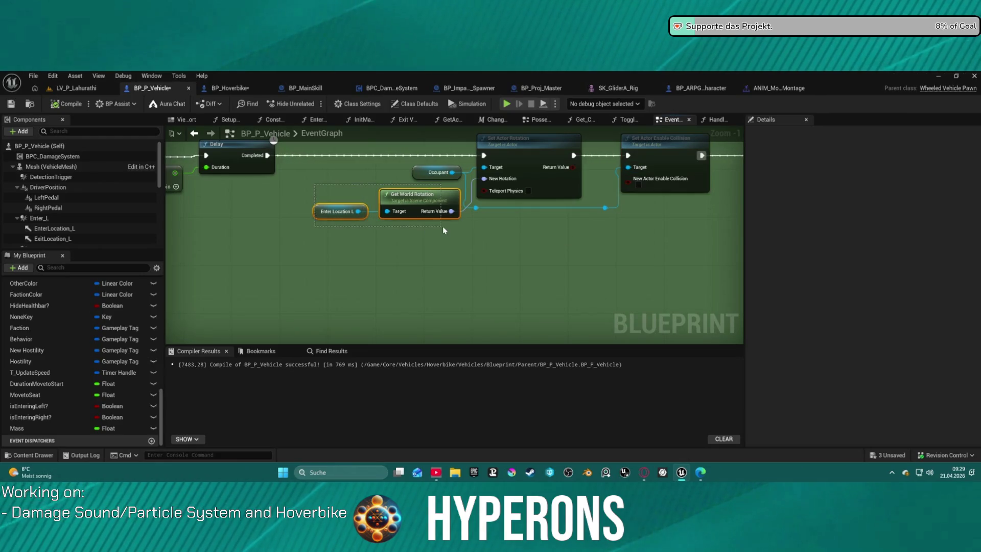
drag(448, 194, 433, 204)
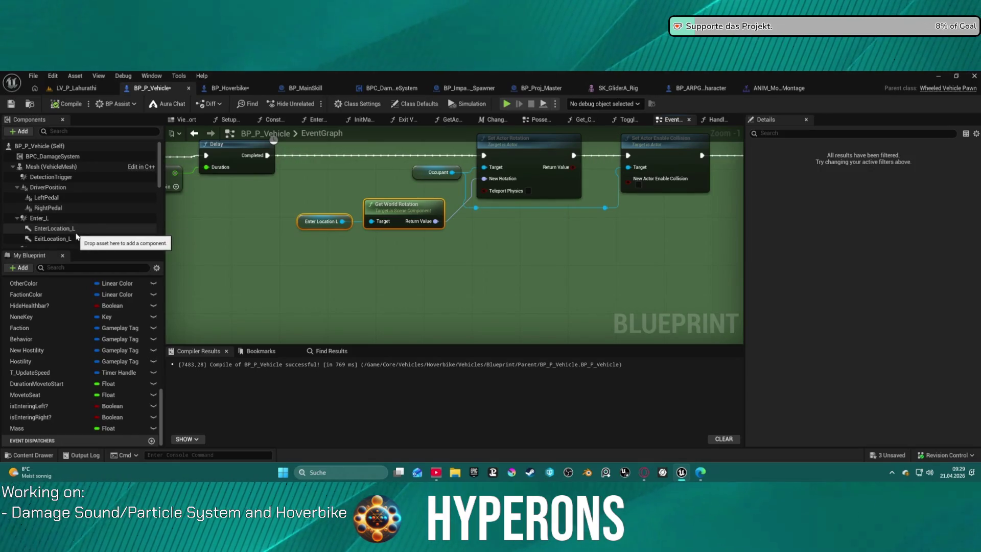
- Drag EnterLocation_R from the Components panel into the graph as Get World Rotation's Target
scroll(76, 236, down, 2)
mouse_move(55, 218)
mouse_down()
mouse_move(373, 228)
mouse_move(294, 208)
mouse_move(309, 260)
mouse_up()
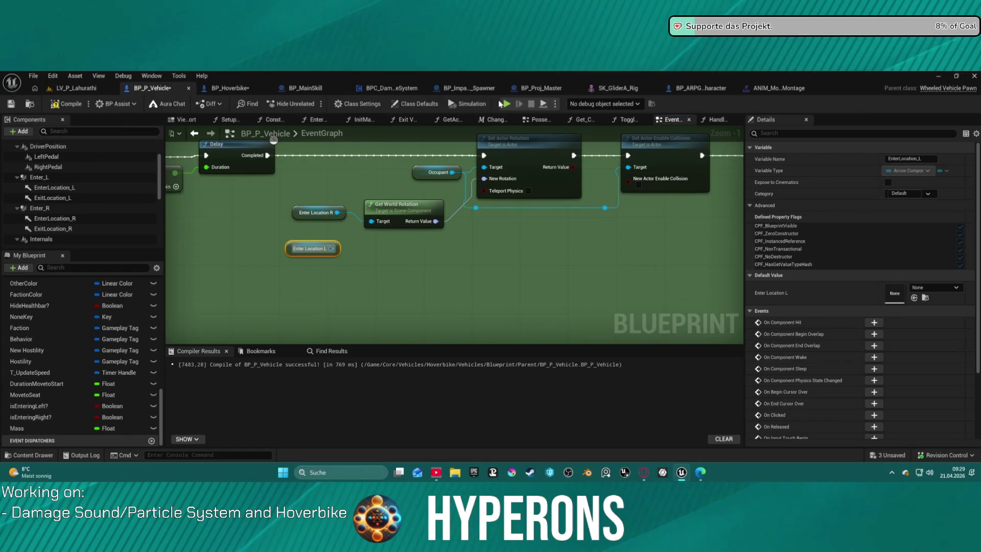
drag(345, 180, 677, 211)
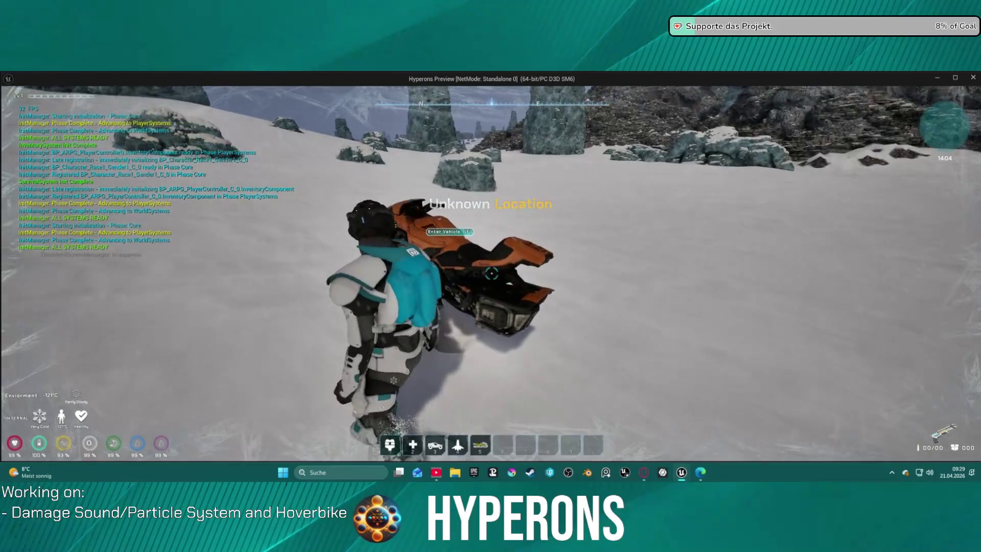
- In the standalone game, mount and dismount the hoverbike with F, remount it, then stop with Esc
key(w)
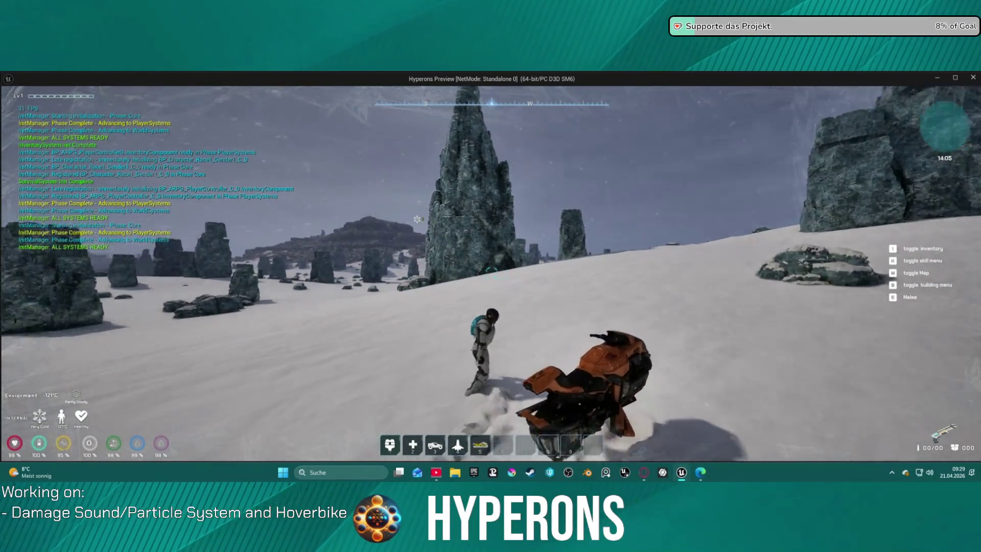
key(f)
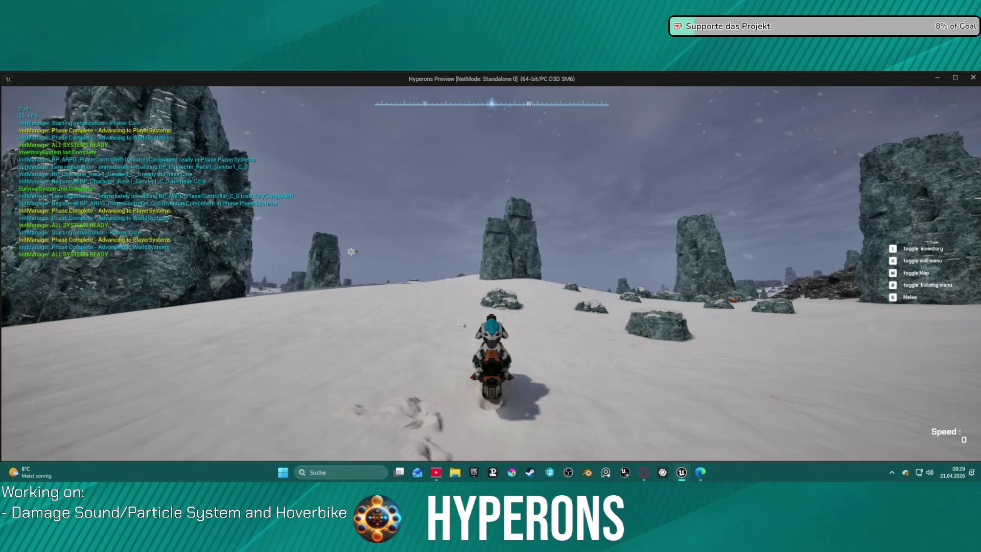
key(f)
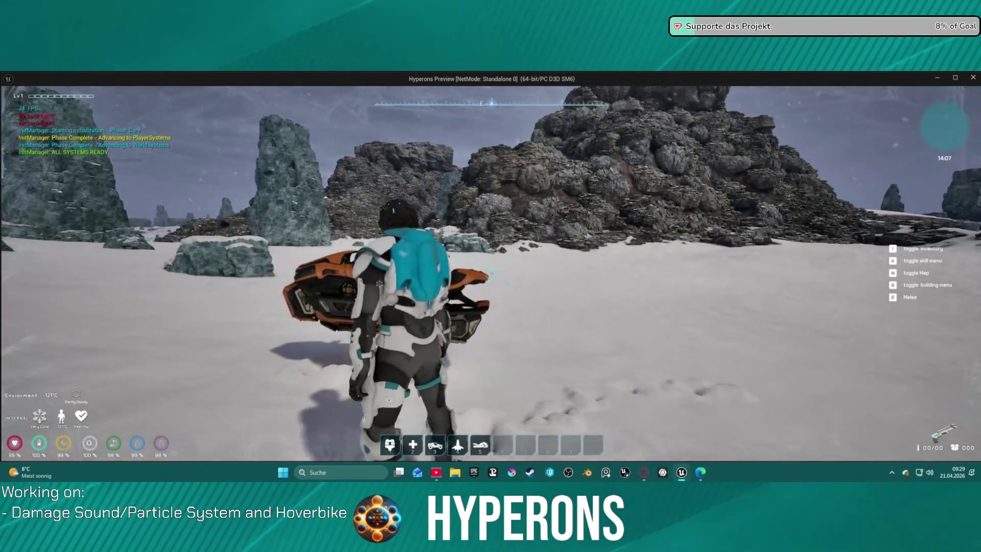
key(w)
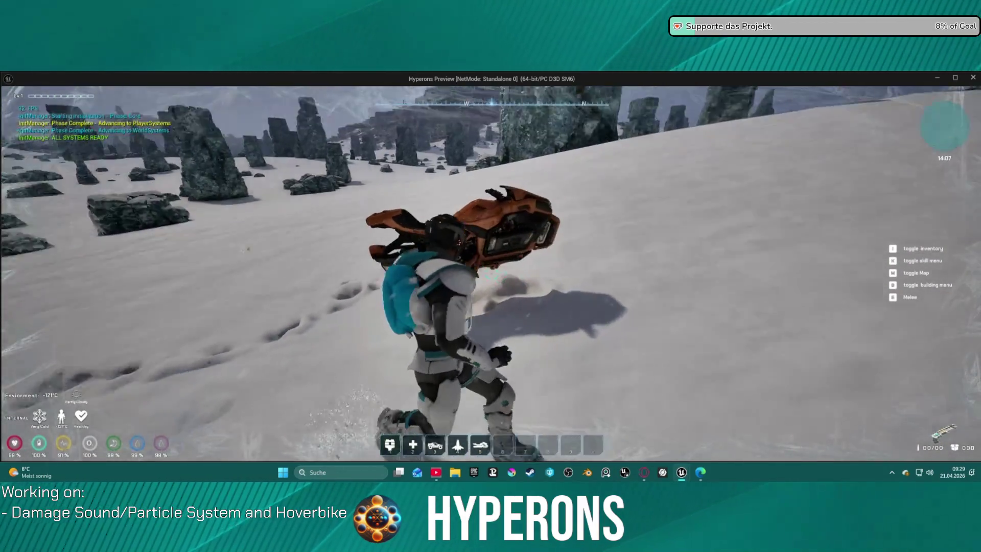
key(d)
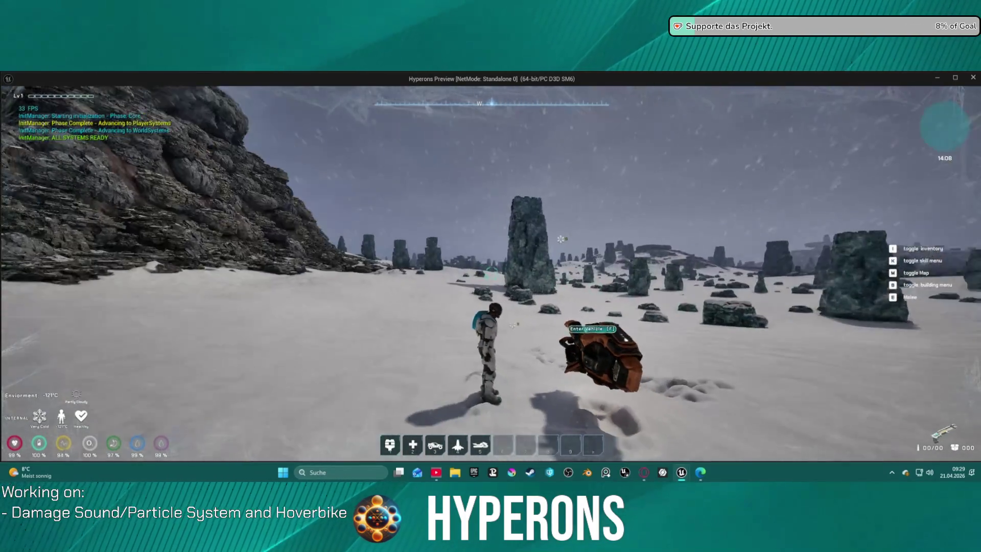
key(f)
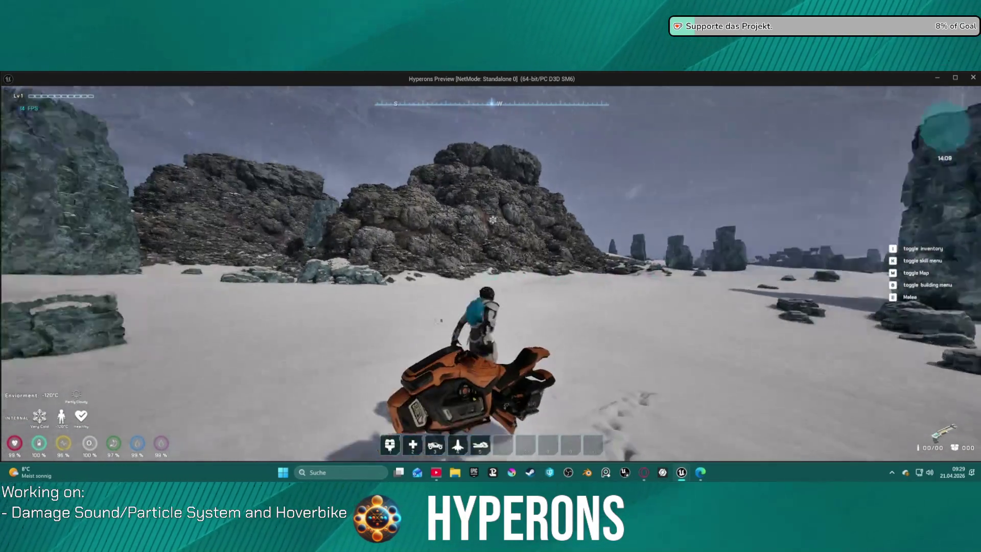
key(Escape)
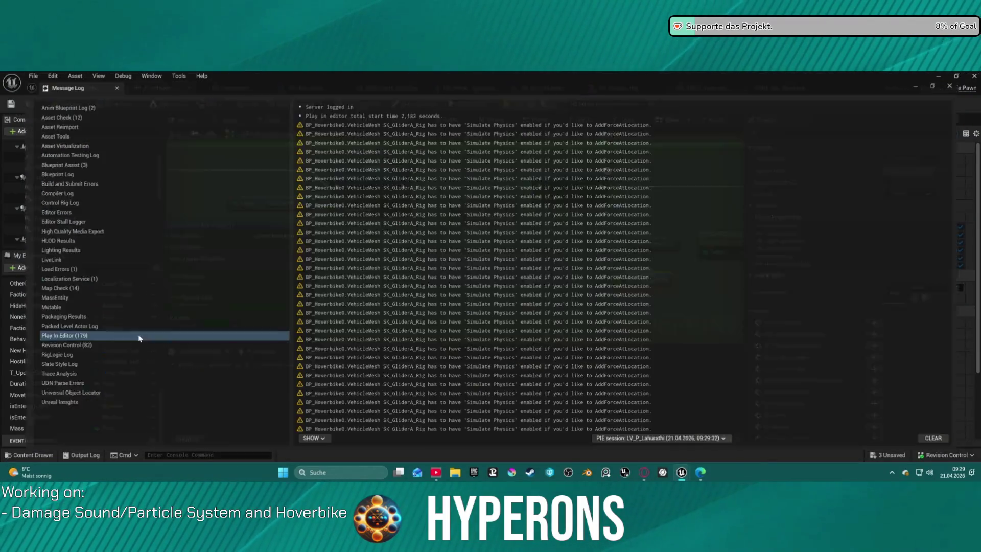
- Close the Message Log and delete the Enter Location R node from the graph
click(974, 75)
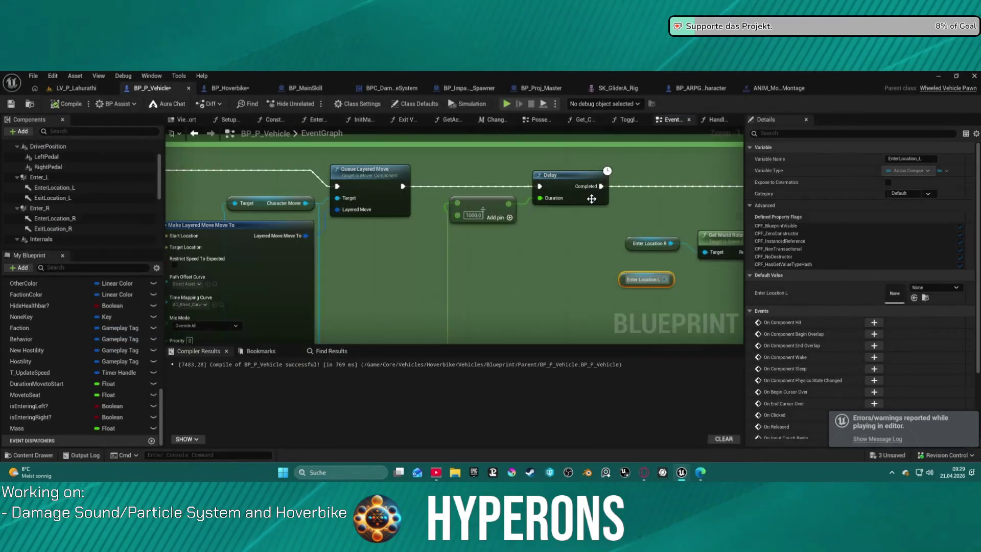
mouse_move(535, 286)
mouse_down()
mouse_move(488, 212)
mouse_move(567, 189)
mouse_move(520, 203)
mouse_move(535, 192)
mouse_up()
click(531, 184)
key(Delete)
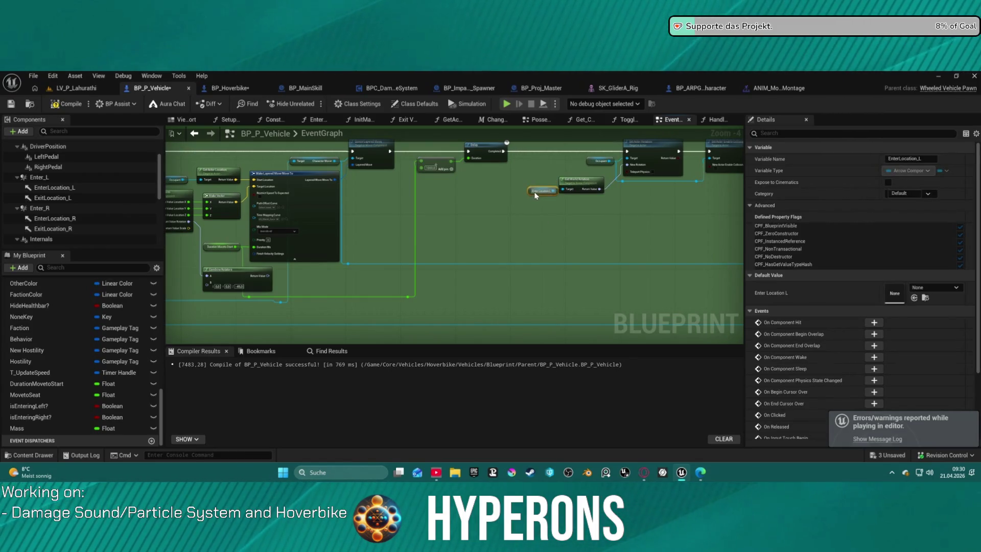
- Pan to the Enter Vehicle comment and open the Content Drawer with Ctrl+Space
drag(291, 178, 653, 272)
mouse_move(333, 305)
mouse_down()
mouse_move(571, 291)
mouse_move(594, 212)
mouse_up()
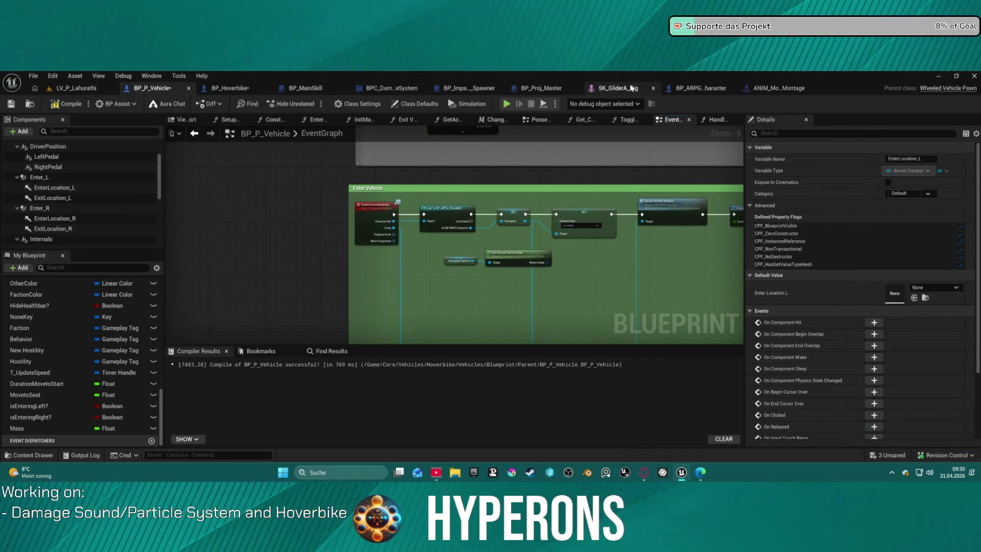
scroll(500, 265, up, 5)
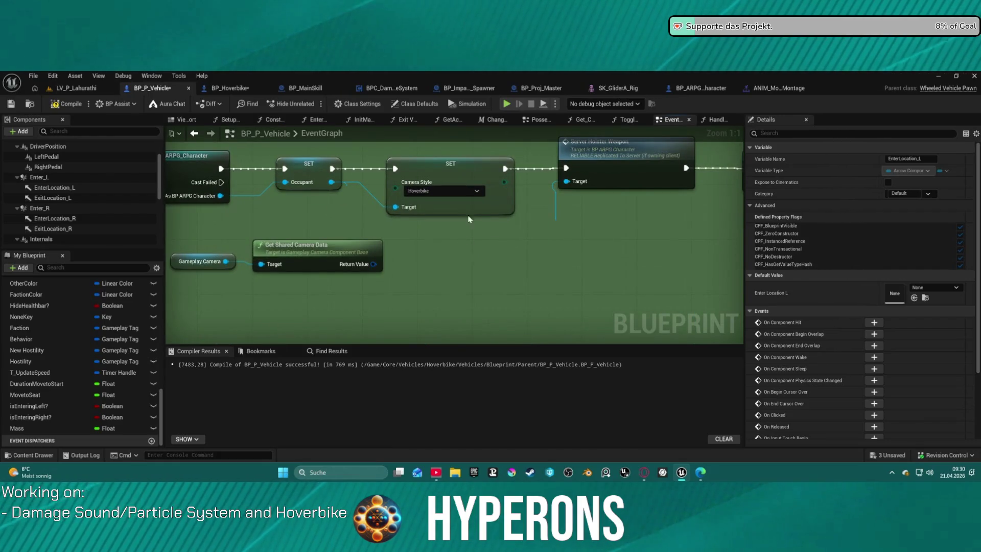
key(ctrl+space)
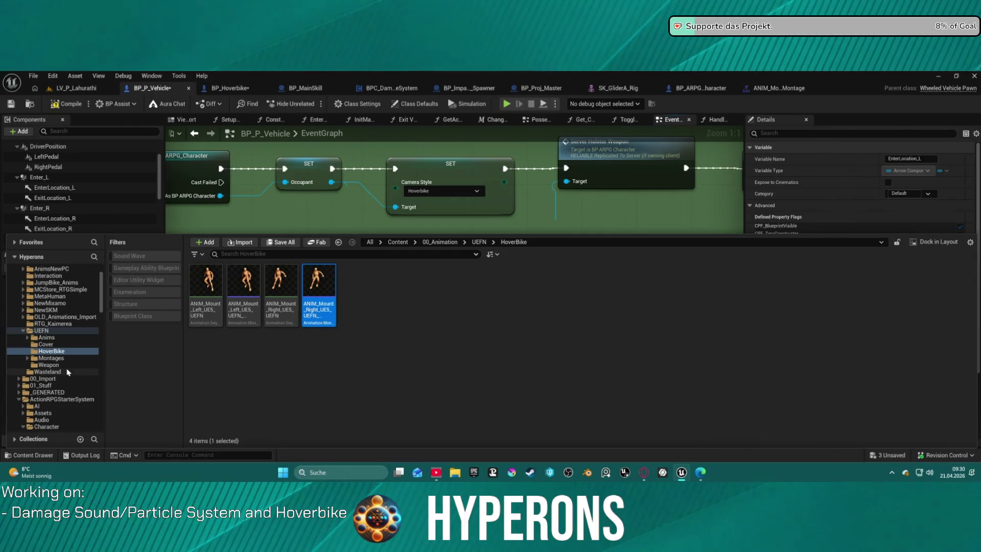
- Switch to the BP_Hoverbike blueprint and scroll through its graph
scroll(64, 351, down, 5)
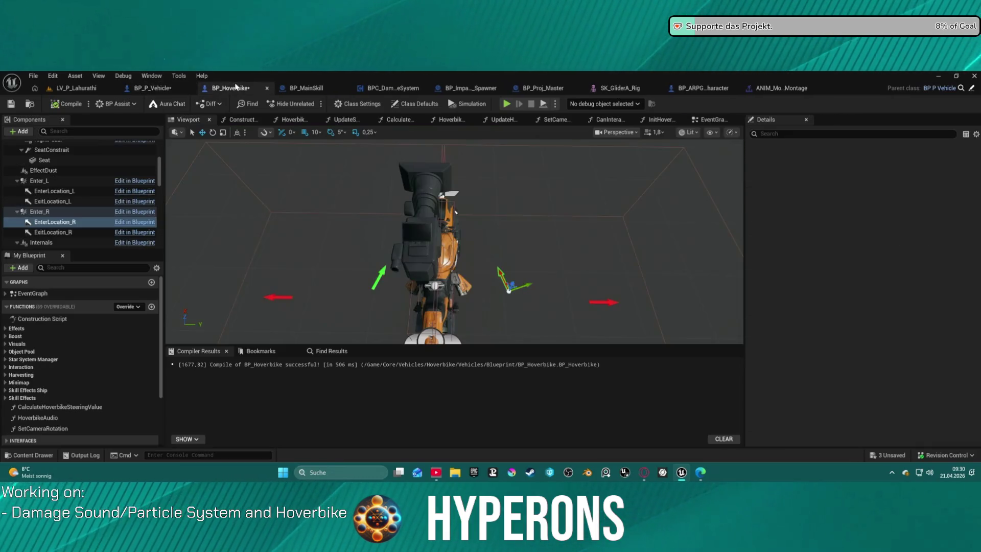
click(230, 88)
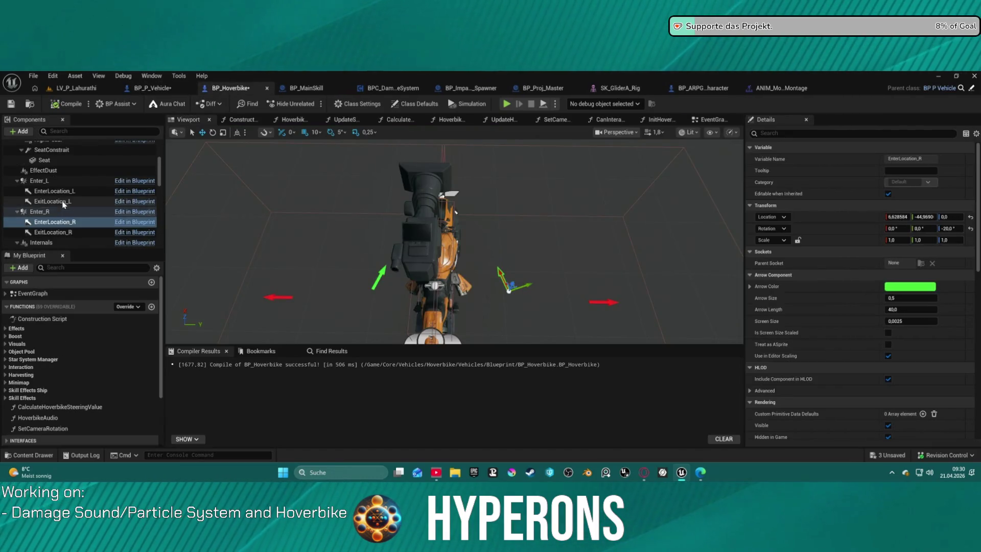
scroll(62, 195, up, 5)
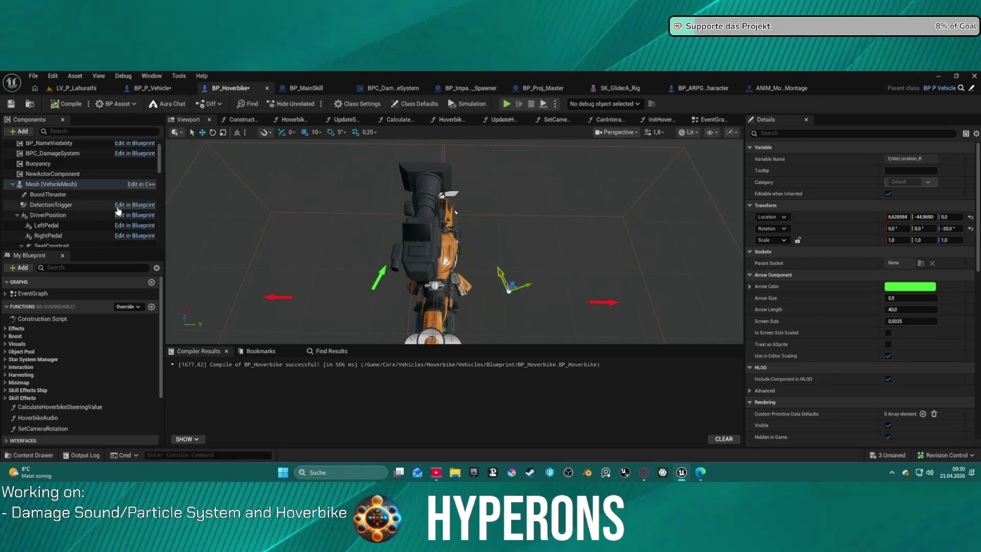
scroll(37, 231, down, 5)
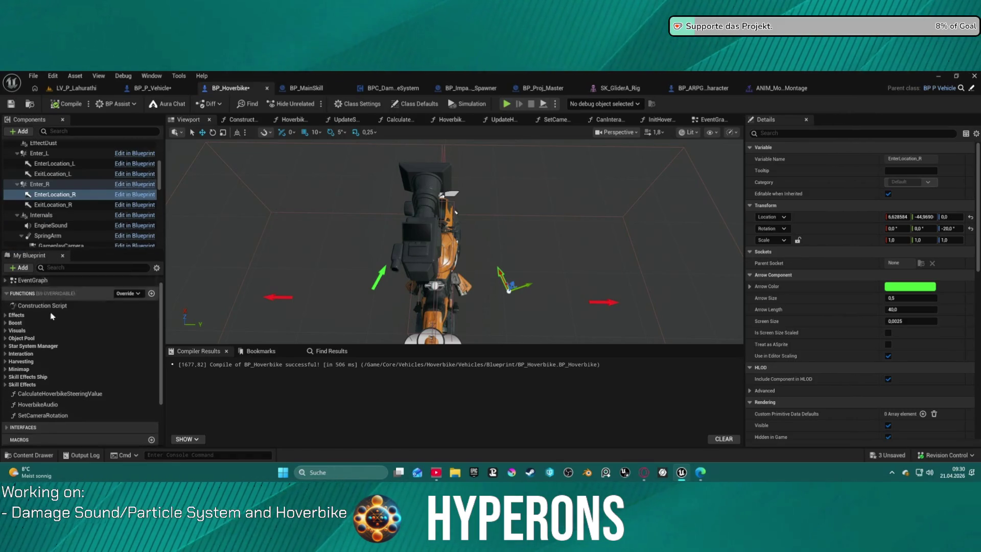
scroll(66, 376, down, 3)
scroll(77, 409, down, 2)
- In the Content Drawer, browse Blueprints > Cameras > Rigs looking for the hoverbike camera rig
click(33, 454)
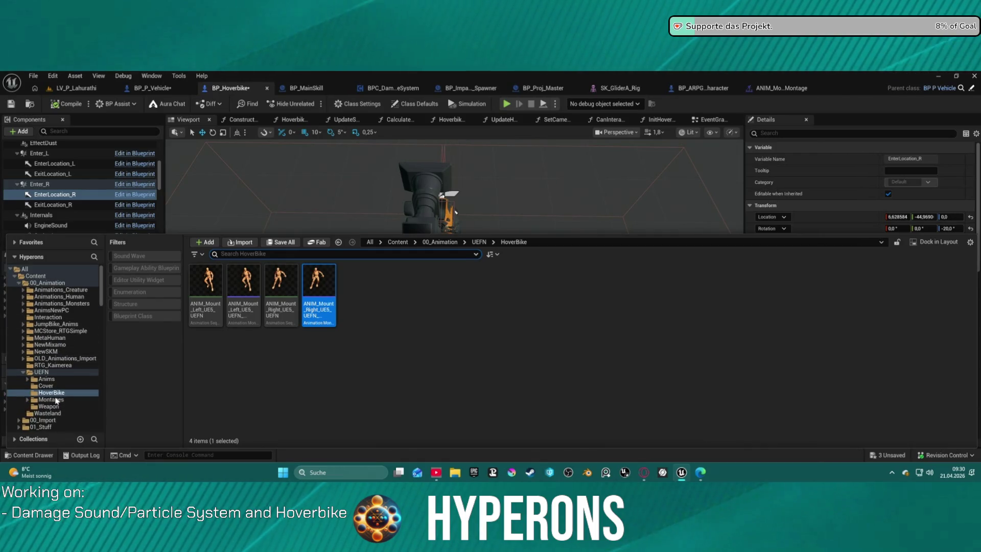
scroll(62, 401, down, 4)
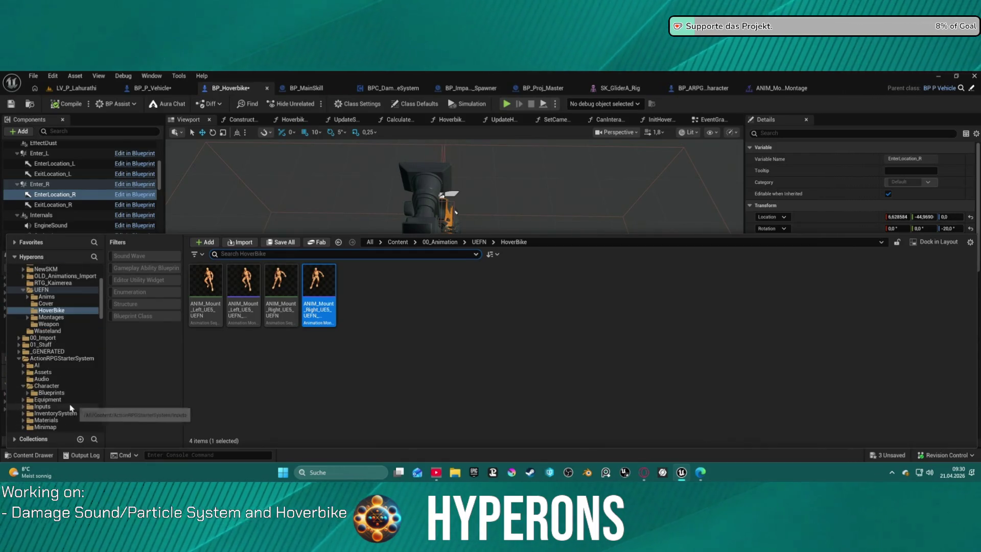
scroll(82, 382, down, 8)
scroll(81, 382, down, 1)
click(43, 372)
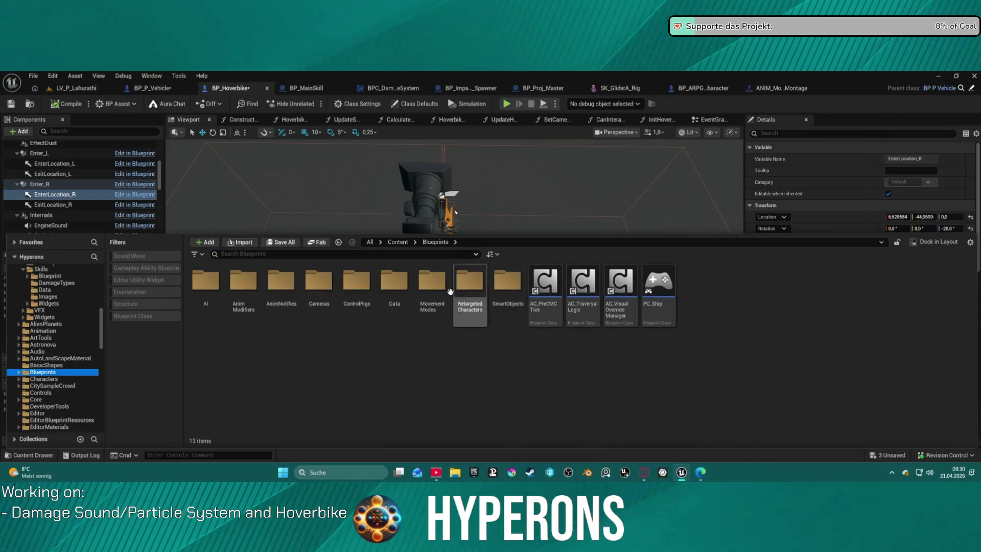
double_click(319, 282)
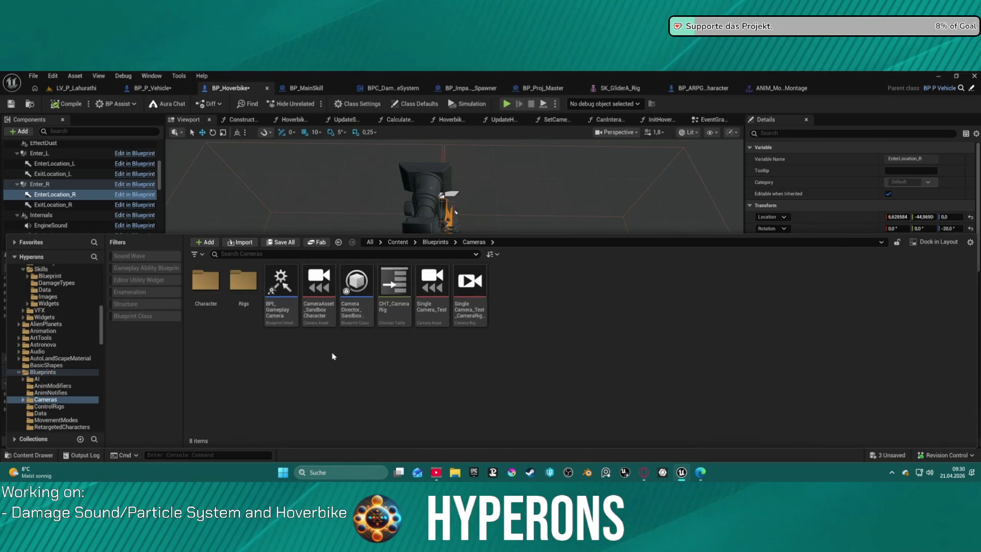
double_click(243, 281)
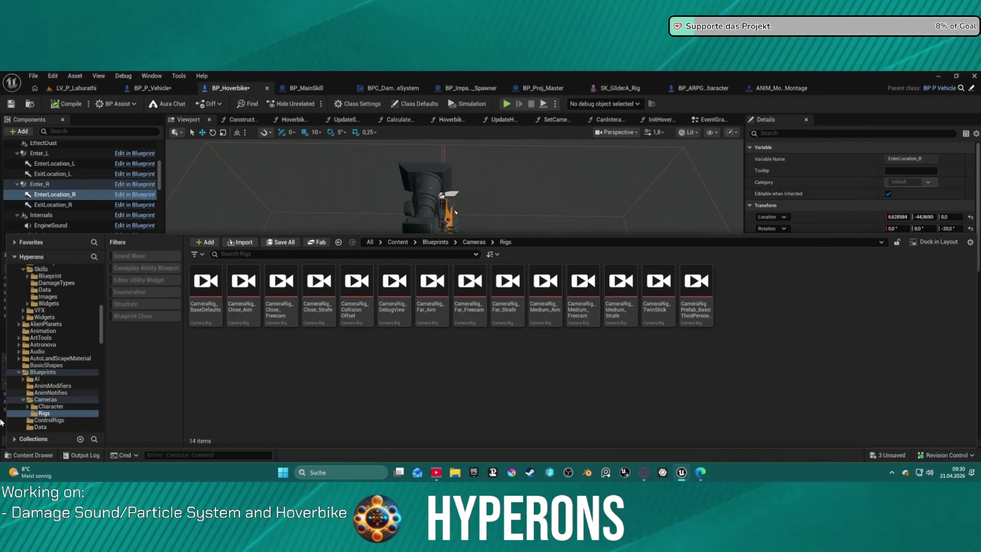
scroll(79, 382, down, 5)
scroll(79, 382, down, 8)
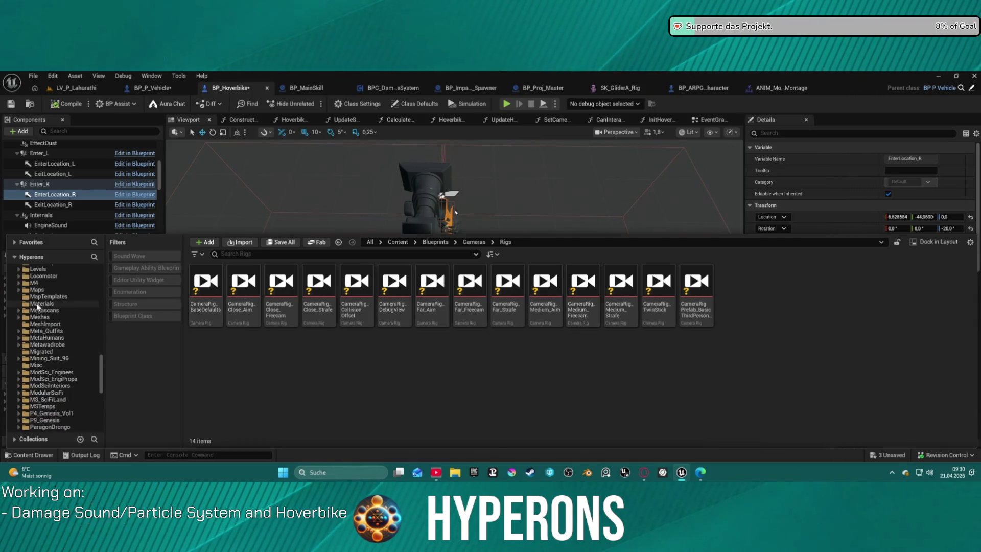
scroll(39, 306, up, 8)
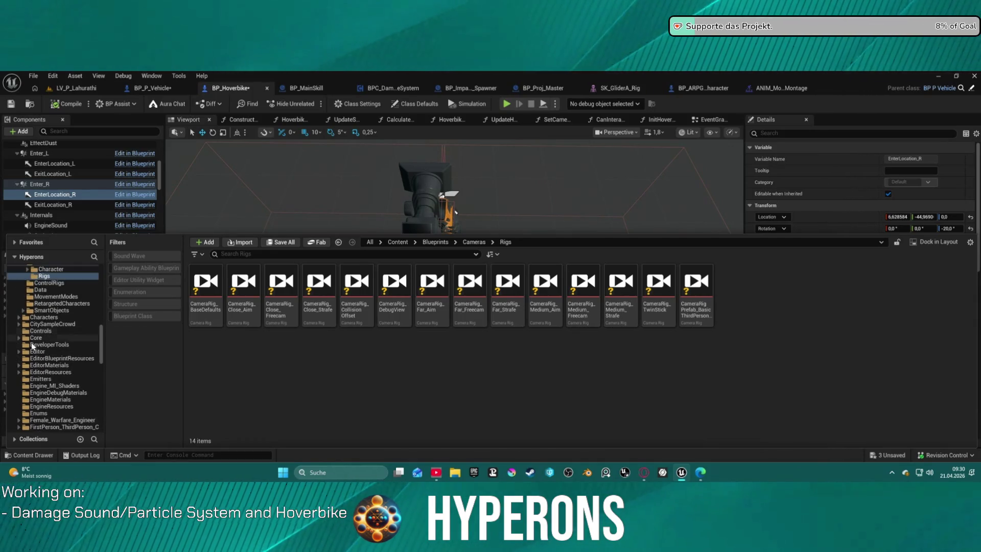
- Navigate Core > Systems > CameraSystem > Rigs > Vehicle > Hoverbike and open CameraRigPrefab_Hoverbike
click(19, 338)
scroll(41, 384, down, 4)
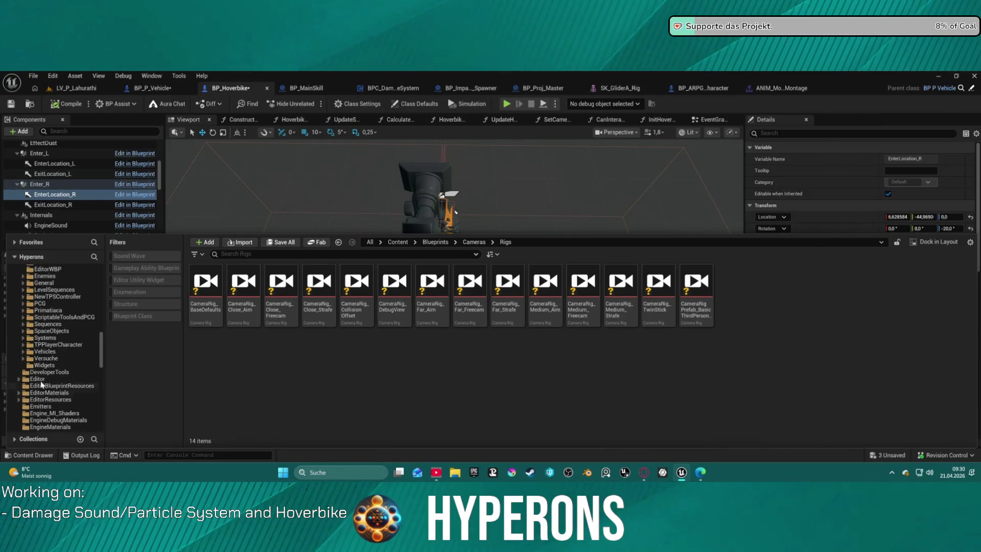
click(47, 338)
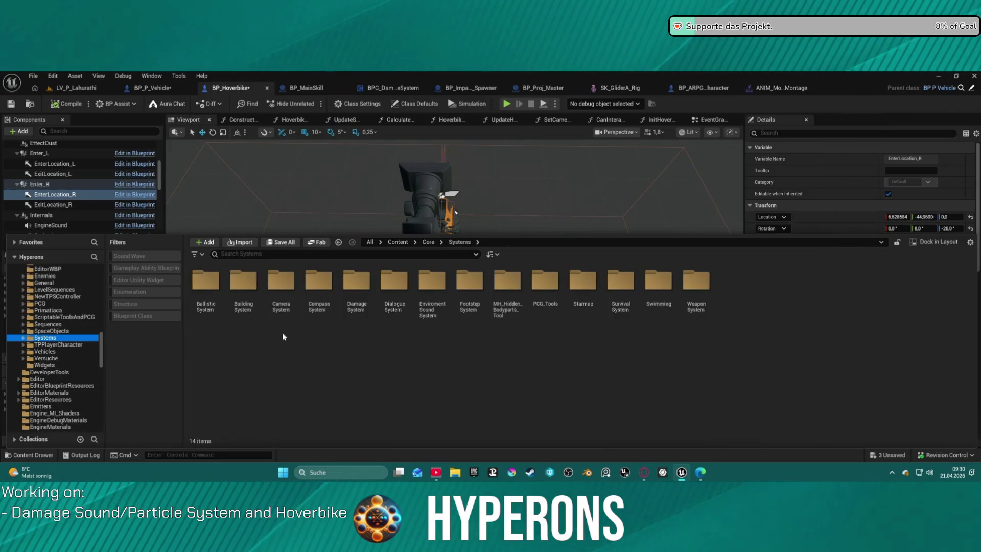
double_click(289, 283)
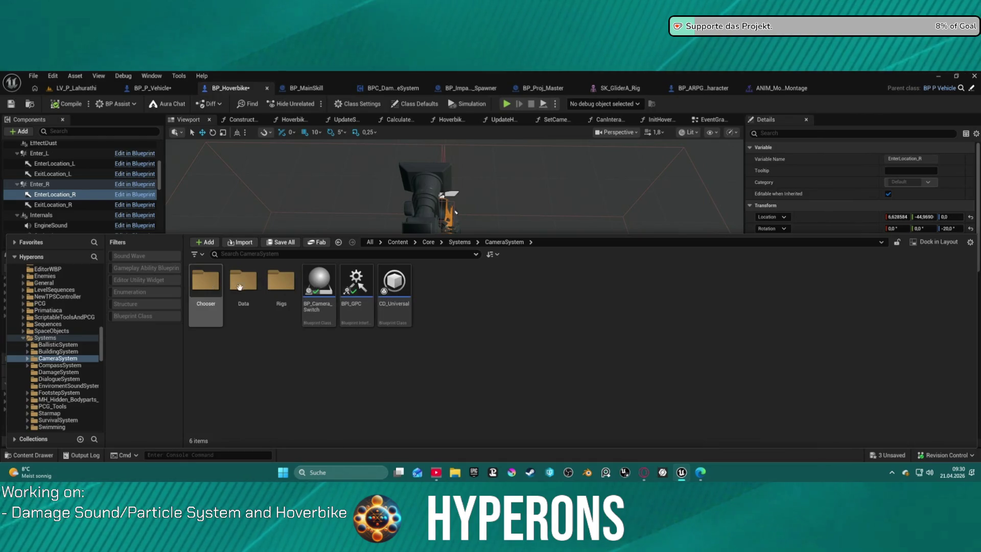
double_click(266, 285)
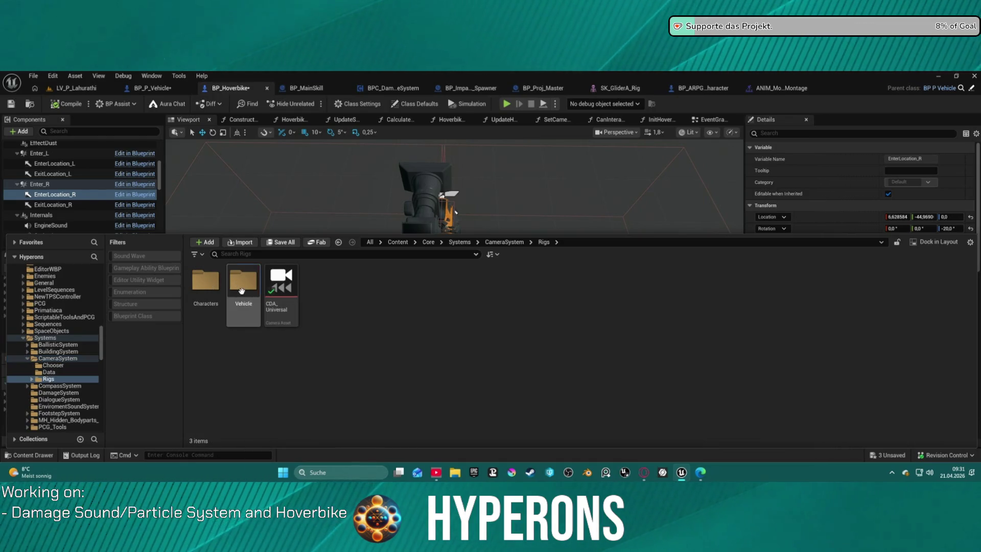
double_click(243, 284)
double_click(250, 288)
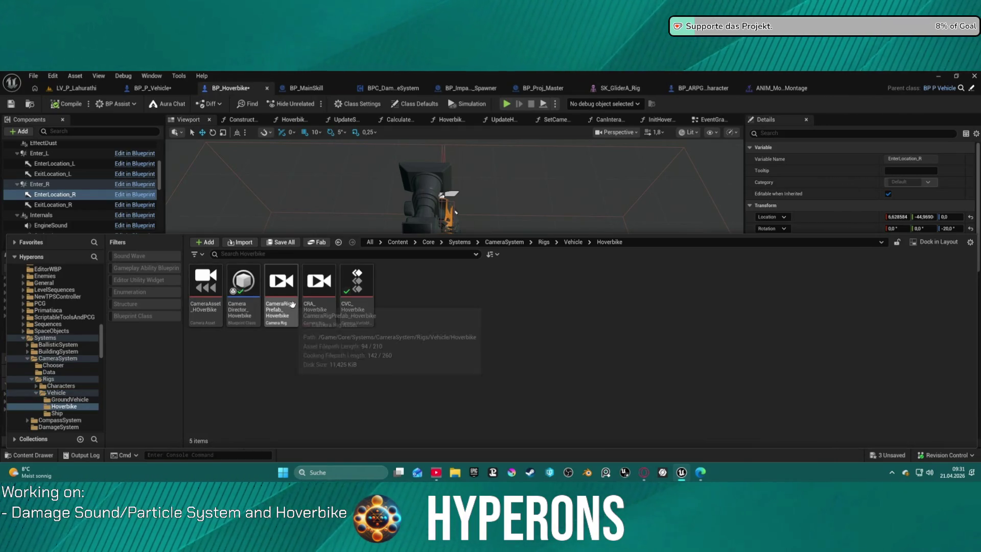
click(287, 316)
double_click(287, 315)
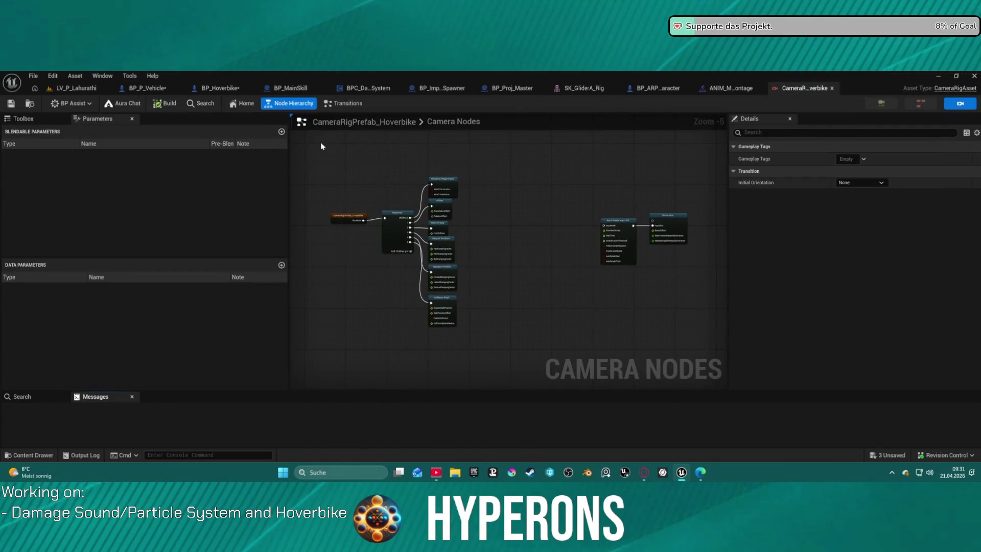
- Inspect the rig's Transitions graph and the Orbit Blend node, then return to LV_P_Lahurathi
click(345, 103)
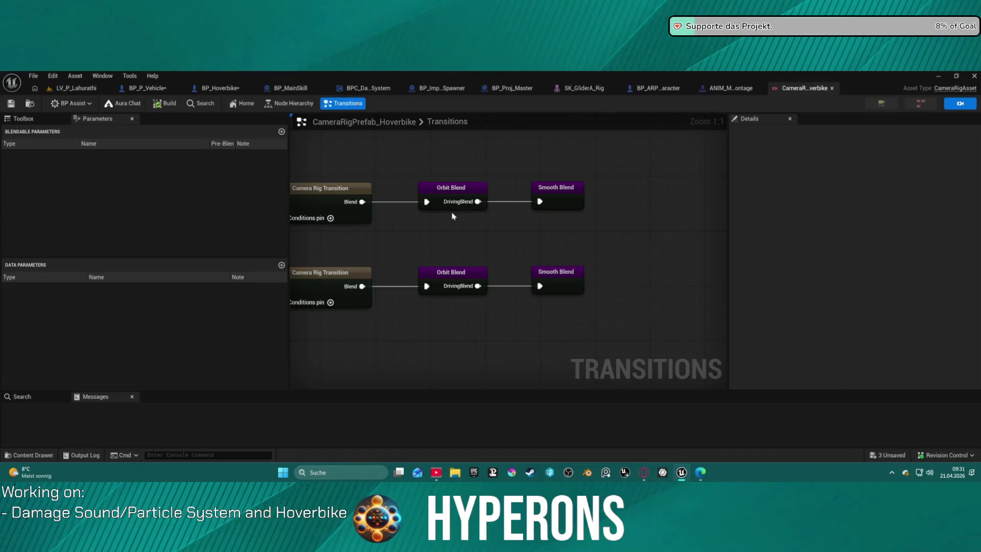
click(436, 198)
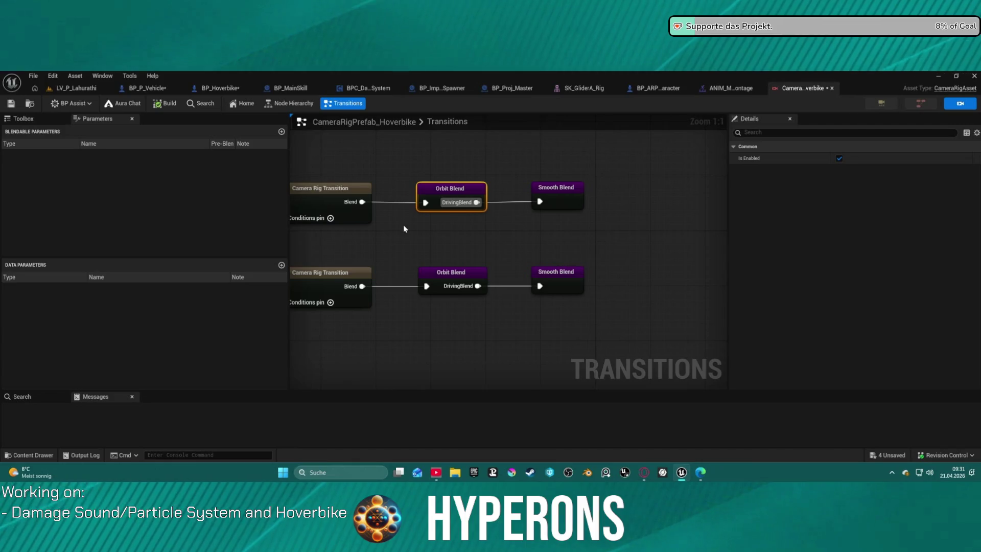
mouse_move(404, 227)
mouse_down()
mouse_move(597, 236)
mouse_move(509, 237)
mouse_move(483, 204)
mouse_move(661, 205)
mouse_up()
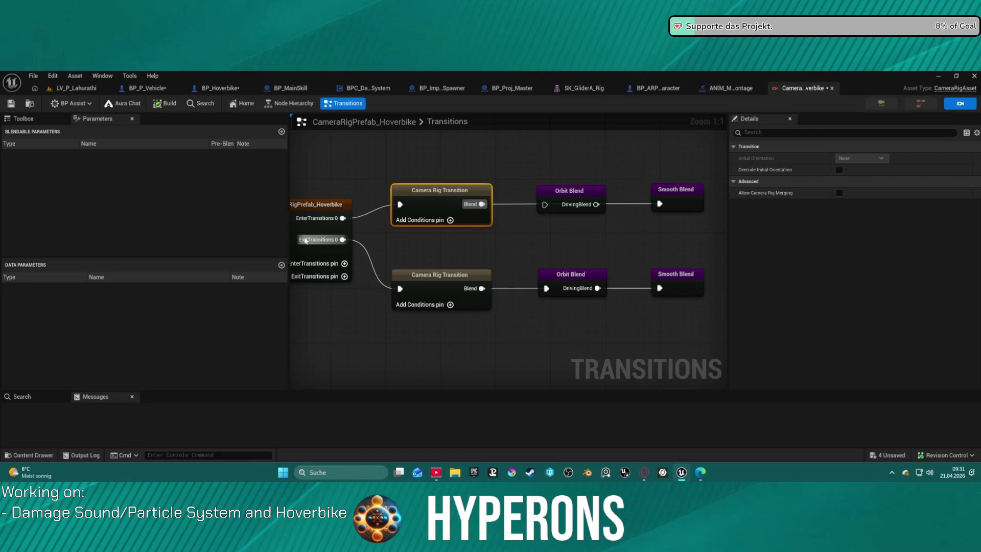
click(82, 88)
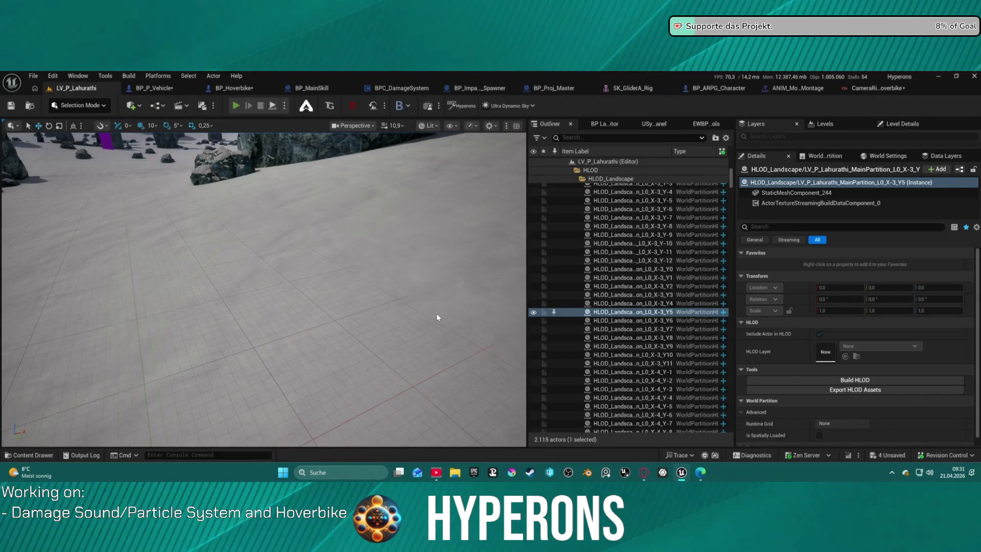
- Play in editor, spawn the hoverbike from hotbar slot 5, mount it with F, then stop
key(alt+p)
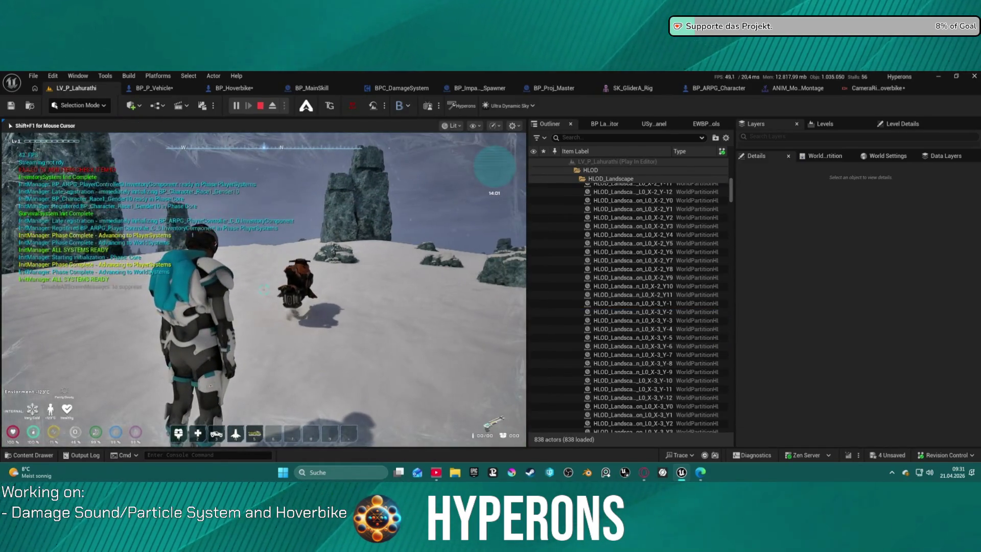
key(5)
mouse_move(263, 289)
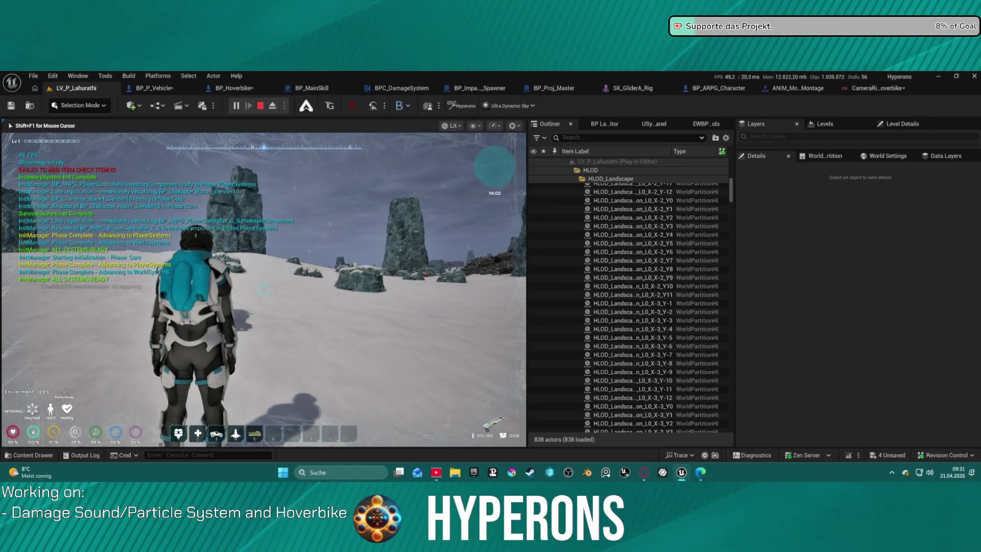
click(264, 289)
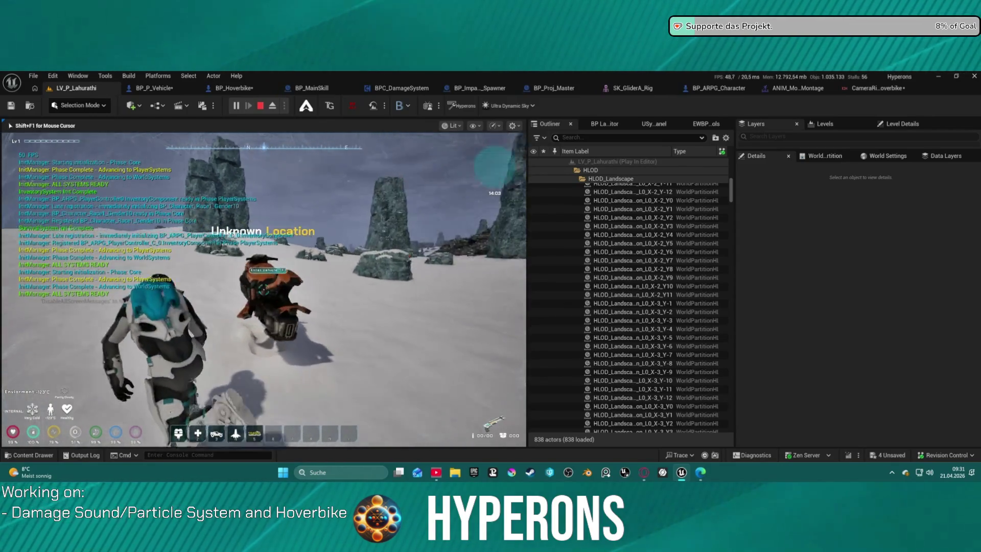
mouse_move(263, 290)
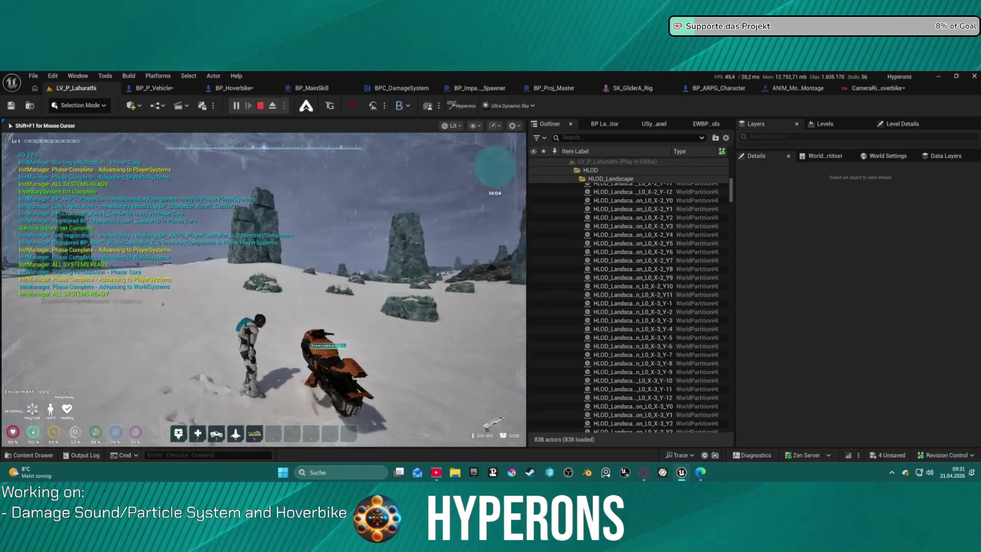
key(e)
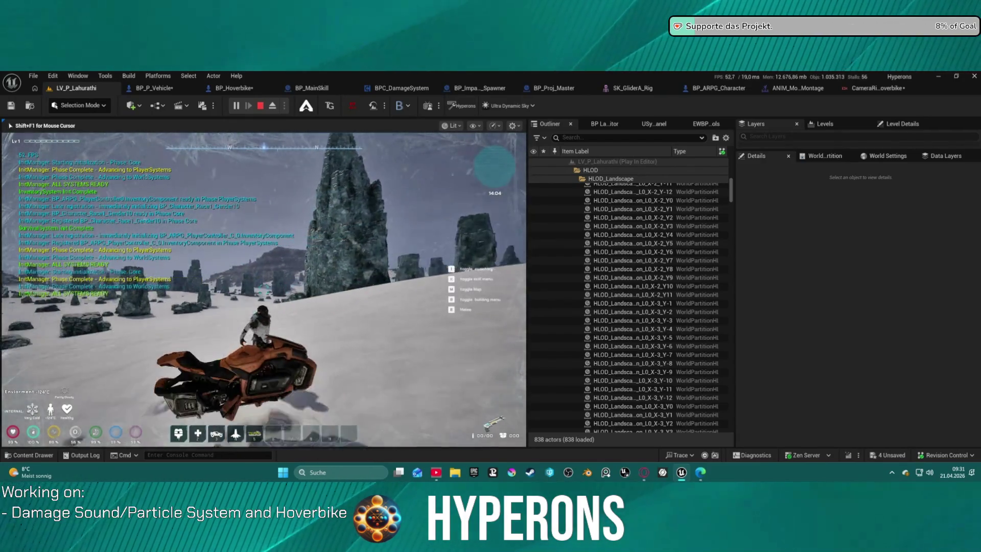
key(f)
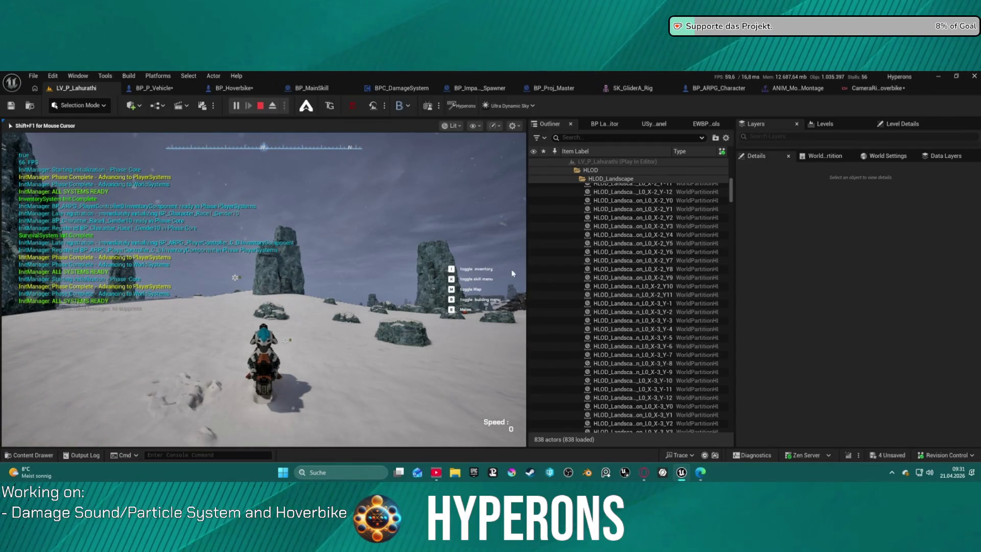
key(Escape)
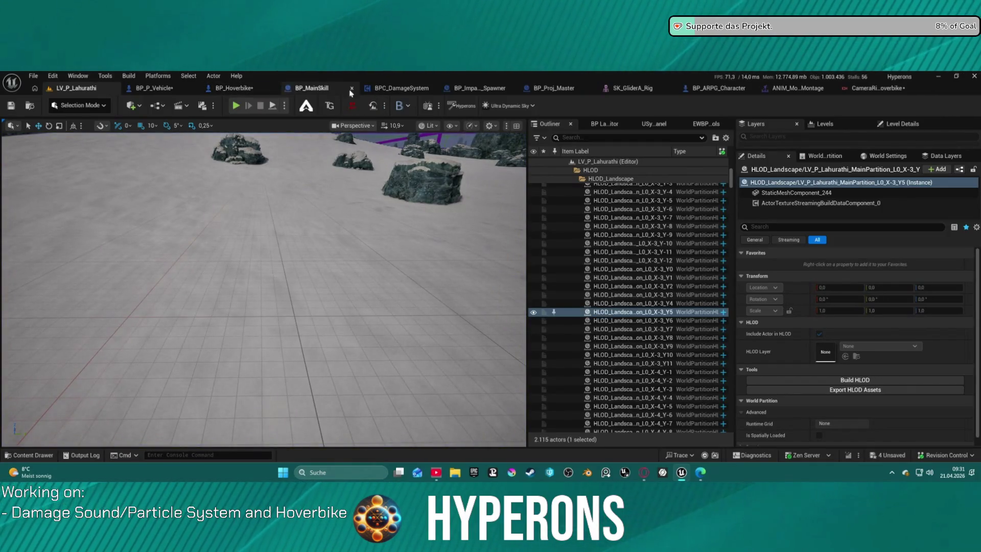
- In the Hoverbike camera rig, check the Orbit Blend and both Camera Rig Transition nodes' Details
click(881, 93)
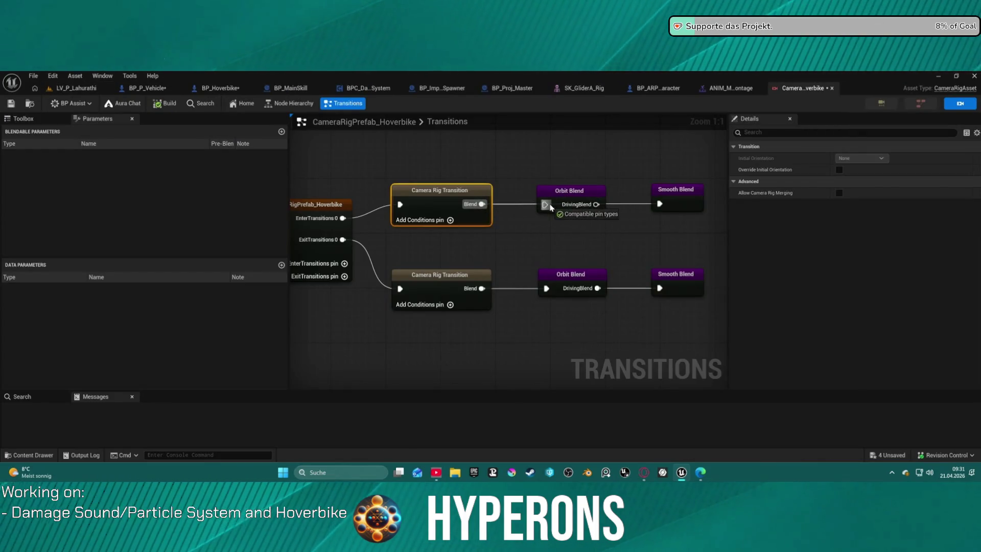
click(589, 210)
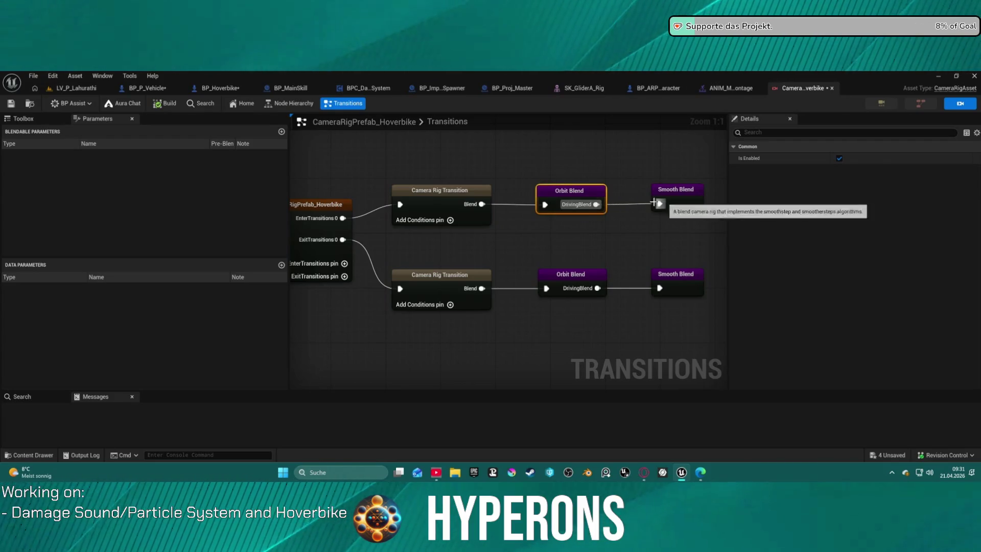
click(579, 243)
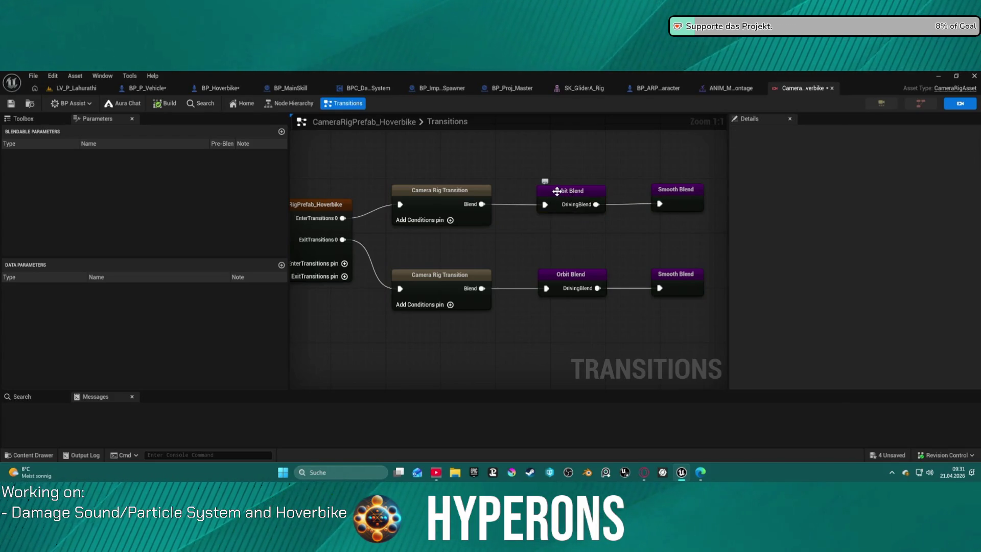
click(448, 196)
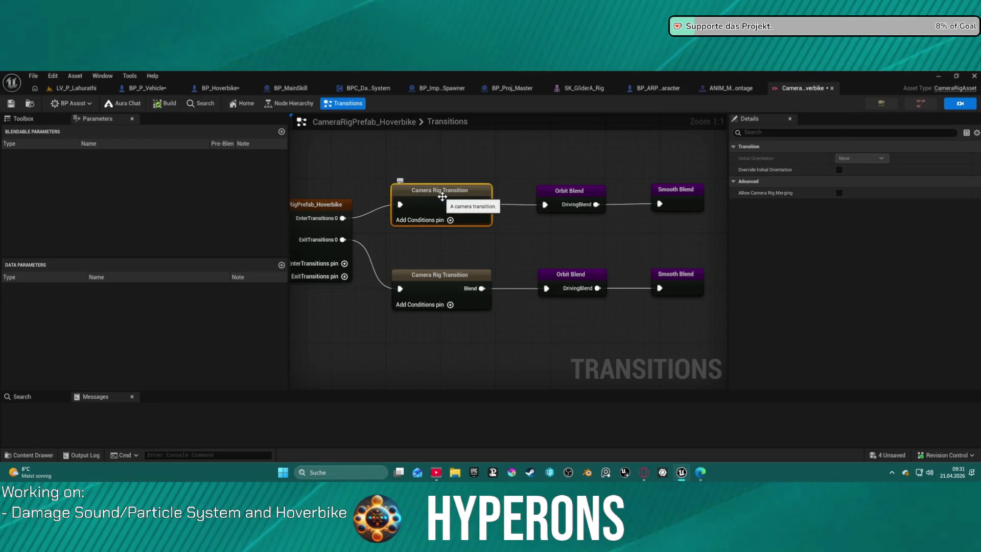
click(440, 283)
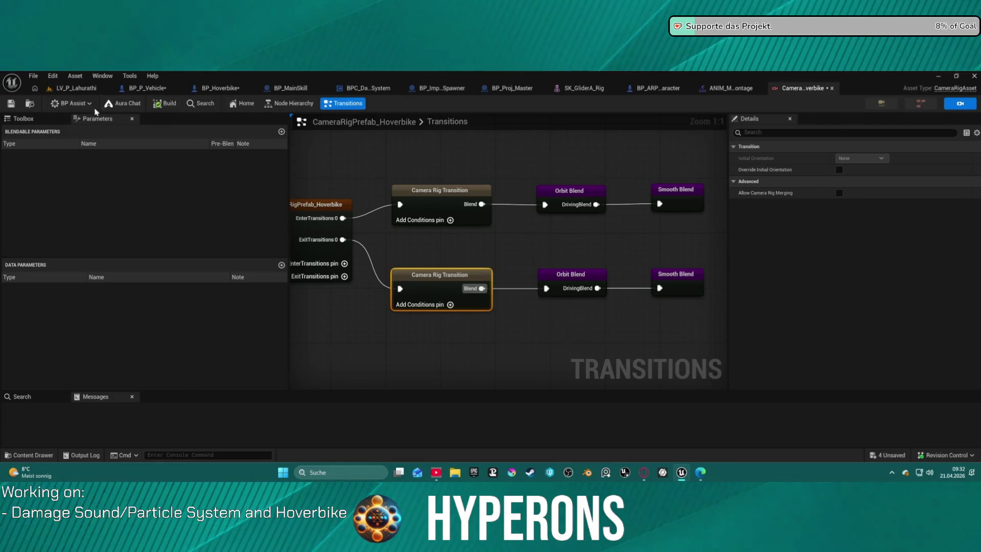
click(77, 88)
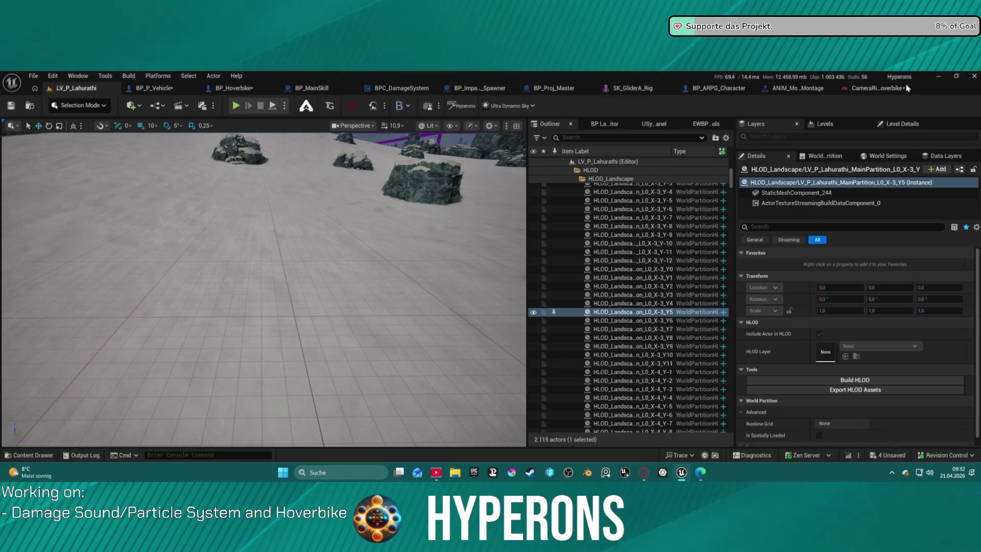
- Close the CameraRig and montage tabs, then glance over BP_Hoverbike and BP_P_Vehicle's Event ExecuteInteract nodes
middle_click(879, 91)
middle_click(810, 91)
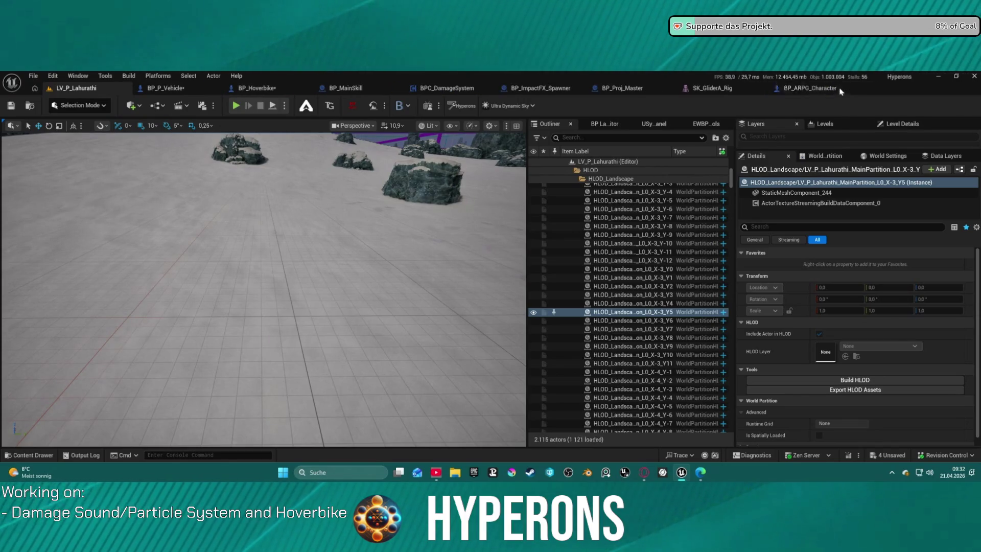
click(245, 90)
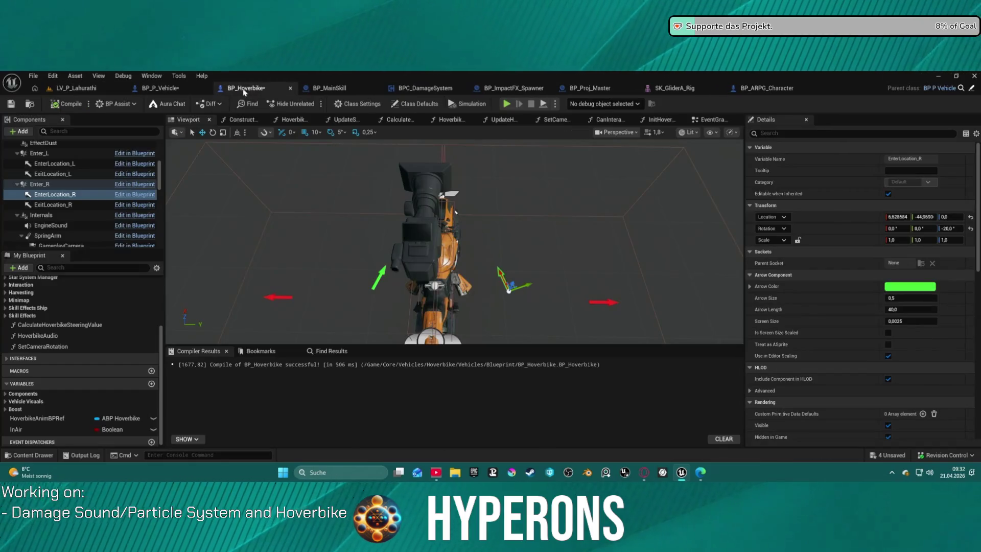
click(160, 91)
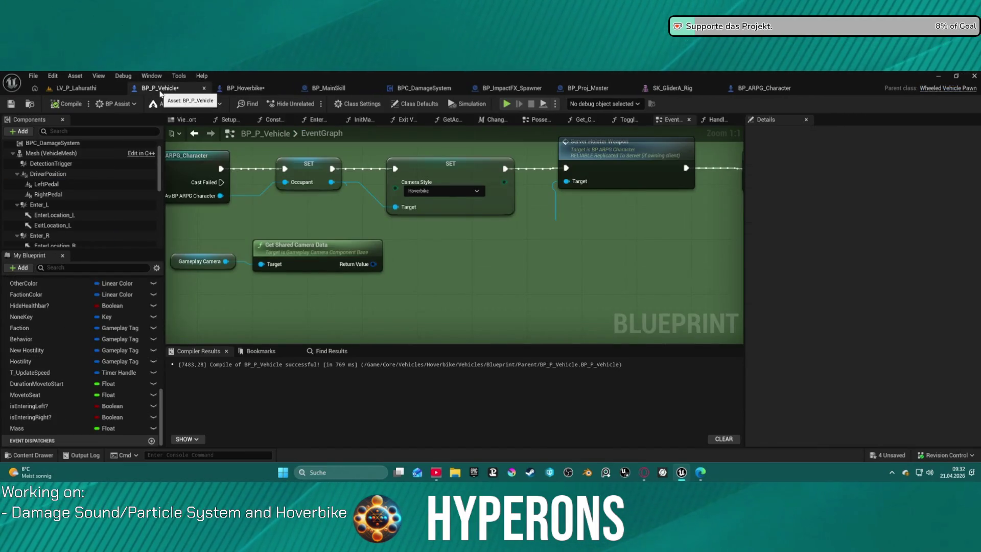
drag(414, 254, 671, 249)
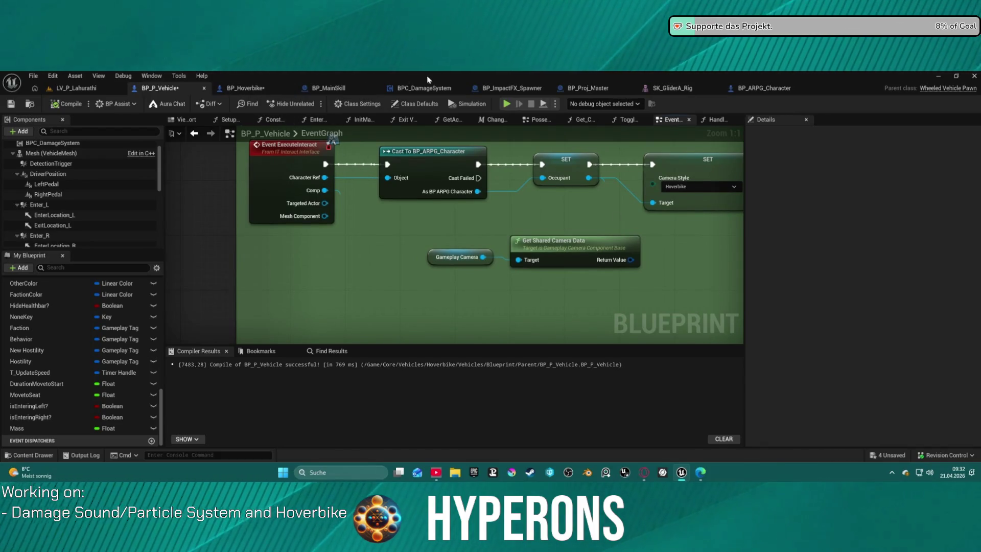
- Close the SK_GliderA_Rig and BP_ARPG_Character editors, return to LV_P_Lahurathi and start Play in Editor
click(664, 90)
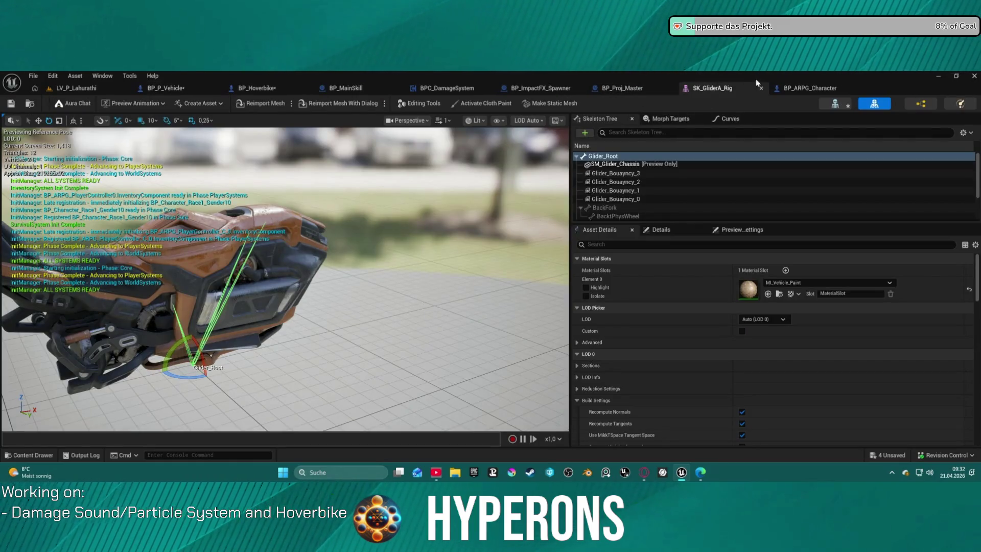
click(762, 88)
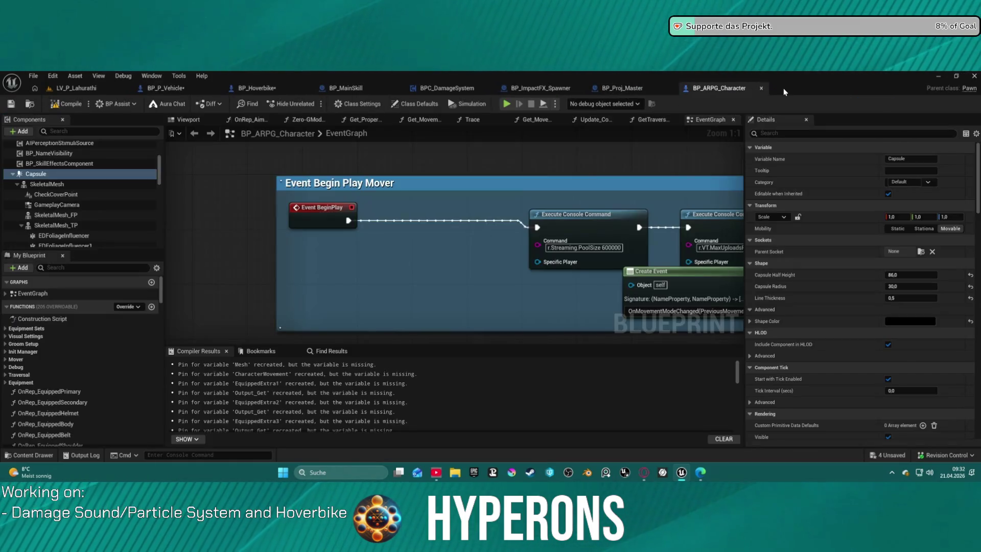
click(761, 87)
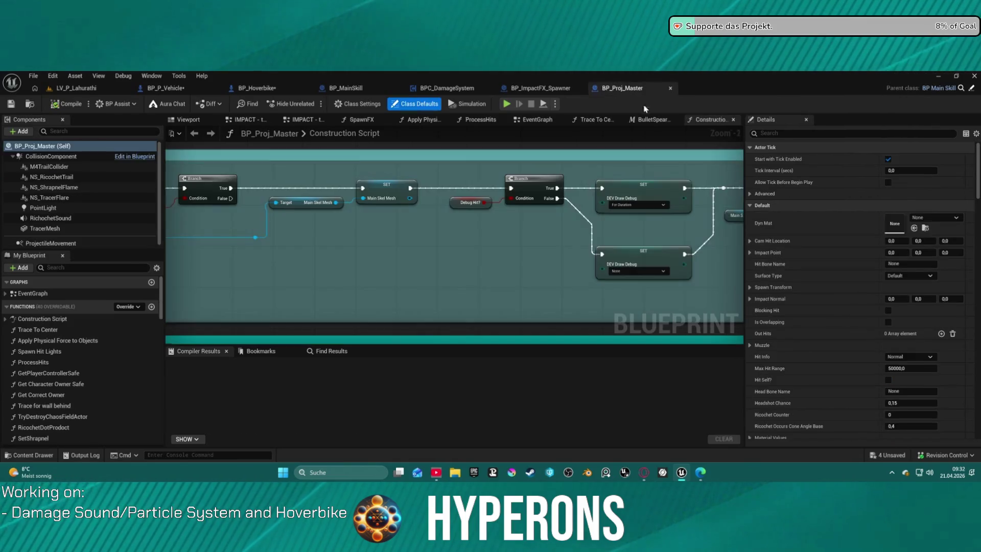
click(76, 88)
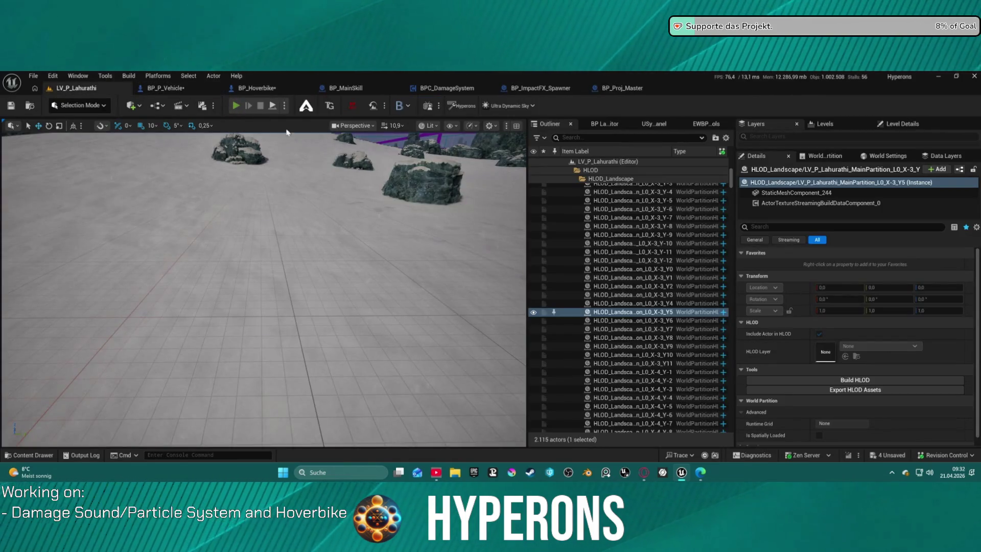
key(alt+p)
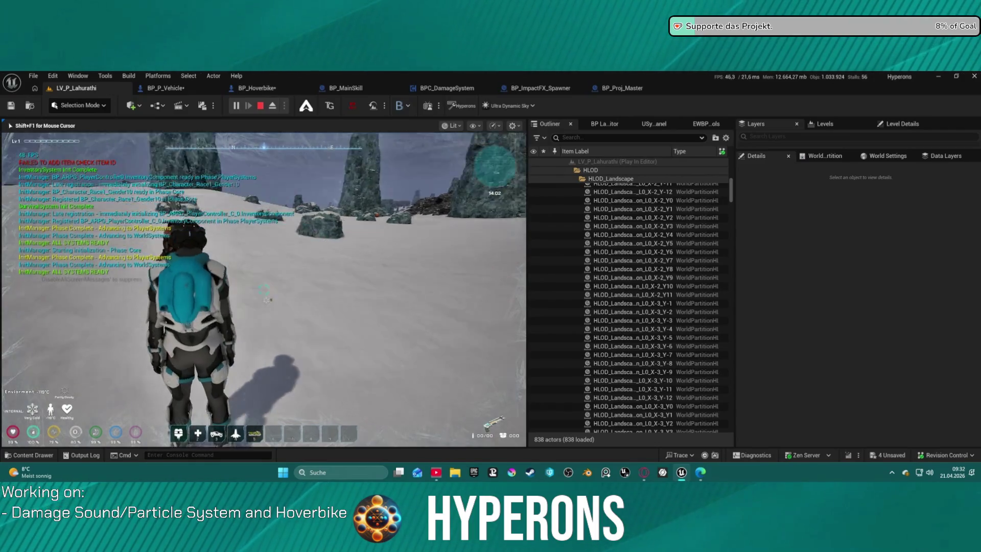
- Play-test summoning the hoverbike with 5 and entering it with E, then return to BP_P_Vehicle
key(5)
key(w)
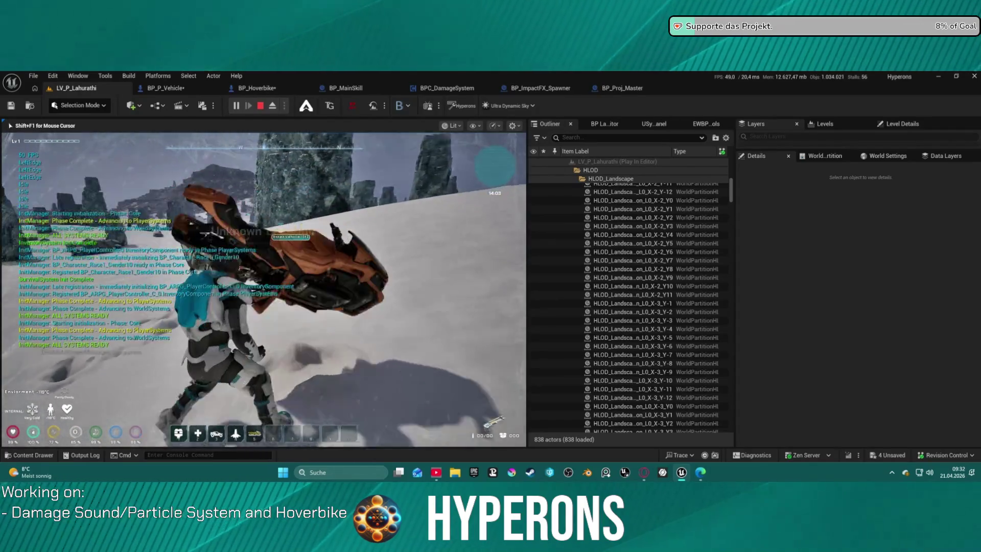
key(e)
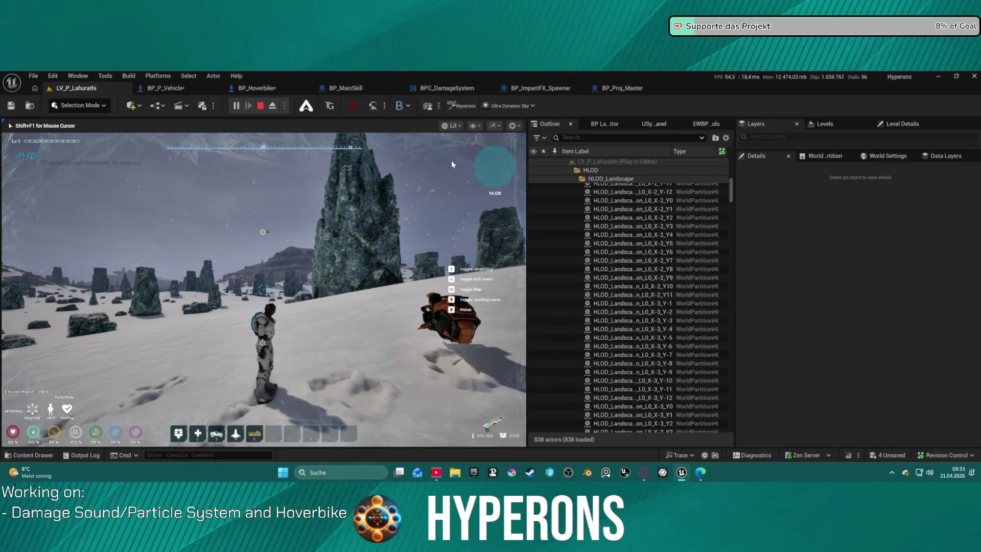
key(Escape)
click(169, 88)
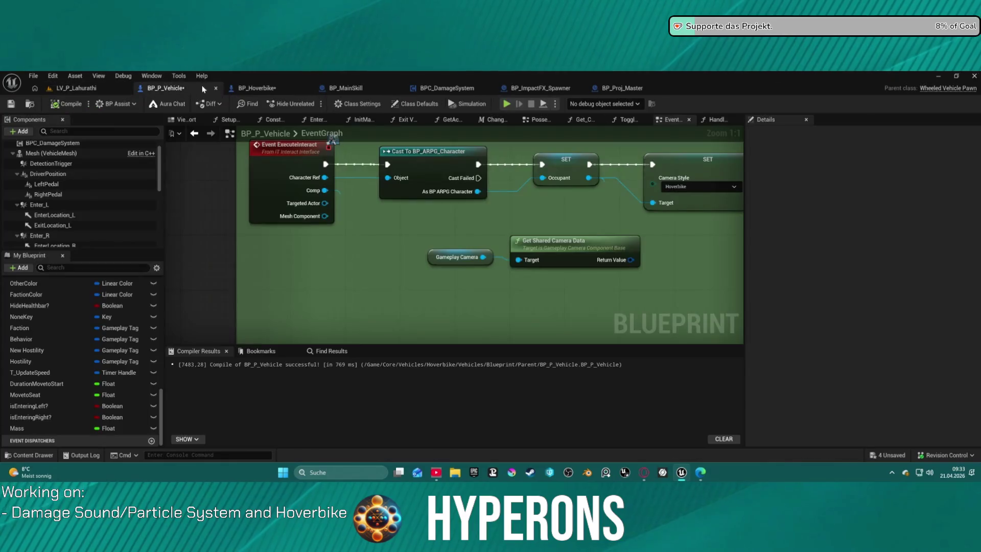
- Locate the Delay and Queue Next Movement Mode nodes and wire an exec pin into Queue Next Movement Mode
scroll(562, 205, down, 5)
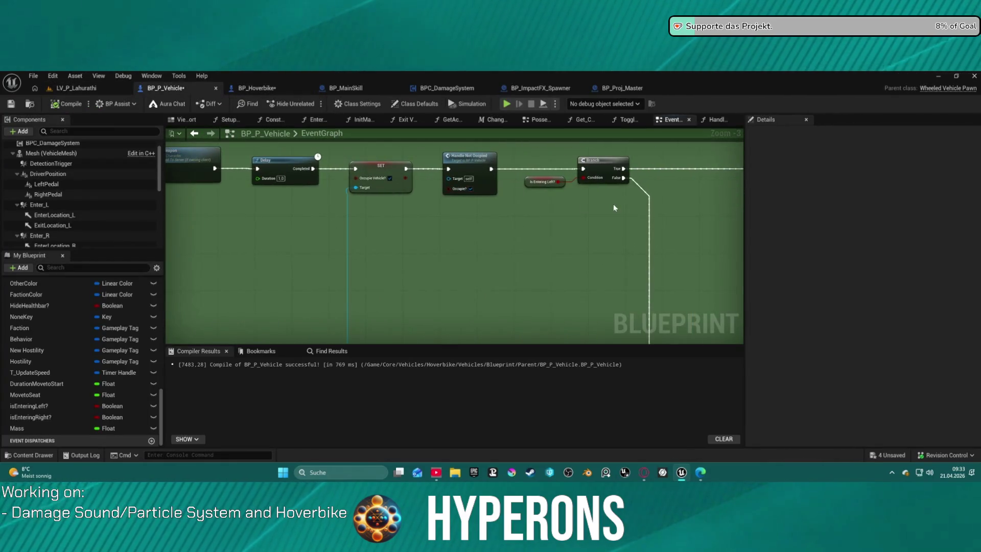
scroll(546, 209, down, 2)
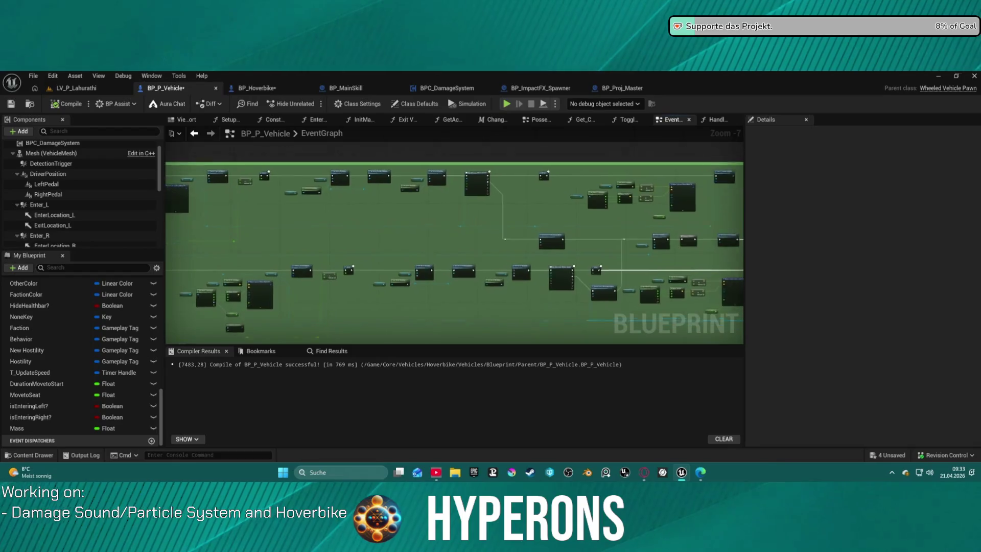
scroll(405, 184, up, 6)
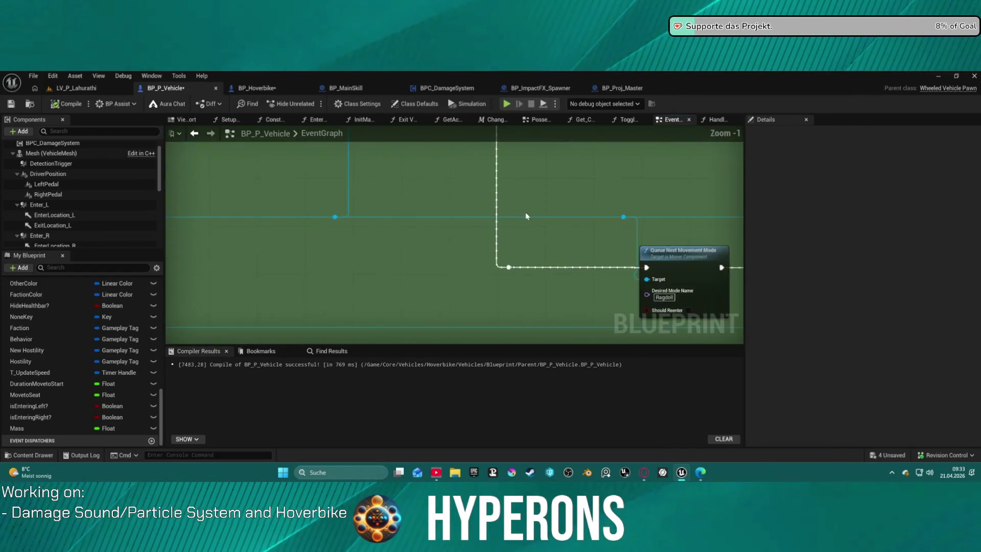
drag(664, 215, 189, 251)
scroll(455, 235, down, 2)
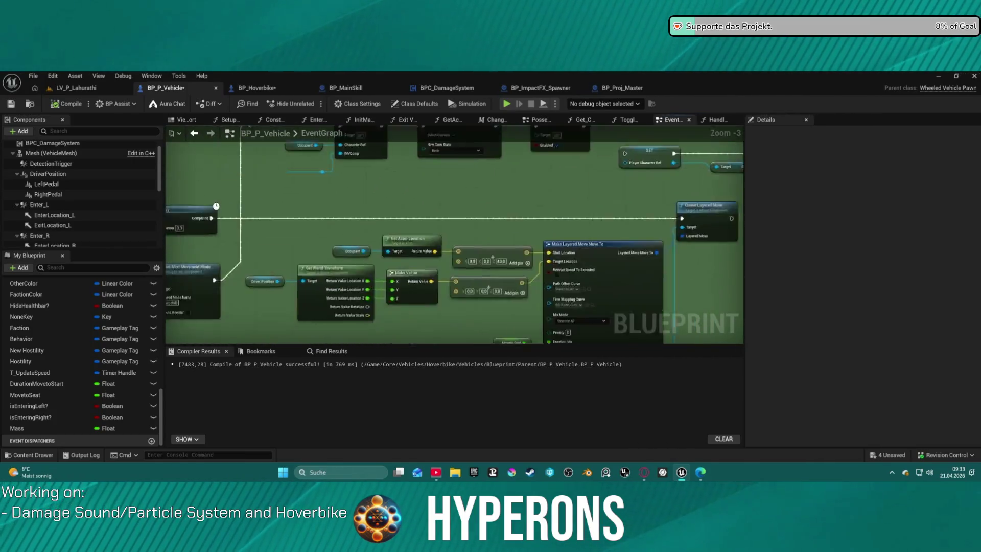
mouse_move(454, 235)
mouse_down()
mouse_move(439, 255)
mouse_move(455, 204)
mouse_move(454, 143)
mouse_up()
scroll(455, 235, down, 1)
drag(230, 265, 679, 147)
mouse_move(373, 136)
mouse_down()
mouse_move(337, 213)
mouse_move(363, 177)
mouse_up()
mouse_move(436, 253)
mouse_down()
mouse_move(400, 232)
mouse_move(700, 213)
mouse_move(557, 240)
mouse_move(740, 223)
mouse_move(651, 224)
mouse_up()
mouse_move(384, 235)
mouse_down()
mouse_move(219, 242)
mouse_move(223, 275)
mouse_up()
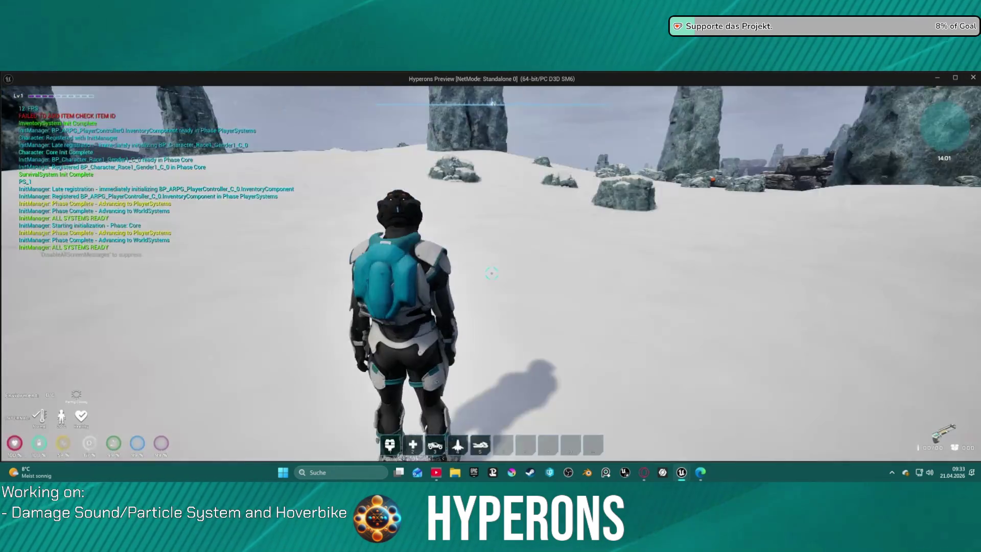
- In the standalone game, summon the hoverbike with 5, then mount, dismount and remount it with F before closing
key(5)
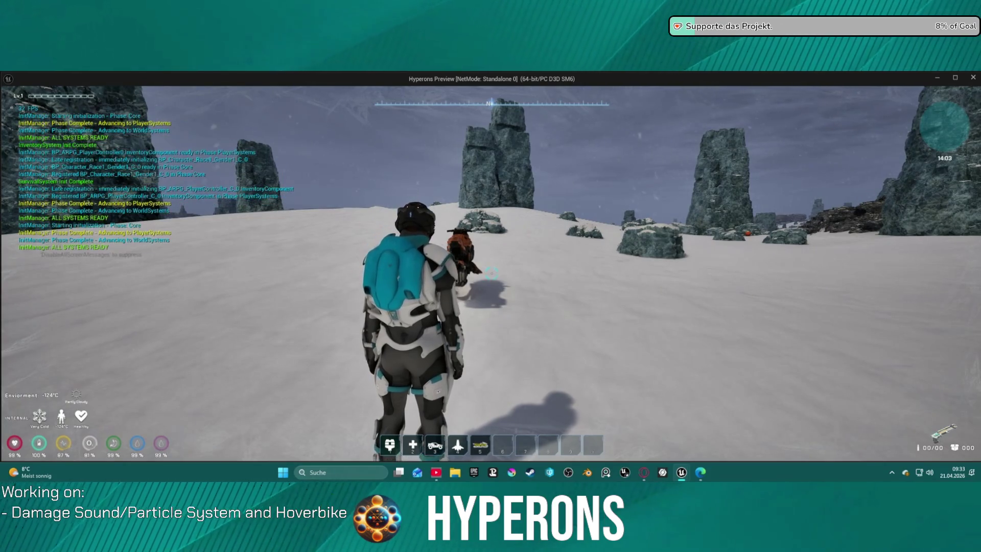
key(w)
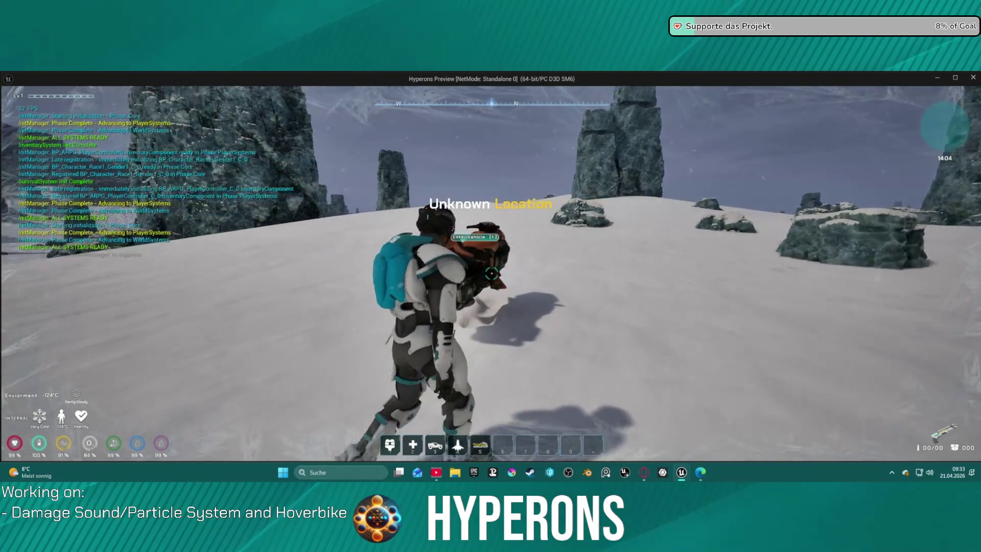
key(w)
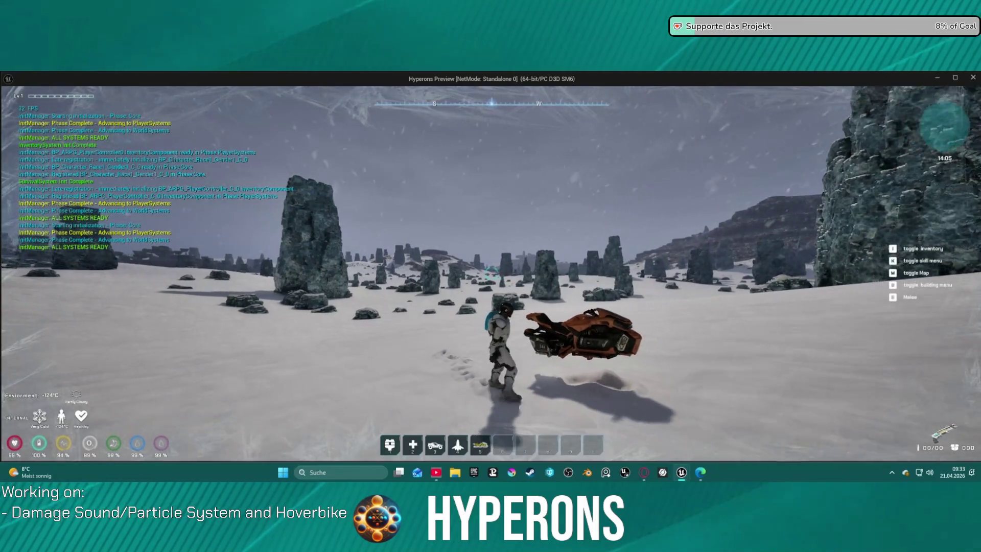
key(f)
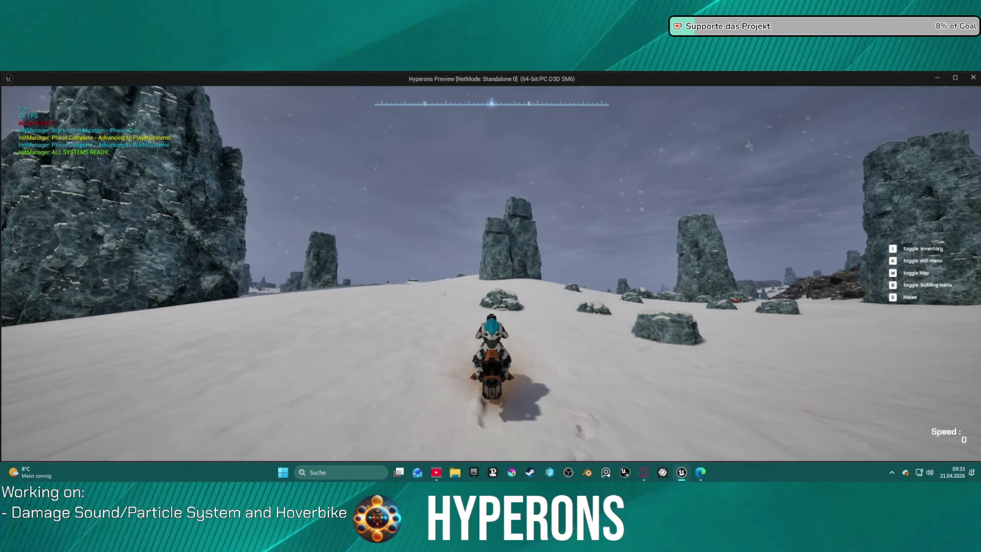
key(f)
key(w)
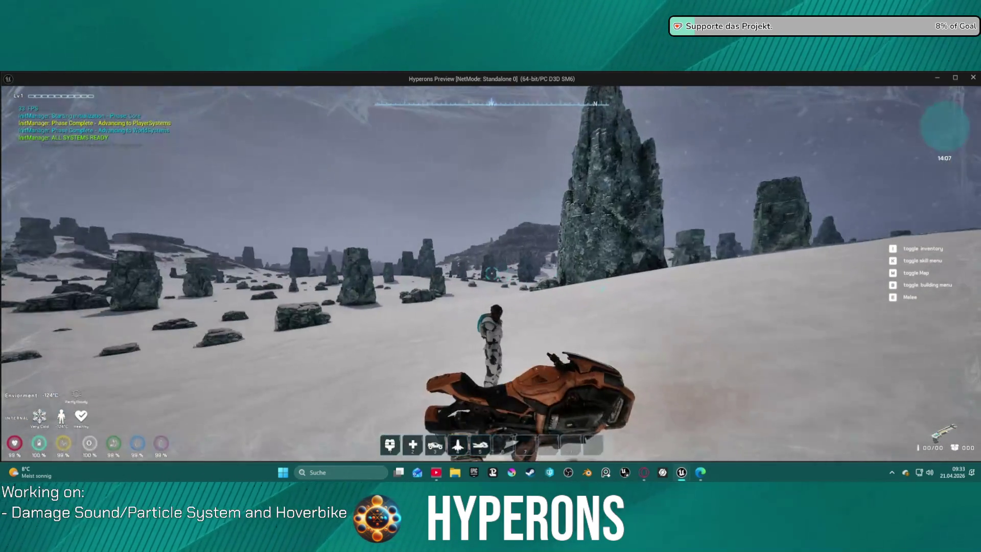
key(f)
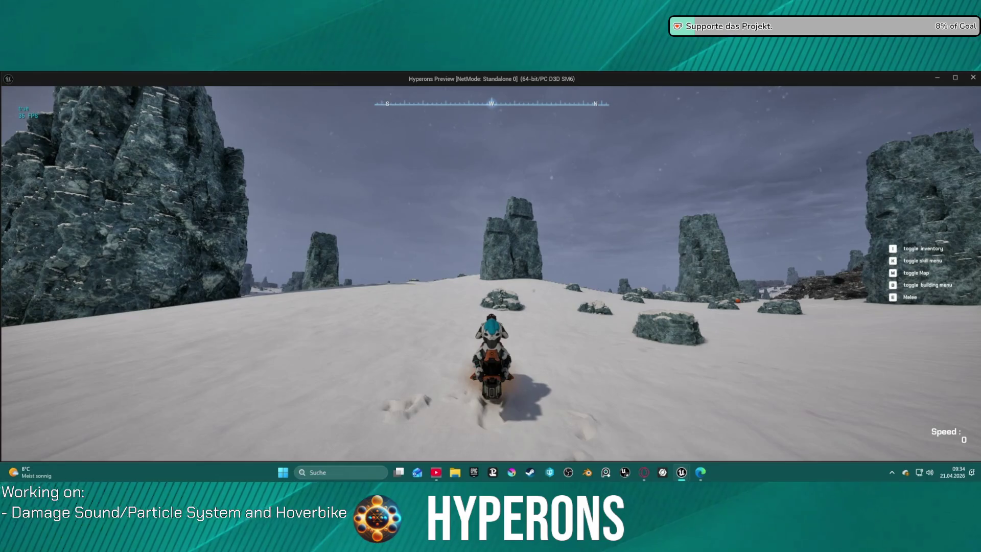
key(Escape)
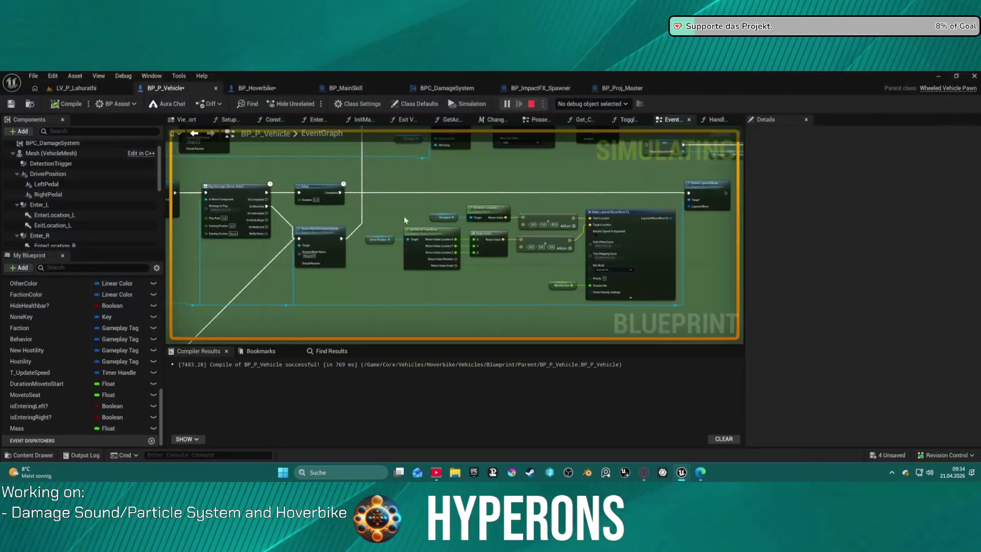
- Select the Occupant and Get/Set Actor Rotation nodes and bring Play Montage and Delay into view
click(938, 77)
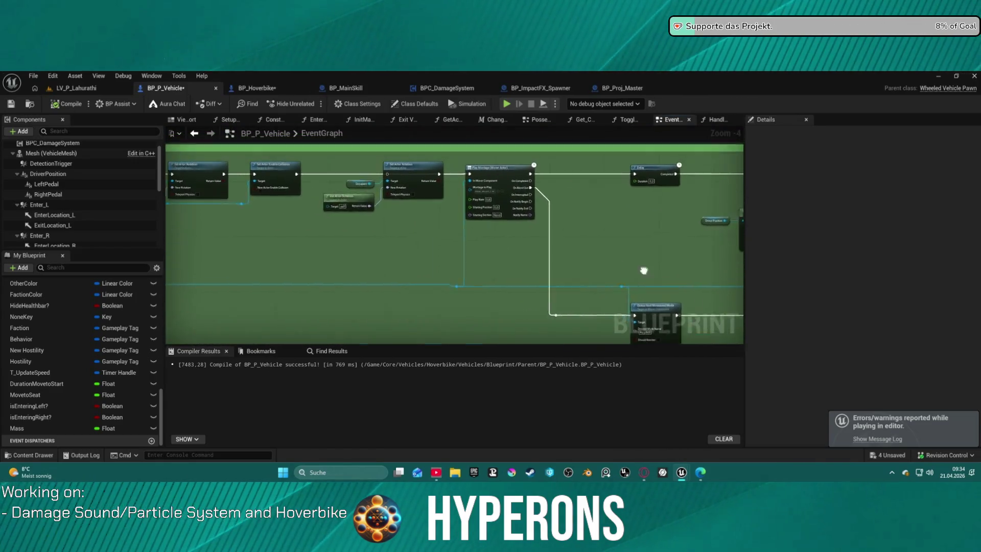
click(501, 225)
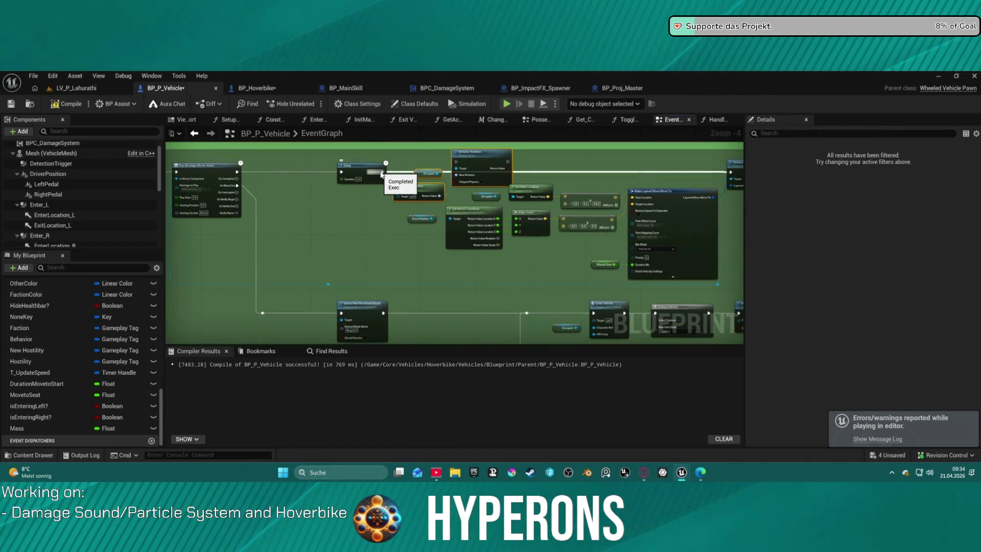
drag(464, 197, 448, 191)
drag(383, 171, 600, 170)
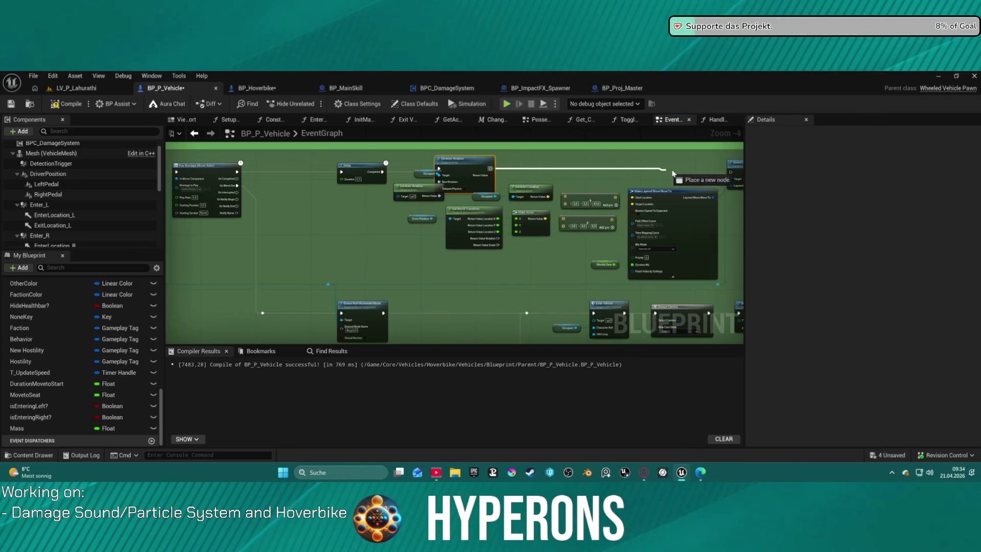
drag(726, 174, 733, 176)
click(492, 170)
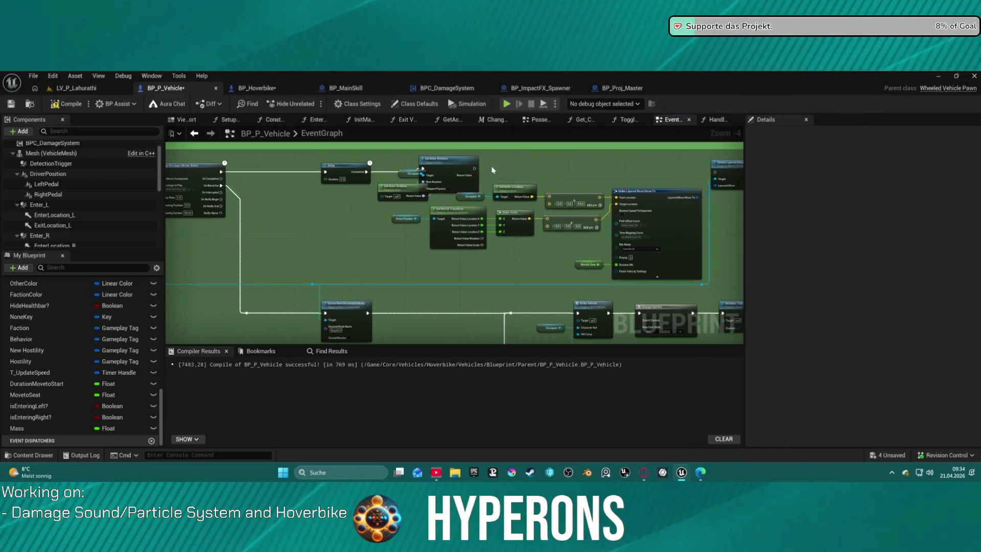
drag(477, 166, 555, 175)
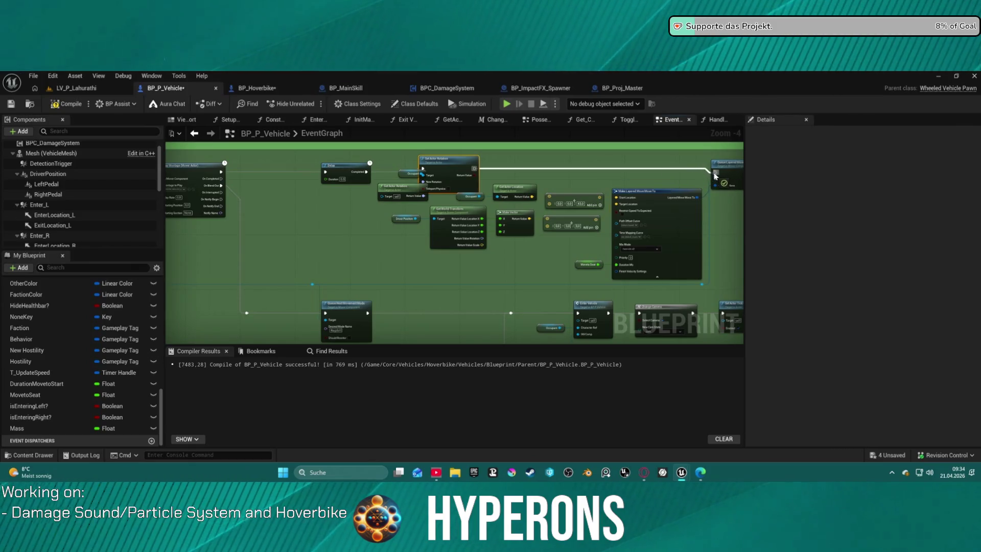
drag(489, 262, 470, 183)
drag(471, 274, 492, 195)
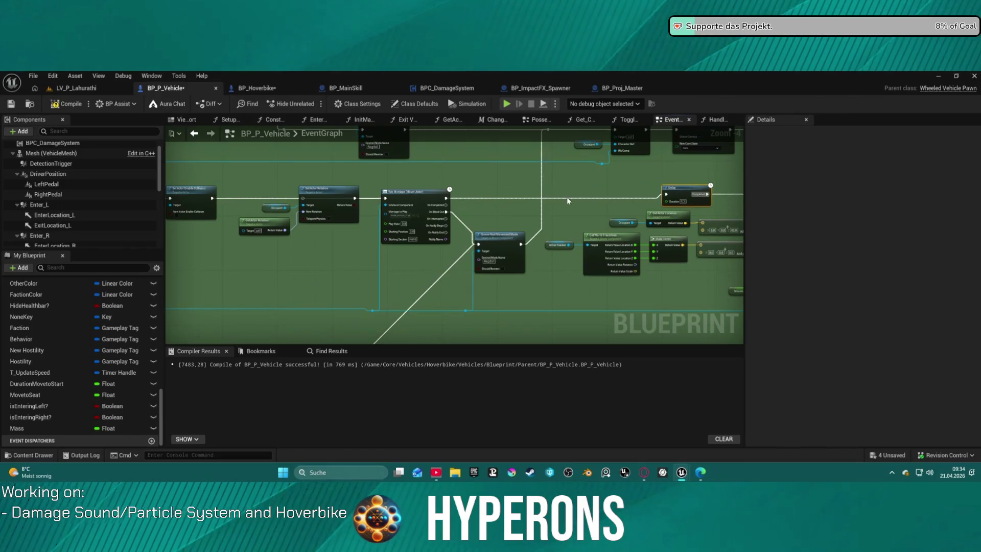
- Paste the rotation nodes after Play Montage and chain Play Montage → Set Actor Rotation → Delay
key(ctrl+v)
drag(445, 199, 527, 198)
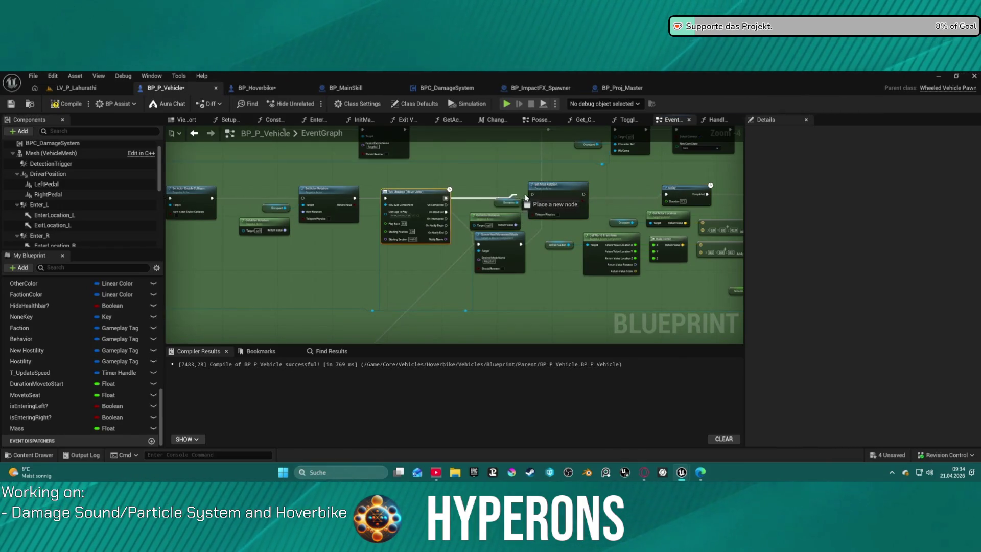
drag(585, 196, 667, 196)
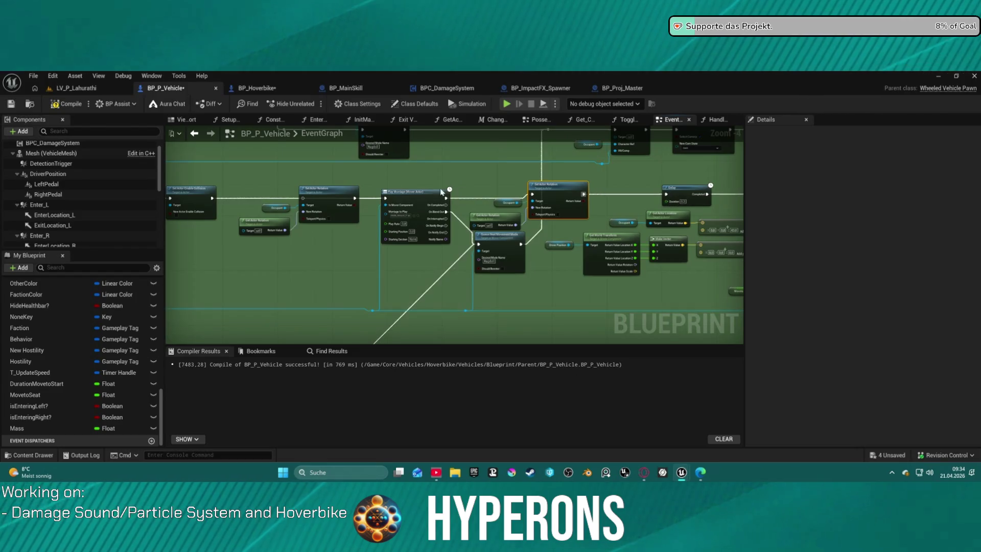
mouse_move(308, 200)
mouse_down()
mouse_move(453, 269)
mouse_move(440, 306)
mouse_move(494, 189)
mouse_up()
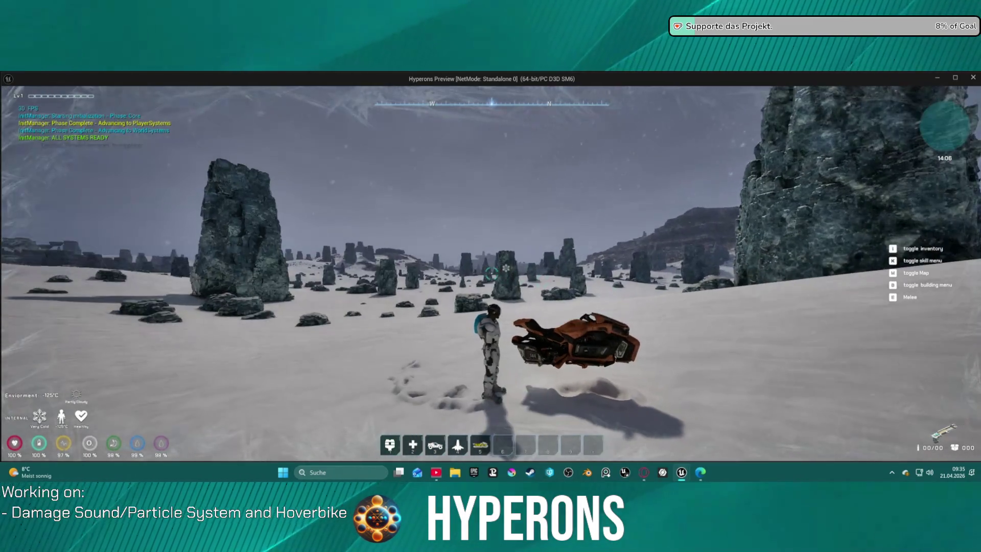
key(f)
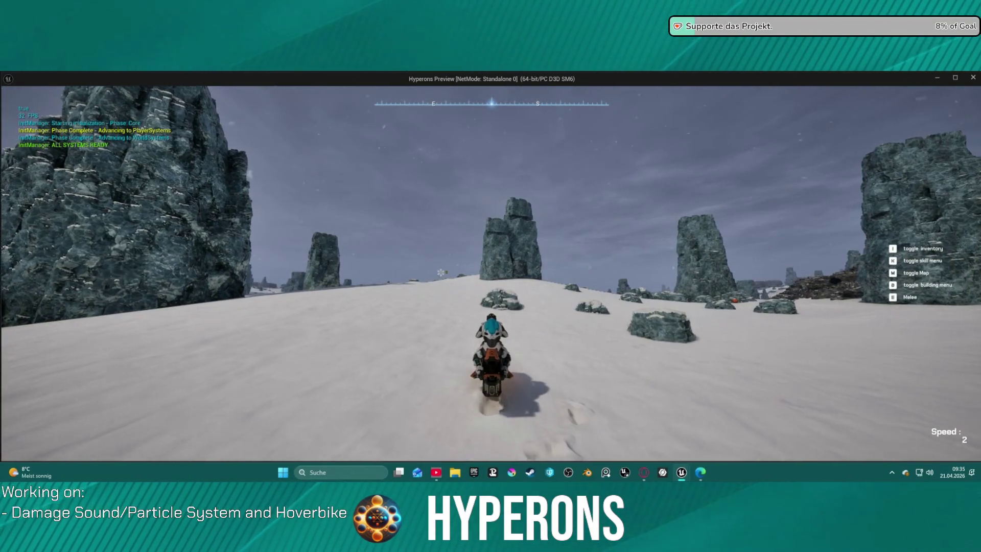
key(w)
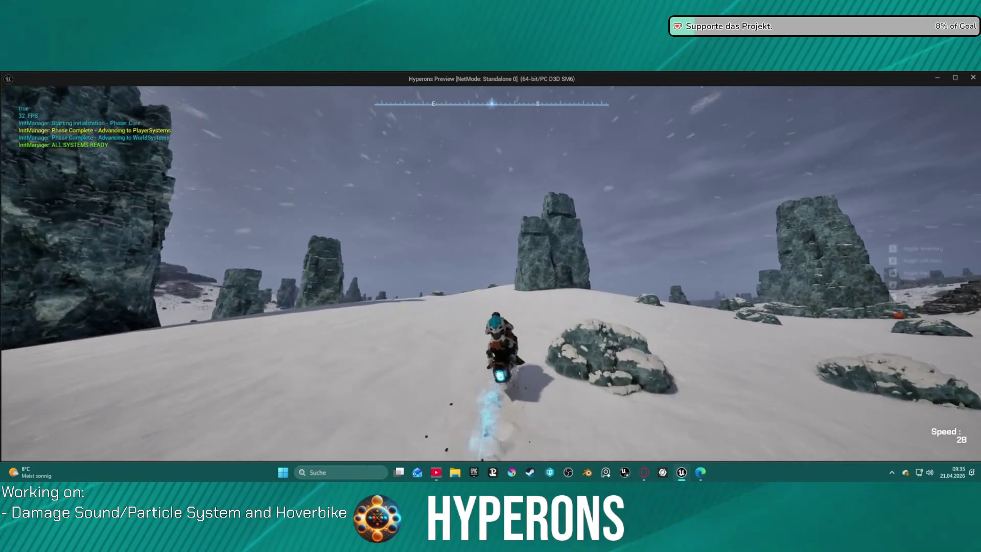
key(w)
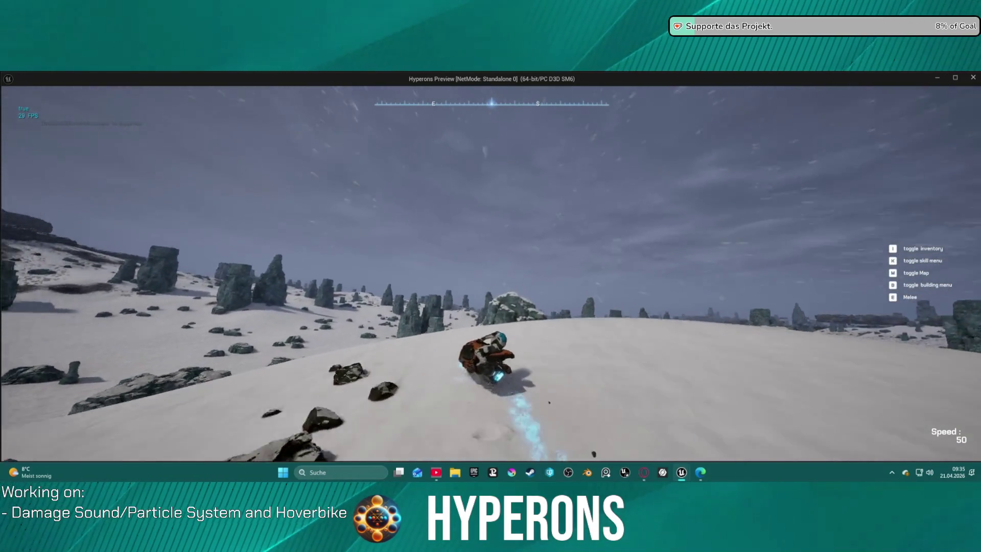
key(w)
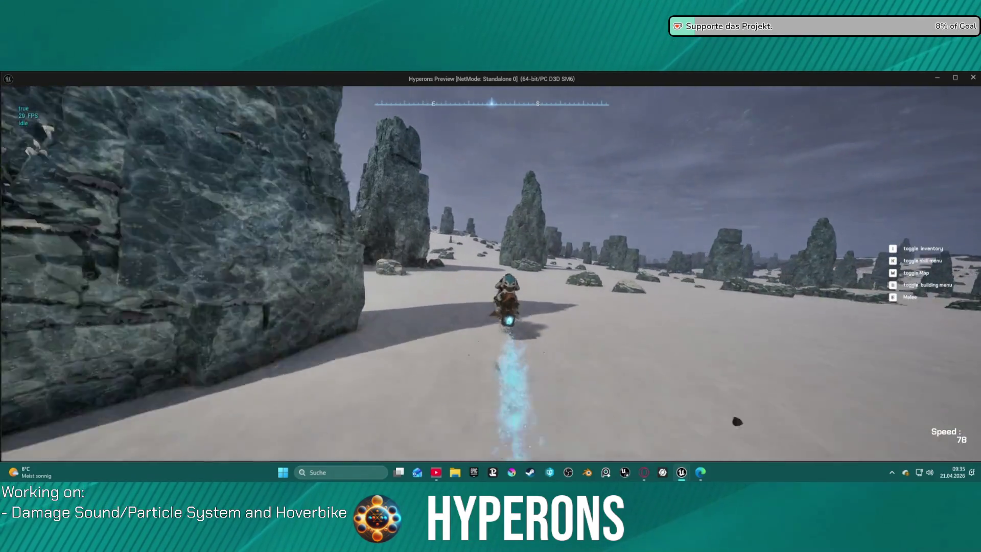
key(d)
key(a)
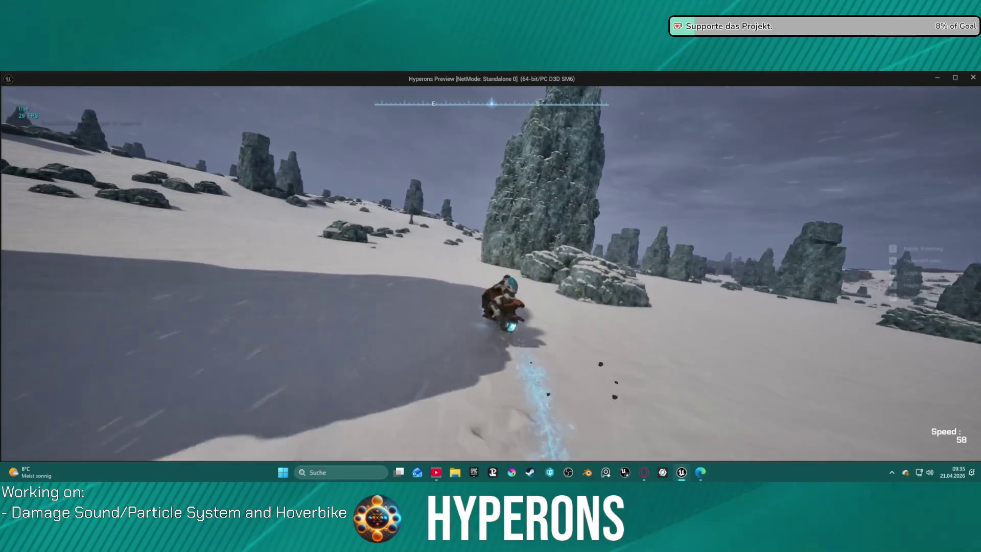
key(d)
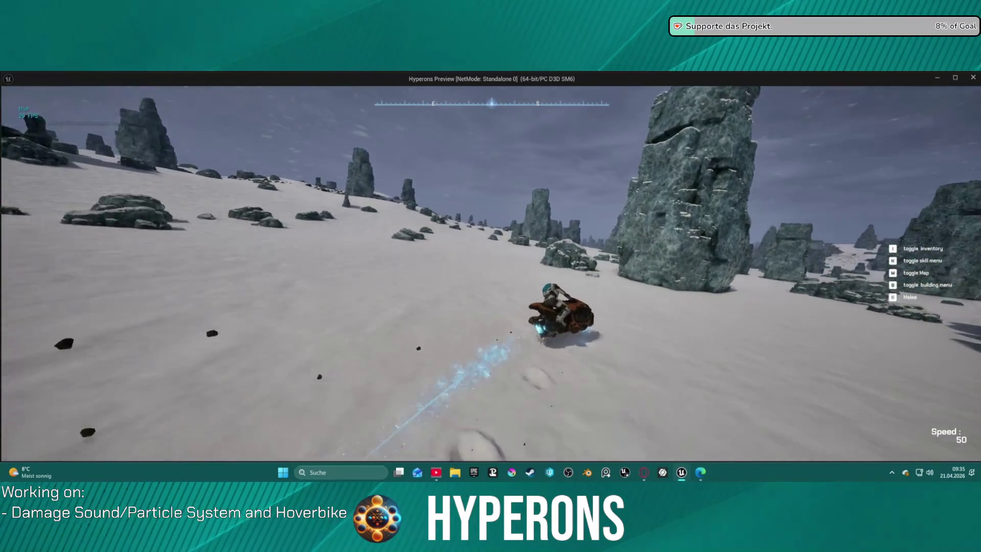
key(a)
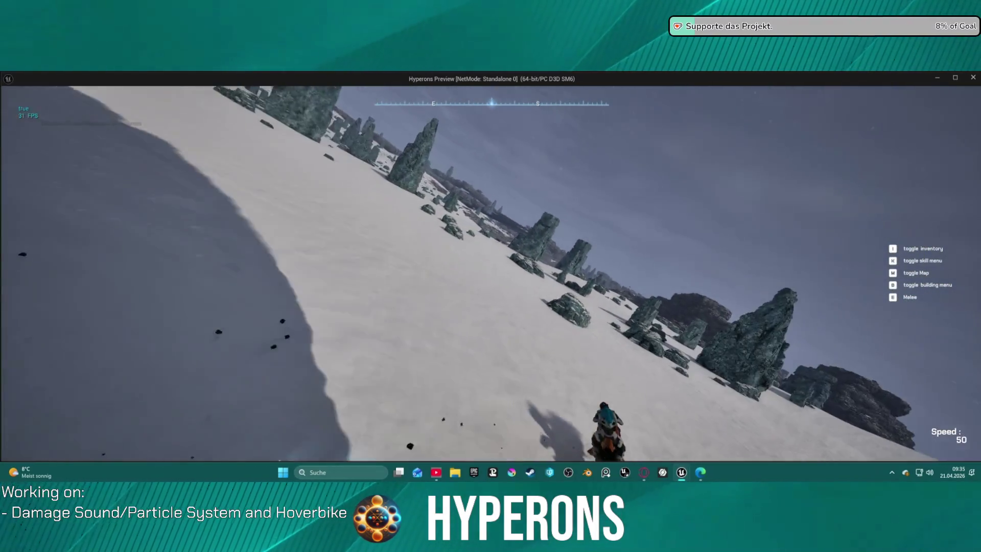
key(d)
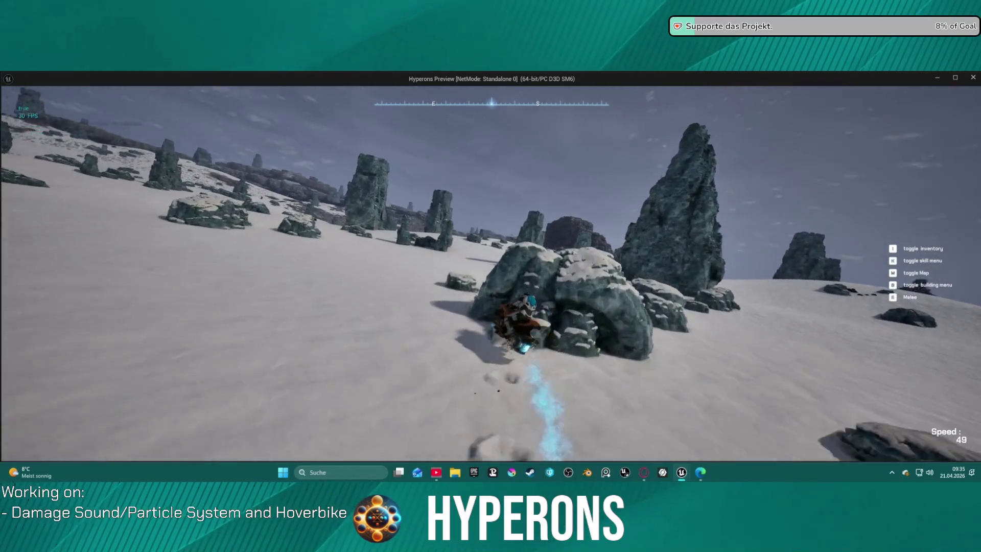
key(d)
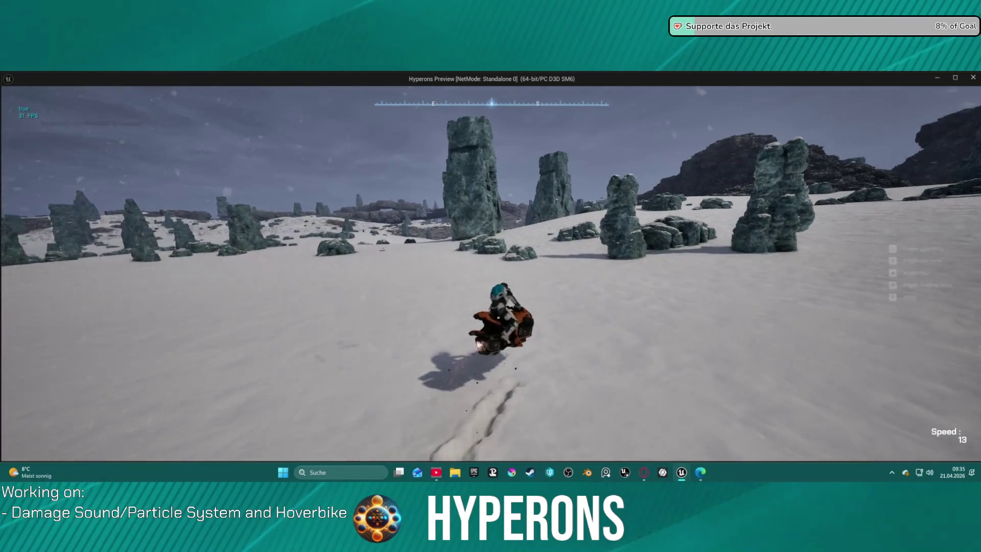
key(Escape)
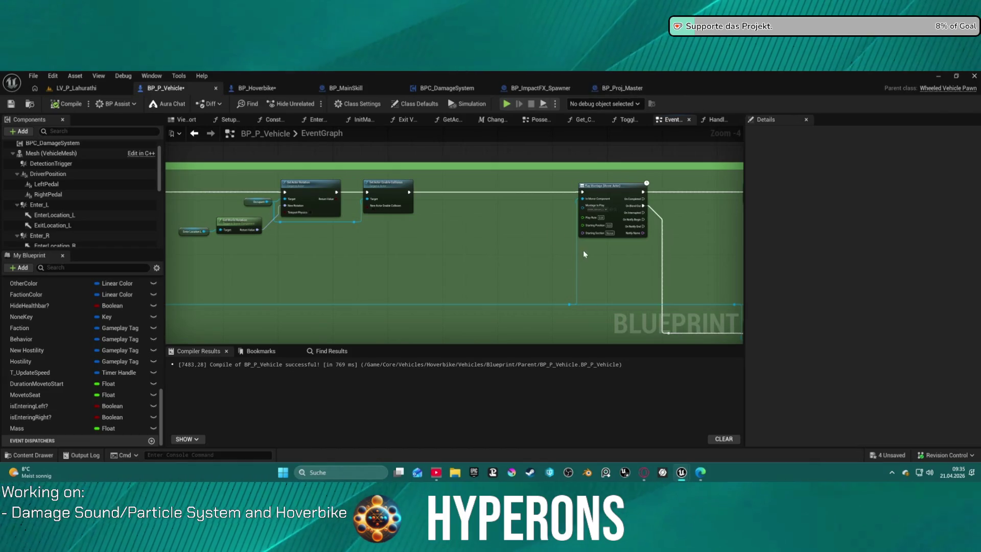
- Shift the Delay node left and inspect the Occupant getter's wire options and the Set Actor Rotation node
scroll(584, 250, up, 5)
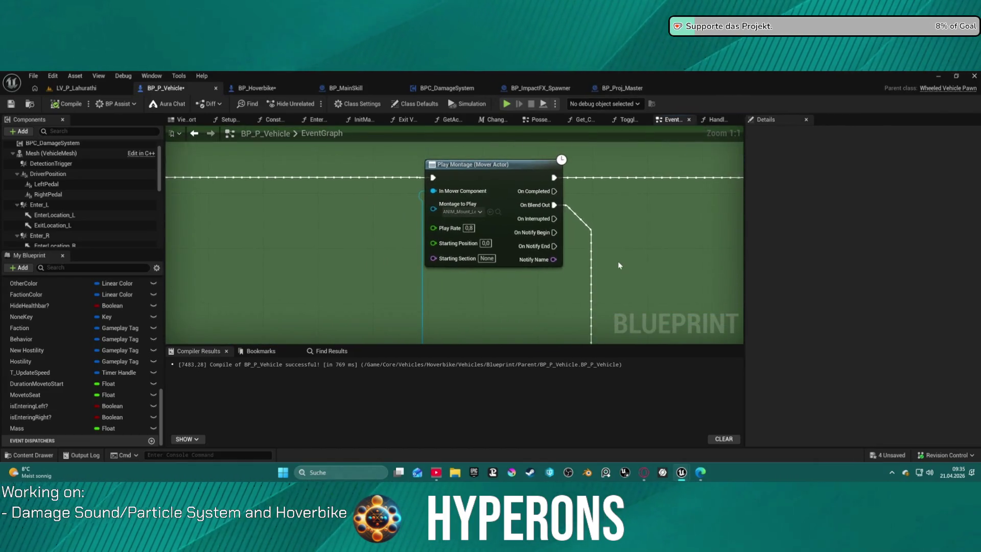
scroll(599, 241, down, 2)
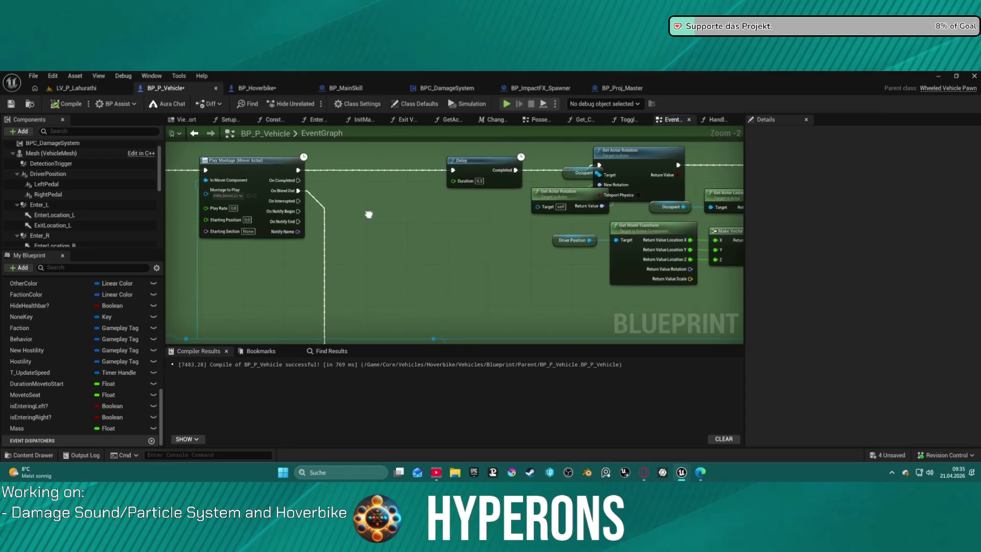
drag(309, 210, 244, 211)
drag(374, 159, 325, 159)
click(440, 169)
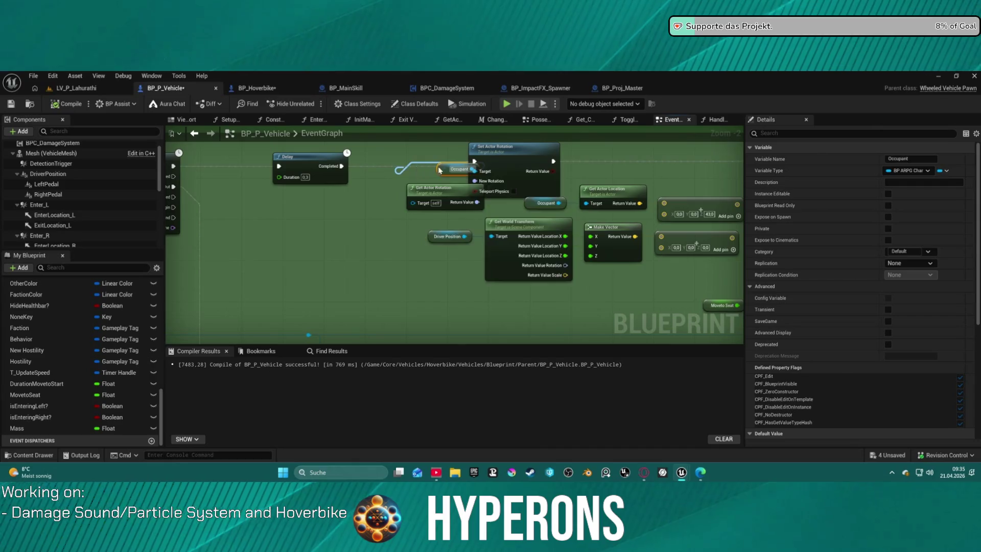
drag(472, 169, 433, 167)
key(Escape)
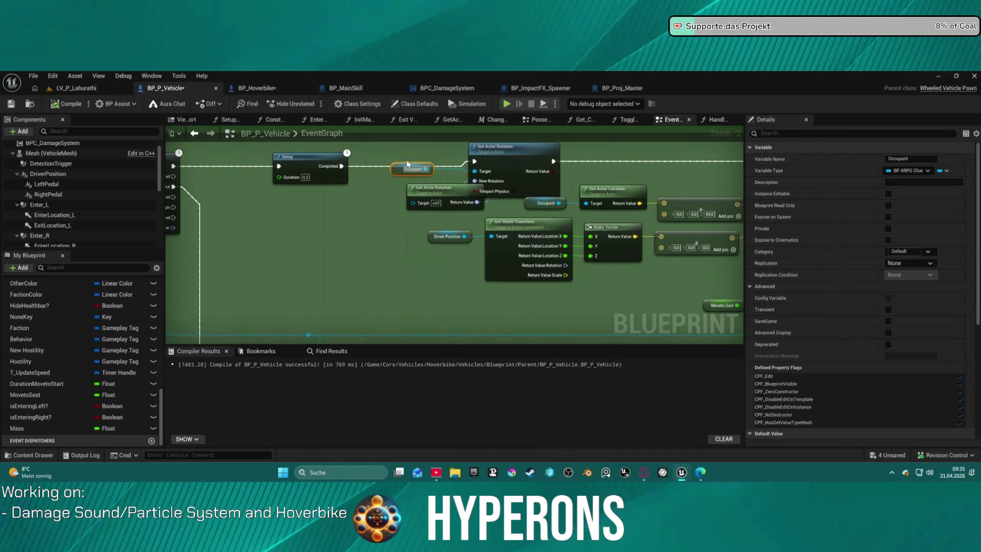
click(536, 226)
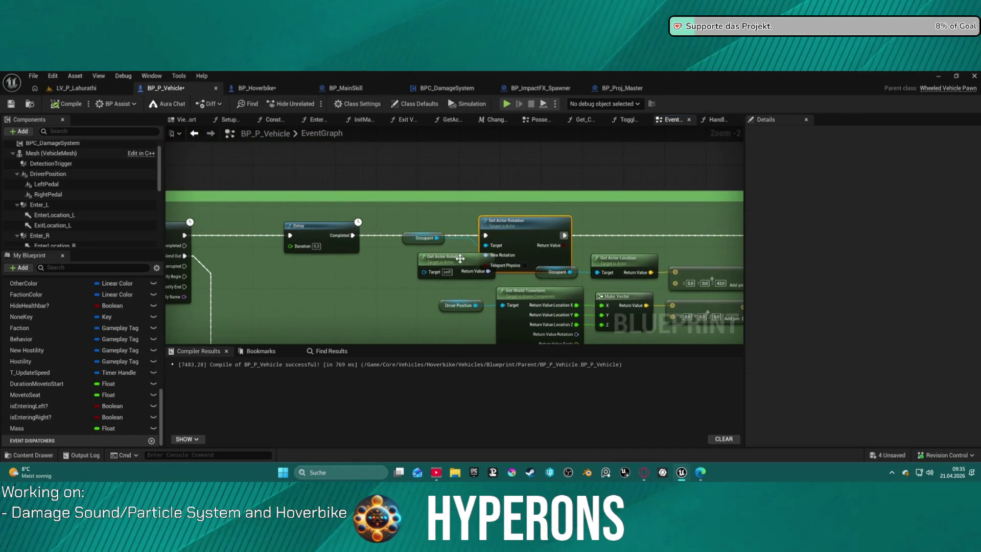
drag(334, 291, 377, 237)
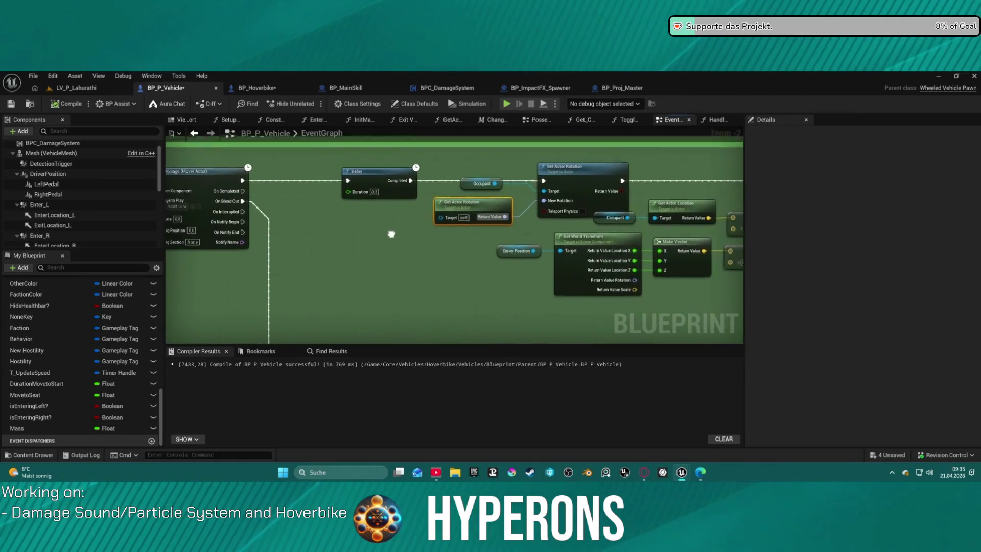
scroll(390, 235, down, 2)
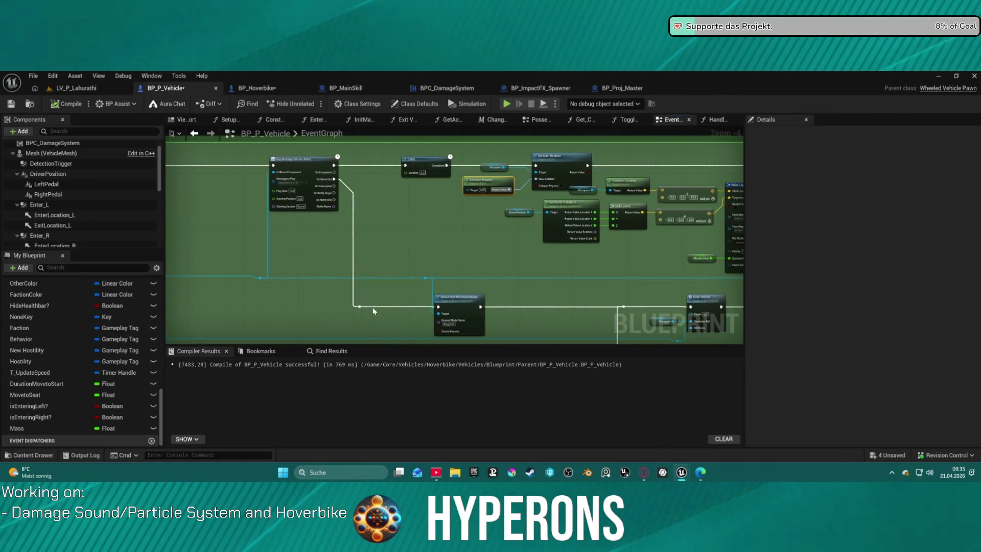
mouse_move(383, 284)
mouse_down()
mouse_move(477, 265)
mouse_move(644, 274)
mouse_move(532, 248)
mouse_up()
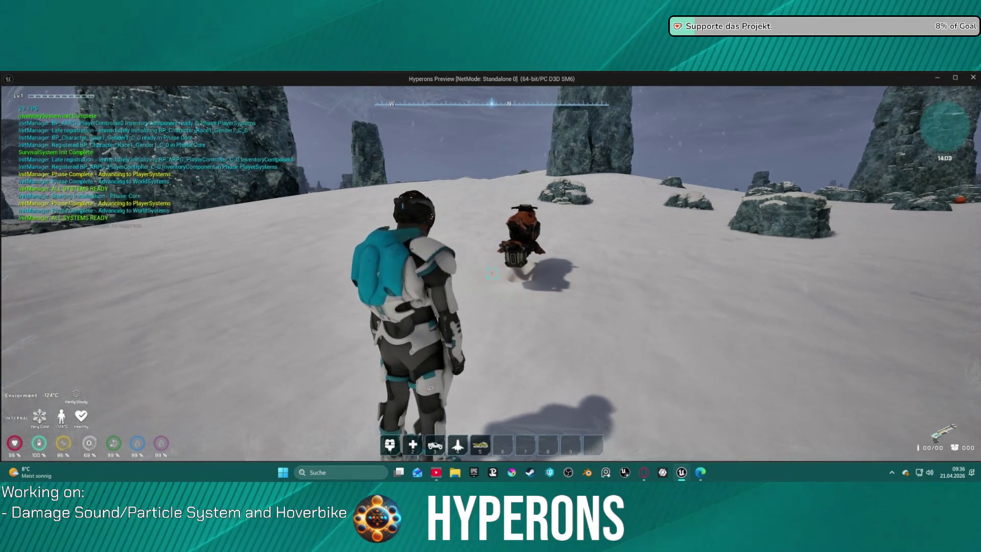
- Walk the character around until it stands beside the hoverbike
key(w)
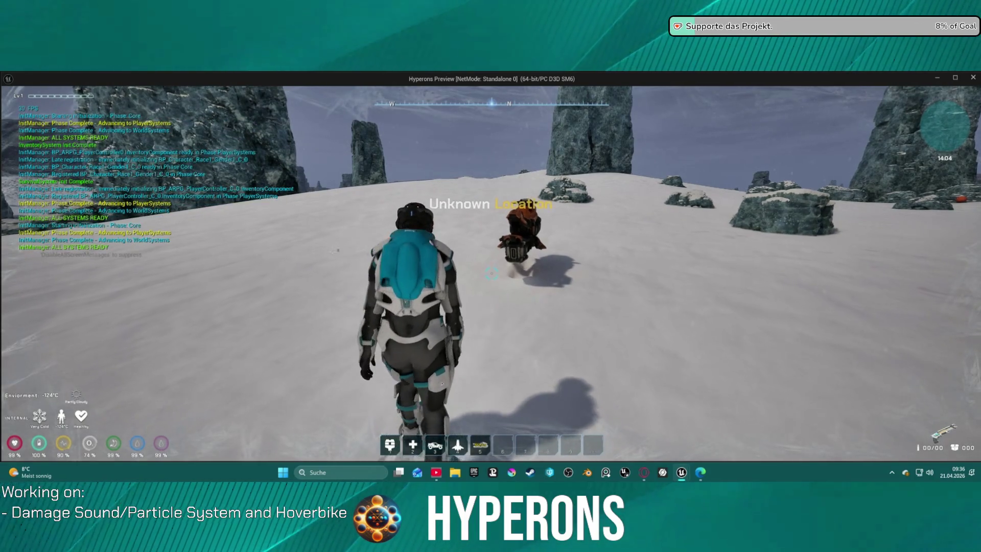
key(s)
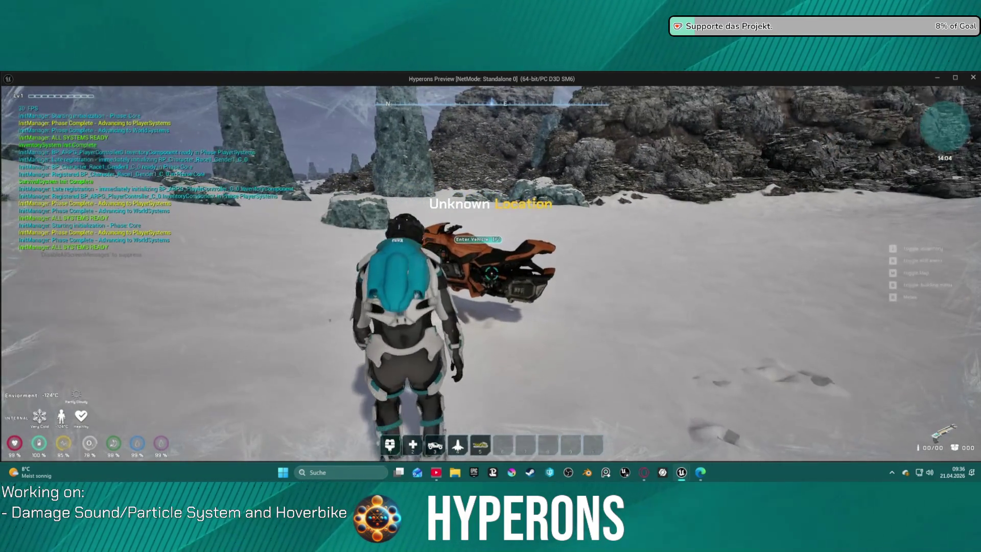
key(w)
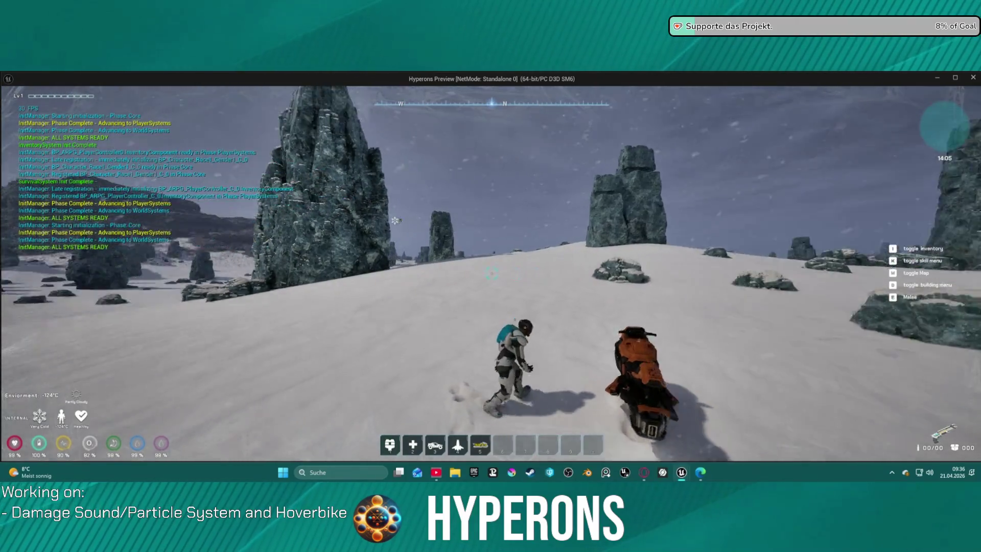
key(w)
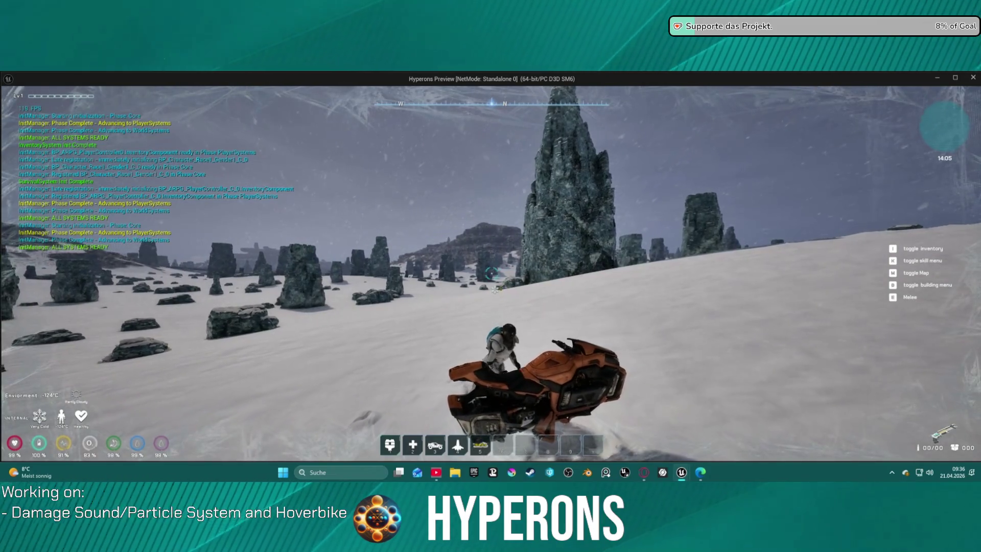
key(s)
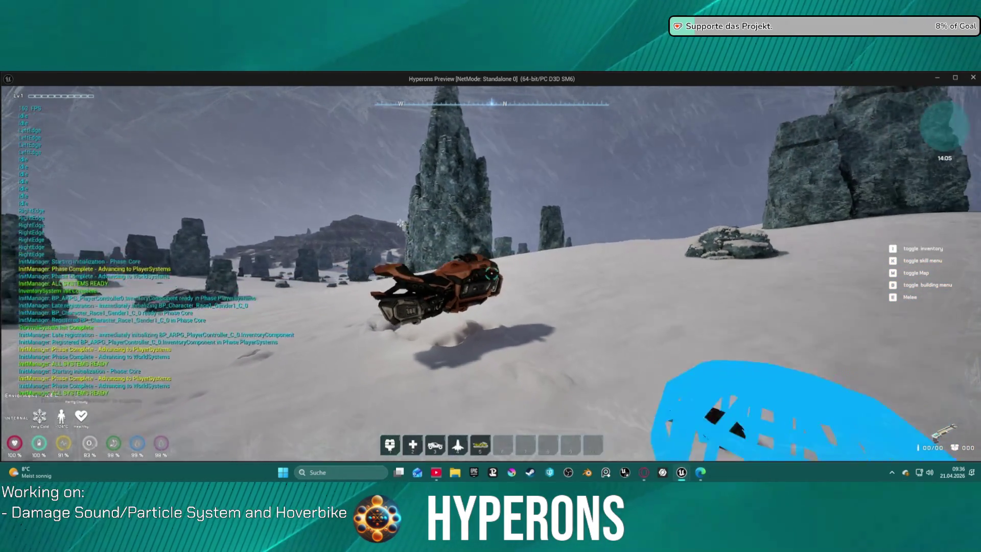
key(w)
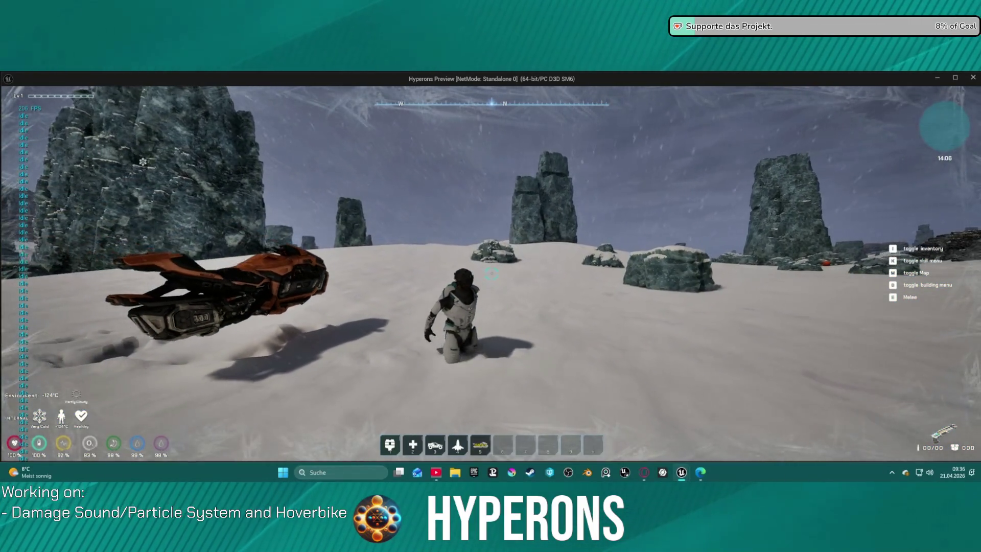
key(a)
key(a)
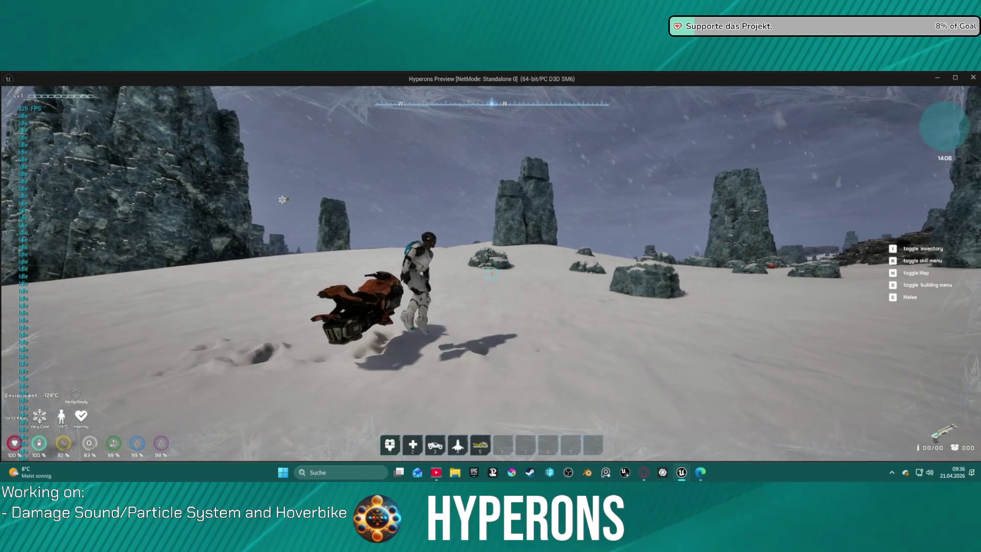
- Mount, dismount and remount the hoverbike with F, then stop the standalone session
key(f)
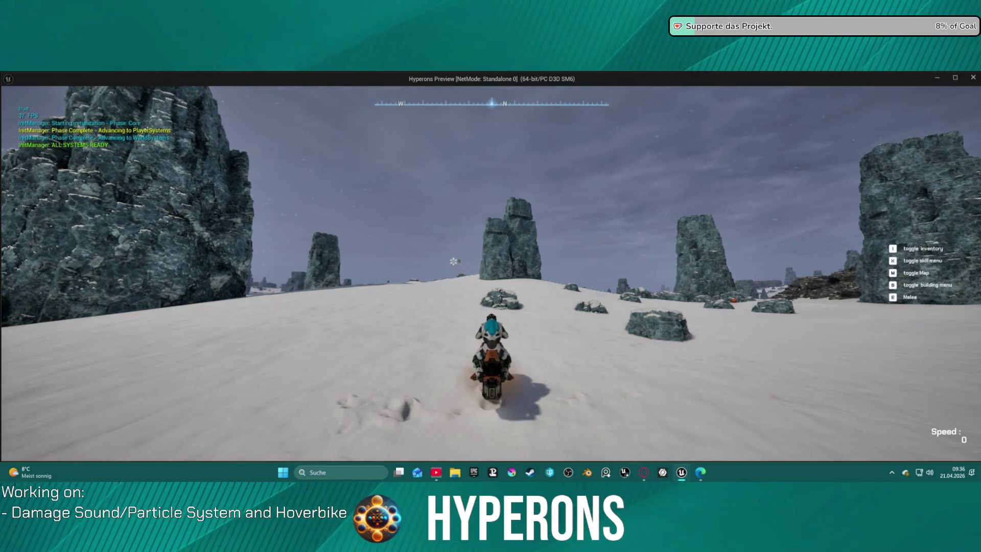
key(f)
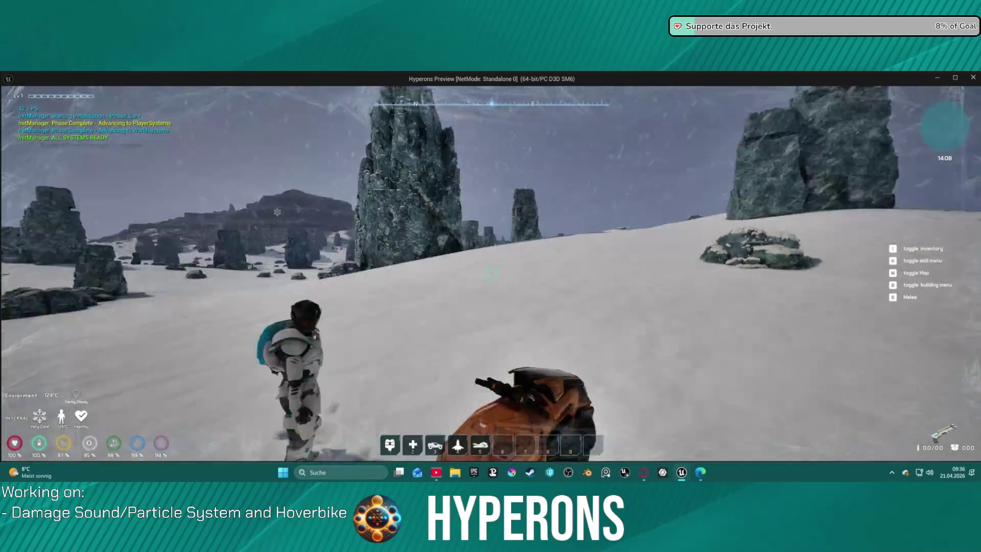
key(w)
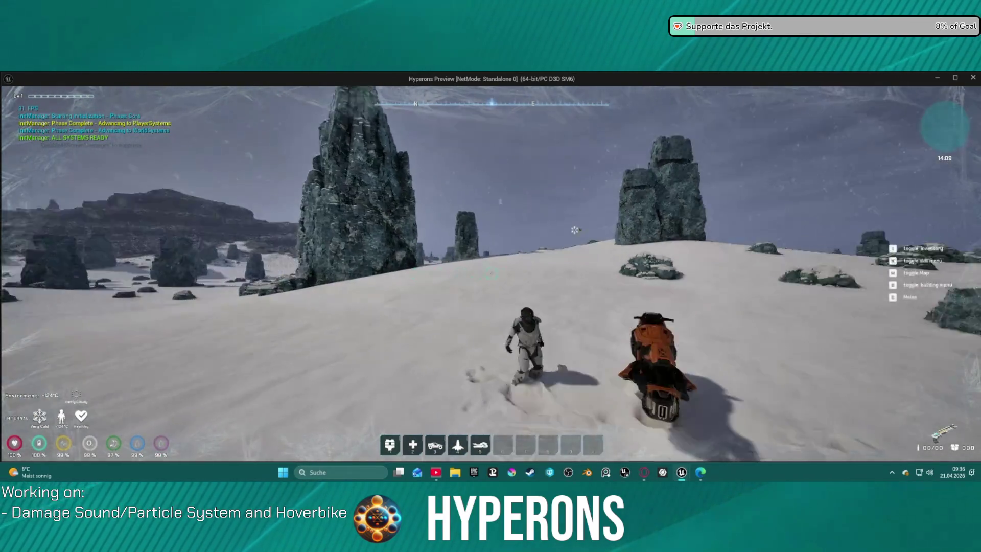
key(f)
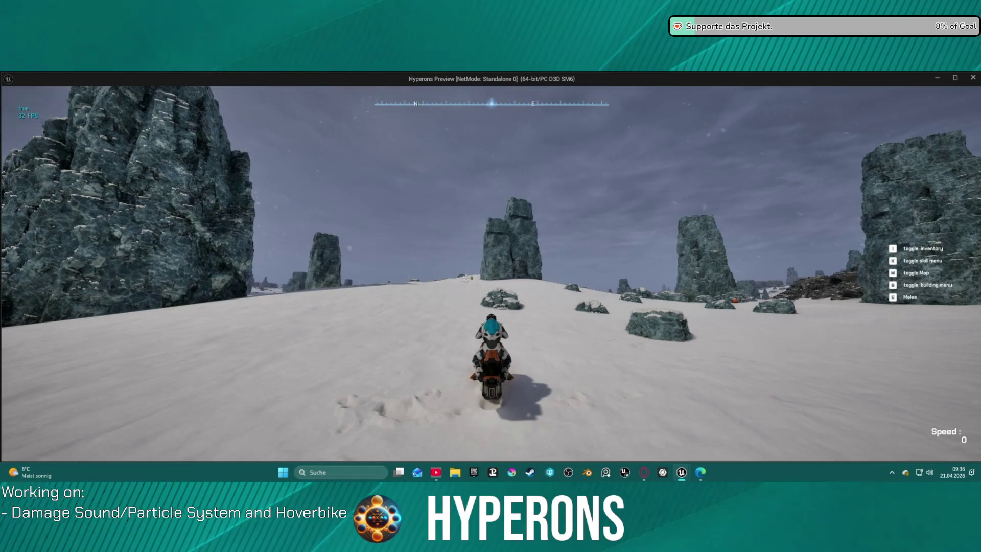
key(Escape)
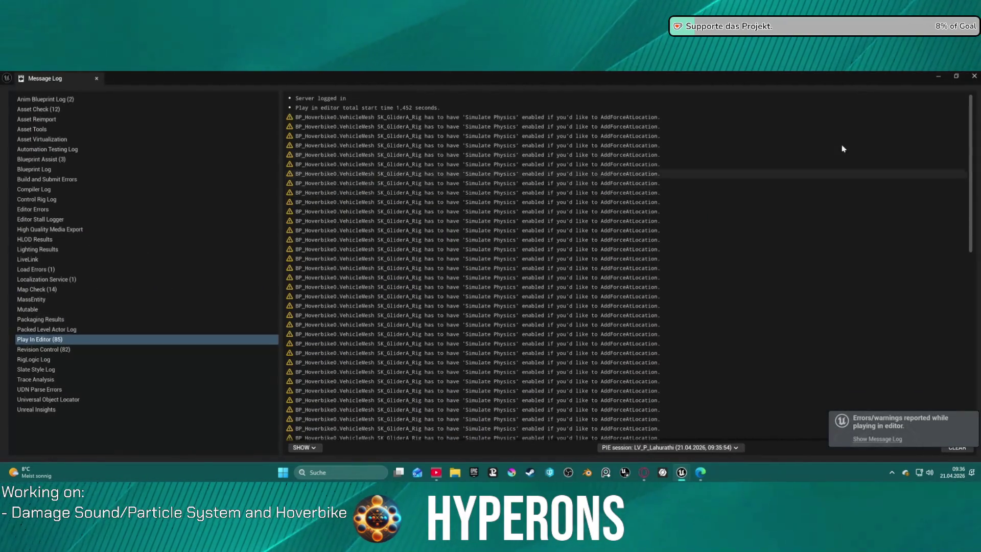
- Close the Message Log and undo the recent node move, wire, paste and delete edits
key(alt+F4)
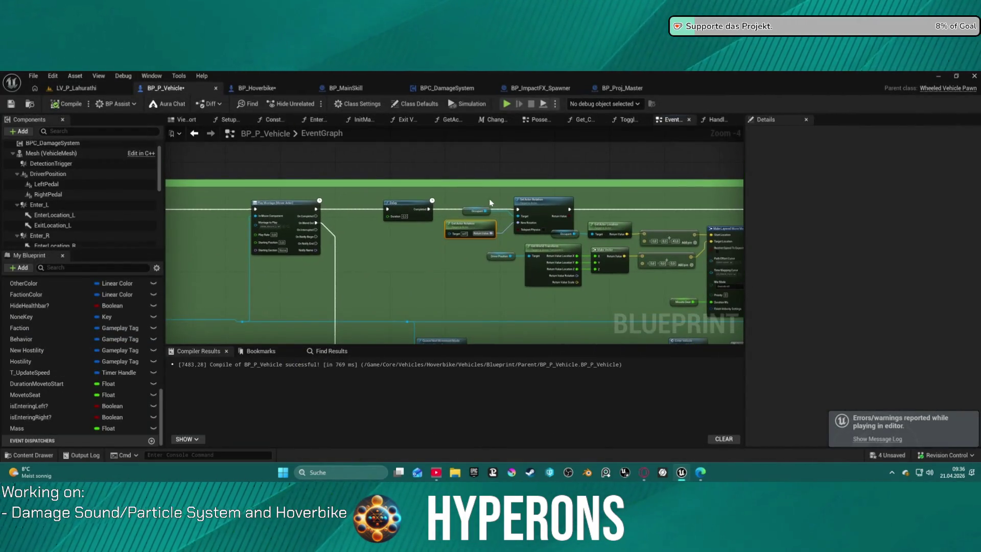
key(ctrl+z)
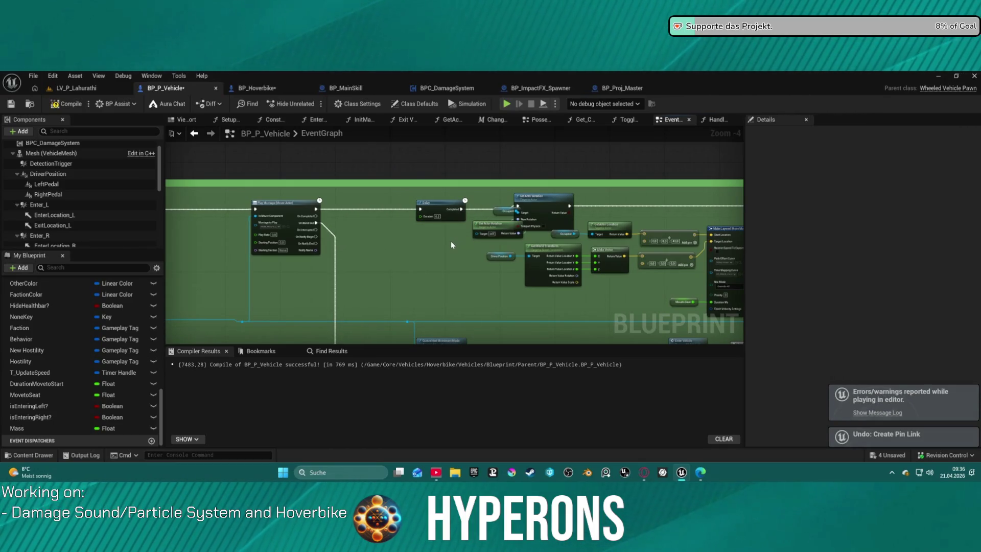
key(ctrl+z)
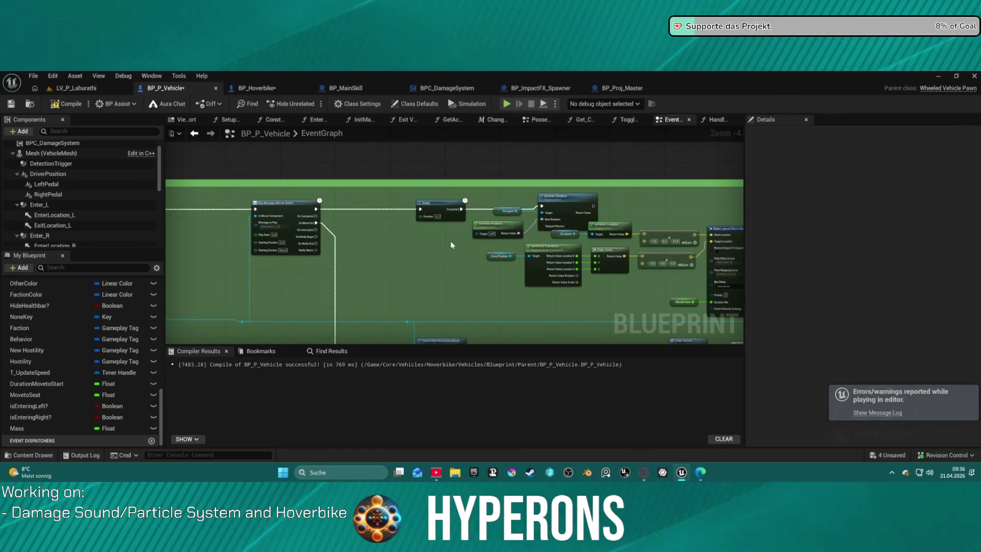
key(ctrl+z)
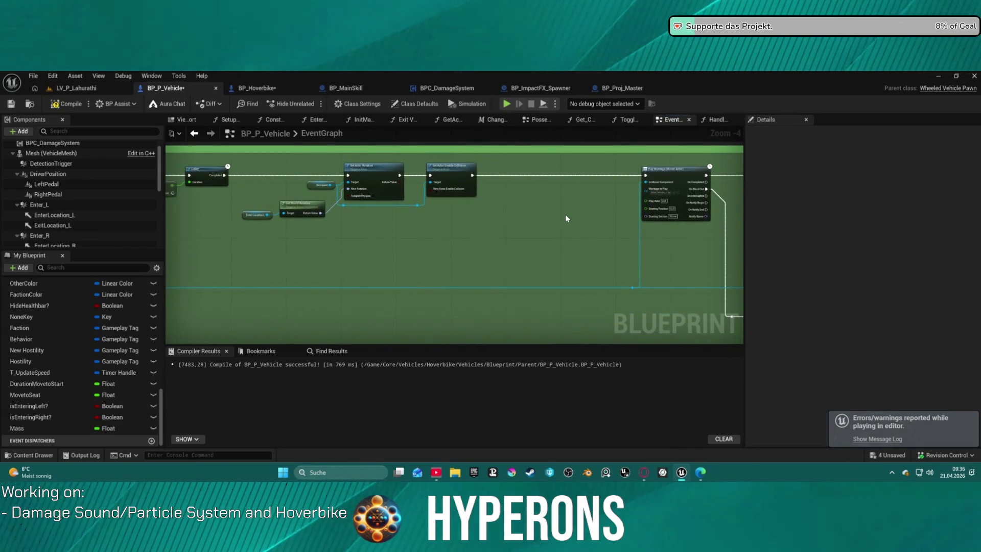
key(ctrl+z)
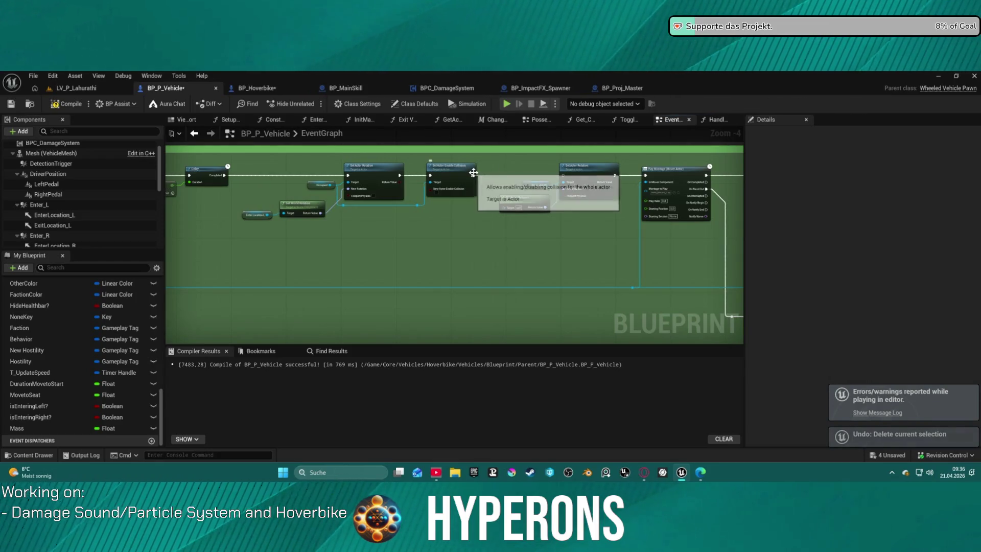
drag(472, 170, 482, 171)
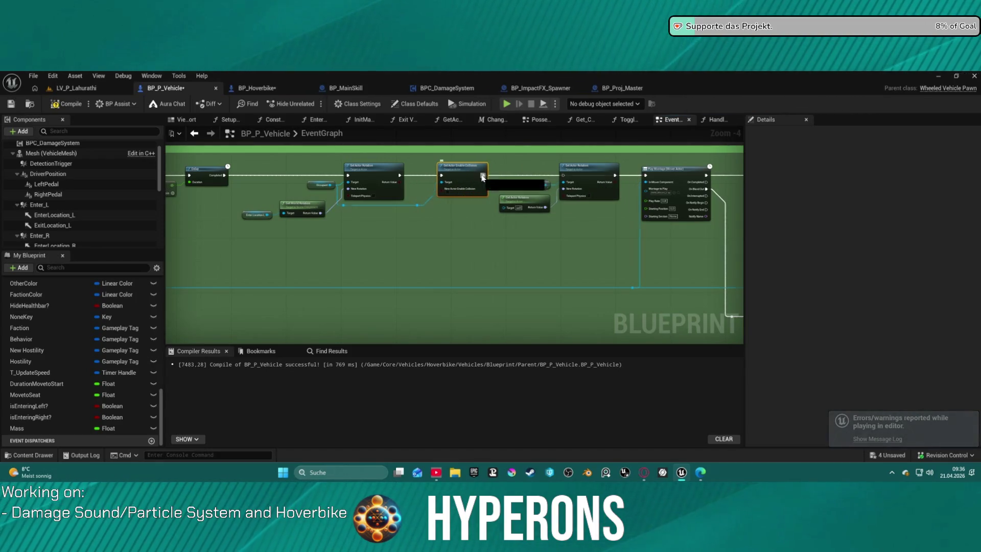
key(ctrl+z)
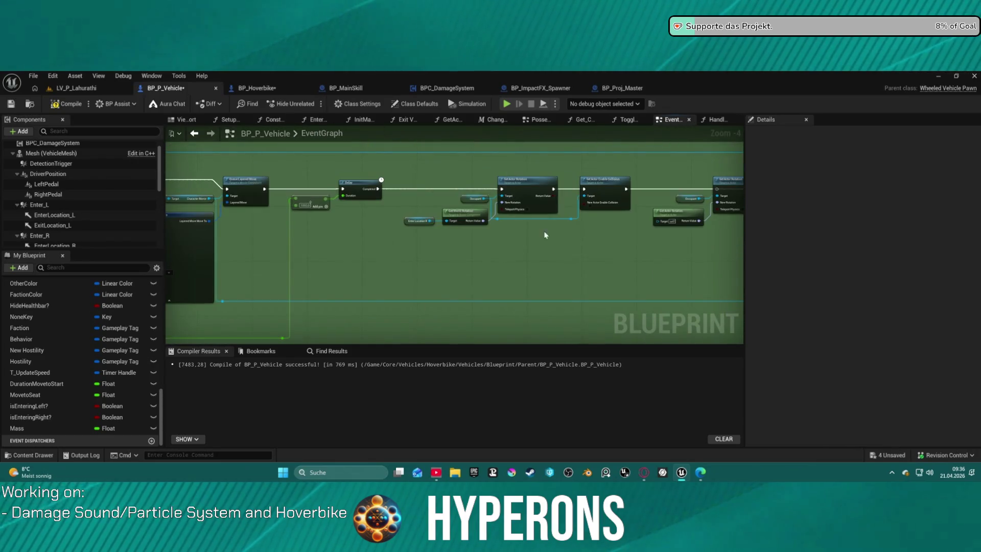
key(ctrl+z)
- Wire Set Actor Enable Collision's exec output into Set Actor Rotation
mouse_move(437, 173)
mouse_down()
mouse_move(542, 175)
mouse_move(532, 176)
mouse_up()
mouse_move(741, 251)
mouse_down()
mouse_move(406, 252)
mouse_move(399, 286)
mouse_move(317, 271)
mouse_move(313, 332)
mouse_move(421, 337)
mouse_move(323, 322)
mouse_up()
scroll(472, 213, up, 2)
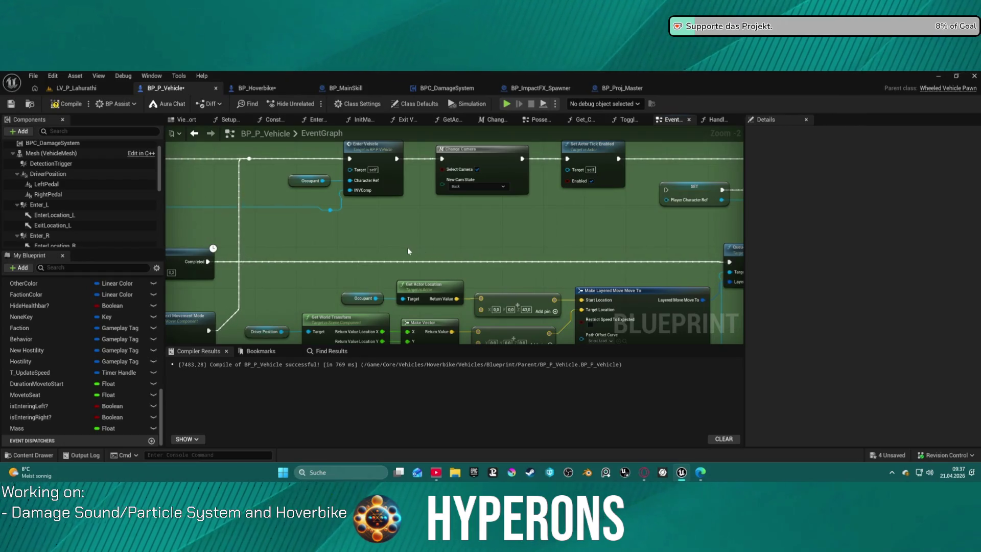
- Open the Enter Vehicle function and review its Toggle Item Visibility, Overlay Pose and collision nodes
mouse_move(561, 261)
mouse_down()
mouse_move(455, 227)
mouse_move(704, 286)
mouse_up()
double_click(524, 200)
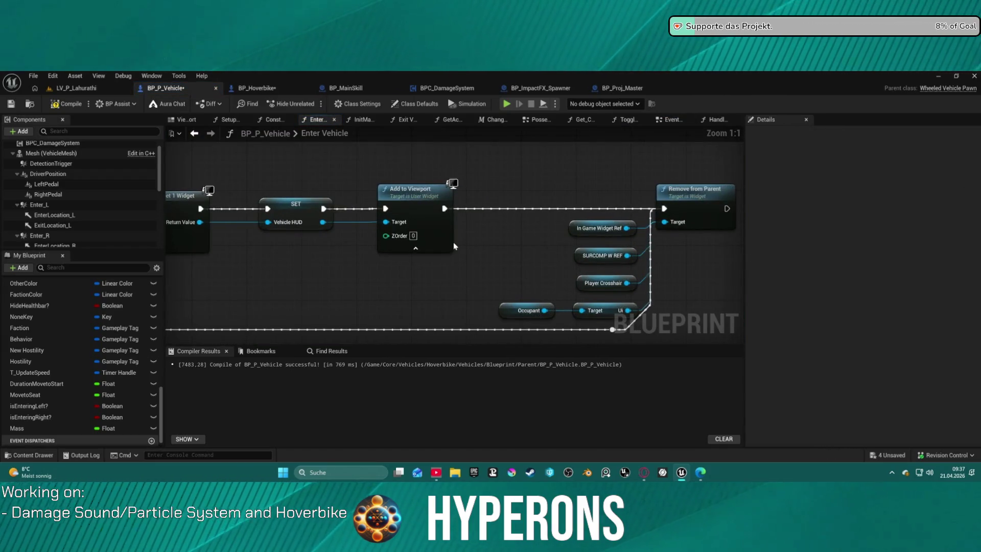
drag(454, 246, 703, 248)
drag(299, 292, 651, 275)
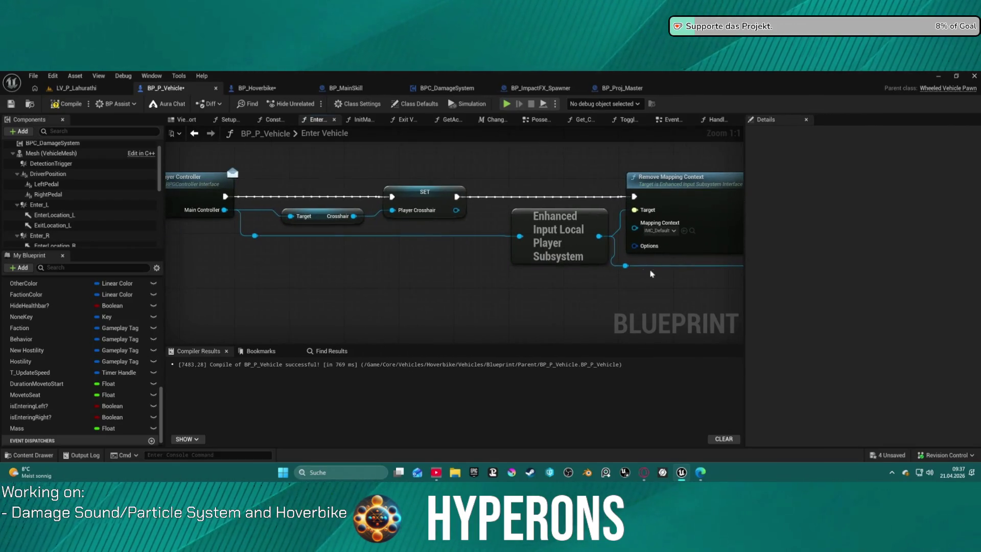
drag(309, 239, 718, 248)
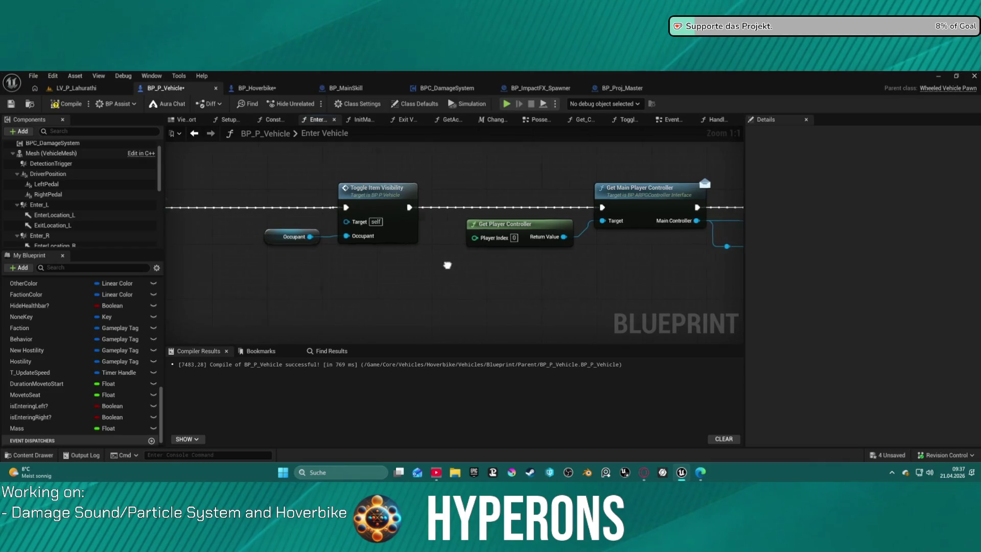
drag(449, 265, 633, 266)
drag(320, 193, 413, 187)
drag(580, 257, 744, 249)
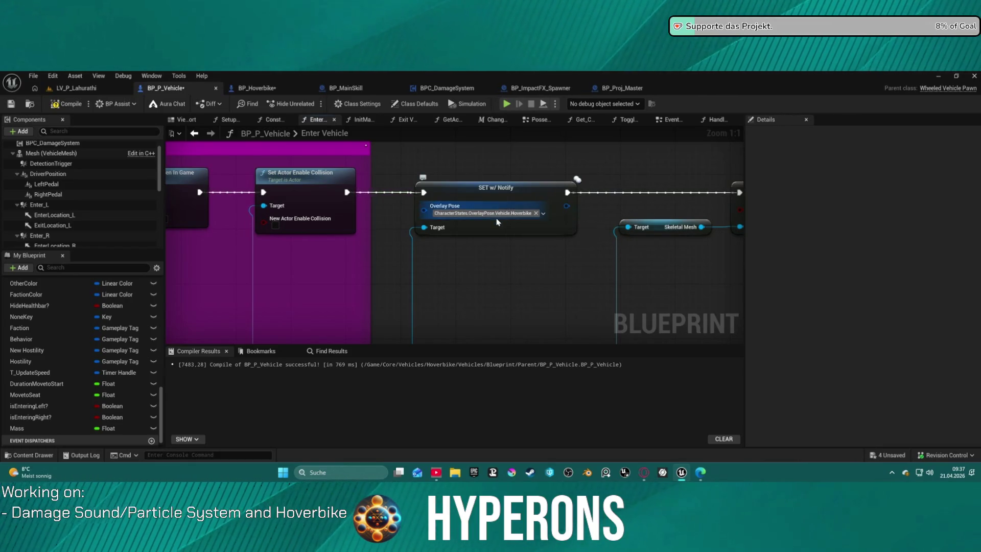
- Review Enter Vehicle's possess-pawn and widget reference sections, then switch to BPC_DamageSystem
scroll(329, 252, down, 3)
mouse_move(333, 254)
mouse_down()
mouse_move(563, 244)
mouse_move(618, 234)
mouse_move(667, 202)
mouse_move(716, 202)
mouse_up()
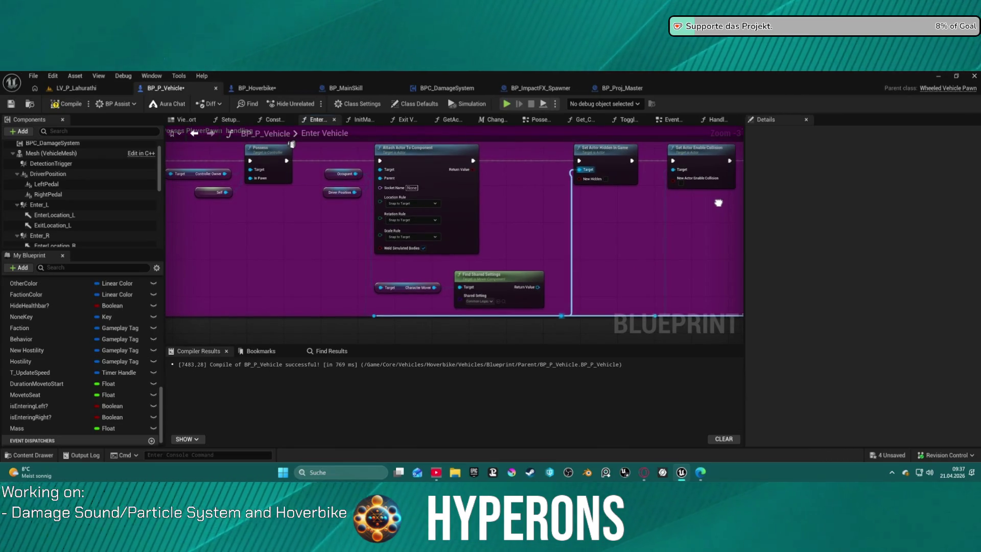
drag(718, 203, 789, 186)
drag(331, 185, 745, 265)
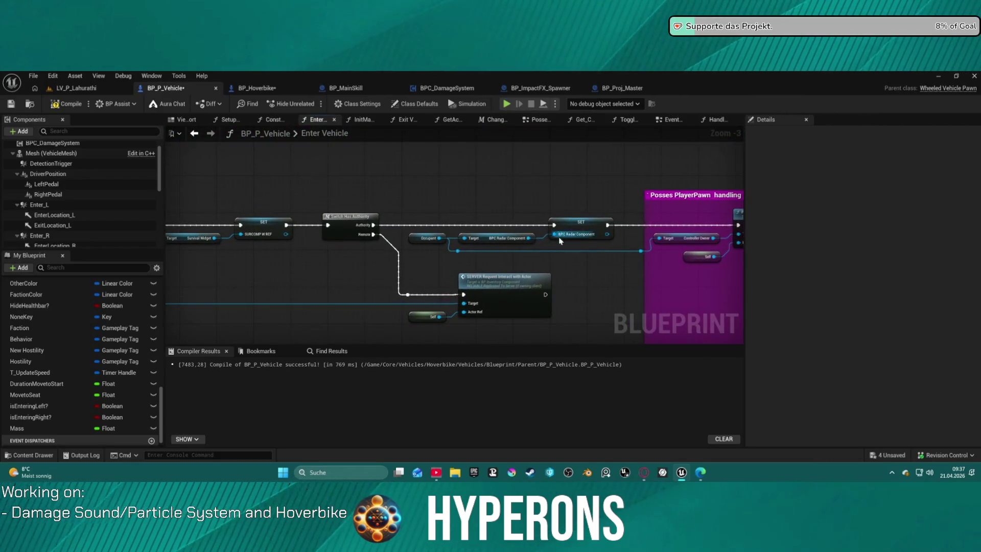
scroll(515, 278, down, 1)
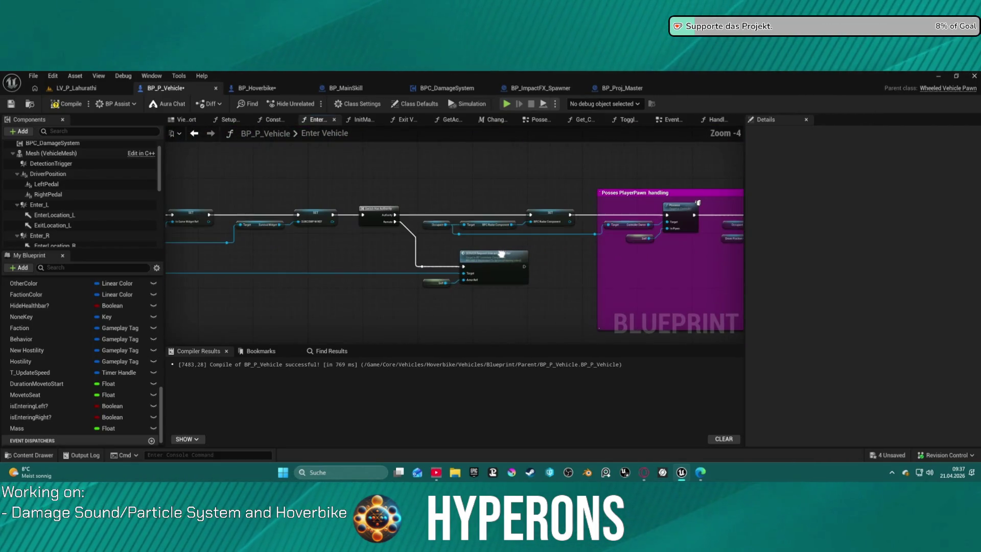
scroll(502, 253, up, 3)
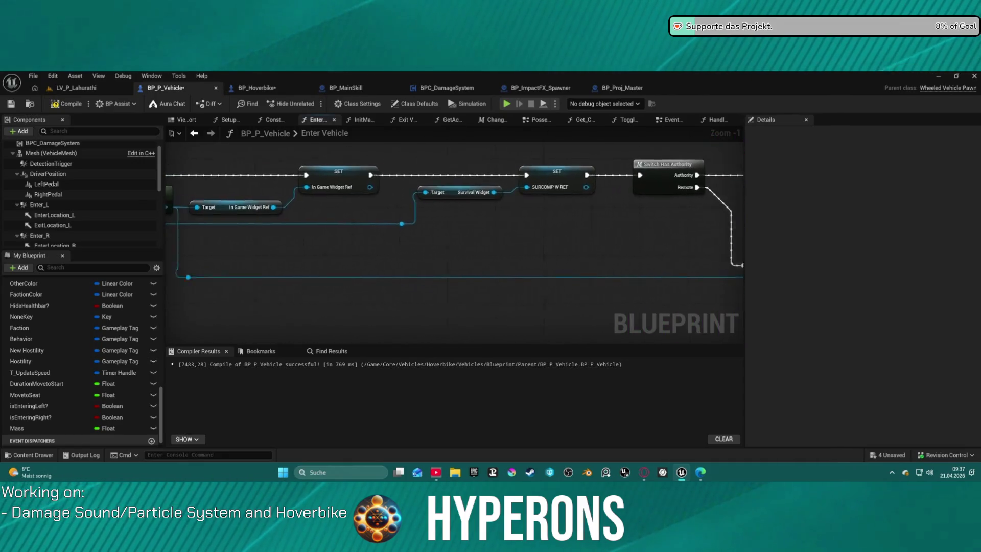
mouse_move(739, 243)
mouse_down()
mouse_move(537, 263)
mouse_move(721, 263)
mouse_move(970, 240)
mouse_move(899, 319)
mouse_move(973, 322)
mouse_up()
drag(567, 253, 517, 228)
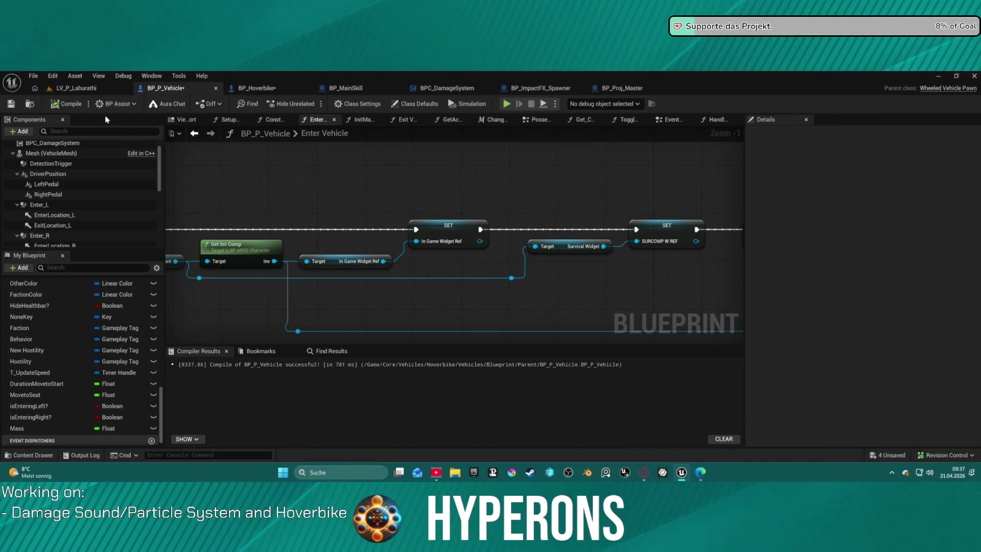
click(445, 87)
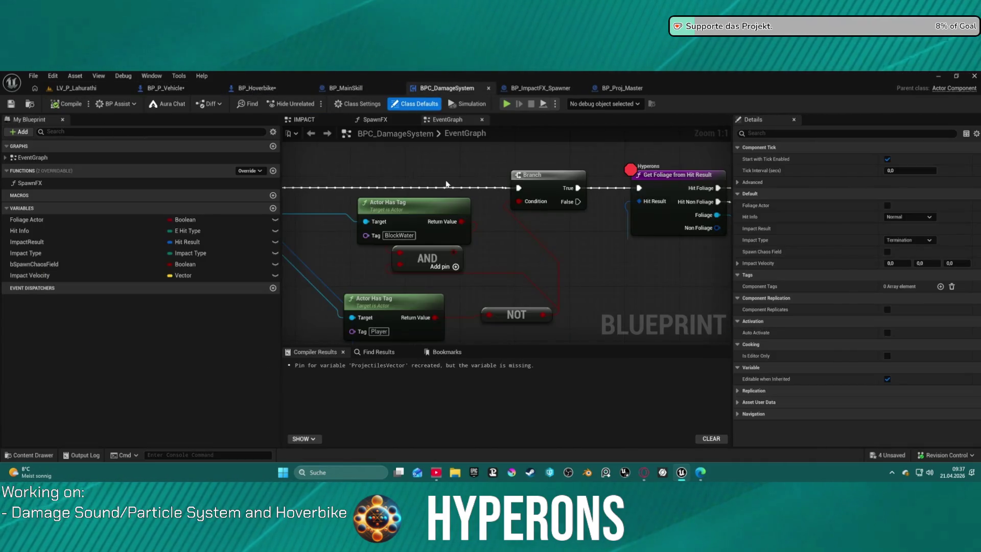
scroll(525, 228, down, 4)
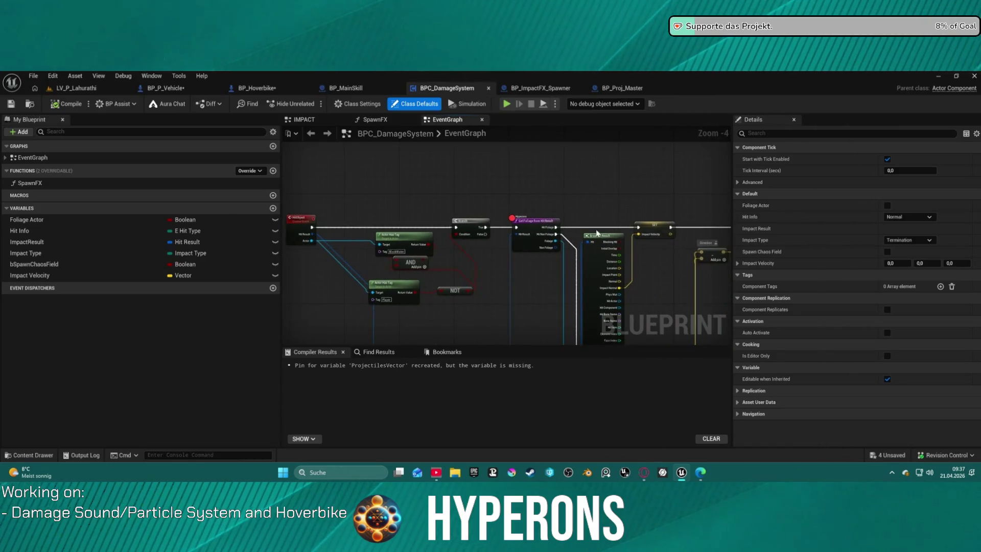
scroll(450, 232, up, 6)
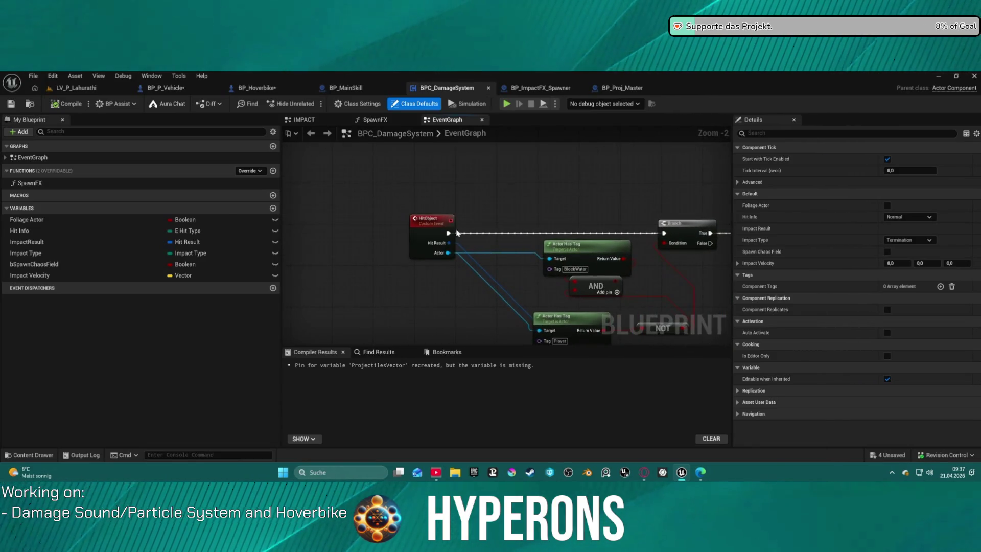
drag(422, 236, 332, 242)
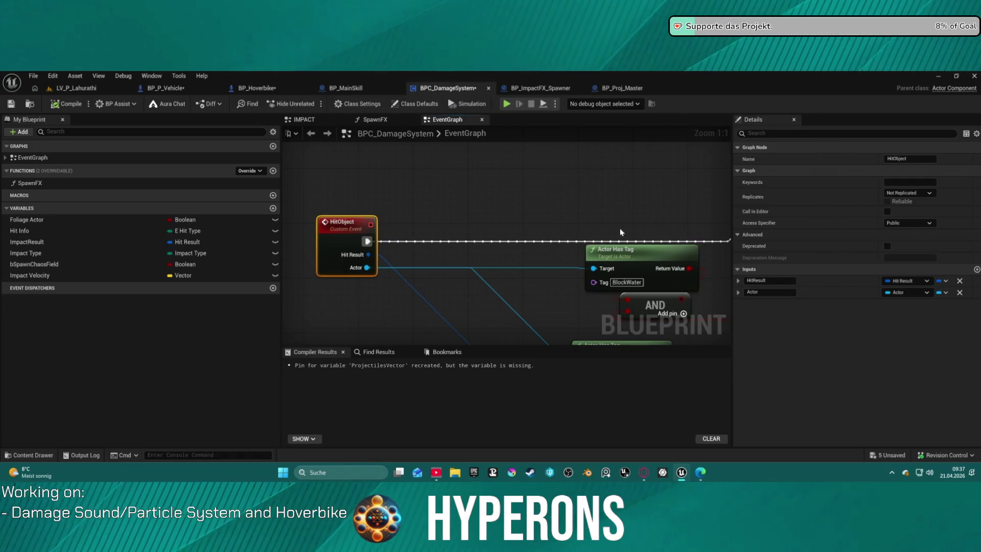
scroll(672, 226, down, 1)
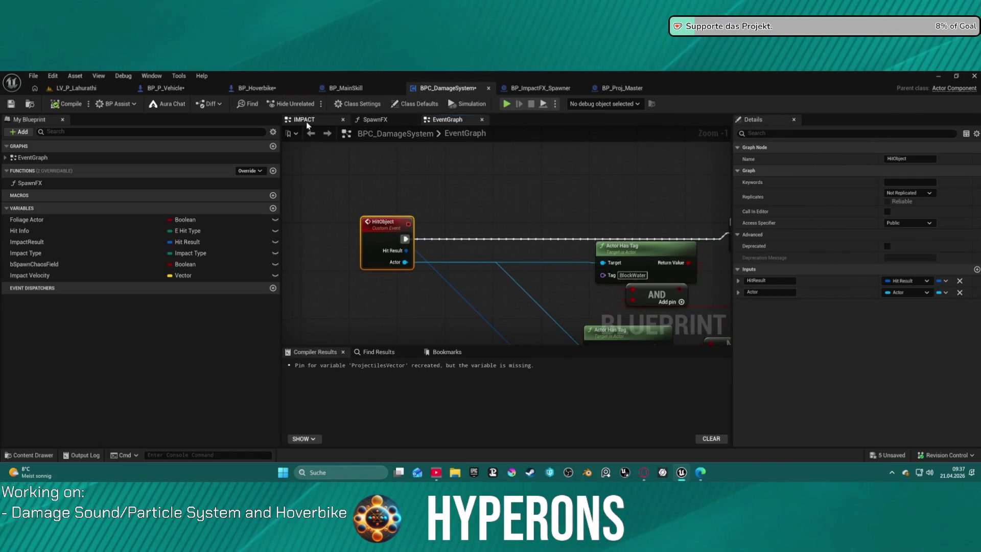
click(306, 121)
mouse_move(356, 224)
mouse_down()
mouse_move(516, 189)
mouse_move(435, 188)
mouse_up()
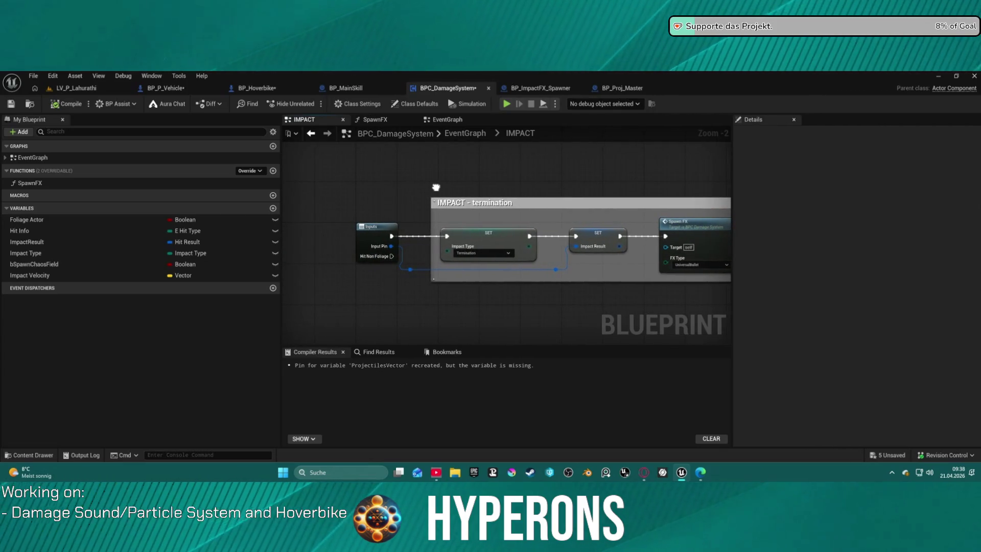
click(465, 133)
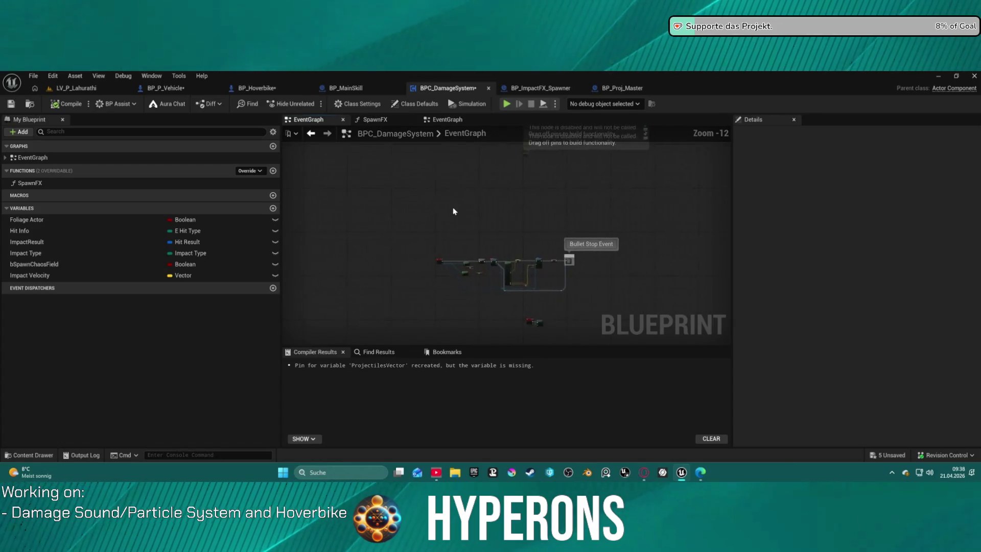
drag(407, 213, 415, 209)
scroll(504, 310, down, 5)
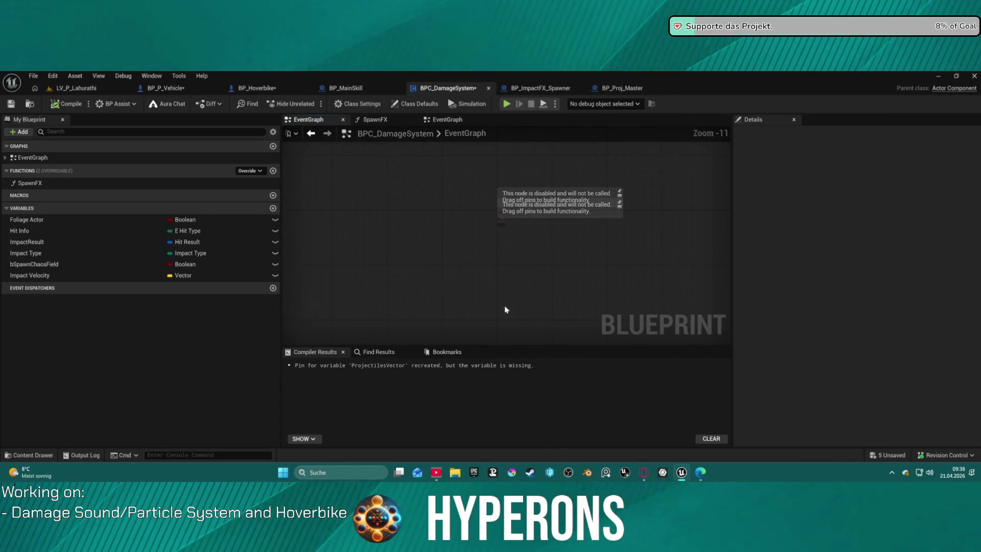
scroll(598, 246, up, 5)
scroll(560, 271, up, 2)
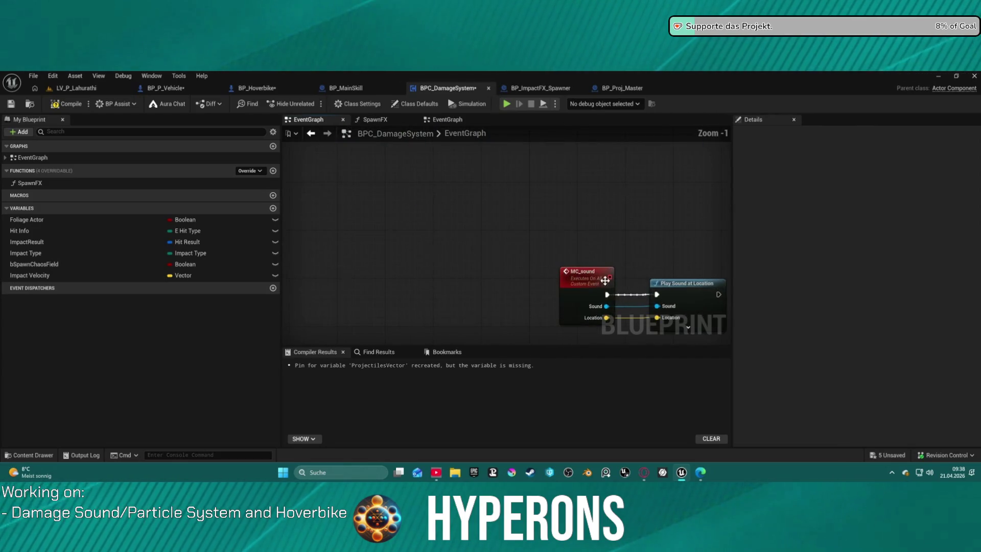
drag(581, 274, 329, 273)
scroll(329, 273, down, 2)
mouse_move(385, 249)
mouse_down()
mouse_move(461, 302)
mouse_move(437, 276)
mouse_up()
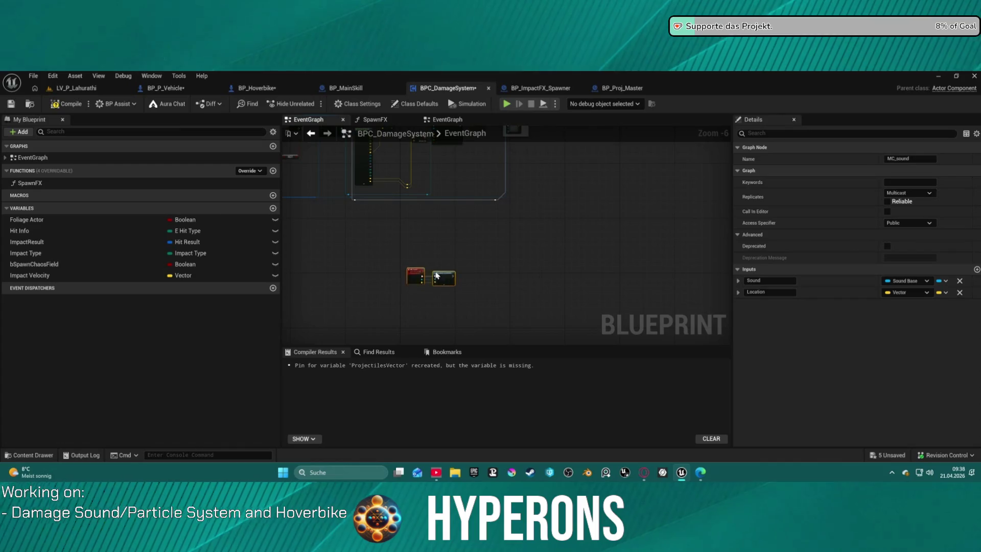
scroll(494, 301, up, 5)
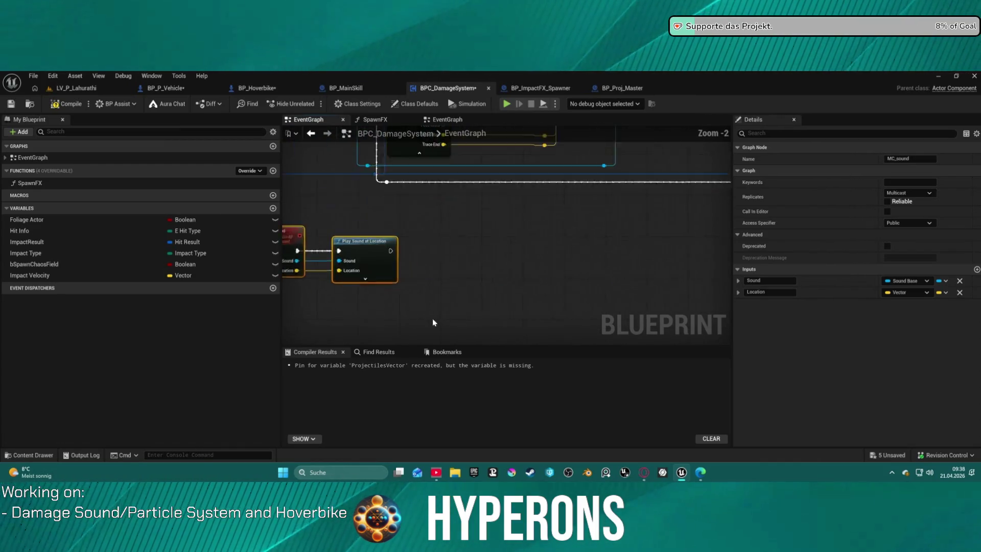
mouse_move(495, 301)
mouse_down()
mouse_move(480, 195)
mouse_move(270, 187)
mouse_move(573, 182)
mouse_move(381, 201)
mouse_move(296, 192)
mouse_up()
click(497, 203)
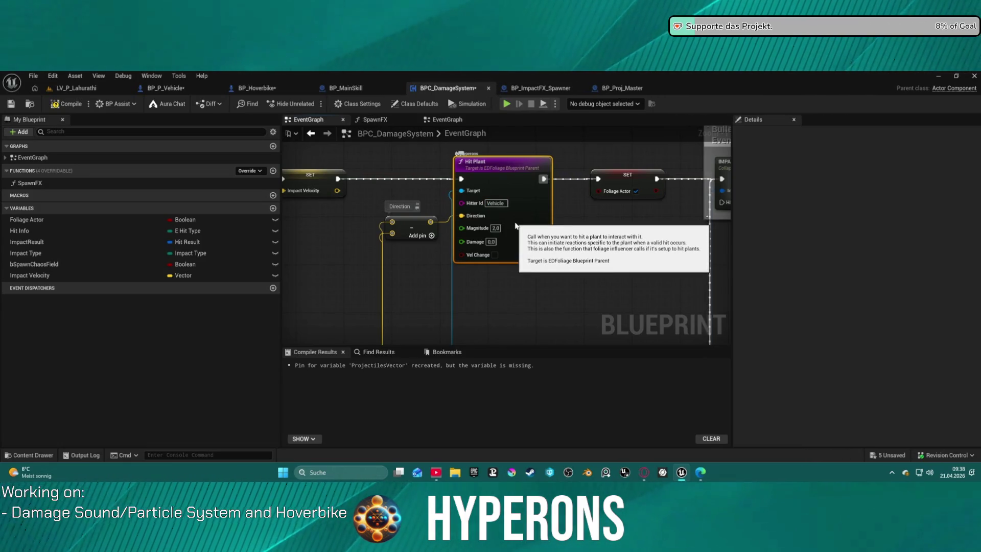
- Open the collapsed IMPACT graph, check Spawn FX's FX Type options unchanged, and tidy the nodes
mouse_move(652, 232)
mouse_down()
mouse_move(416, 221)
mouse_move(584, 204)
mouse_up()
double_click(584, 204)
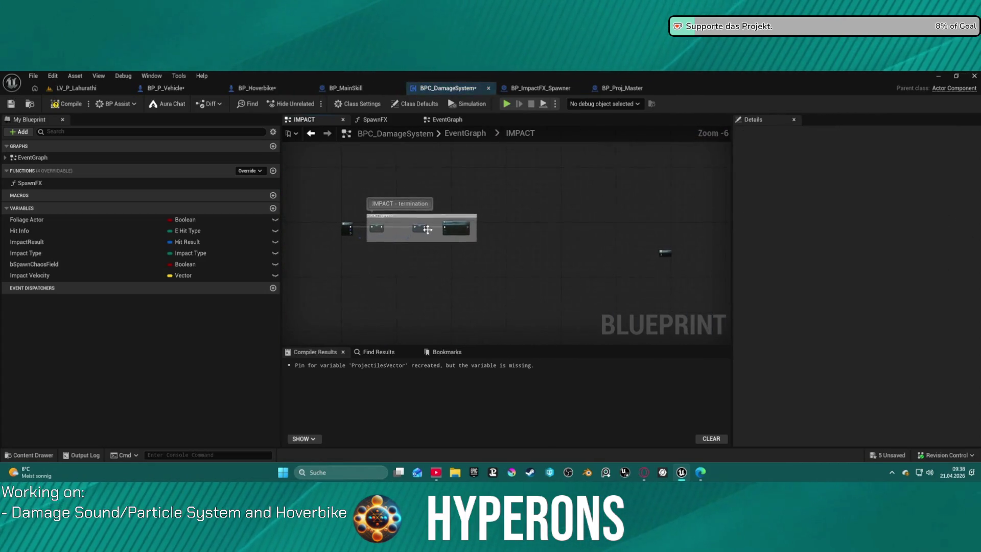
click(447, 262)
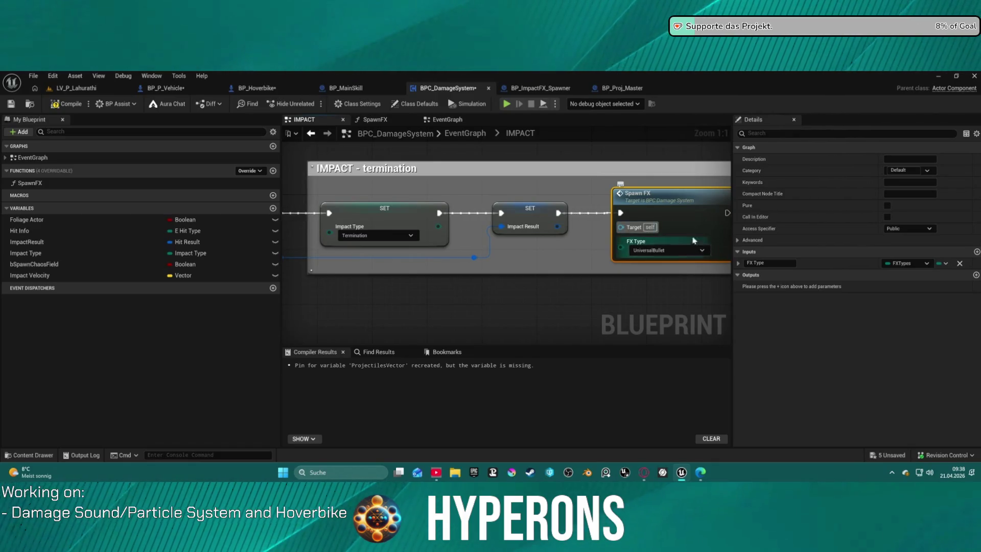
click(677, 253)
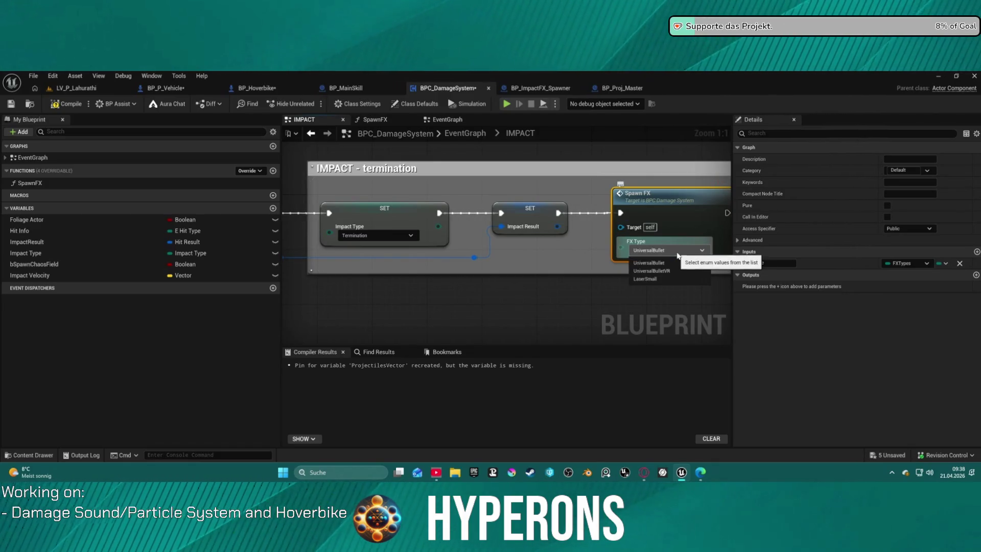
click(513, 280)
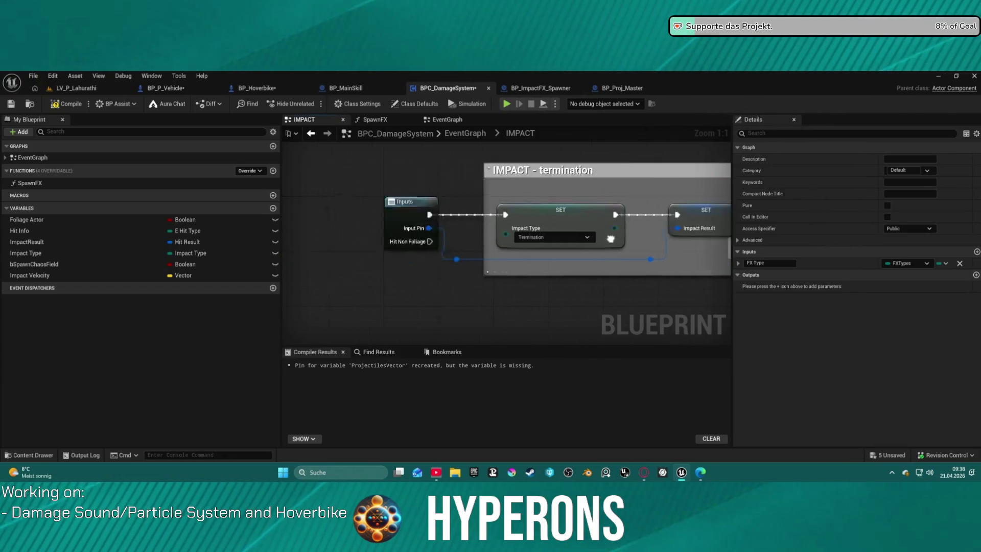
drag(496, 210, 431, 211)
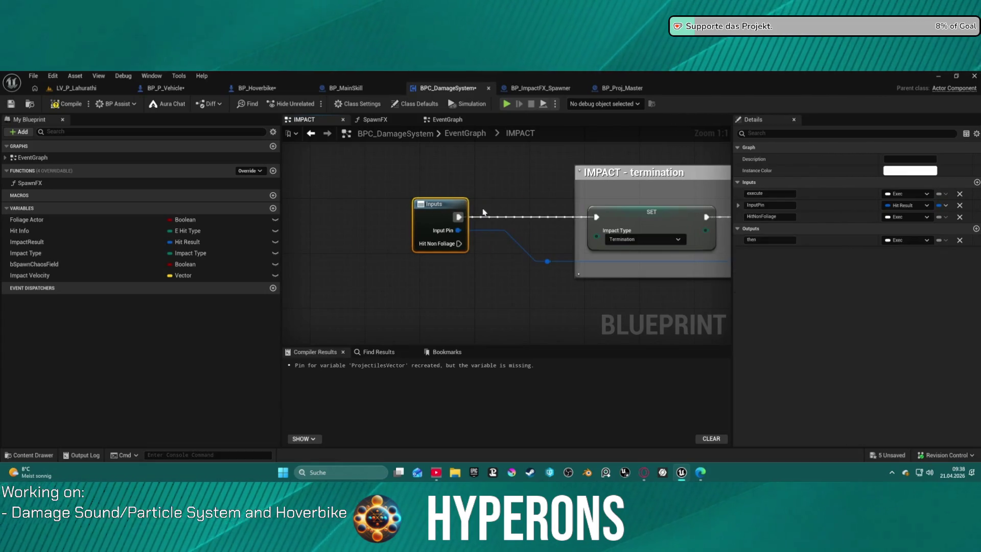
click(632, 218)
drag(633, 218, 571, 219)
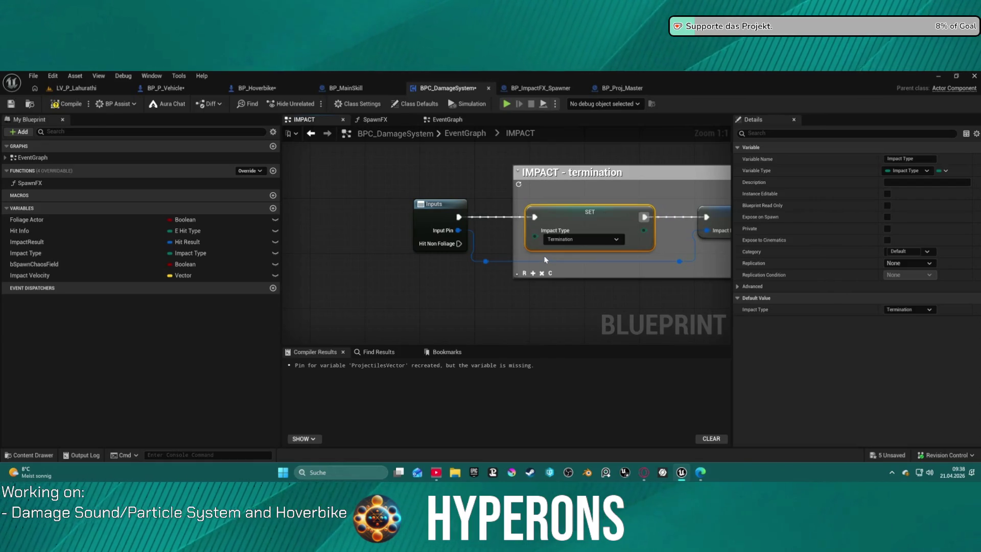
- Return to the event graph, open the SpawnFX function, then view the HitObject event graph
click(310, 133)
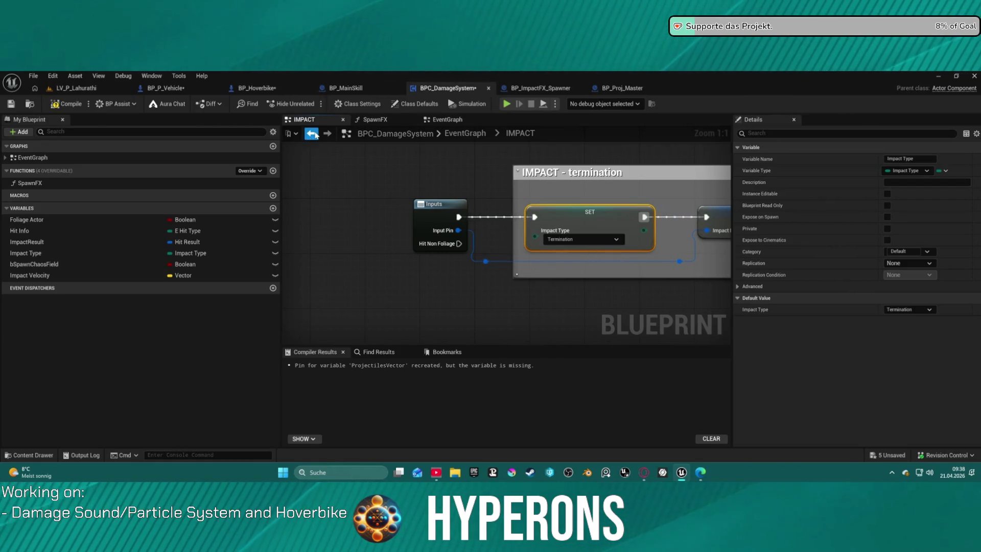
double_click(567, 205)
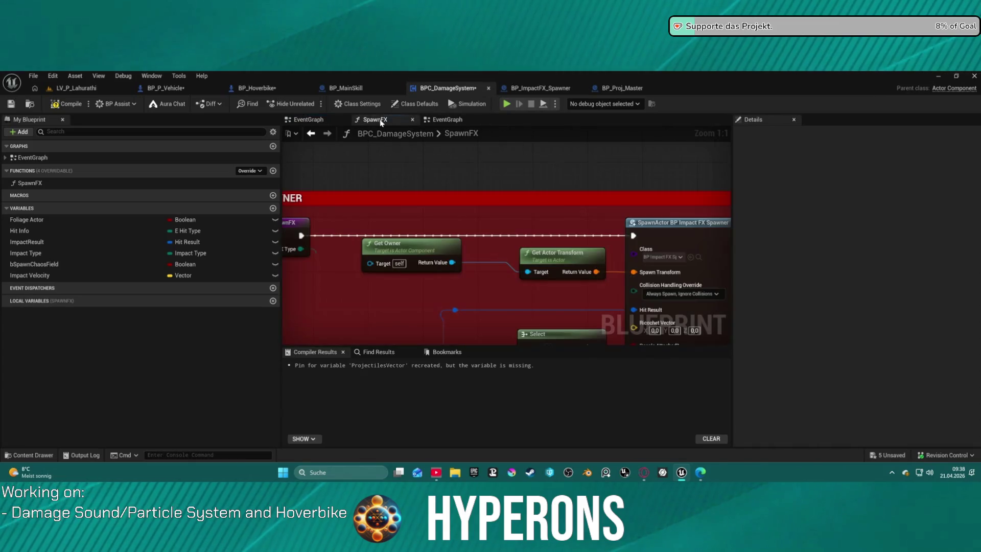
click(442, 121)
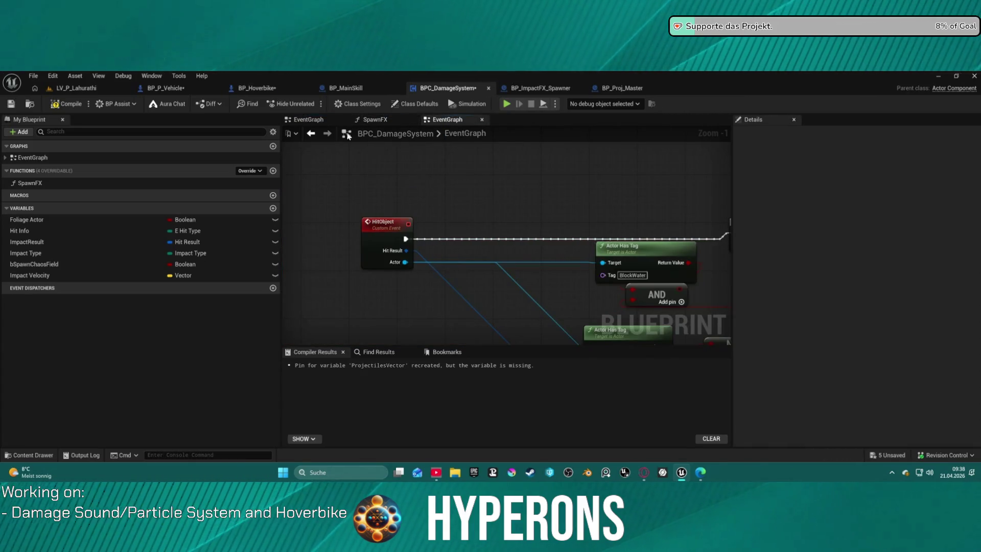
- Open BP_Hoverbike's EventGraph and center the On Component Hit nodes
click(258, 88)
click(150, 89)
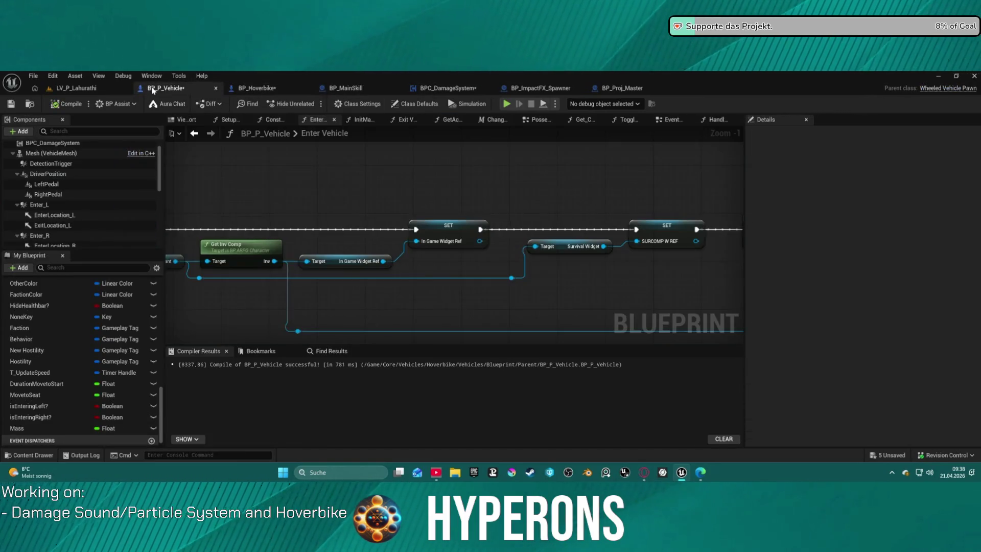
scroll(435, 199, down, 11)
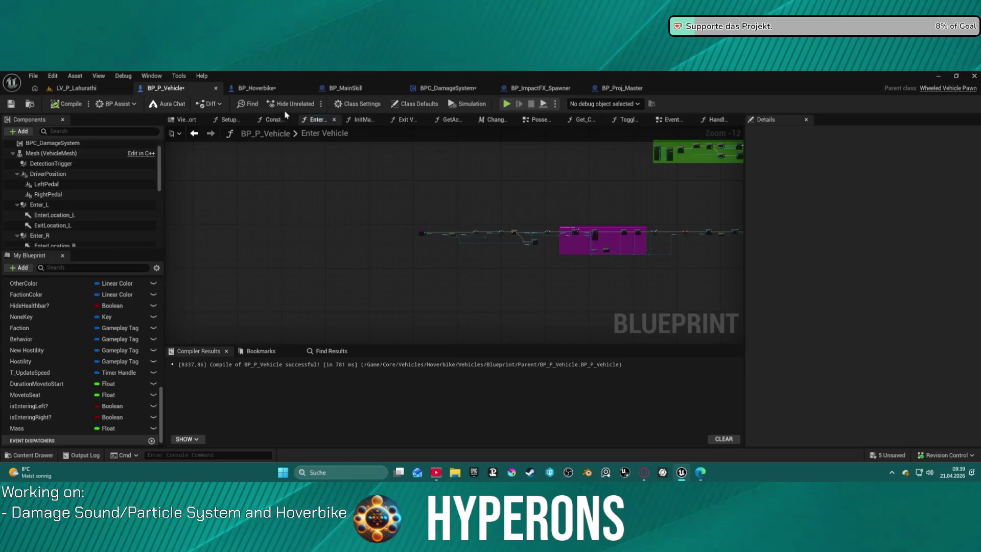
click(257, 88)
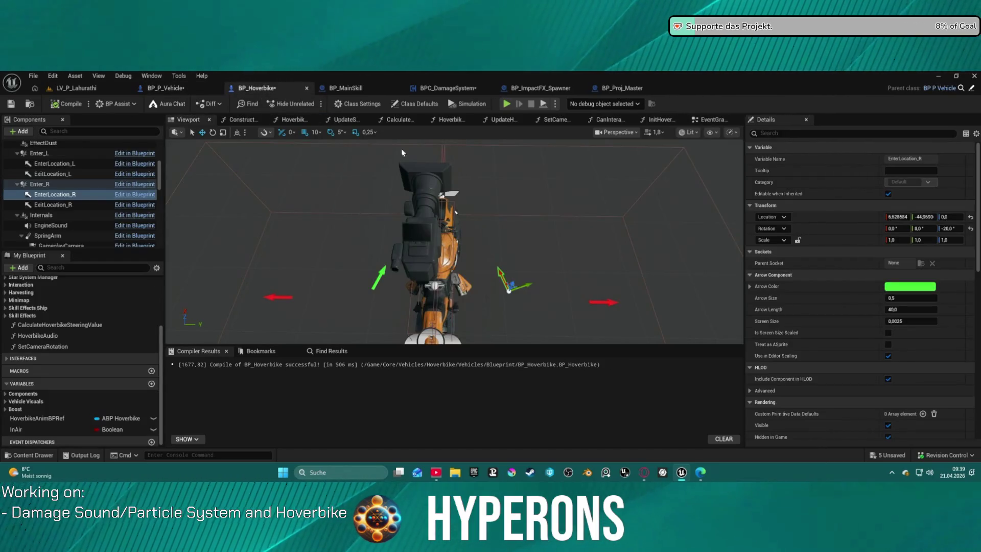
click(712, 119)
scroll(363, 213, up, 8)
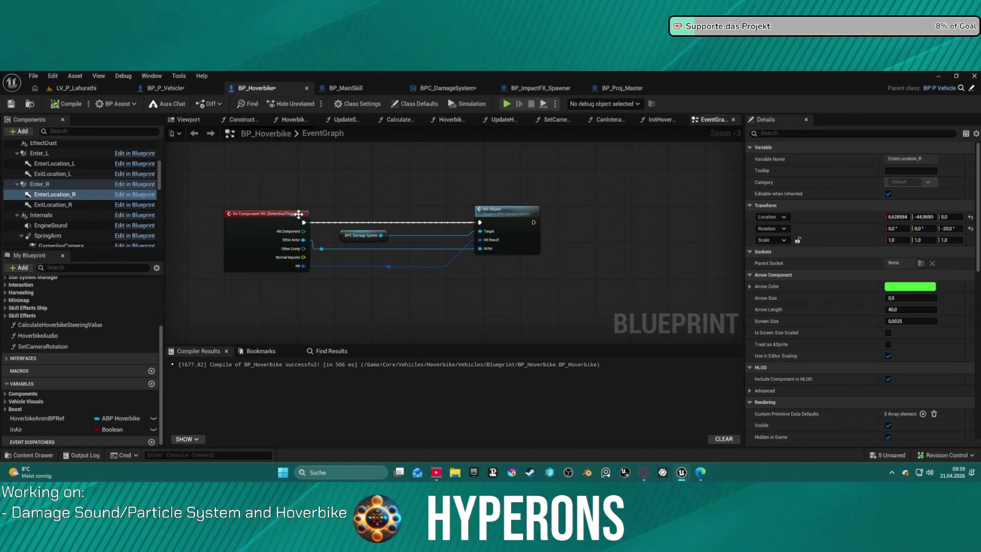
scroll(279, 208, up, 3)
mouse_move(312, 196)
mouse_down()
mouse_move(335, 183)
mouse_move(325, 208)
mouse_up()
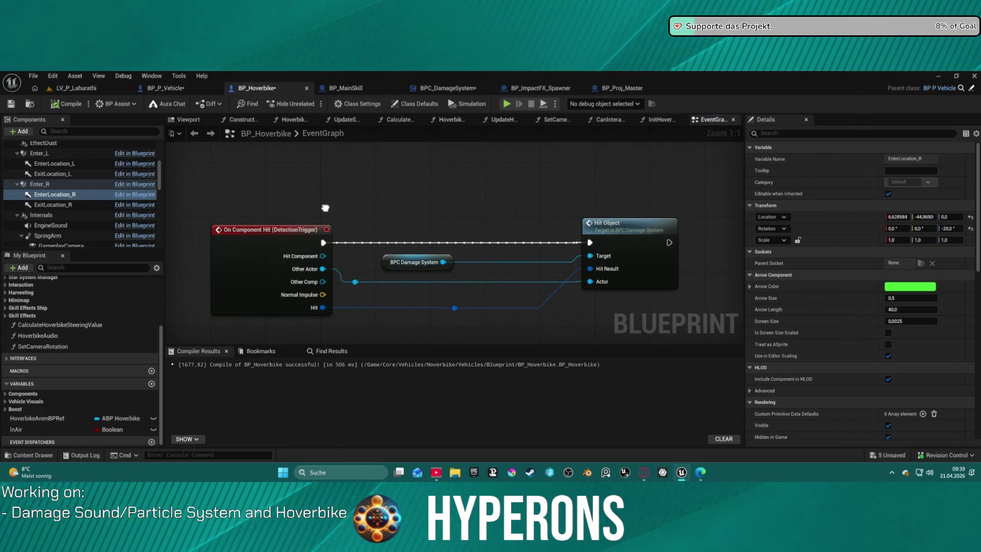
- Inspect the DetectionTrigger hit event, then select the DetectionTrigger component in the Viewport
click(285, 235)
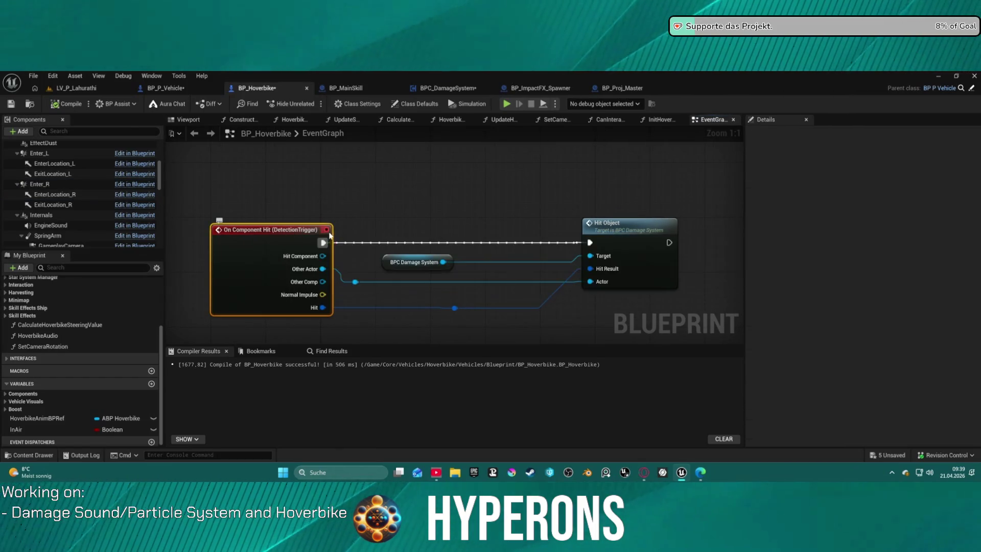
drag(275, 238, 305, 285)
scroll(88, 201, up, 5)
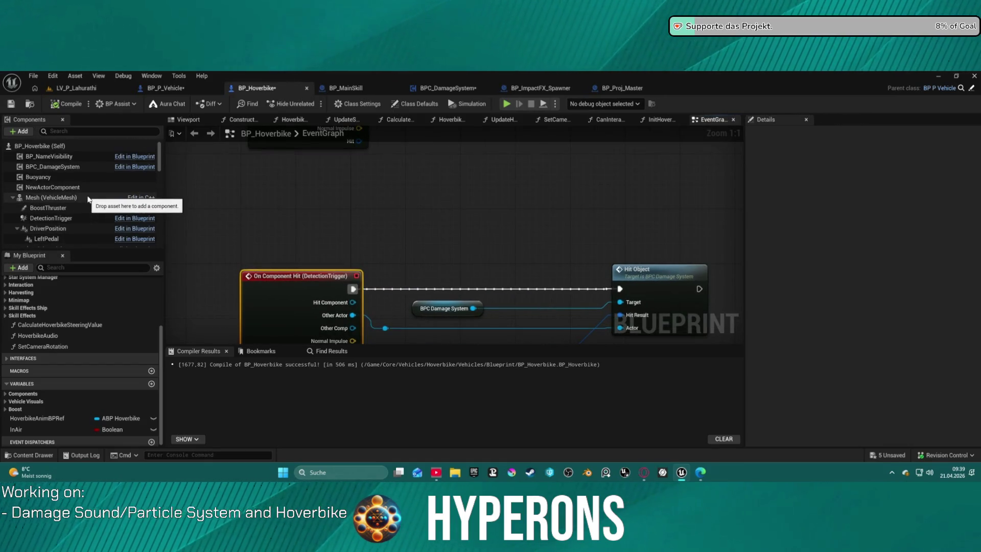
click(62, 219)
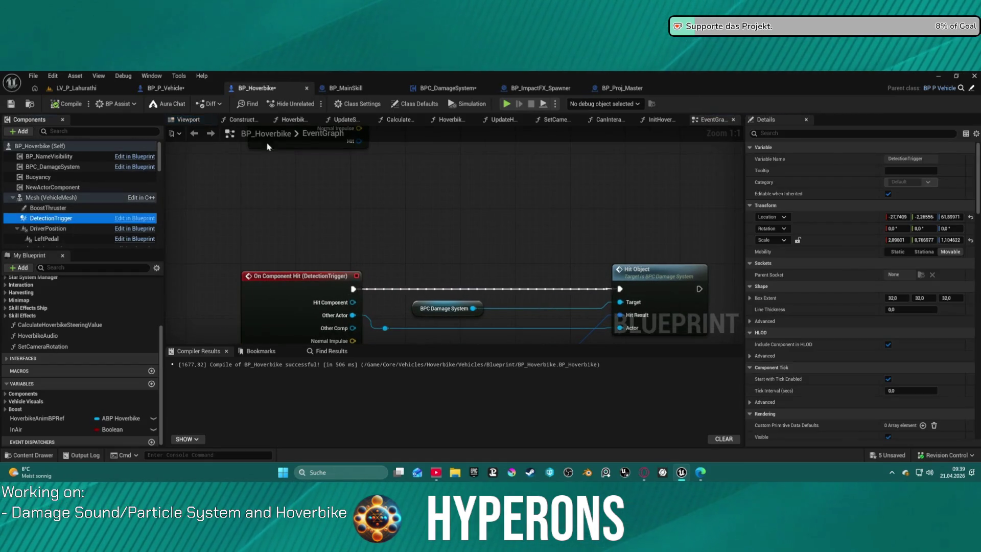
click(197, 120)
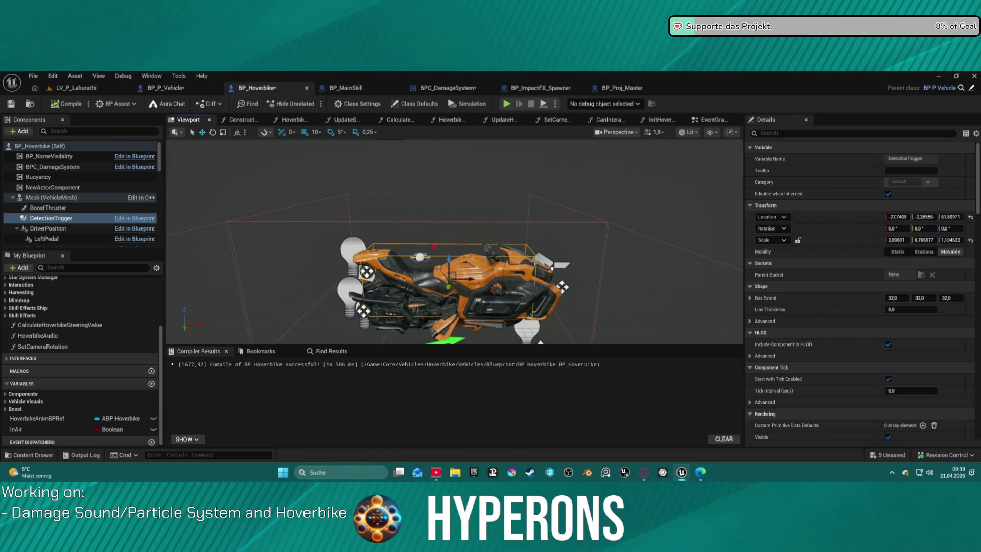
- Inspect the headlight and chassis, then nudge the DetectionTrigger box's extent and shift it 10 units along X
click(555, 268)
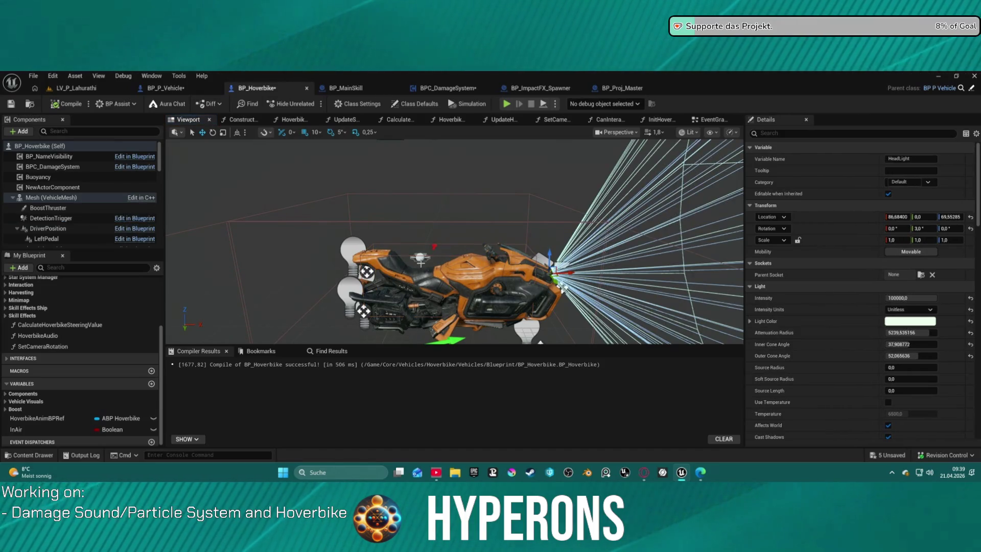
click(394, 254)
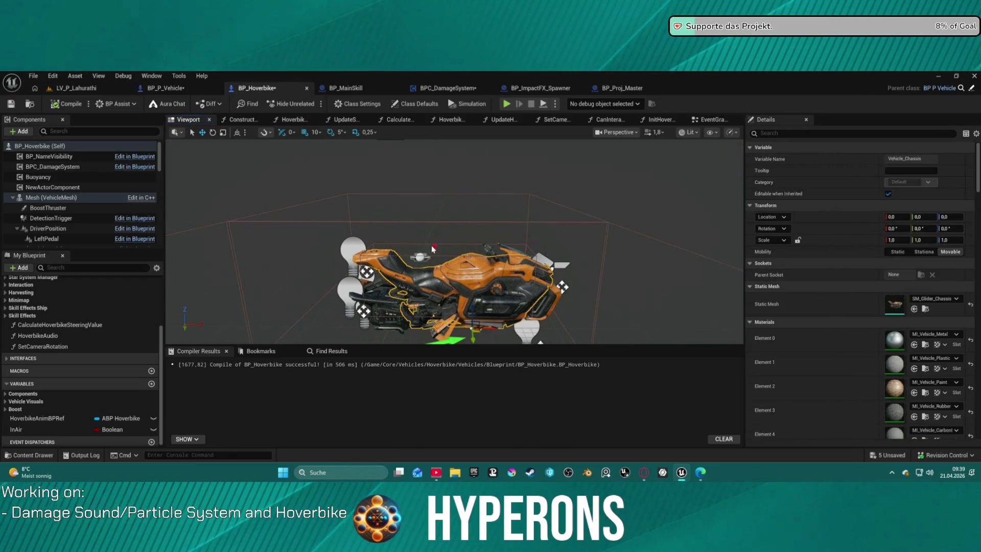
click(51, 218)
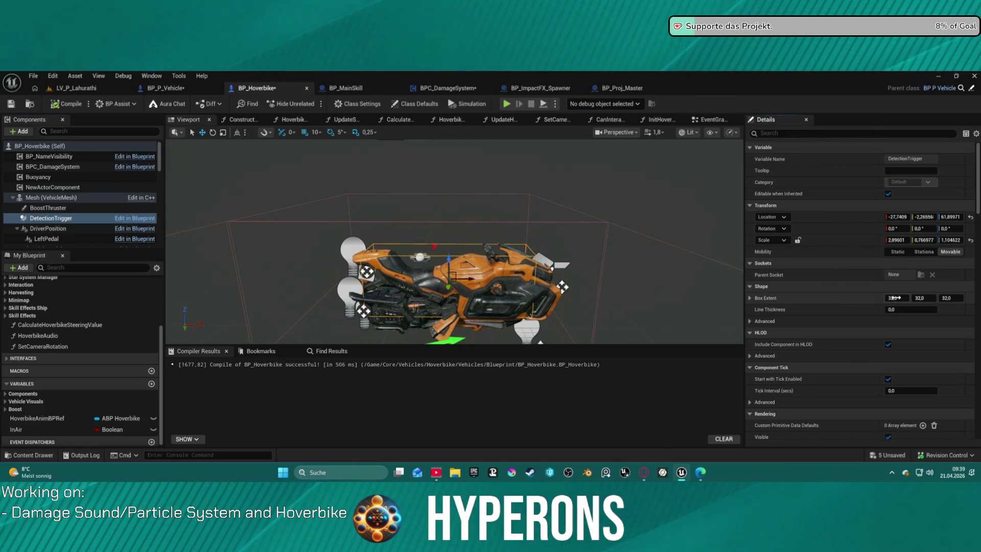
drag(897, 298, 895, 298)
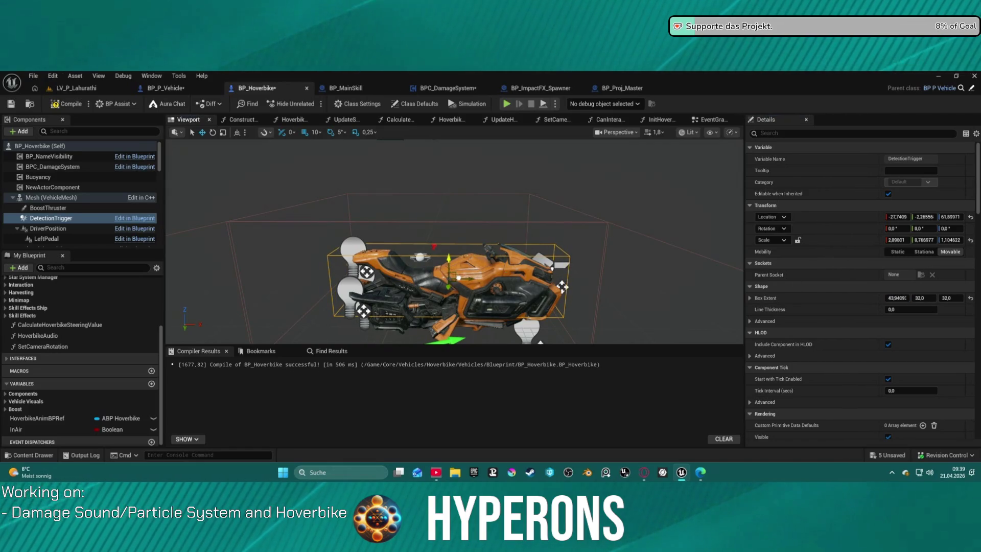
drag(459, 277, 463, 278)
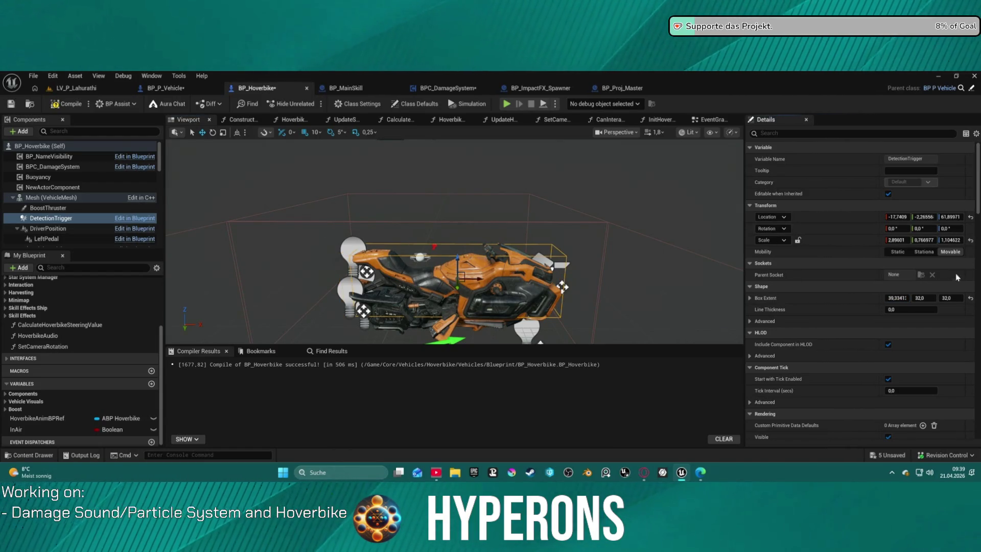
- Enable Simulation Generates Hit Events on DetectionTrigger and return to the LV_P_Lahurathi level
scroll(855, 333, down, 15)
scroll(882, 337, up, 5)
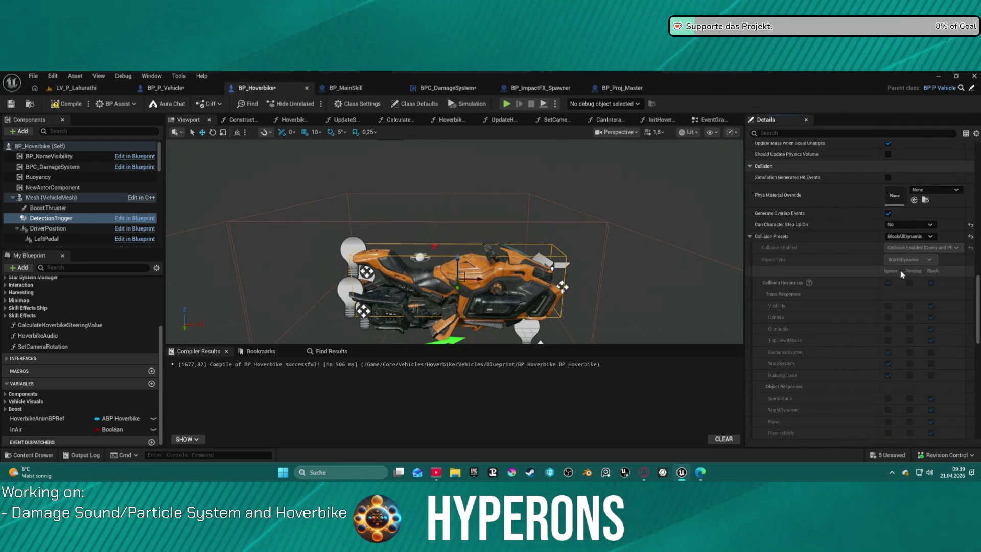
click(888, 178)
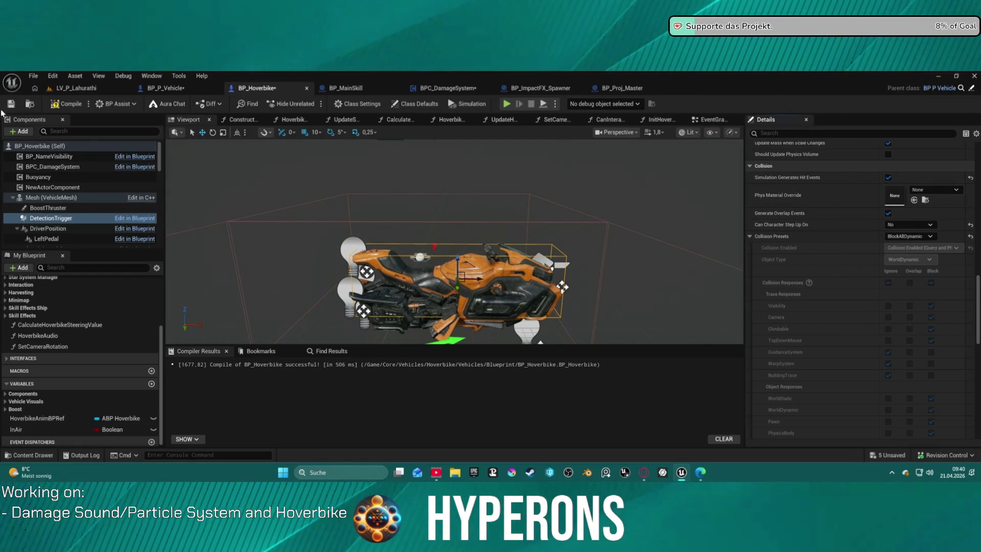
click(75, 89)
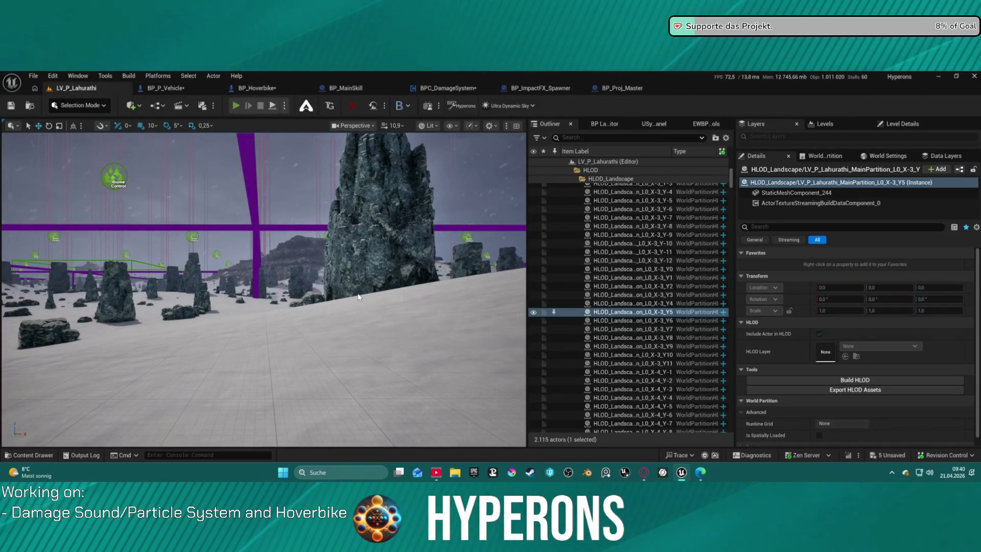
key(alt+p)
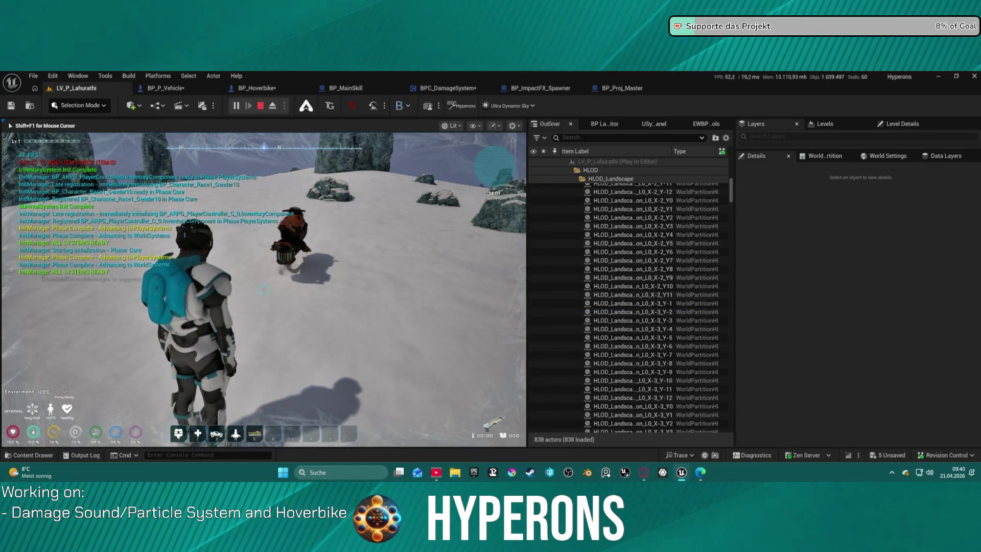
key(w)
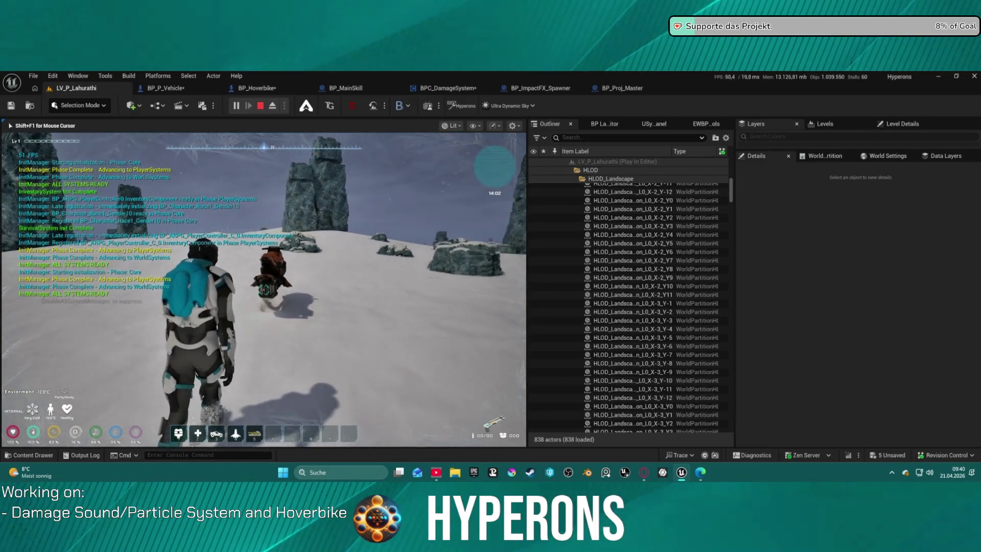
key(e)
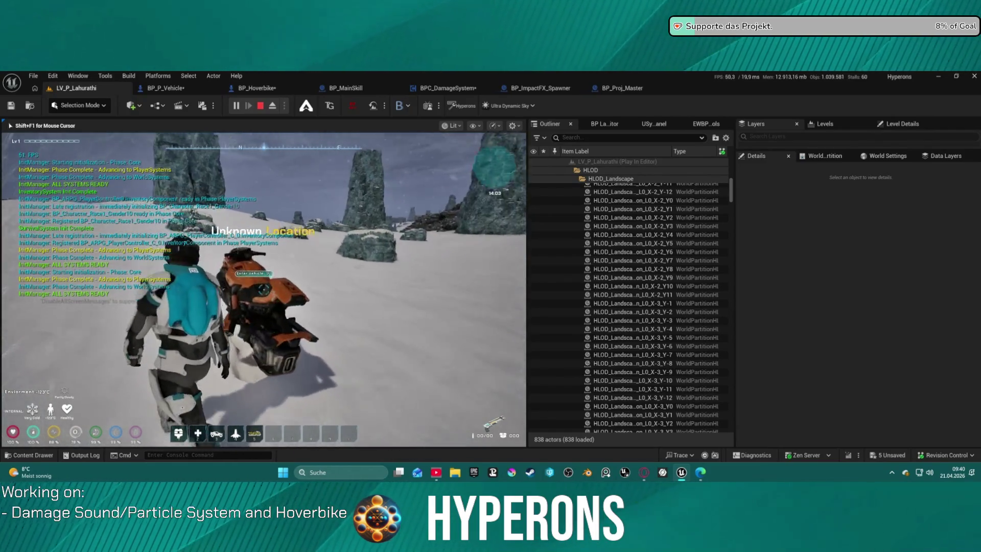
key(e)
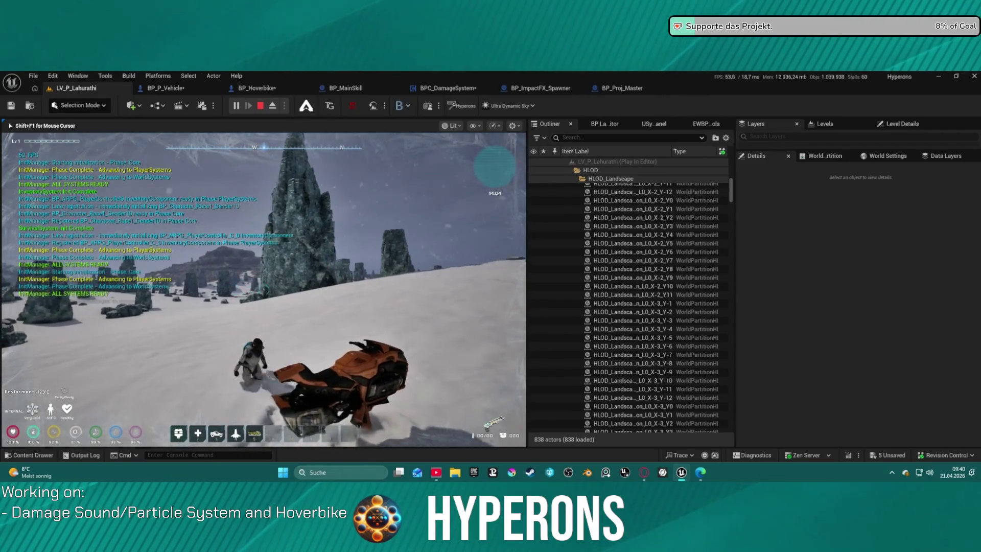
key(e)
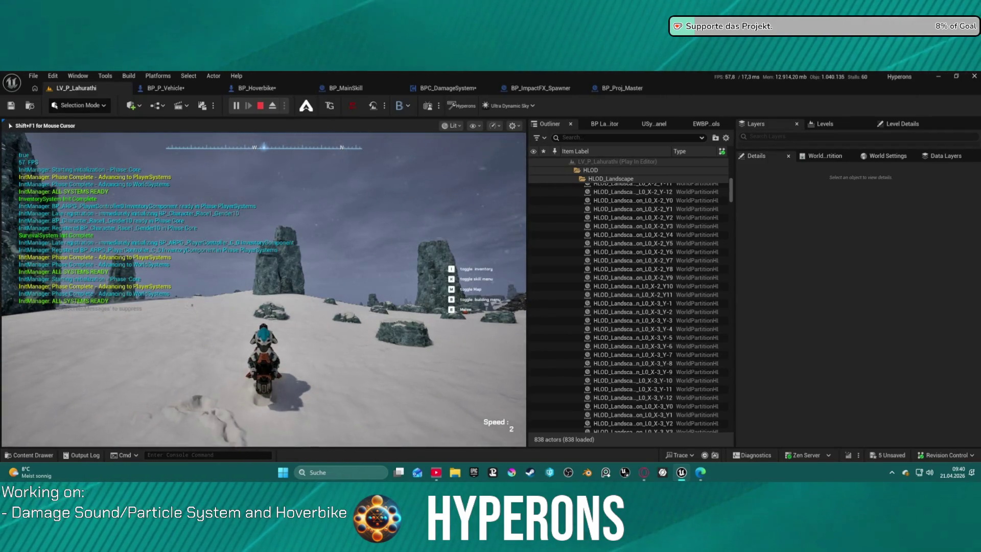
key(w)
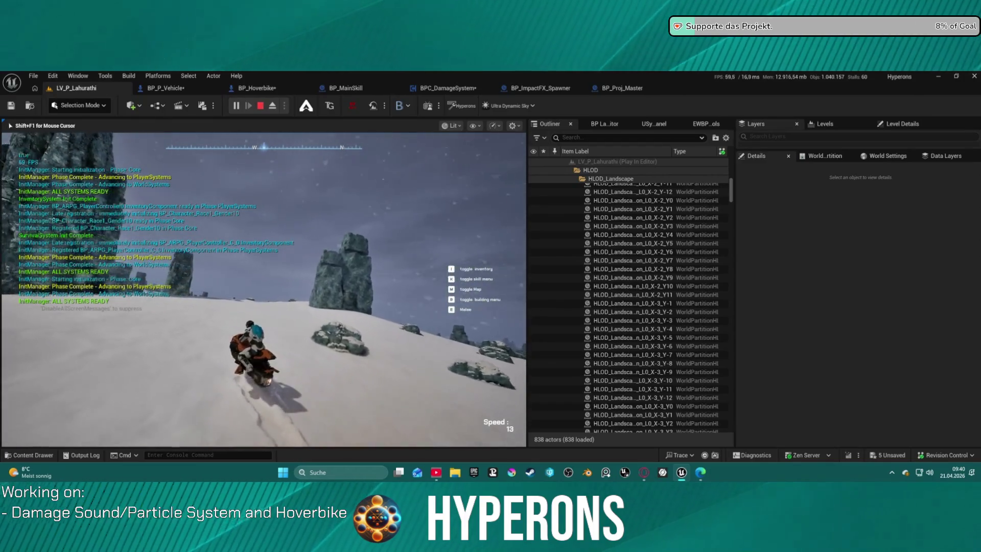
key(w)
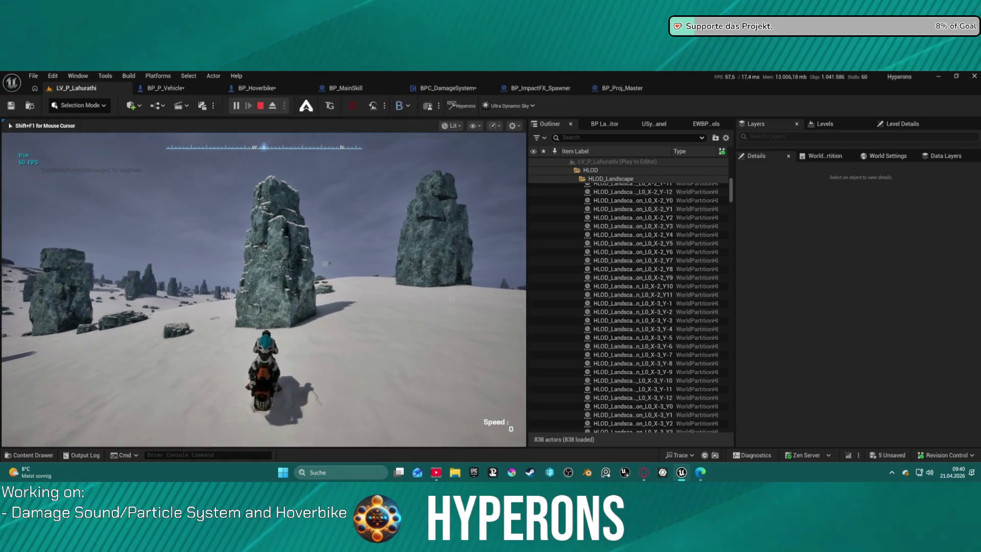
key(w)
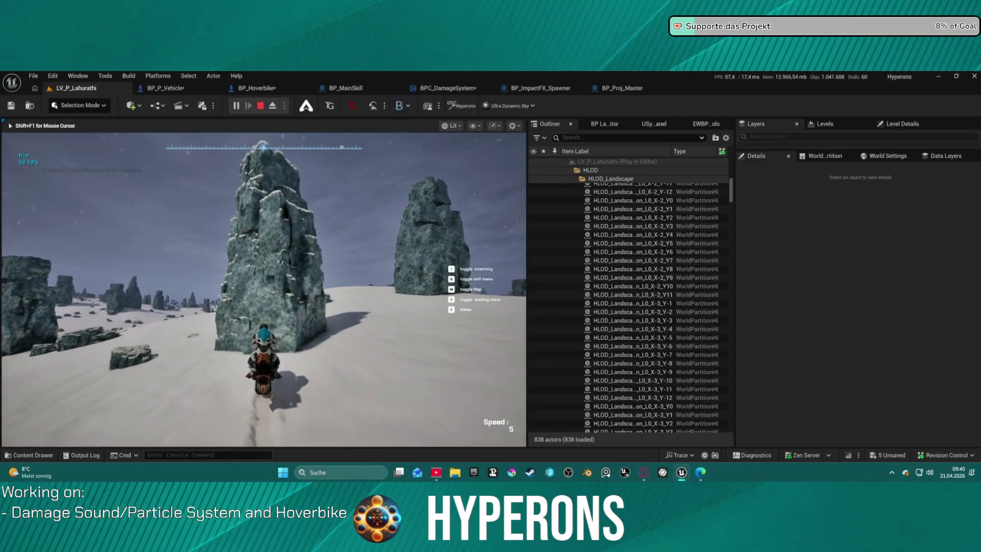
key(s)
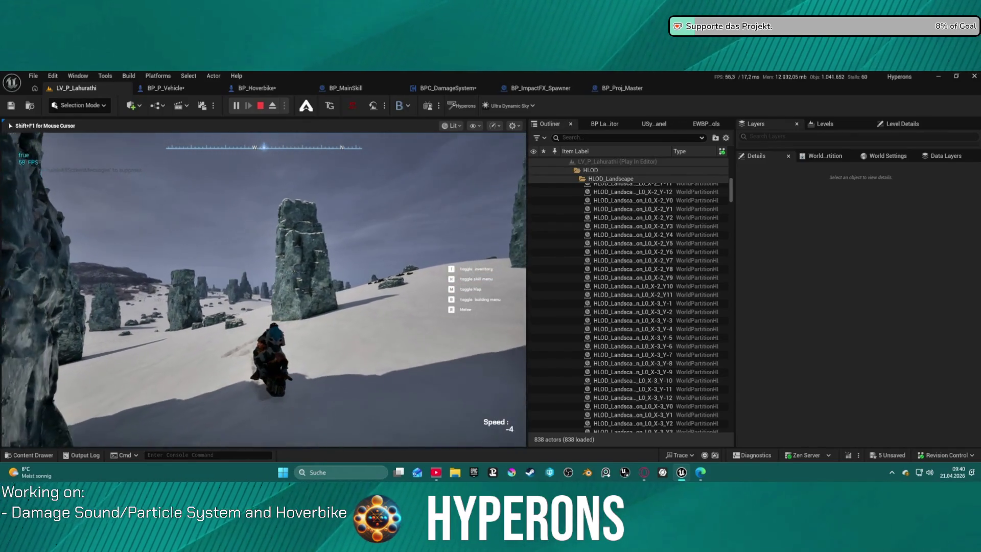
key(w)
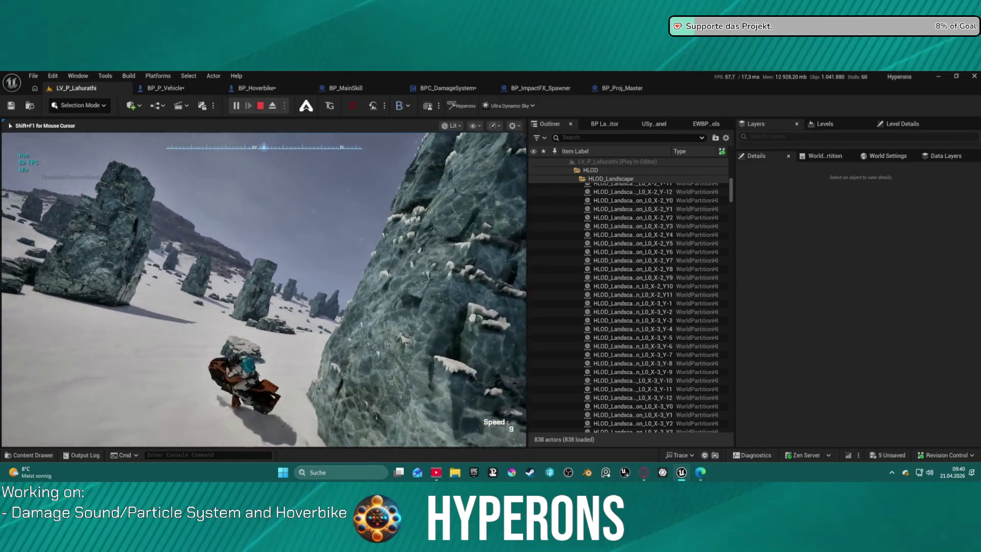
key(Escape)
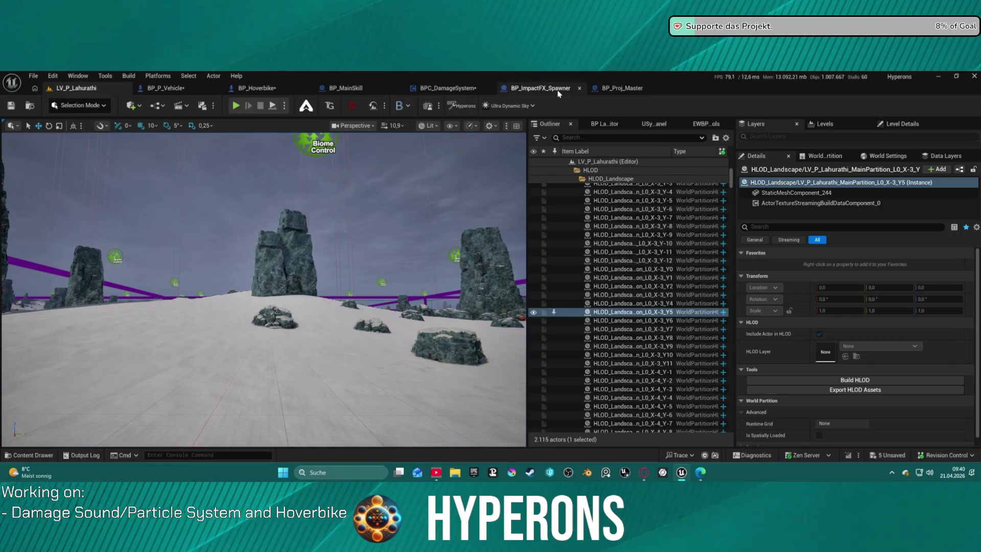
- From BP_Hoverbike's event graph, jump into BPC_DamageSystem's HitObject event and pan to its tag-check logic
click(559, 92)
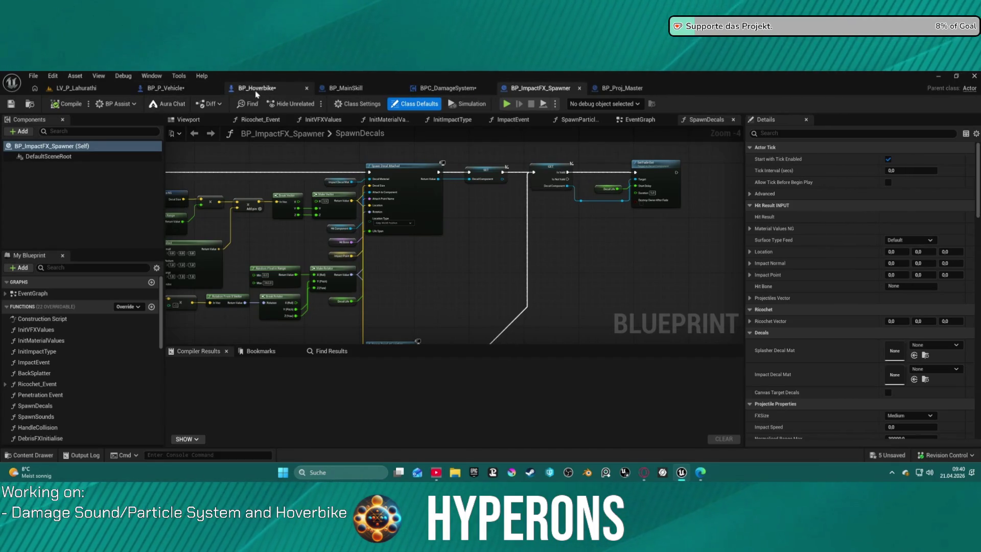
click(257, 89)
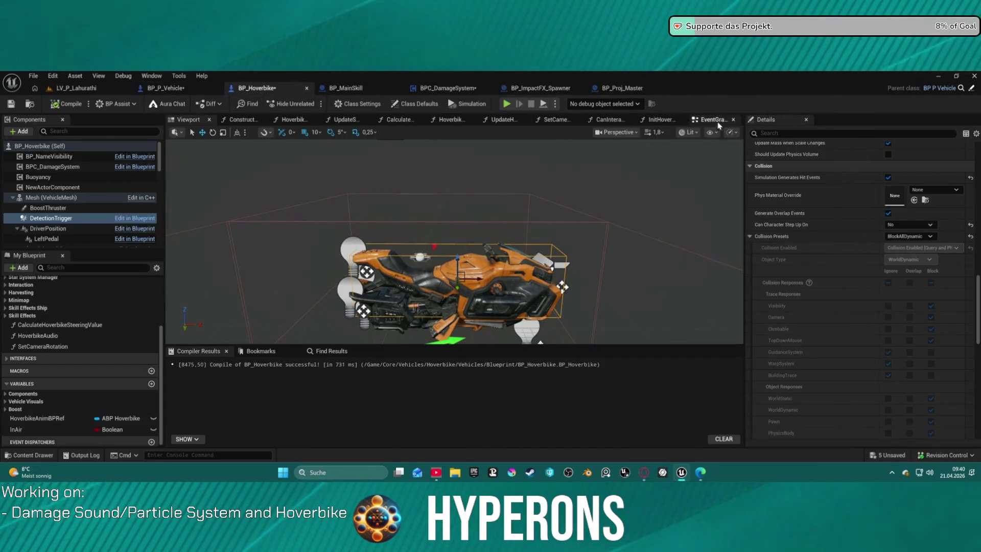
click(715, 120)
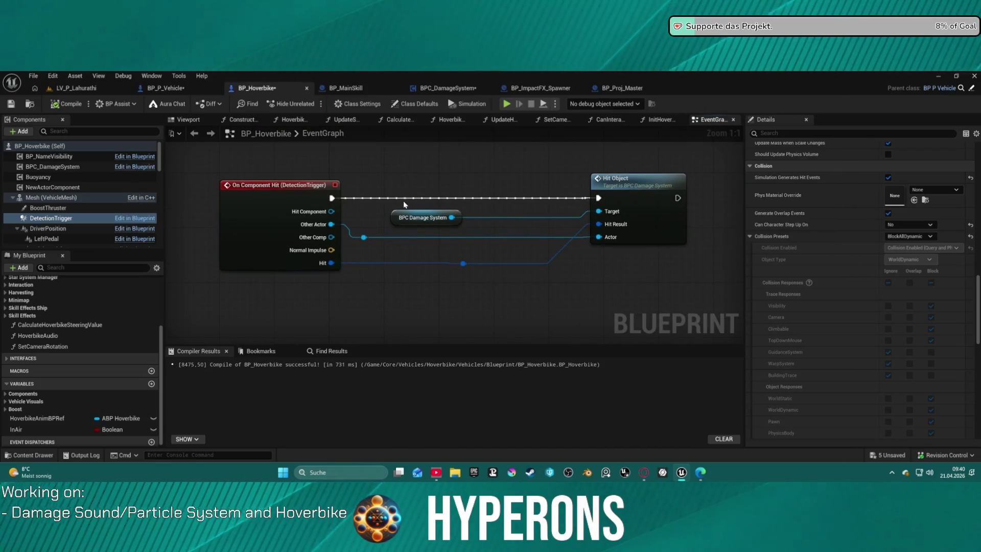
double_click(639, 200)
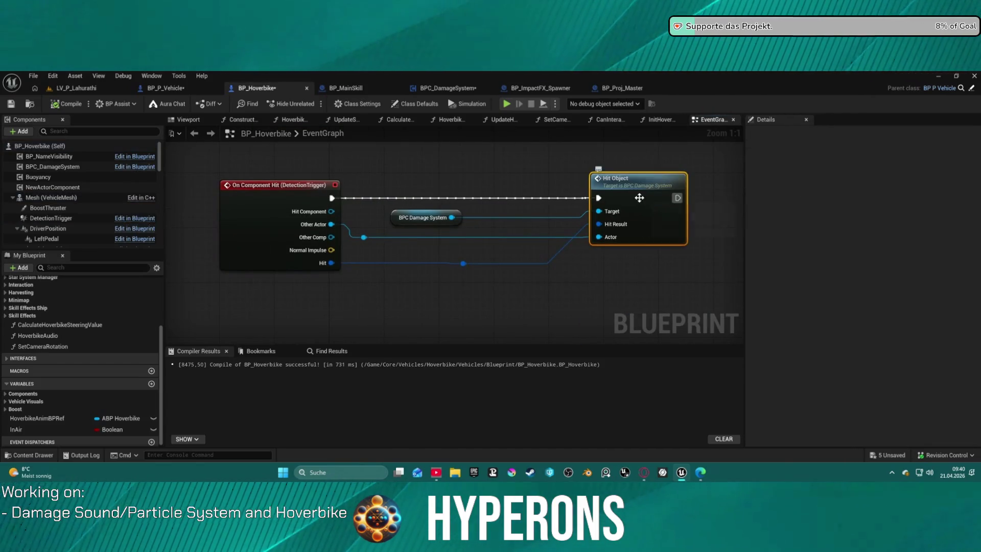
mouse_move(639, 201)
mouse_down()
mouse_move(332, 194)
mouse_move(419, 189)
mouse_move(370, 185)
mouse_move(432, 198)
mouse_up()
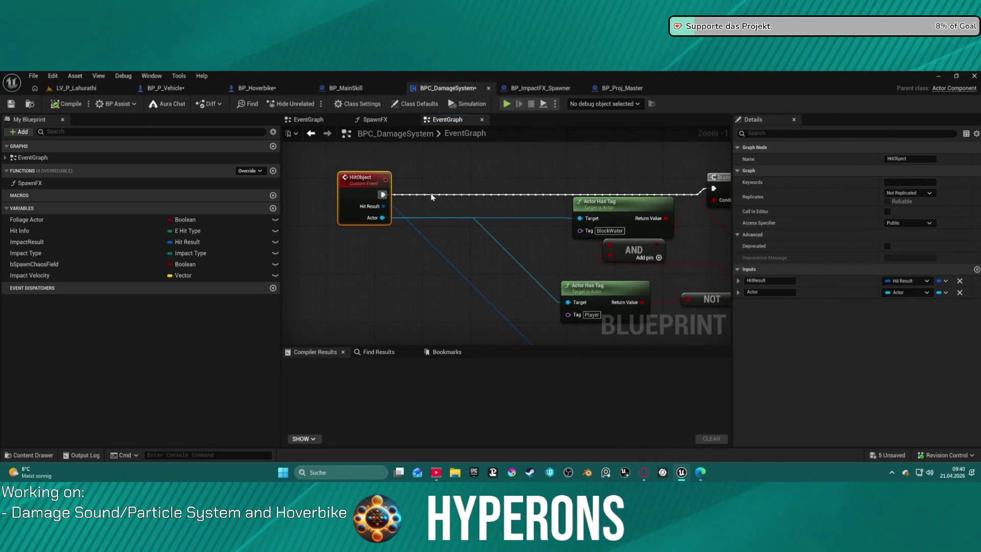
- Add a Print Advanced node and wire it between HitObject and the Branch
right_click(493, 167)
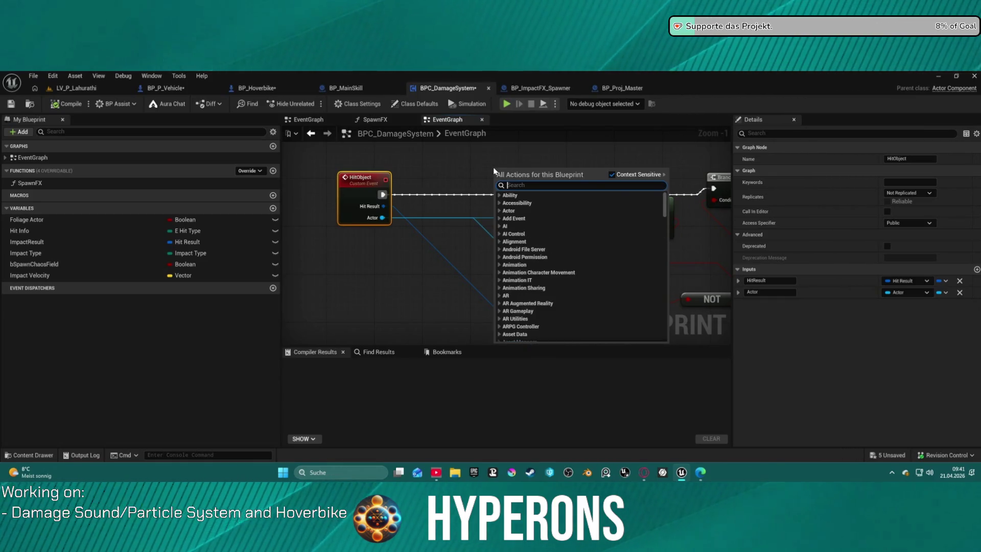
text(print)
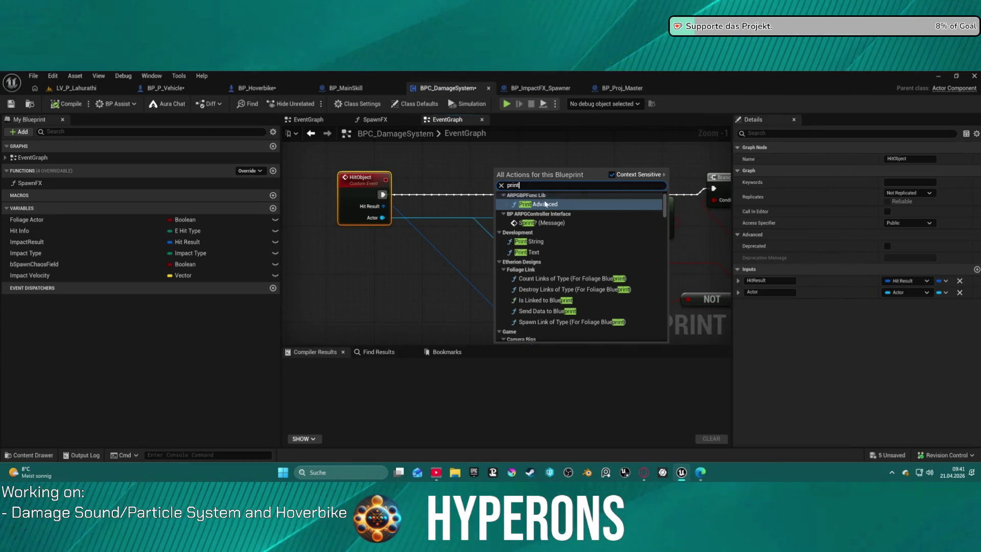
click(545, 203)
drag(382, 194, 466, 189)
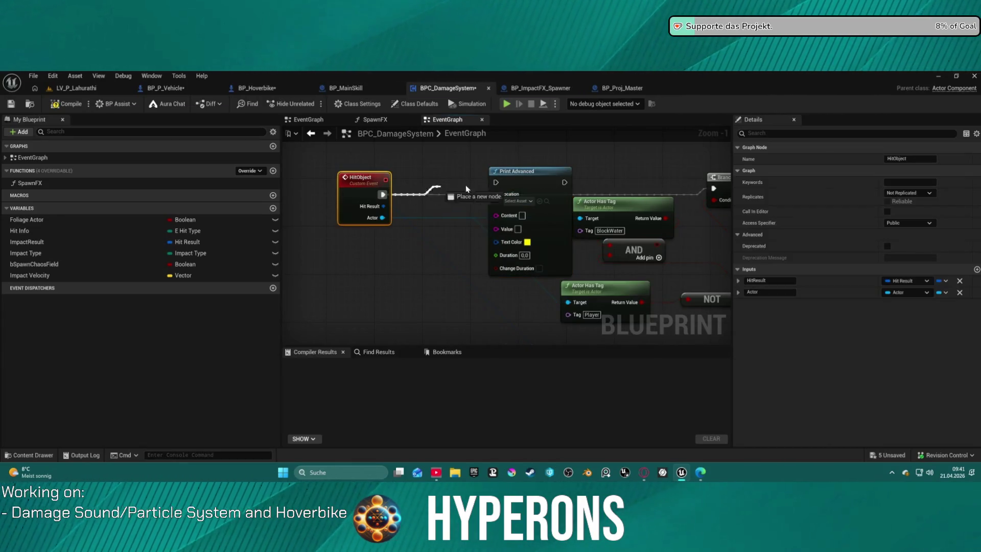
drag(568, 181, 674, 191)
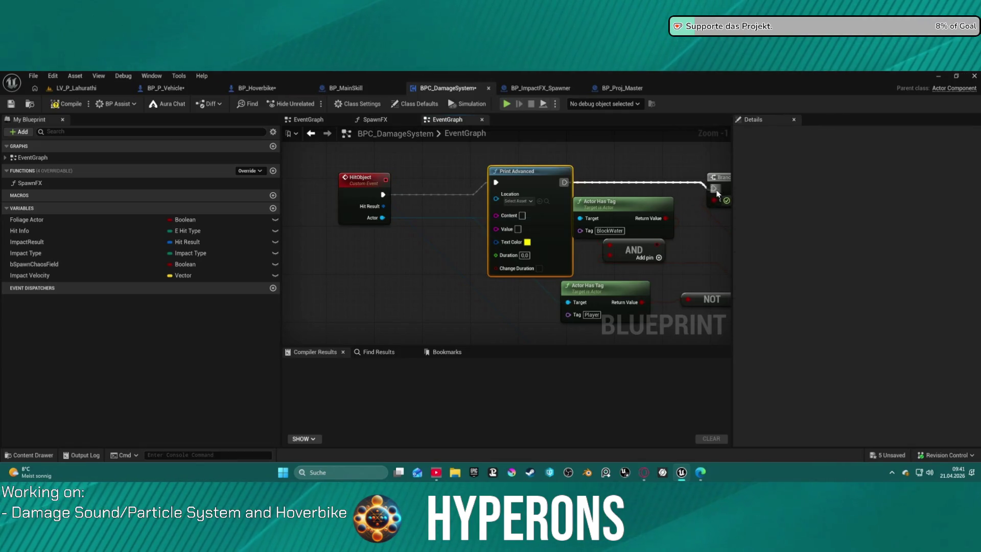
- Feed Self into the print Location and the hit actor's Get Display Name into the print
drag(496, 200, 415, 145)
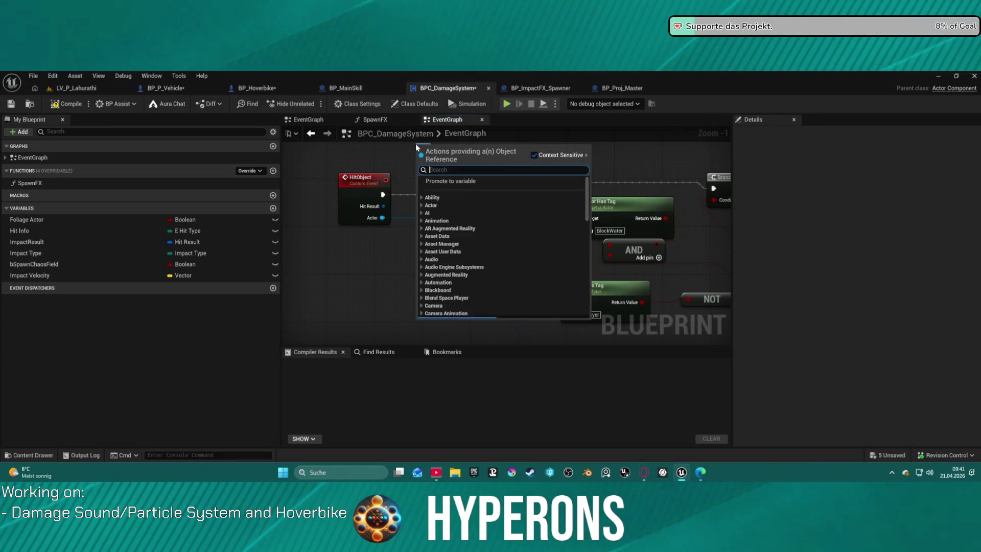
text(self re)
key(Return)
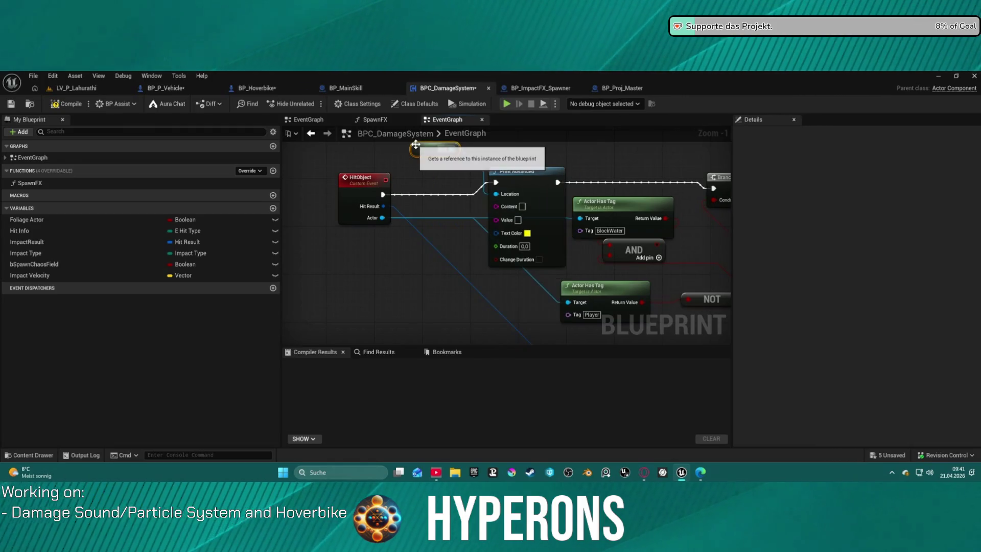
drag(383, 218, 495, 207)
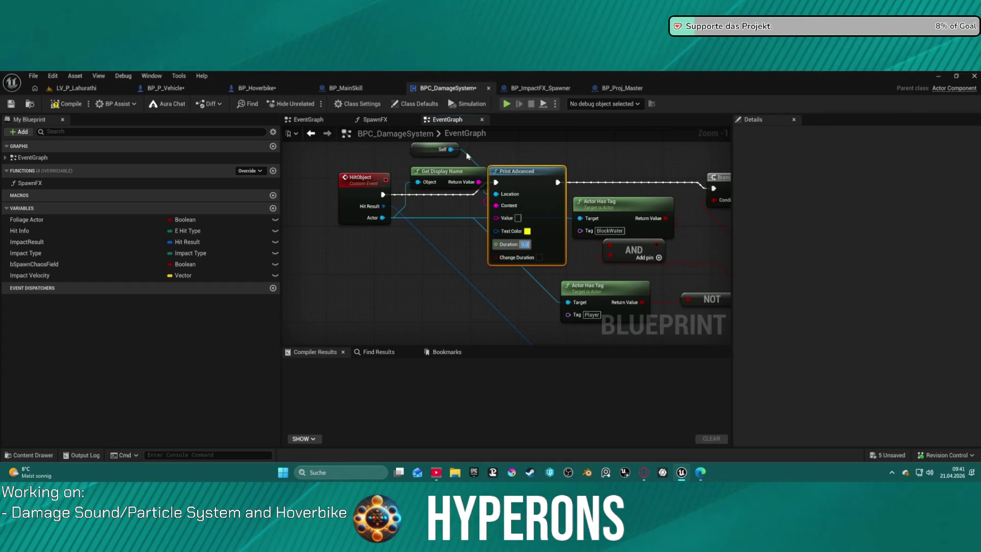
drag(439, 172, 396, 268)
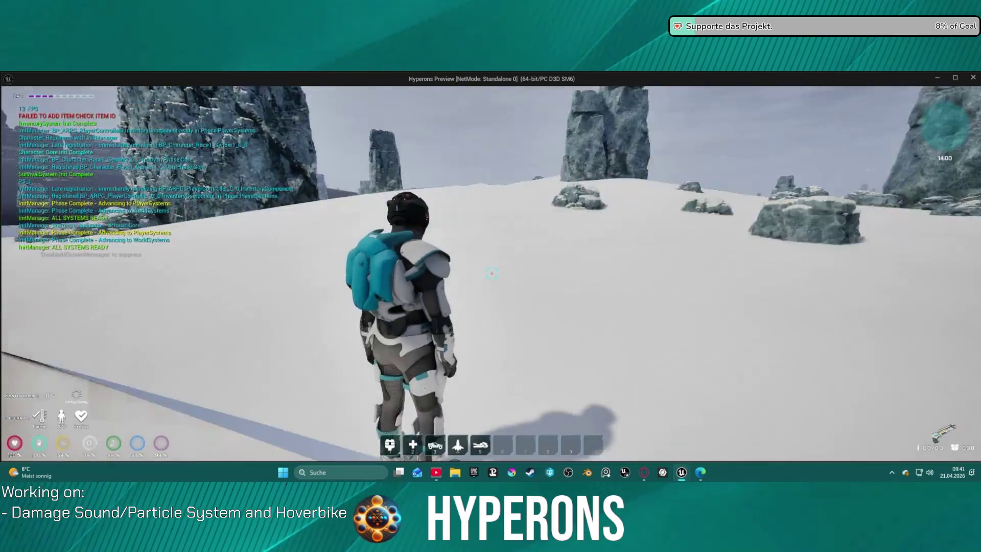
- Summon the hoverbike with key 5, walk up to it and mount it with F
key(5)
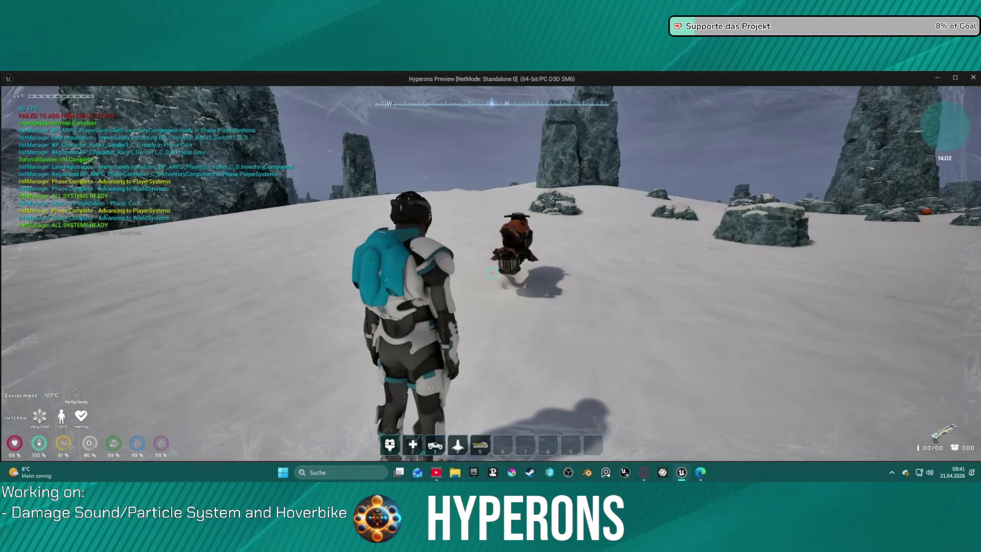
key(w)
key(w)
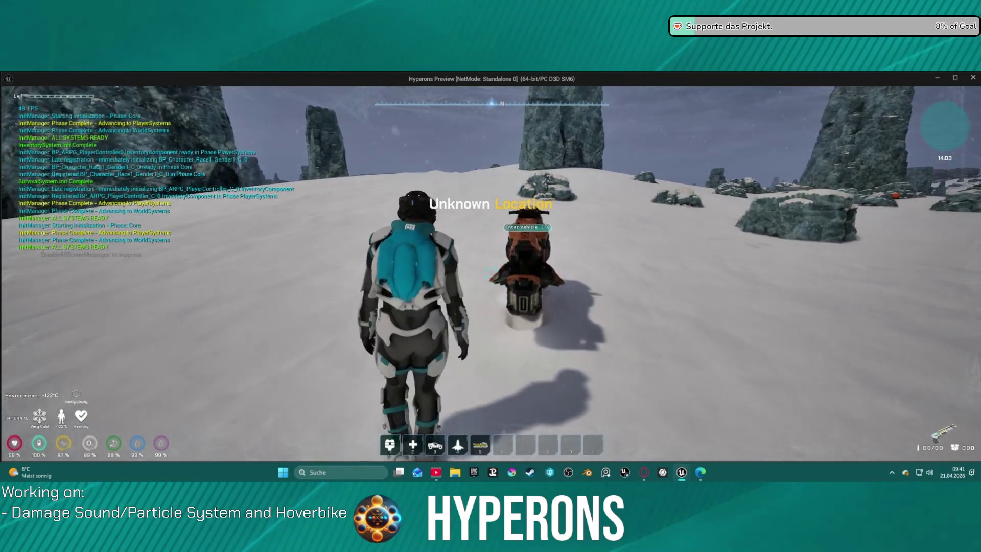
key(w)
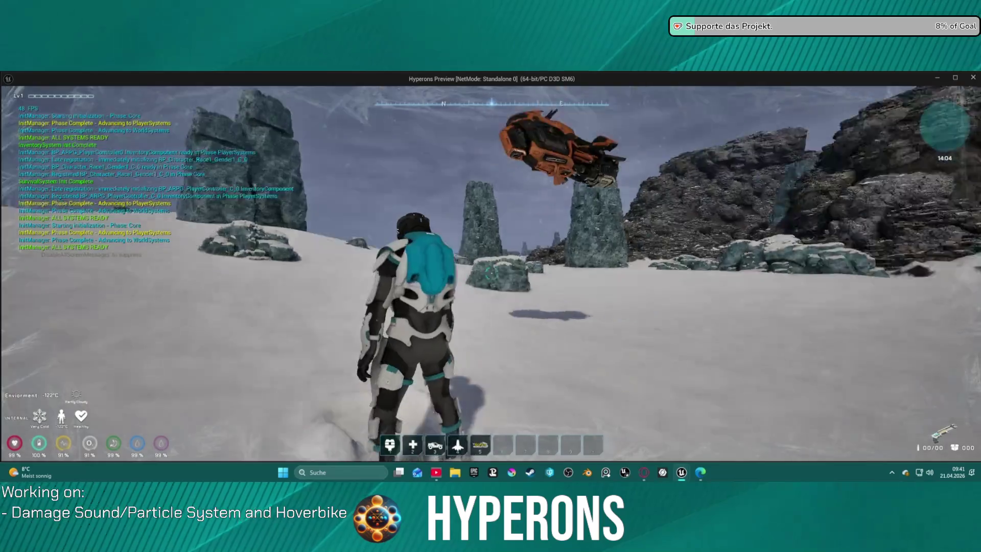
key(w)
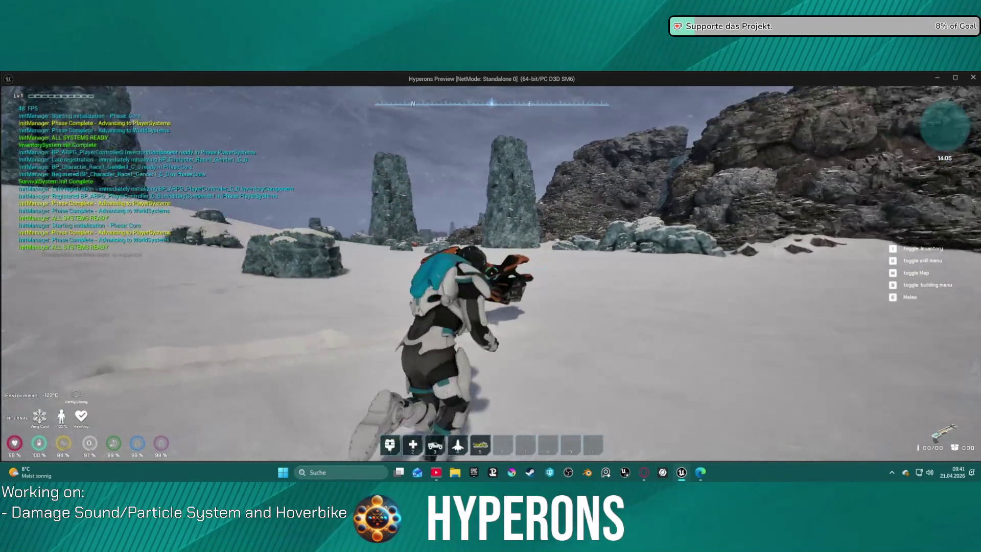
key(f)
- Ride the hoverbike into the rock spire, then end the play test with Escape
key(w)
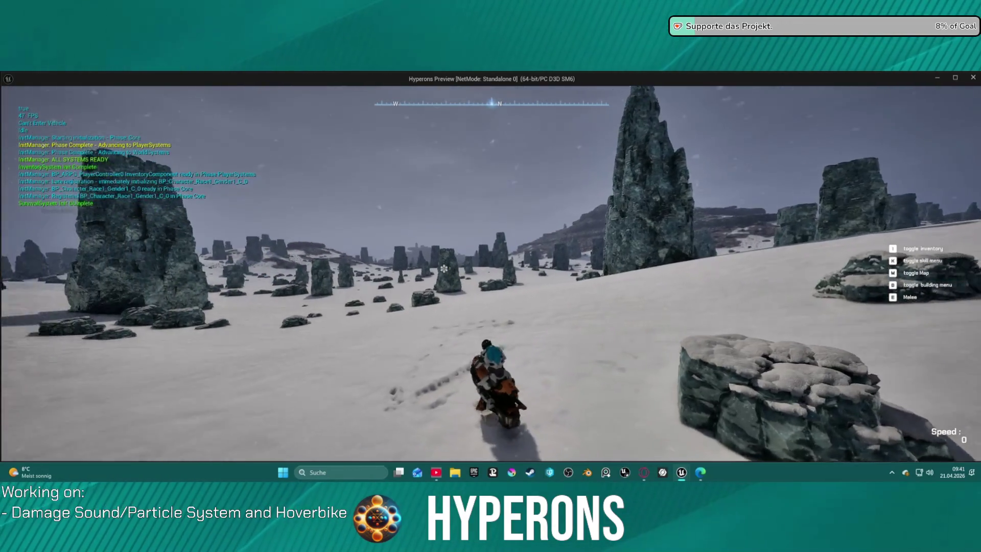
key(w)
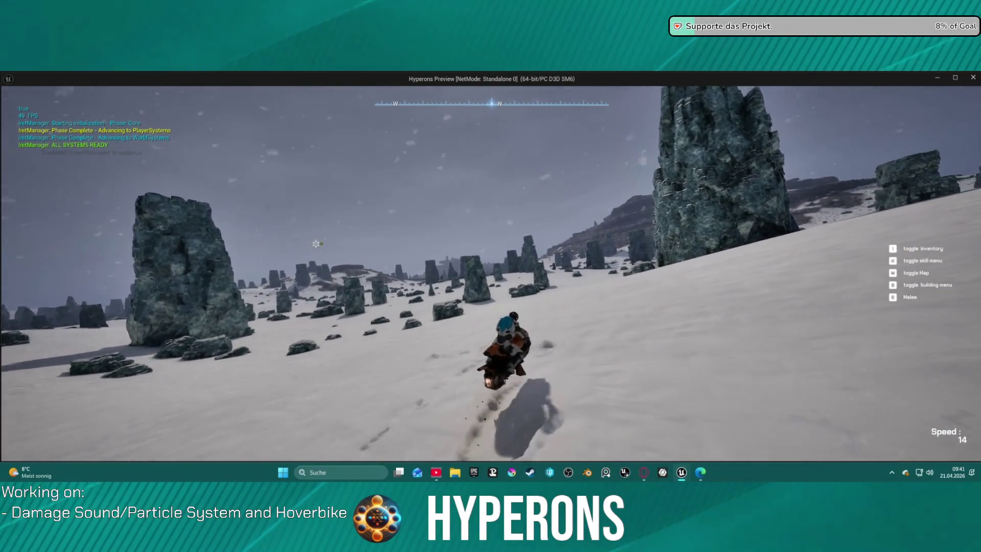
key(w)
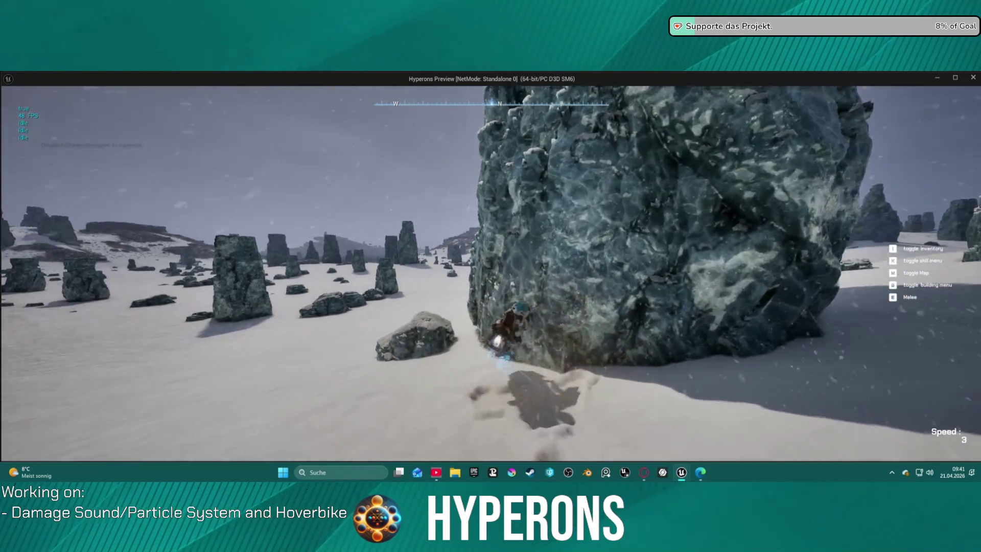
key(w)
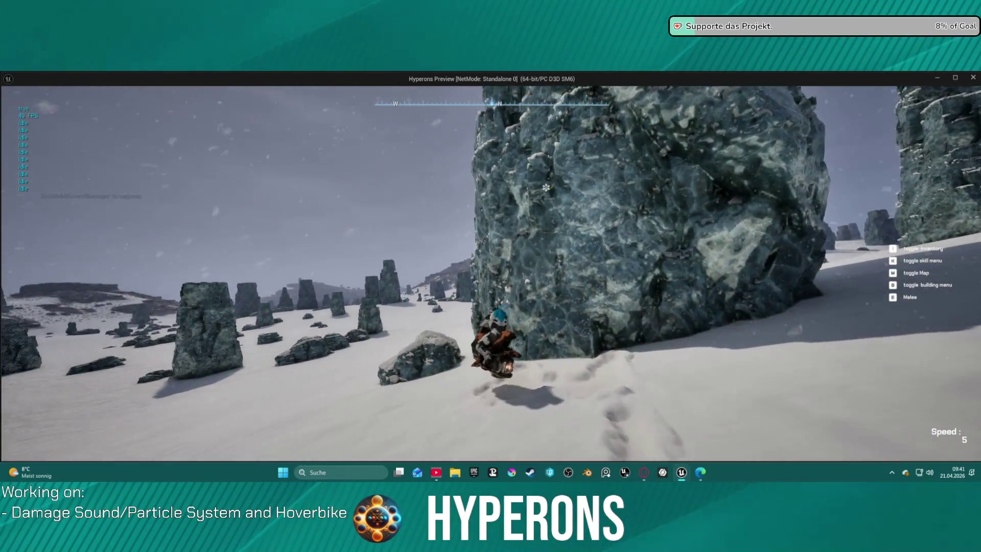
key(w)
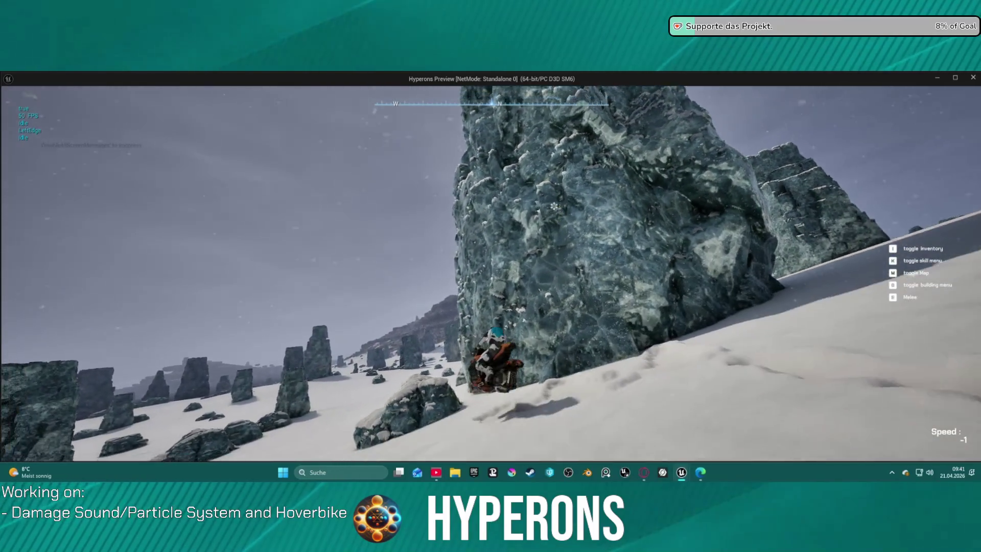
key(w)
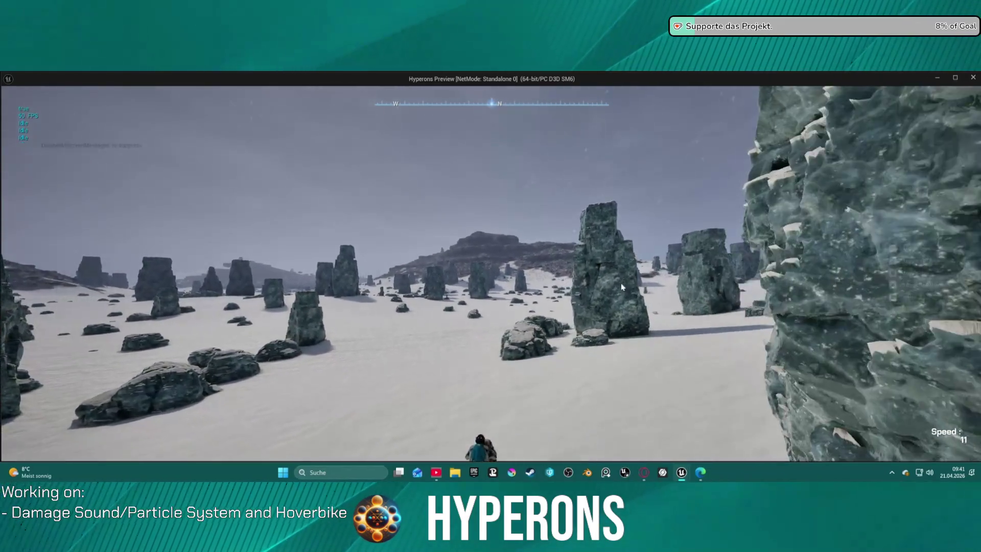
key(Escape)
scroll(426, 186, down, 2)
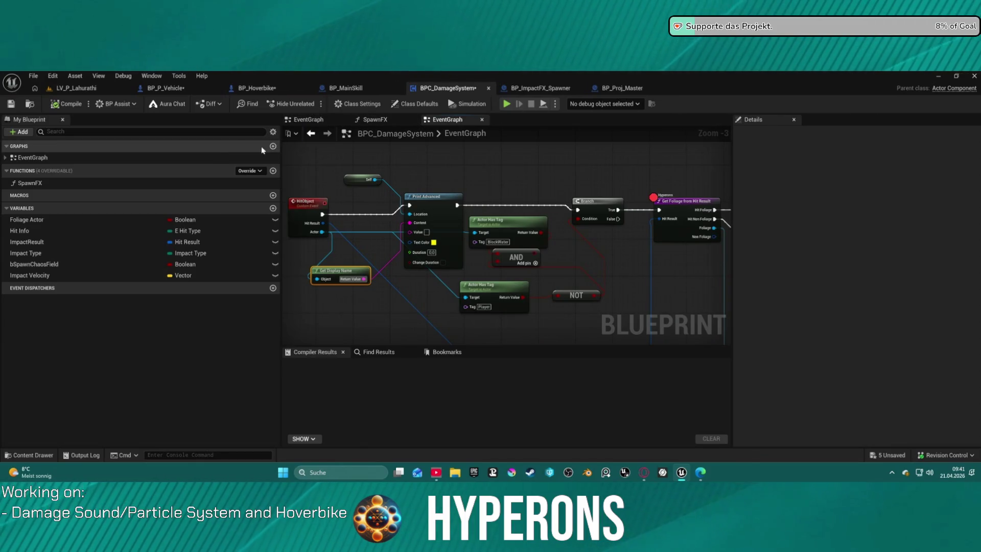
- In BP_P_Vehicle, find DetectionTrigger references by name and view the compile results and bookmarks
click(173, 95)
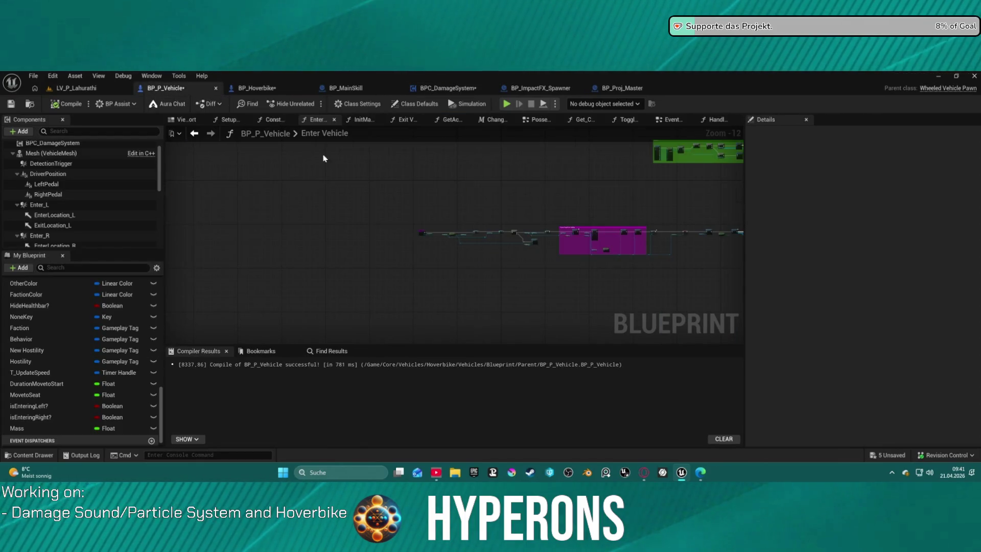
right_click(75, 167)
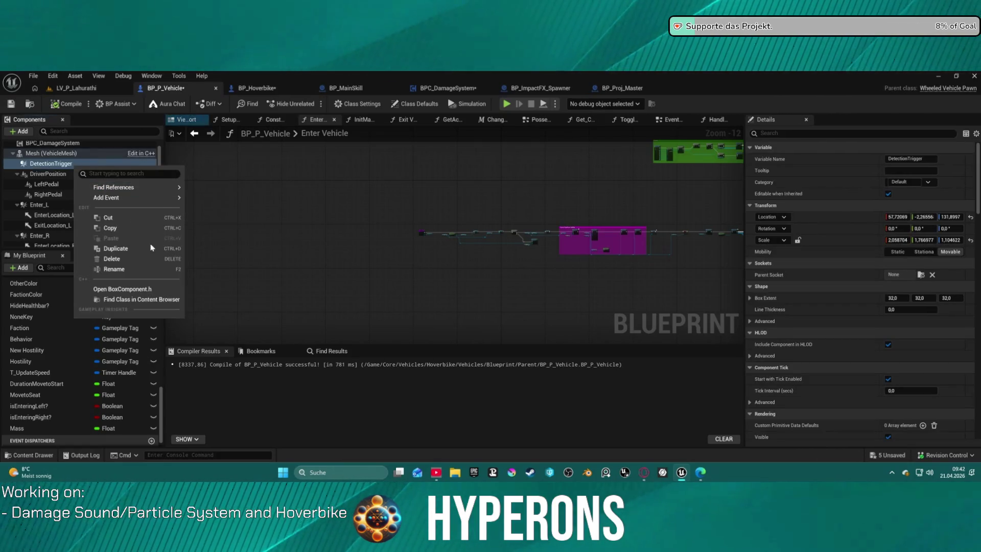
mouse_move(153, 189)
click(210, 192)
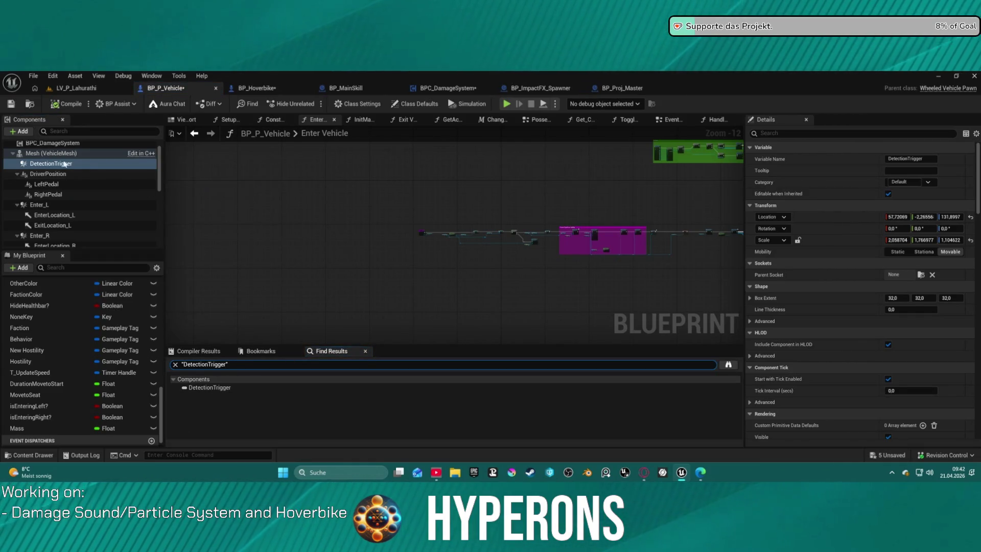
click(210, 351)
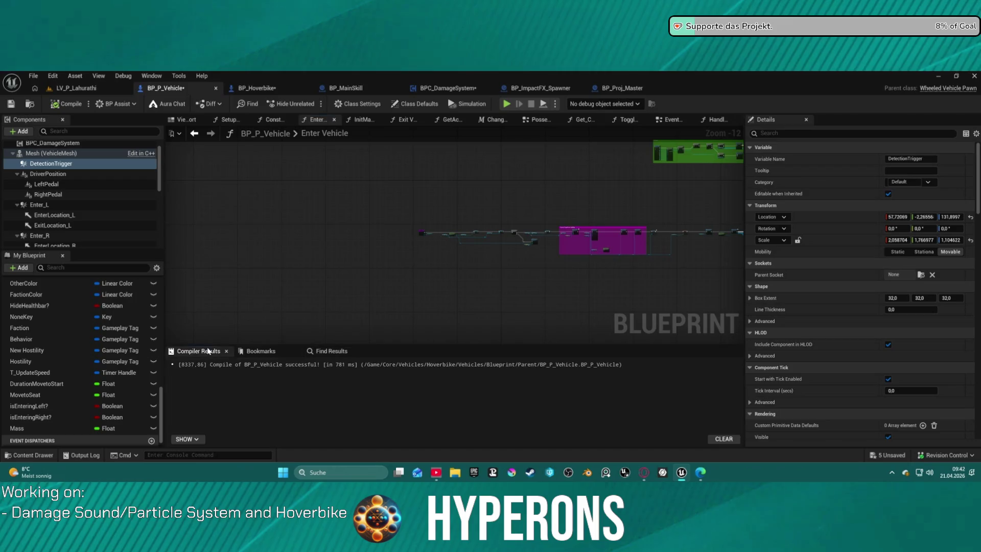
click(258, 351)
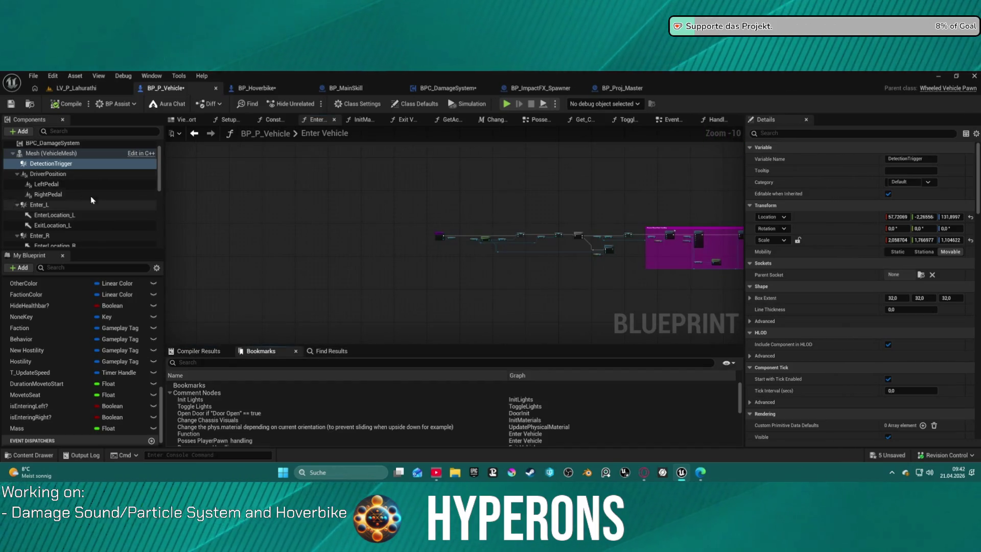
- Drag the Mesh component and drop it back in place, then go to BP_Hoverbike
drag(51, 153, 314, 209)
drag(166, 183, 38, 155)
click(244, 91)
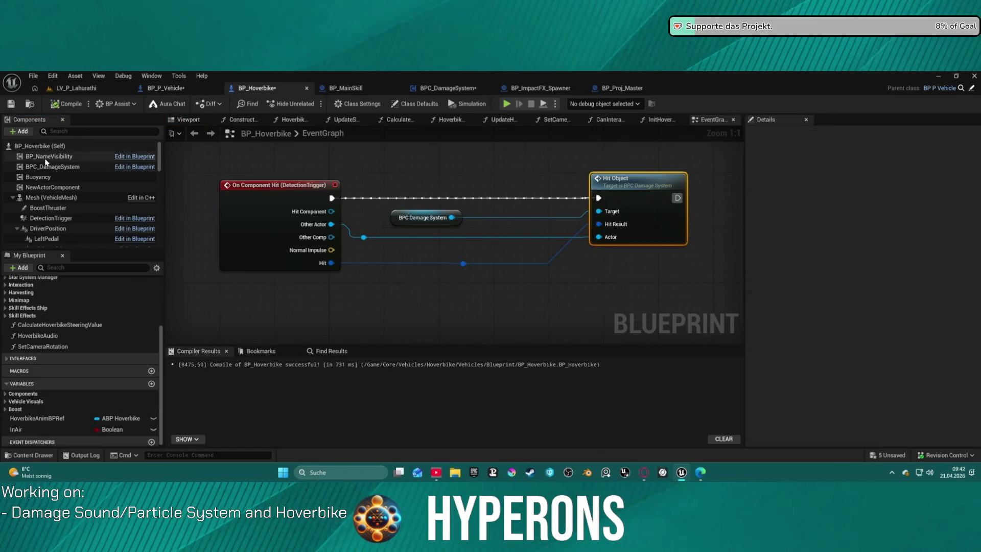
- Add an On Component Hit event for BP_Hoverbike's Mesh component
drag(42, 198, 227, 234)
drag(102, 215, 33, 200)
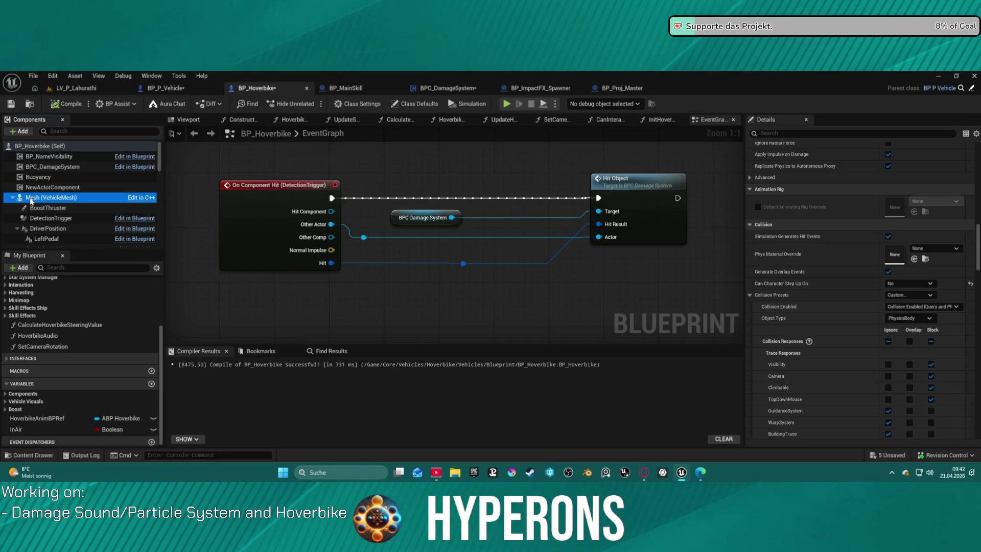
right_click(32, 200)
mouse_move(124, 235)
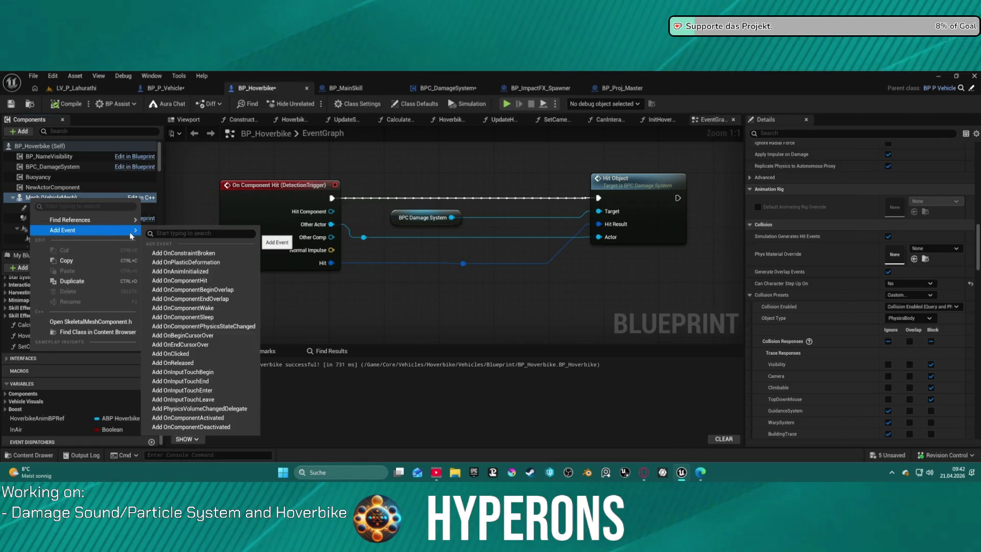
click(208, 285)
scroll(364, 254, down, 8)
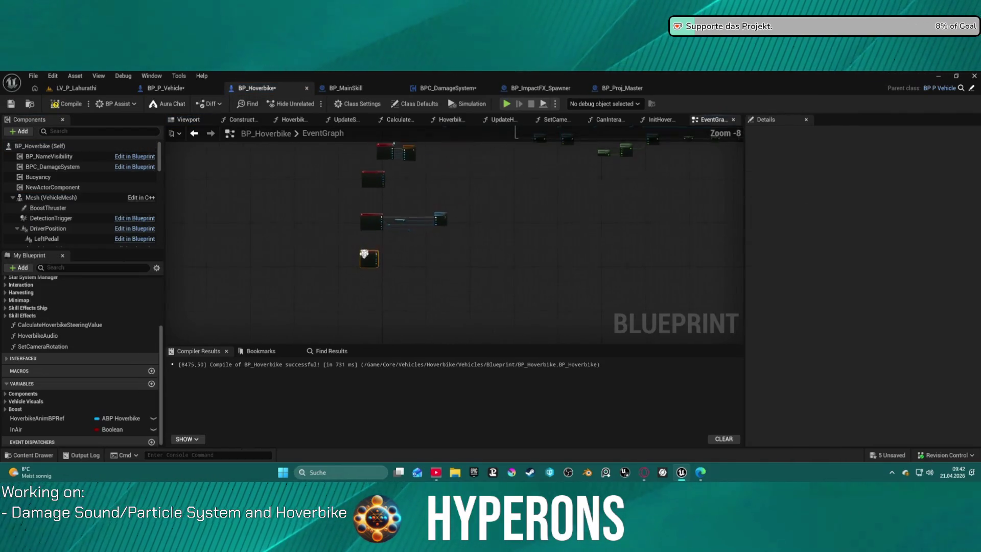
scroll(364, 254, up, 7)
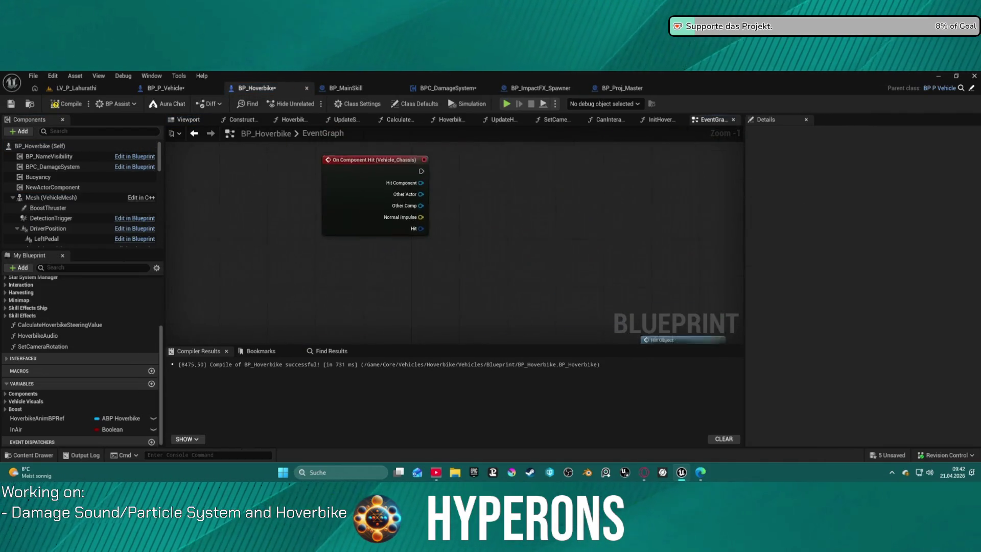
- Delete the stray Vehicle_Chassis hit event and check Vehicle_Chassis's collision settings
drag(421, 221, 422, 225)
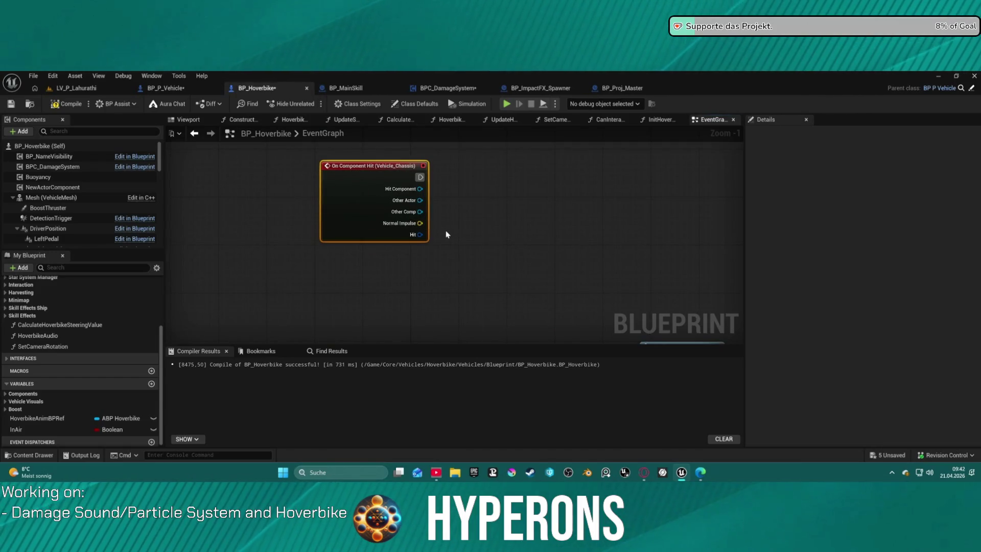
key(Delete)
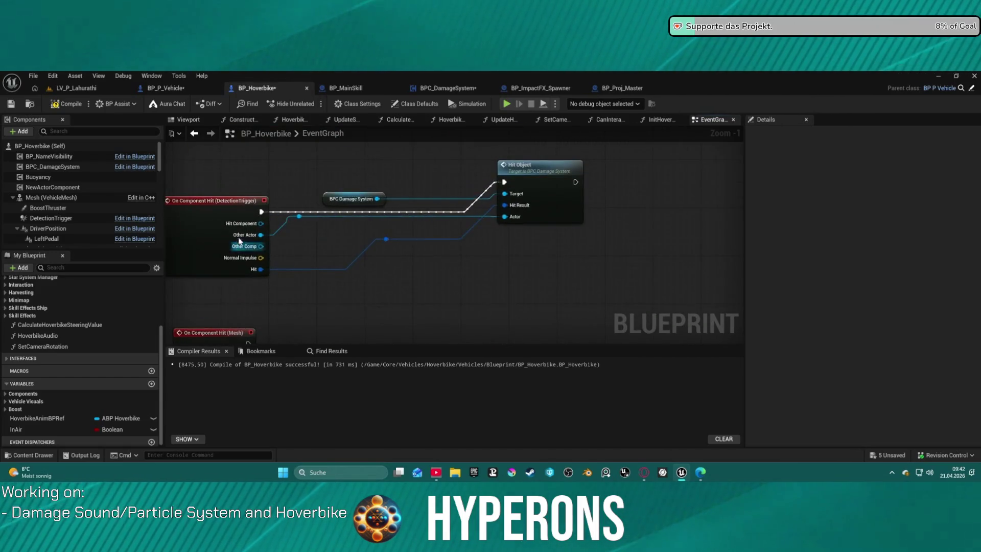
scroll(56, 200, down, 5)
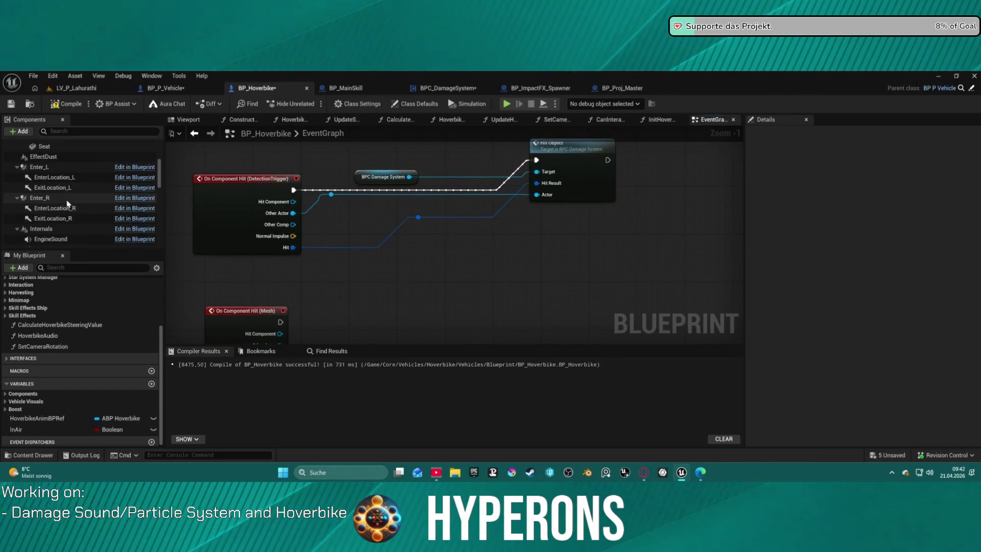
scroll(81, 200, down, 5)
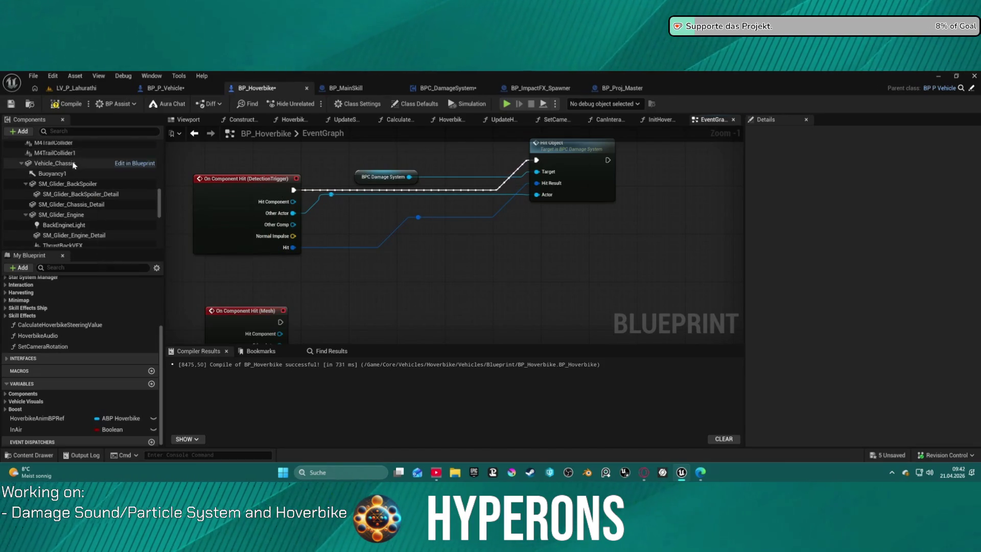
click(56, 163)
scroll(868, 245, up, 5)
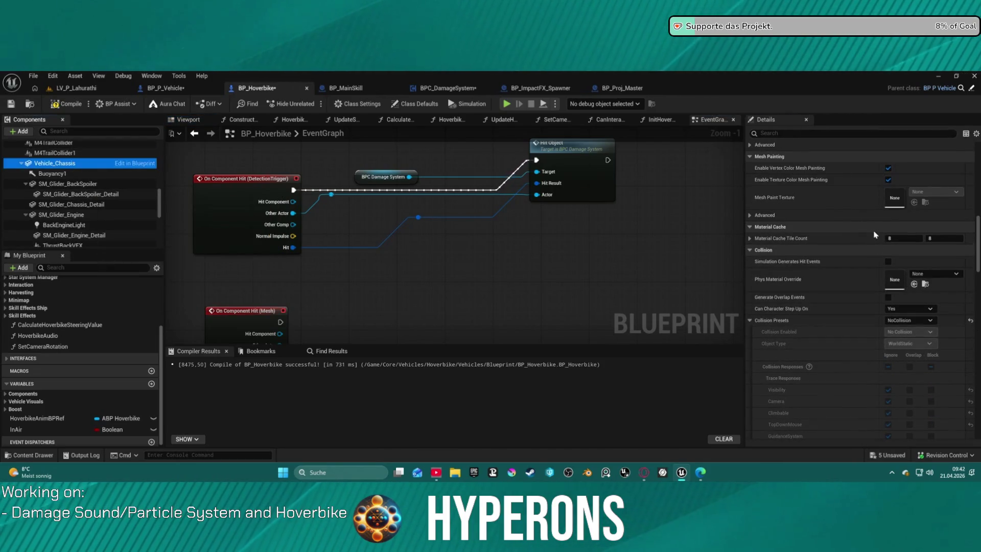
- Wire the Mesh hit event's execution, Other Actor and Hit into Hit Object
mouse_move(446, 270)
mouse_down()
mouse_move(434, 225)
mouse_move(418, 252)
mouse_up()
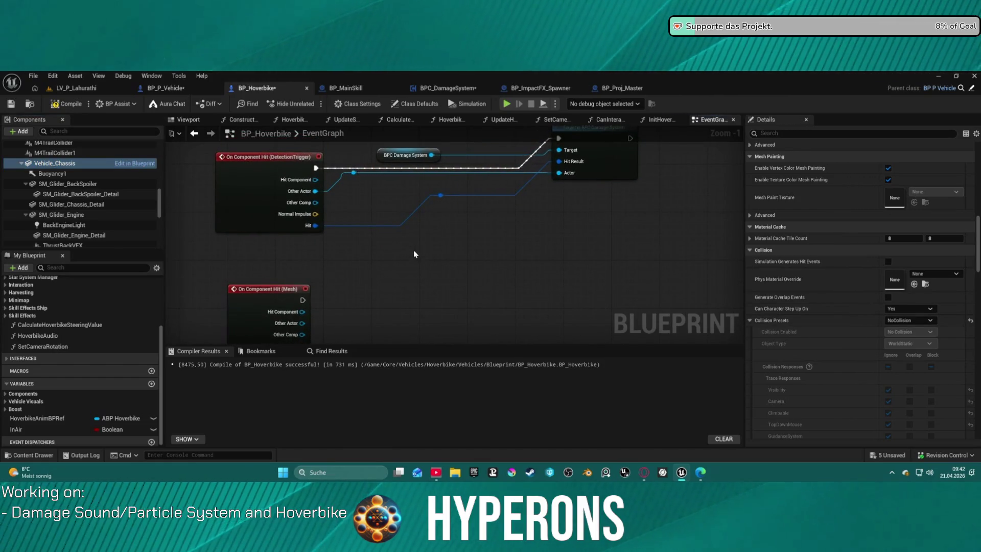
drag(313, 192, 302, 324)
drag(313, 224, 291, 153)
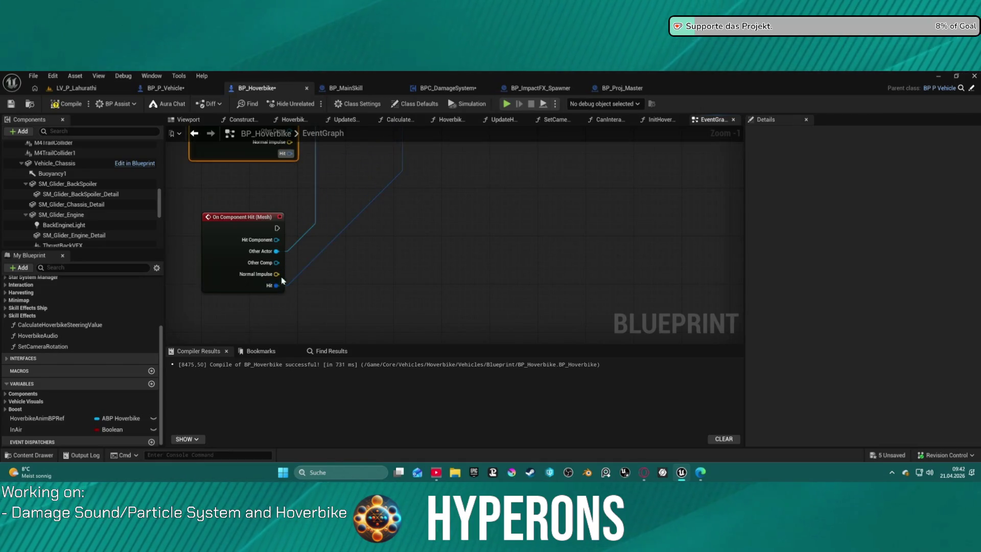
drag(282, 280, 378, 315)
mouse_move(281, 331)
mouse_down()
mouse_move(351, 263)
mouse_move(537, 170)
mouse_up()
key(f)
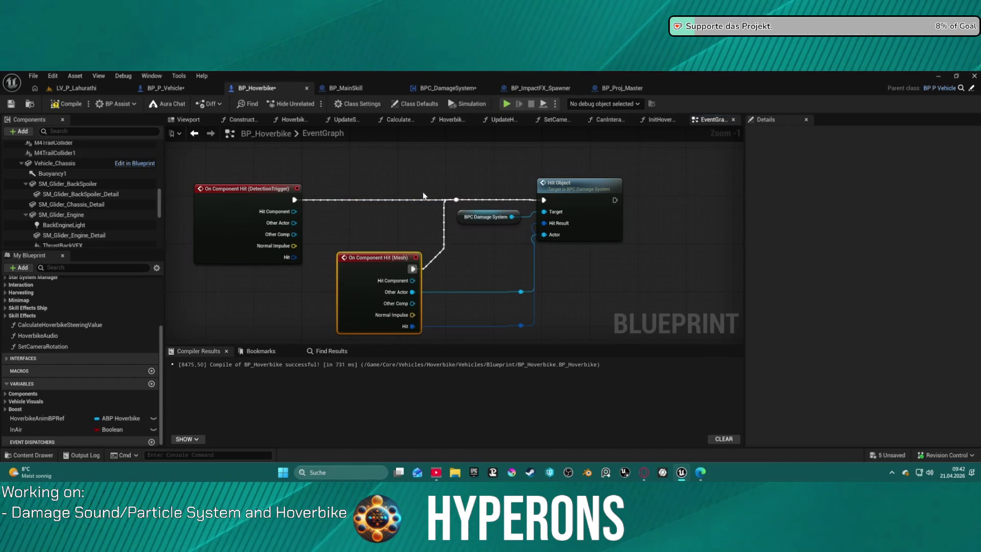
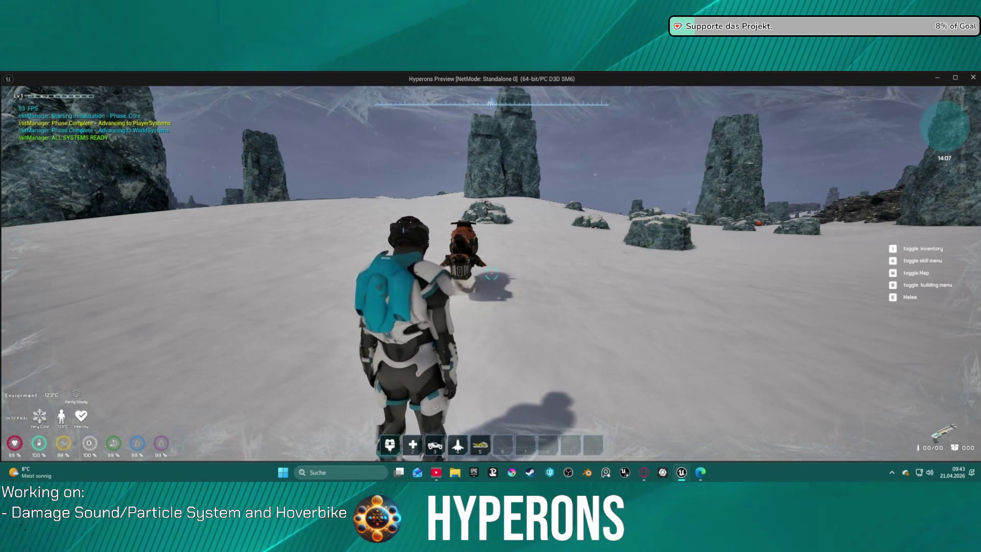
- Walk the character up to the hoverbike and mount it with F
key(w)
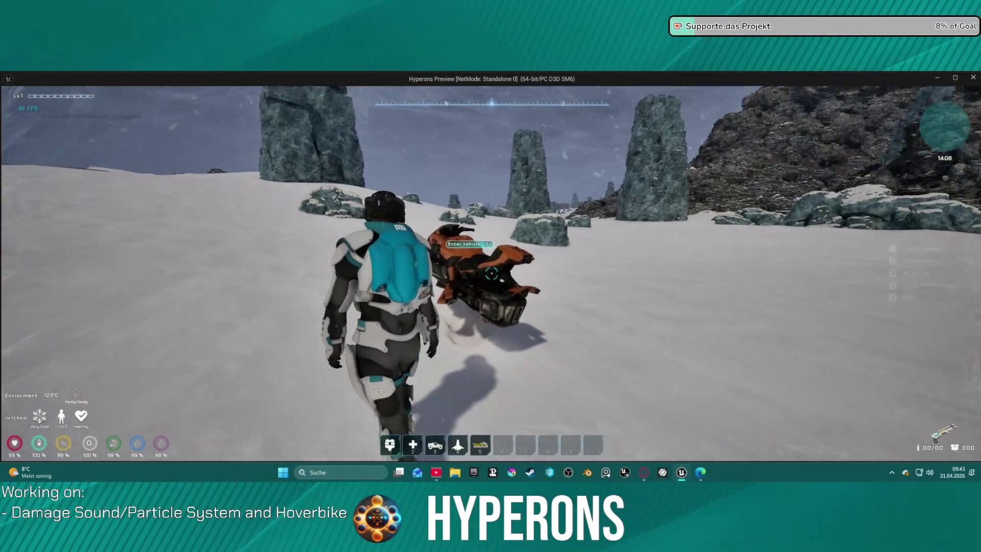
scroll(491, 276, down, 3)
key(f)
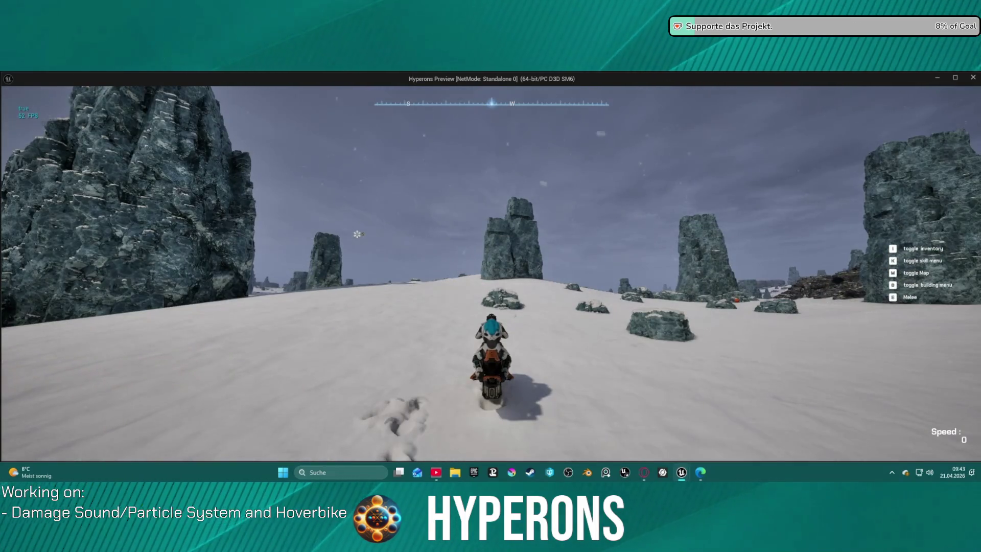
- Drive the hoverbike into a rock spire, then stop the play session
key(w)
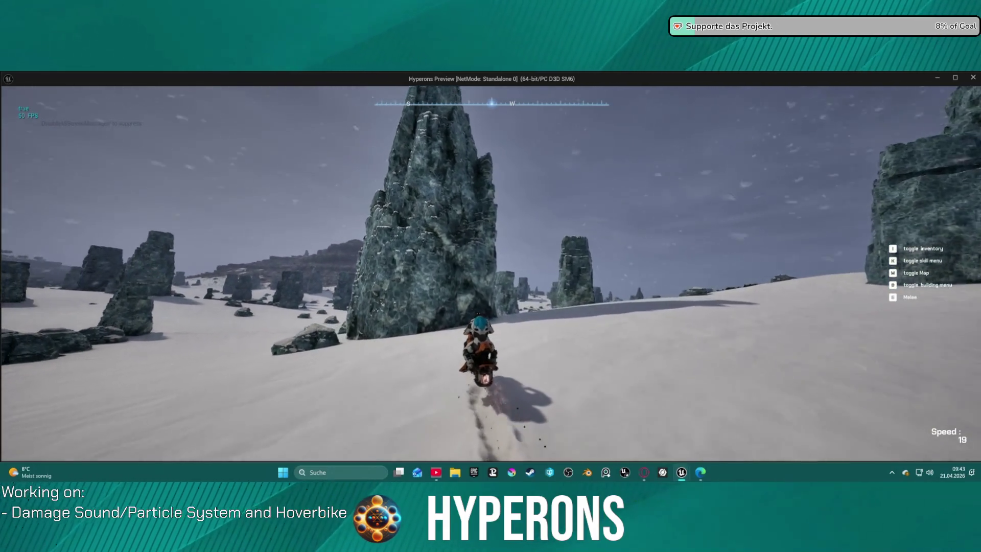
key(s)
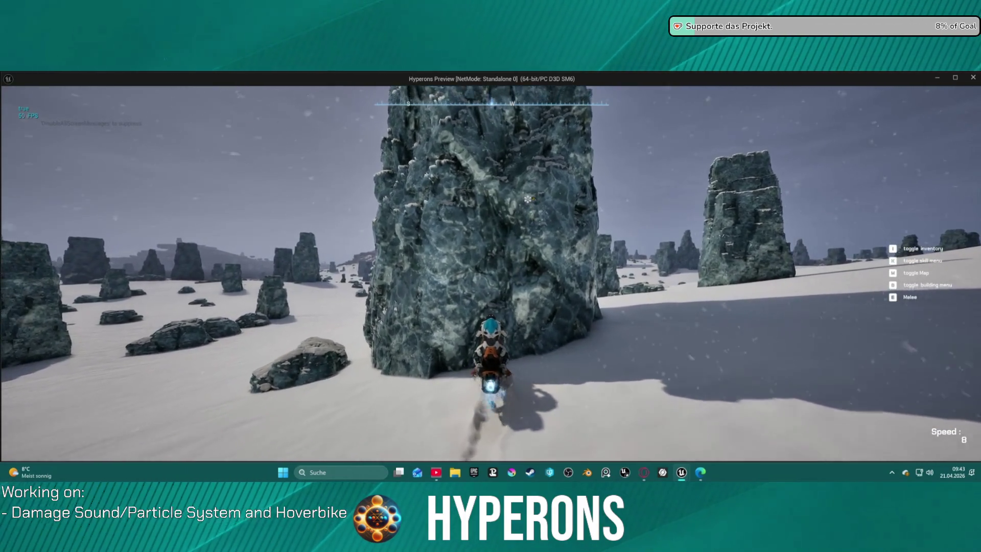
key(w)
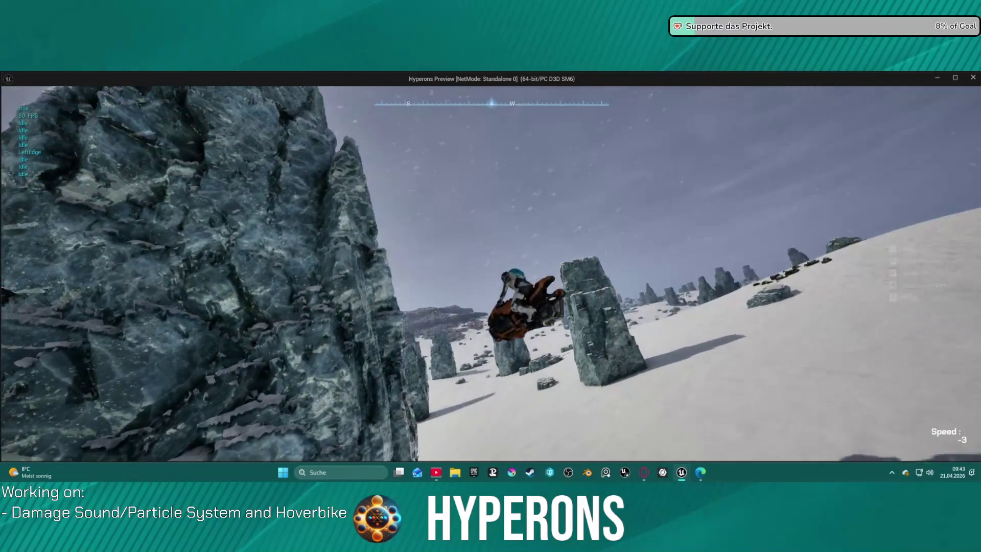
key(alt+Tab)
key(Escape)
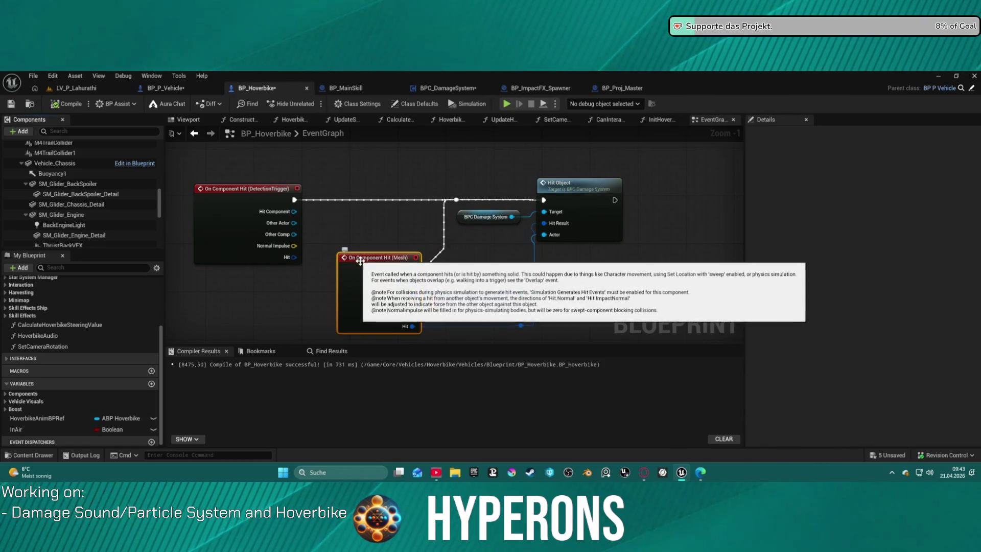
- Review VehicleMesh's Physics and Collision settings, then open BPC_DamageSystem's HitObject event
scroll(67, 168, up, 5)
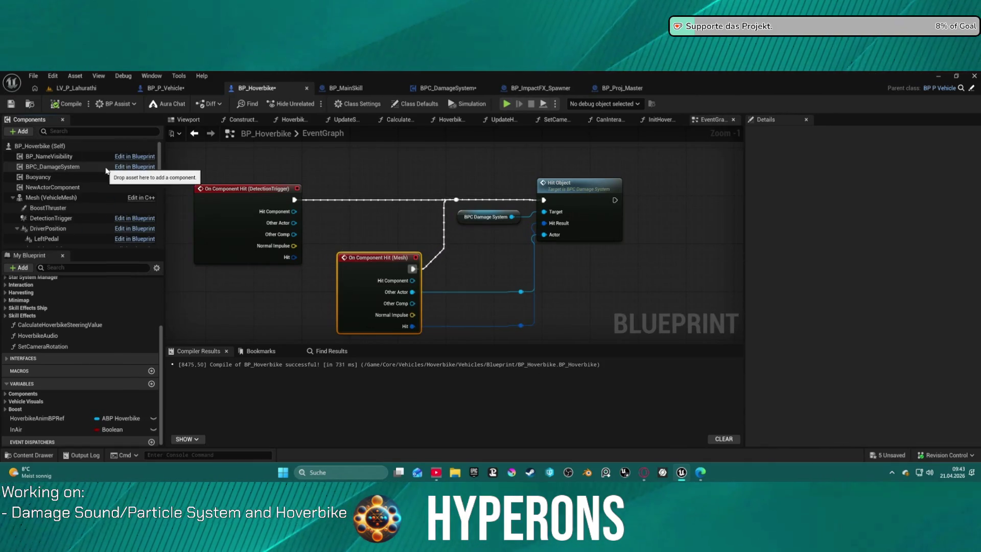
click(49, 197)
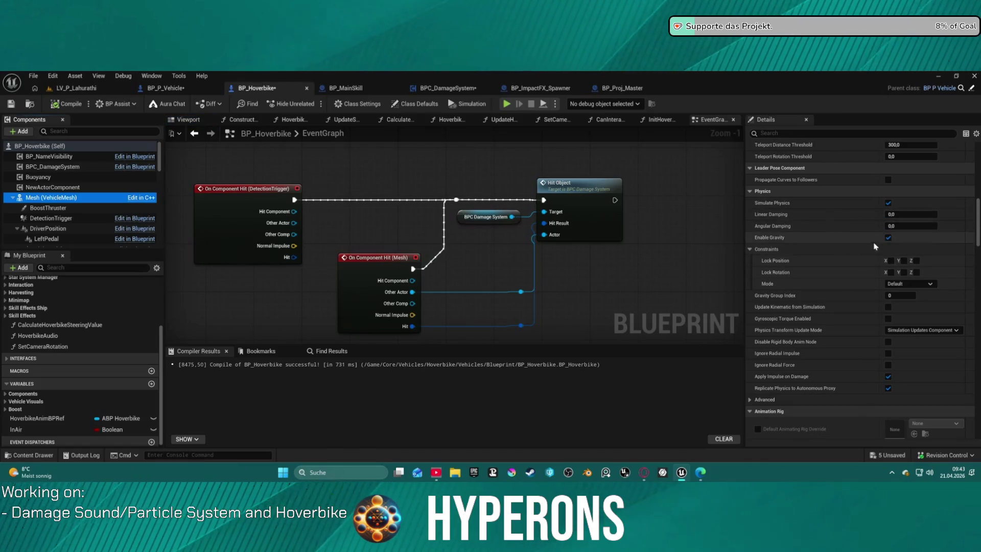
scroll(887, 250, down, 5)
scroll(891, 246, up, 1)
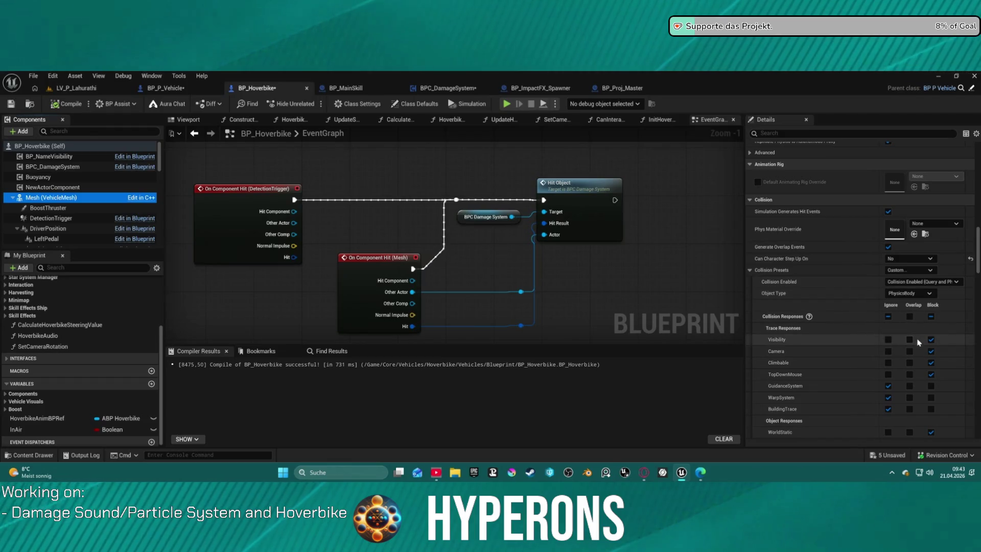
scroll(918, 351, down, 2)
scroll(918, 352, down, 1)
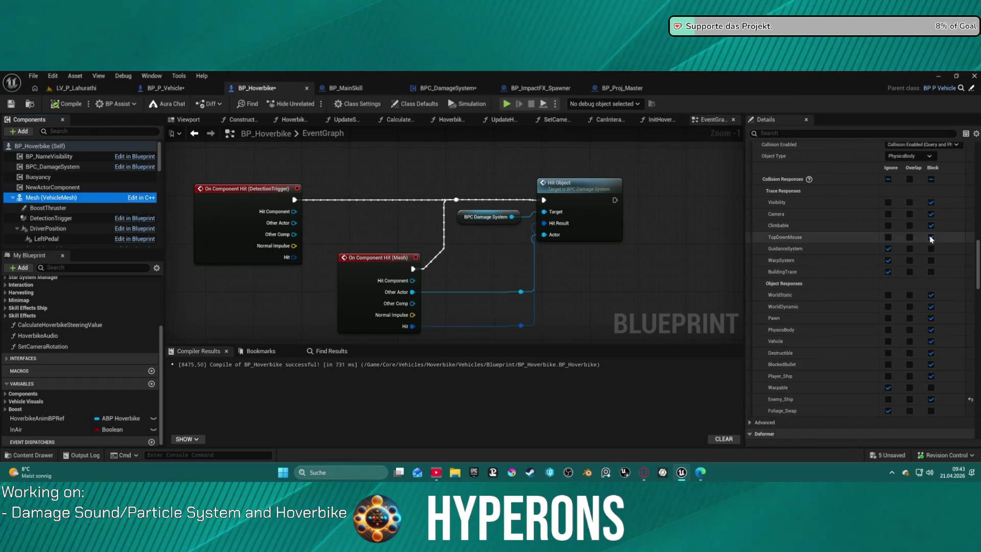
scroll(852, 334, down, 2)
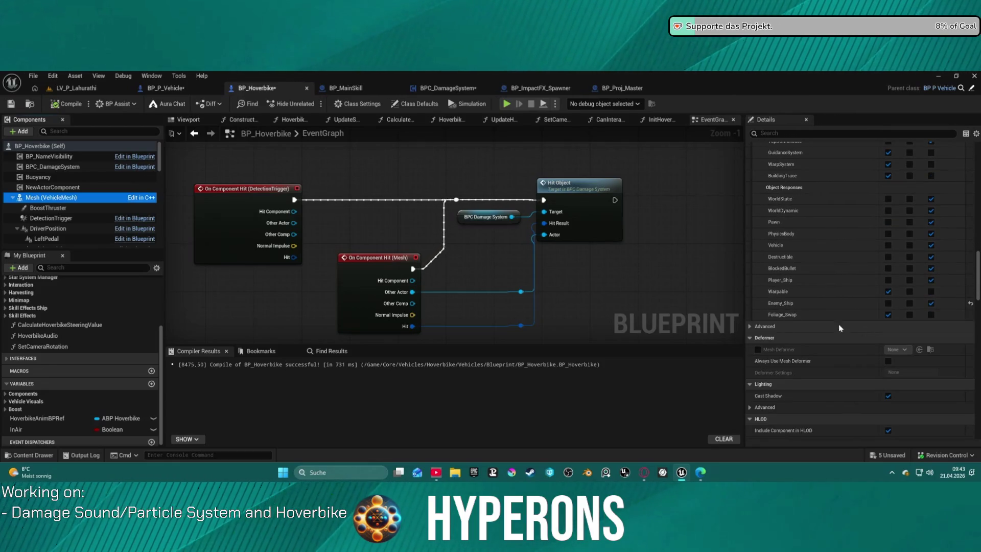
double_click(543, 201)
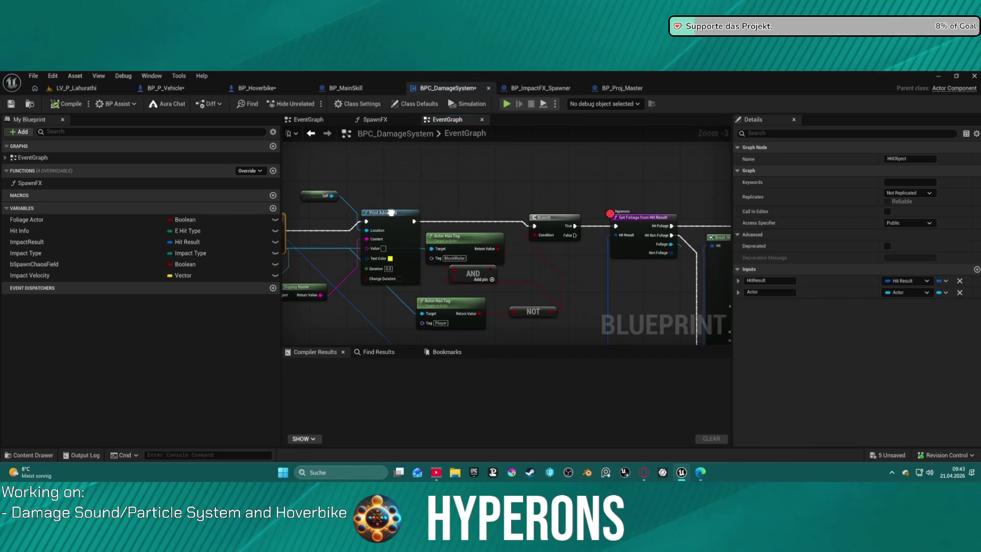
- Nudge the HitObject event node, then switch to BP_P_Vehicle's main EventGraph
drag(348, 230, 326, 223)
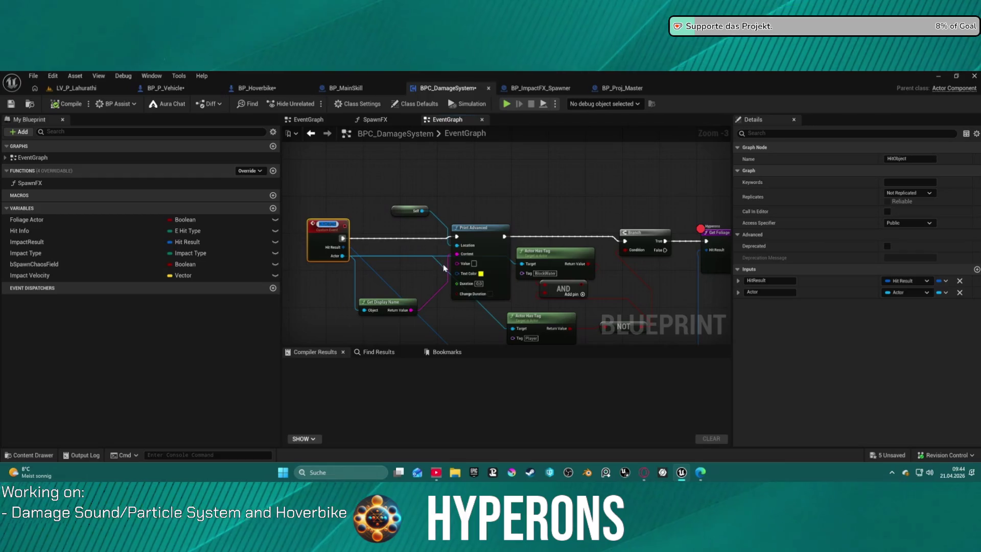
key(alt+Left)
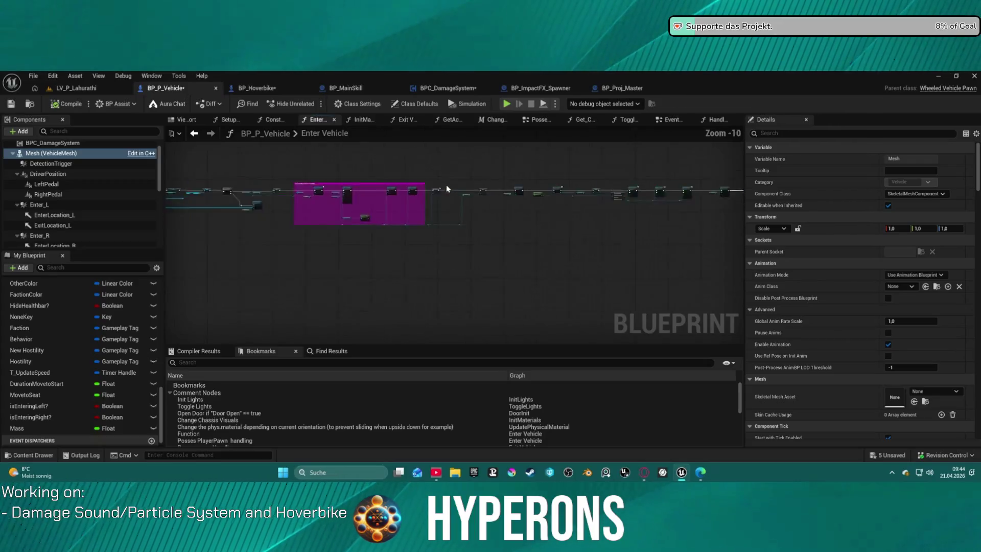
mouse_move(479, 211)
mouse_down()
mouse_move(230, 184)
mouse_move(712, 198)
mouse_up()
drag(450, 205, 743, 187)
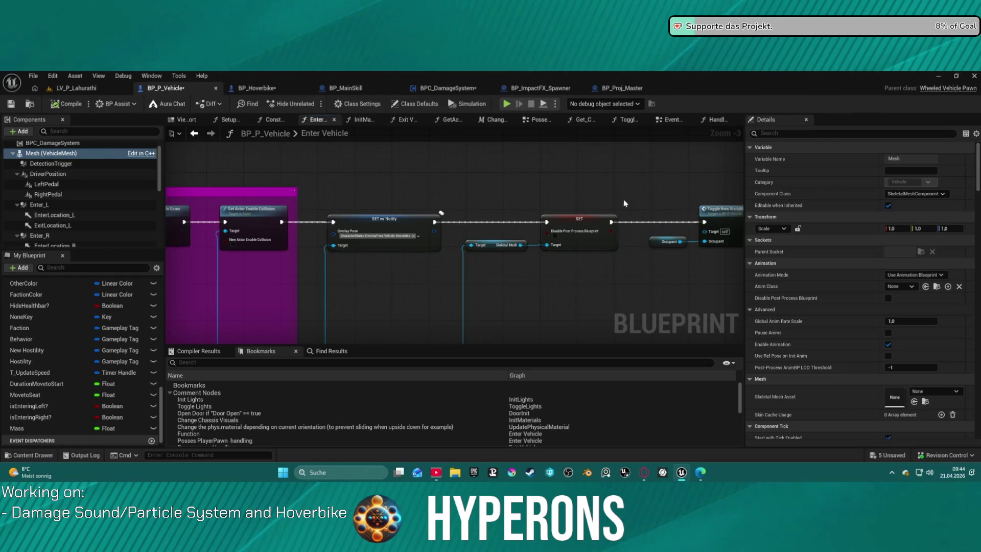
click(672, 119)
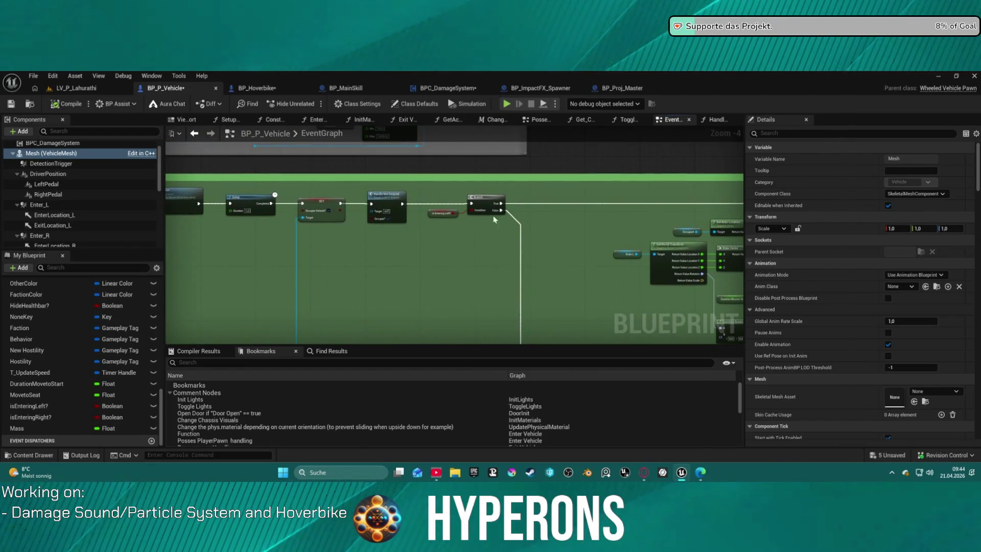
- Copy Handle Not Occpied into the handbrake comment block and wire its exec output
scroll(393, 232, up, 4)
click(358, 184)
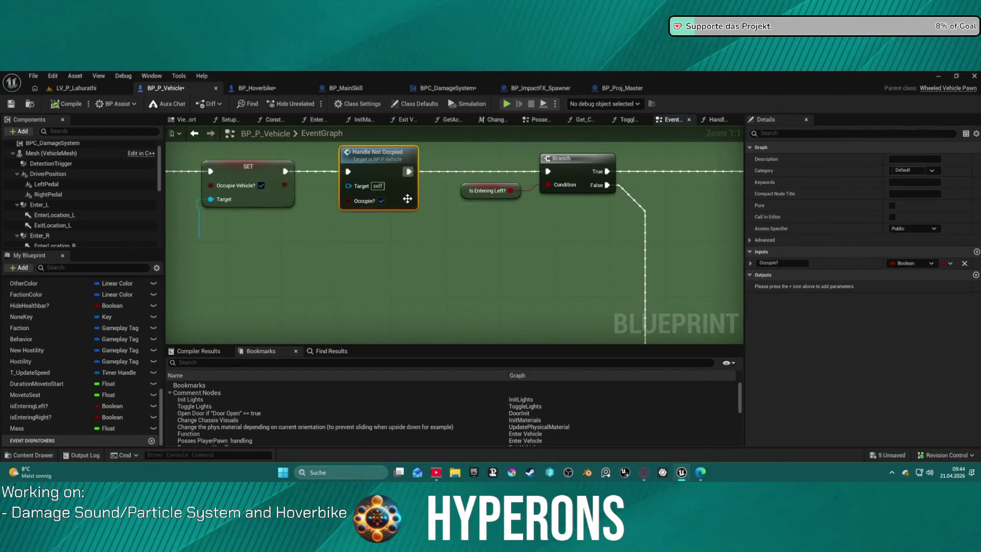
scroll(407, 199, down, 12)
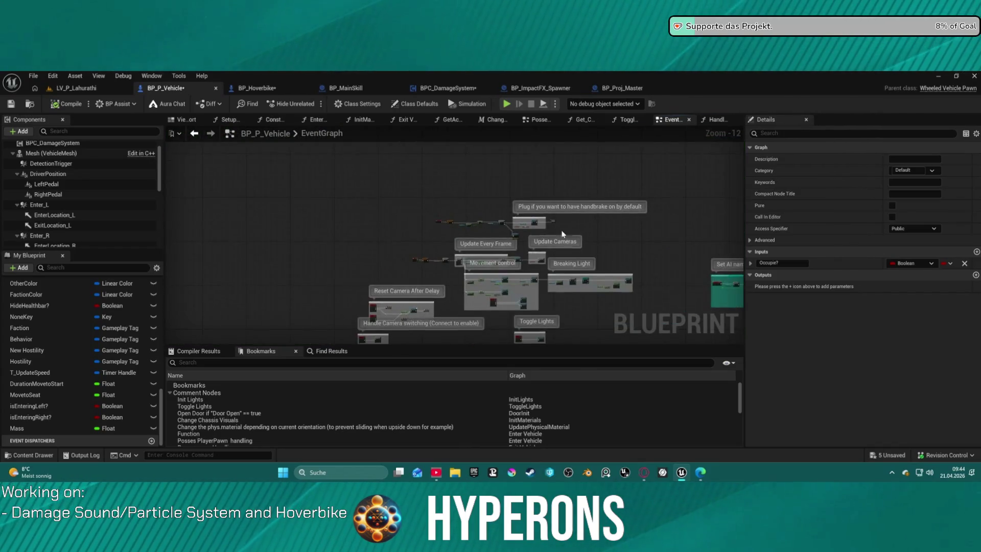
scroll(460, 208, up, 12)
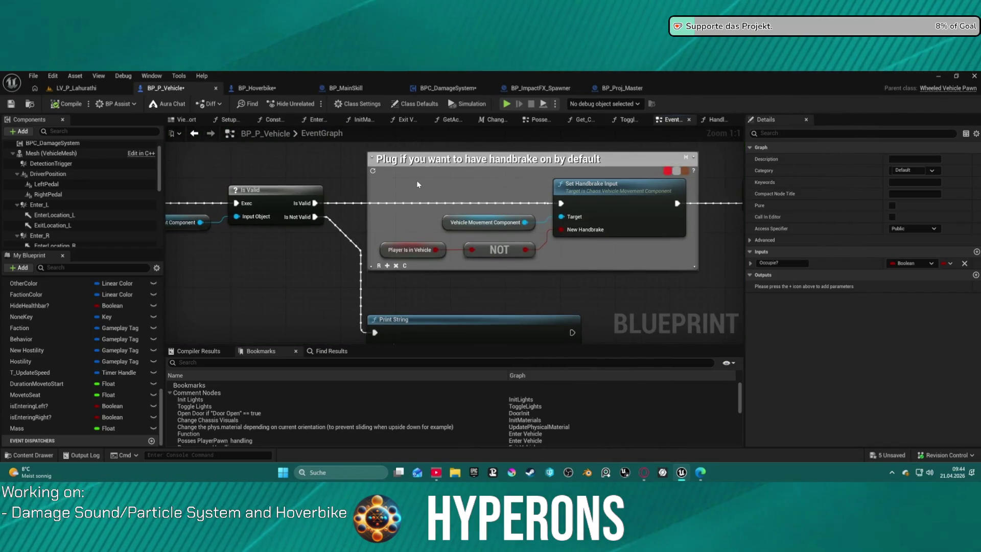
key(ctrl+v)
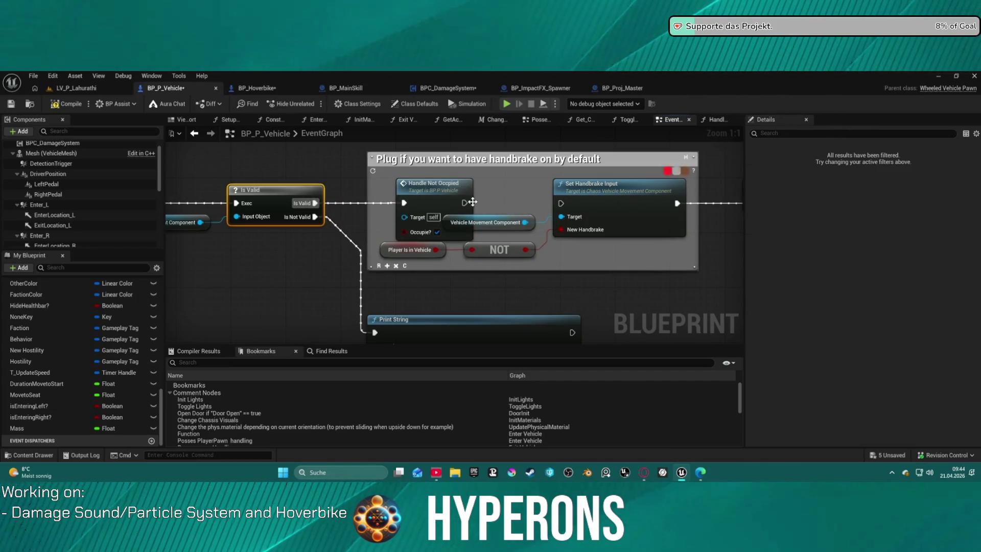
drag(464, 203, 551, 206)
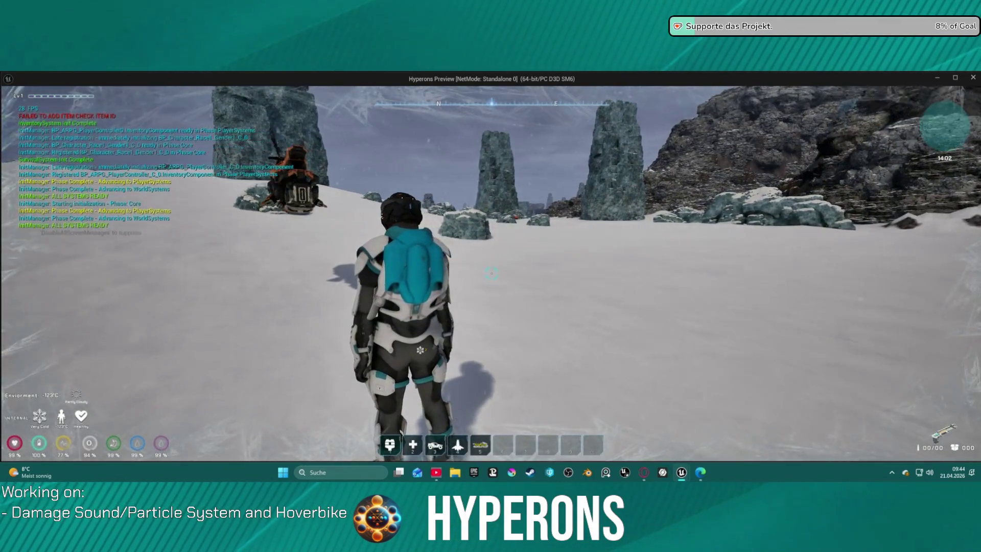
- Run the character toward the hoverbike and resume from the paused breakpoint
mouse_move(490, 273)
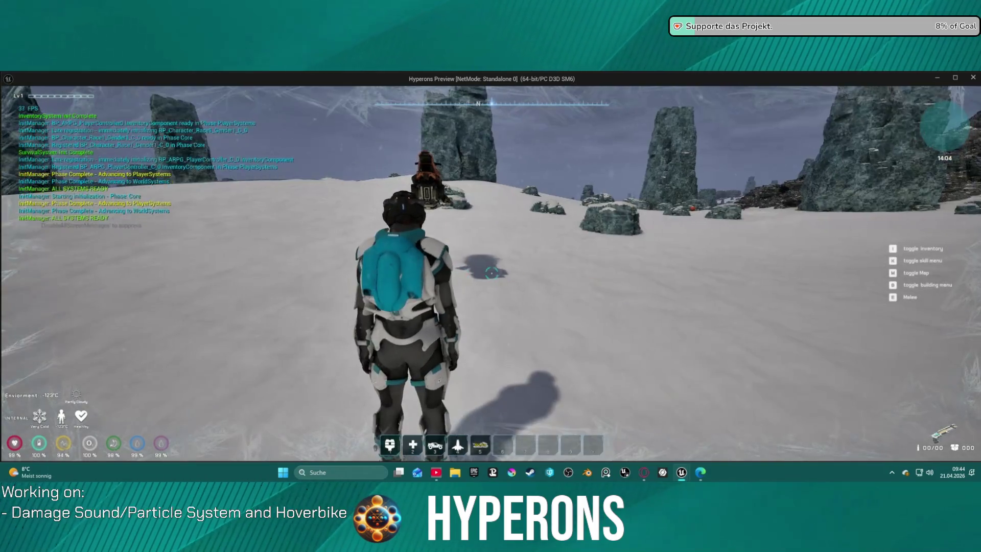
key(w)
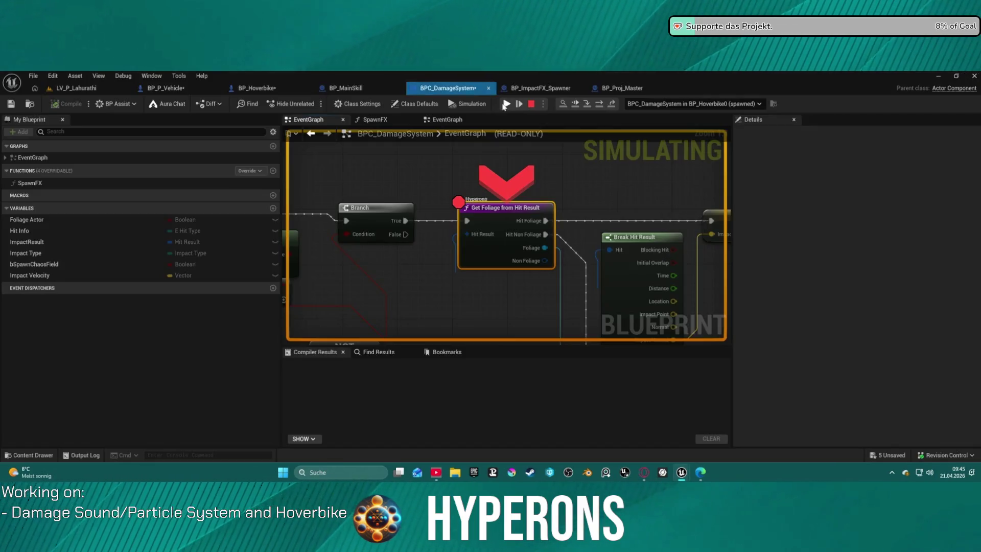
click(505, 104)
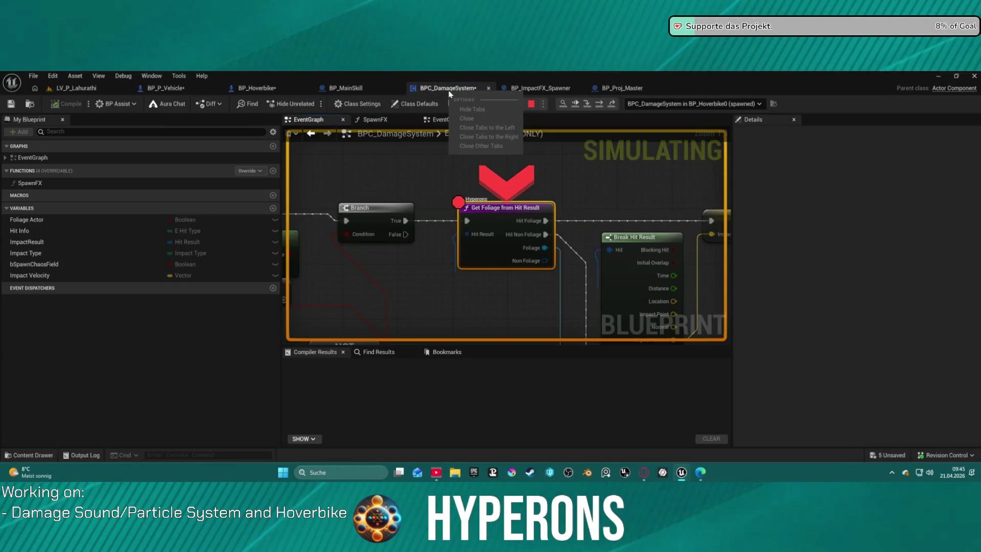
- Remove the breakpoint on Get Foliage from Hit Result and resume the game with F5
right_click(506, 214)
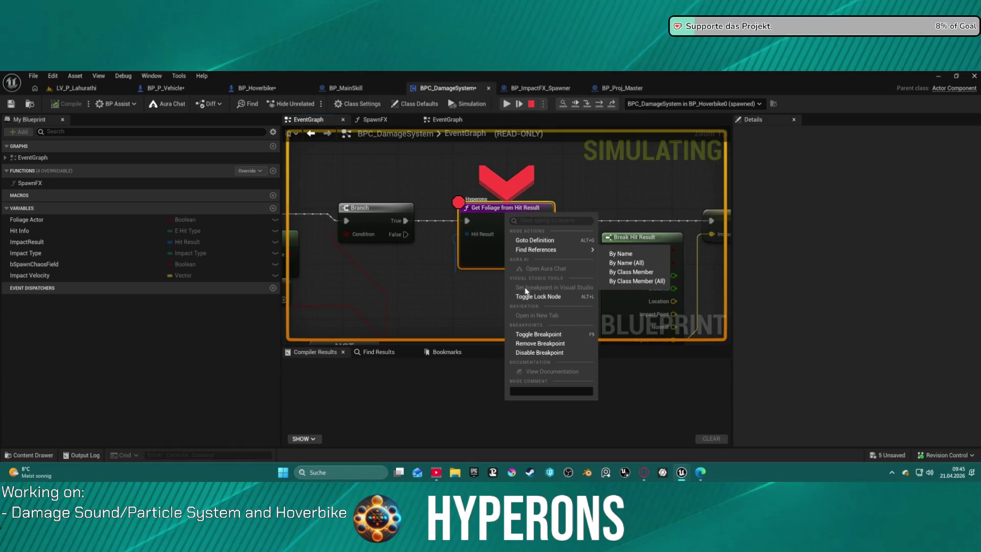
click(539, 334)
key(F5)
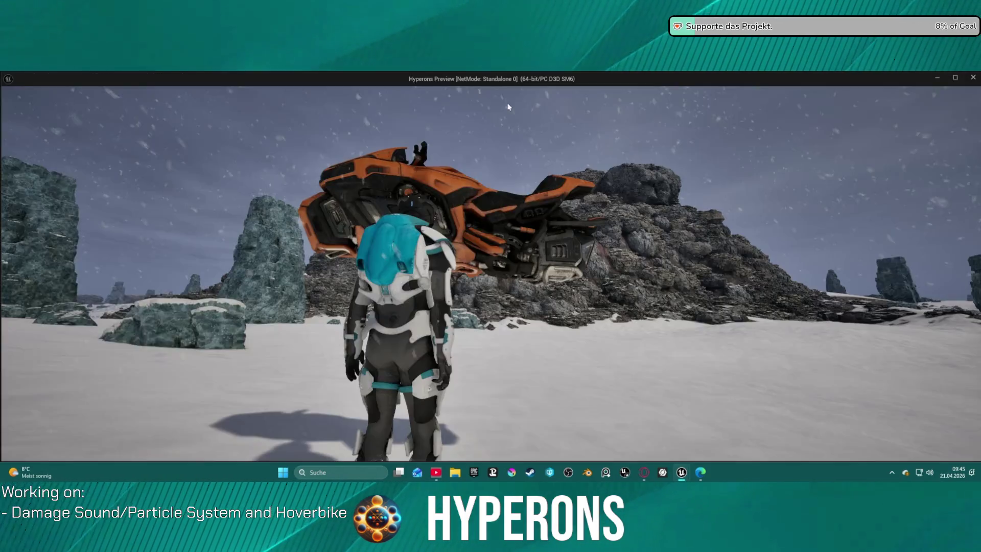
- Walk around the hoverbike and mount it with F
key(s)
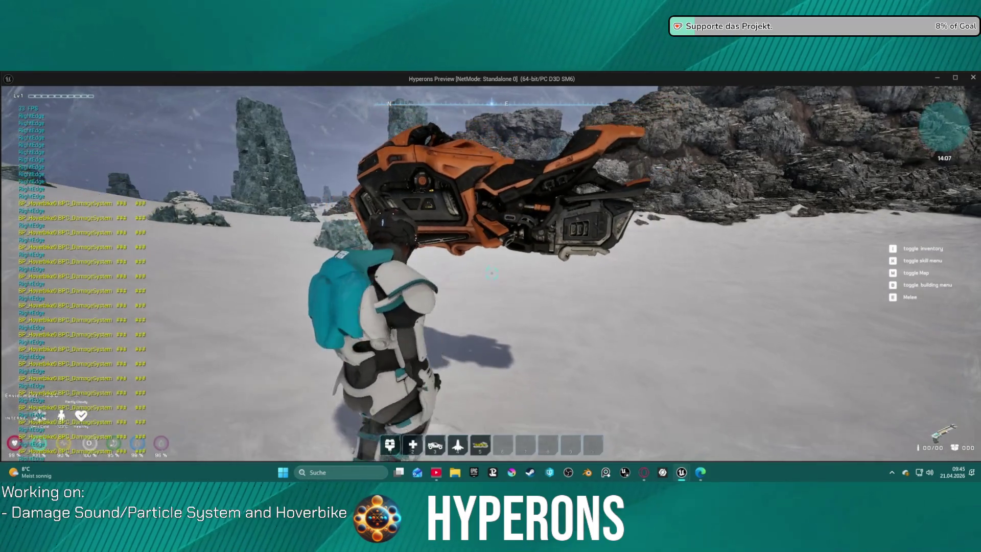
key(w)
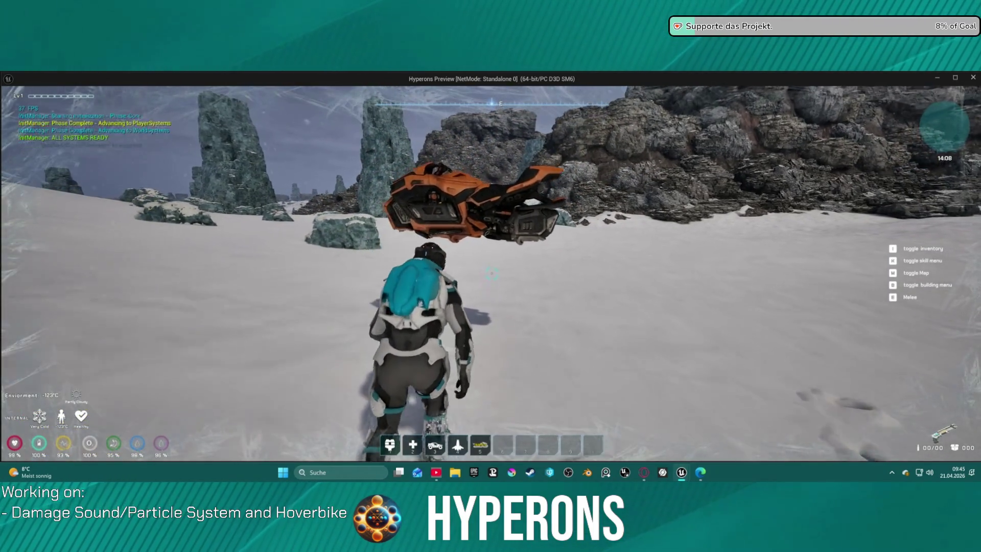
key(s)
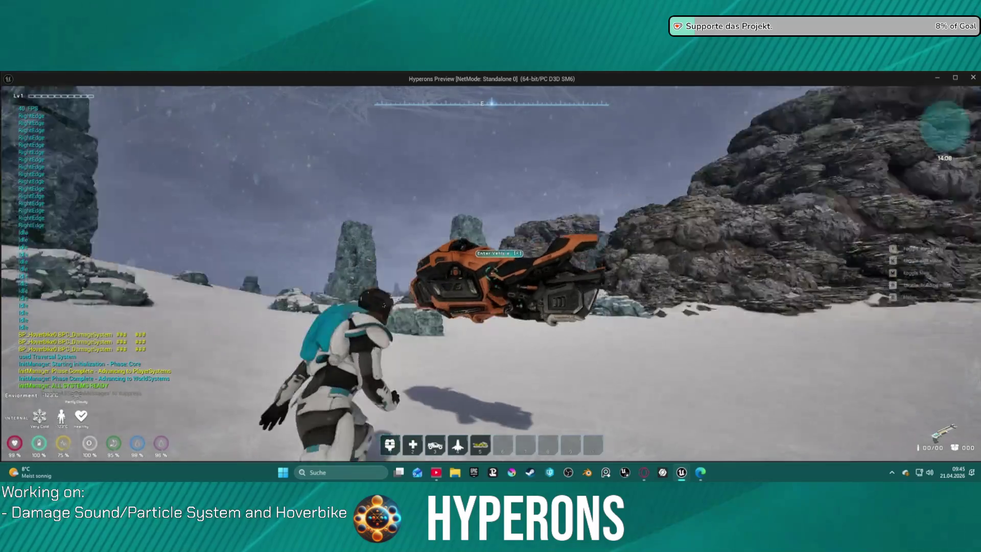
key(w)
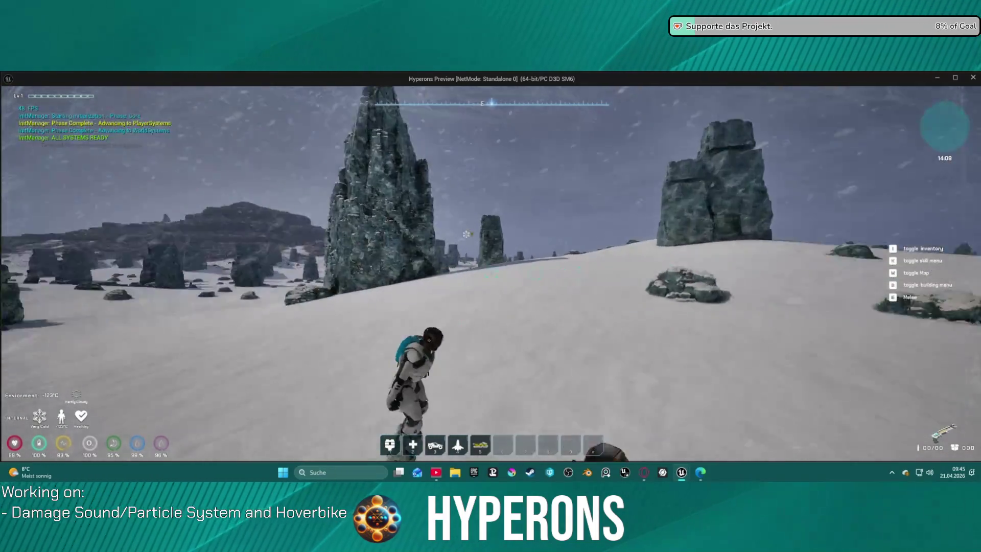
key(f)
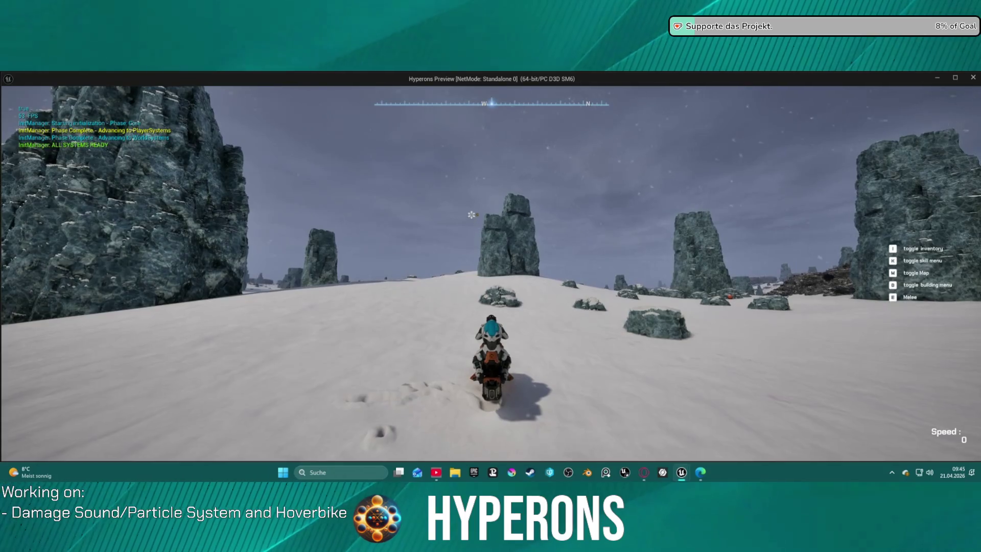
- Drive the hoverbike around the large rock and across the snowfield toward the rock pillars
key(w)
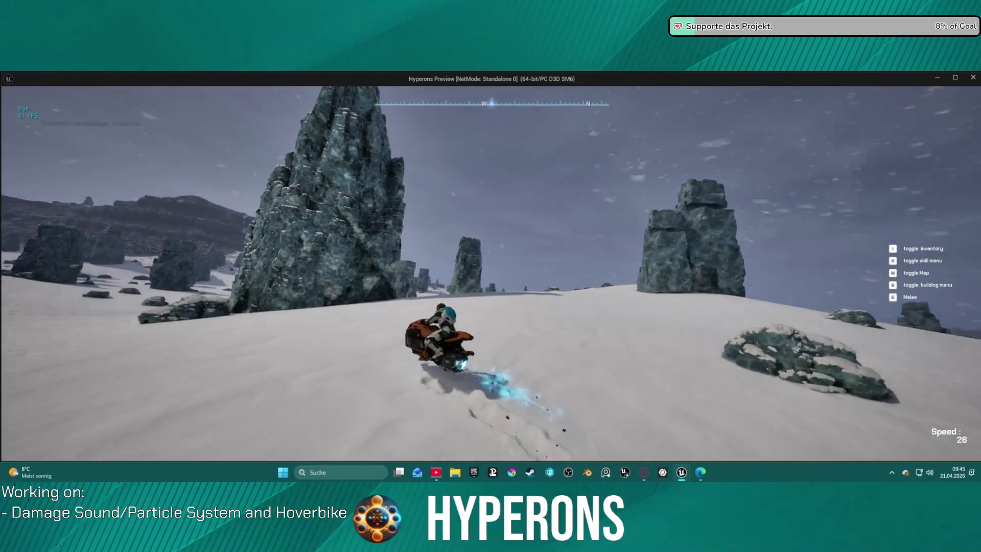
key(s)
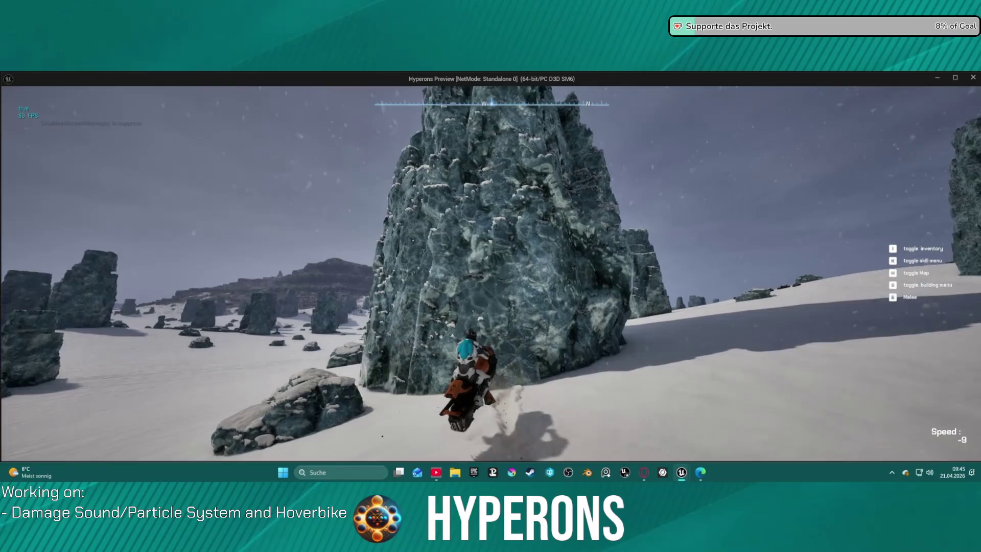
key(w)
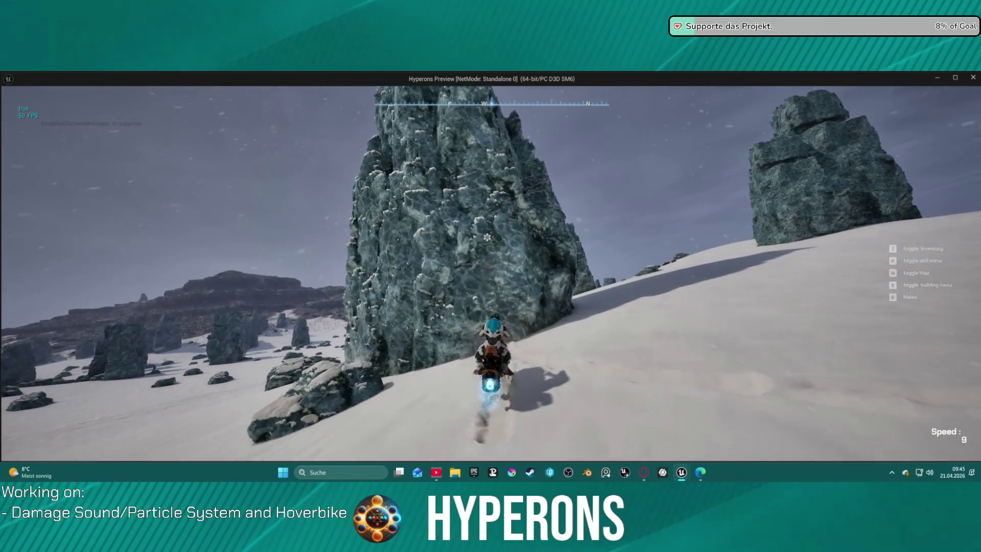
key(d)
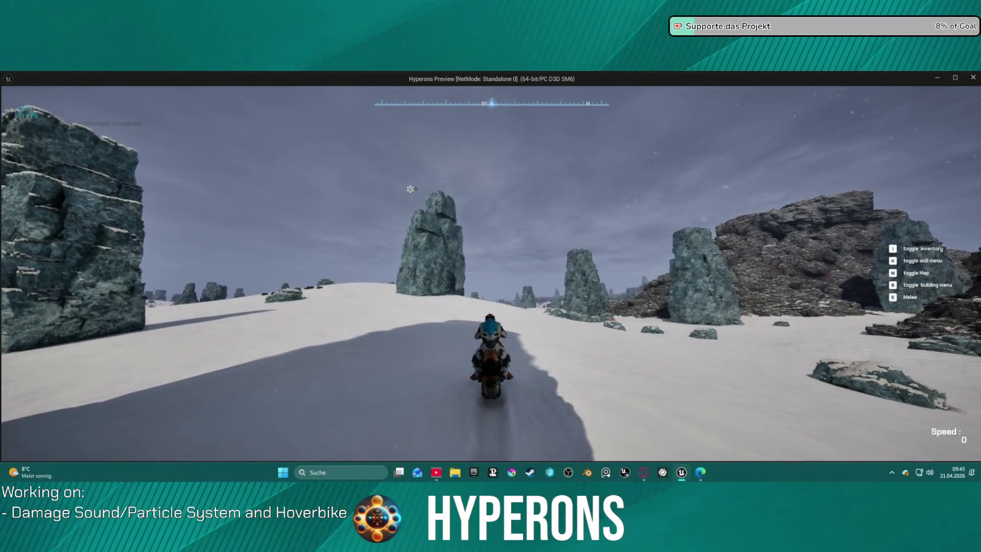
key(w)
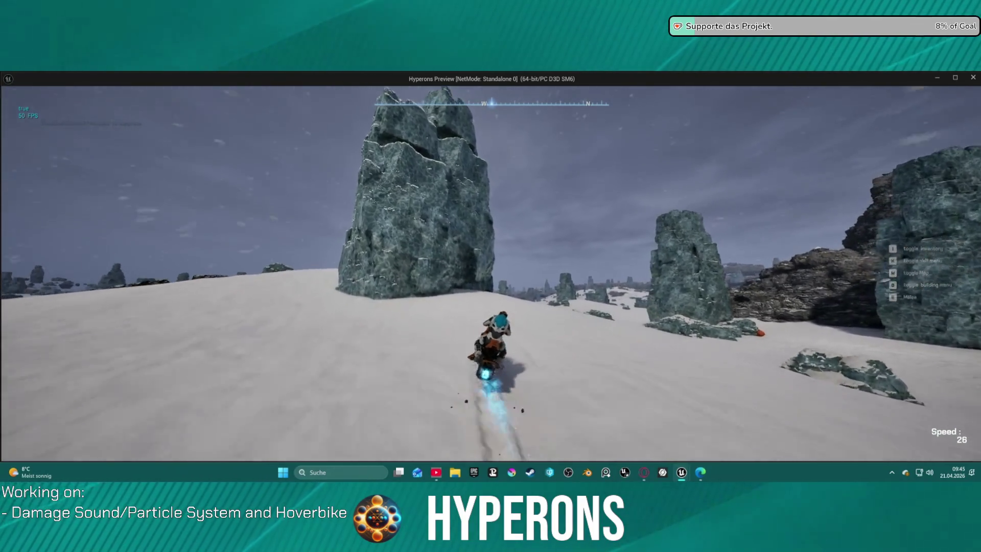
key(w)
key(w)
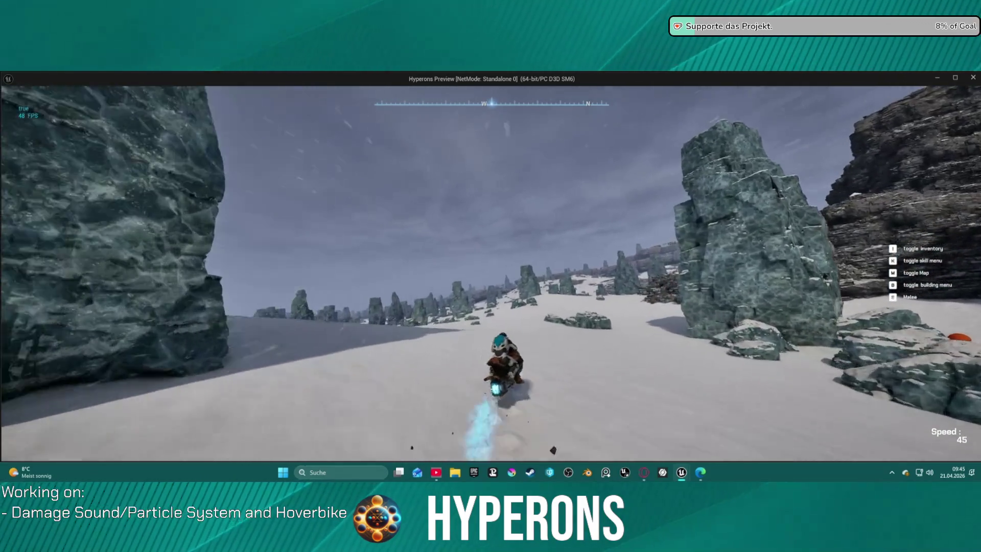
key(w)
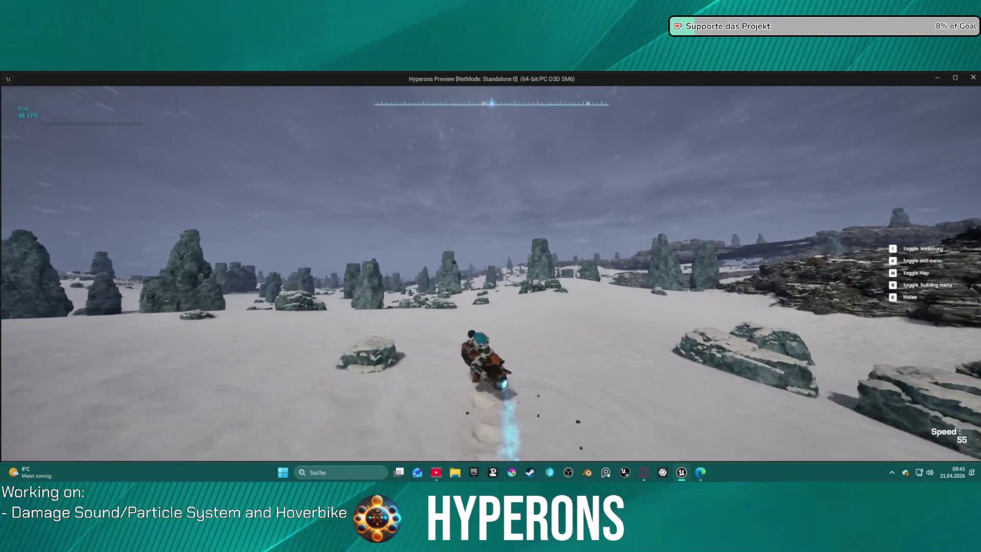
key(w)
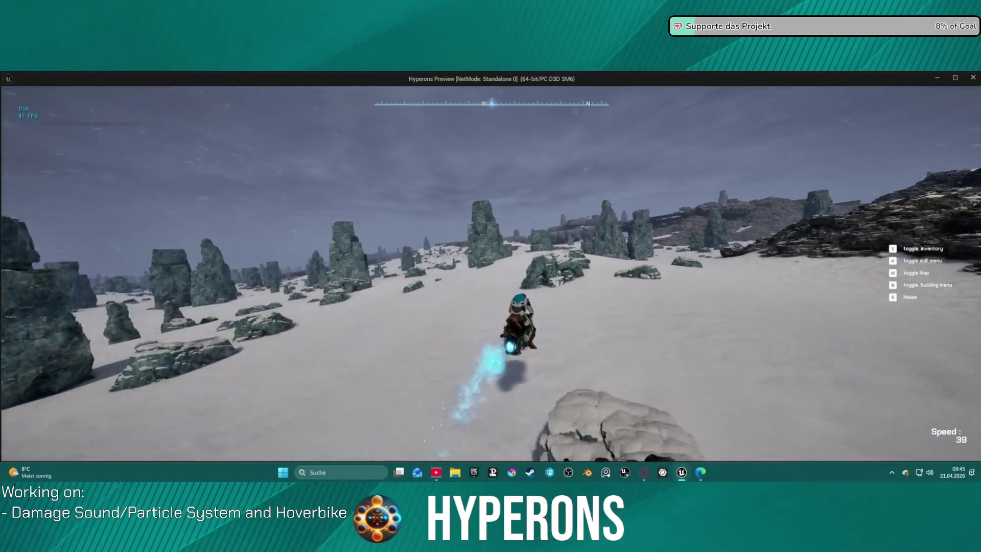
key(w)
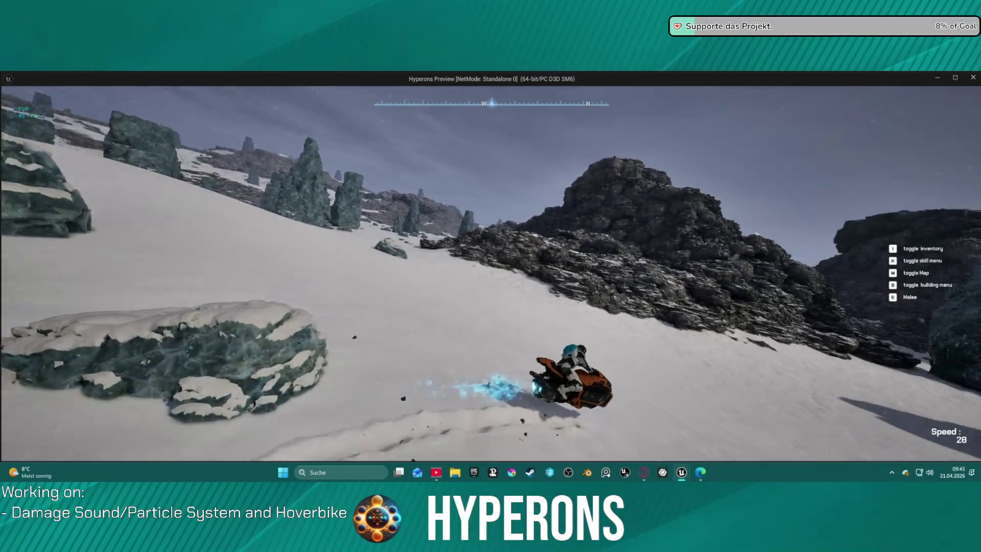
key(w)
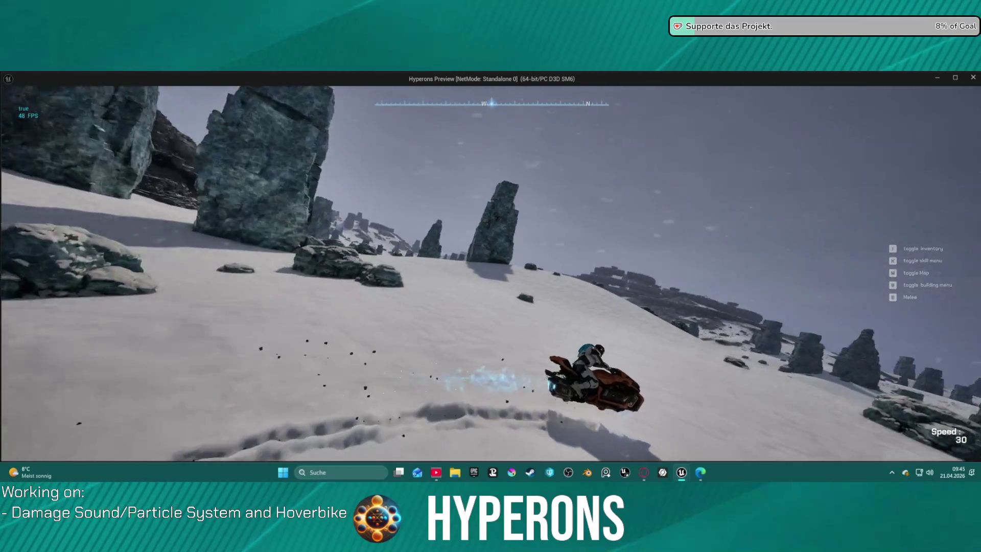
key(w)
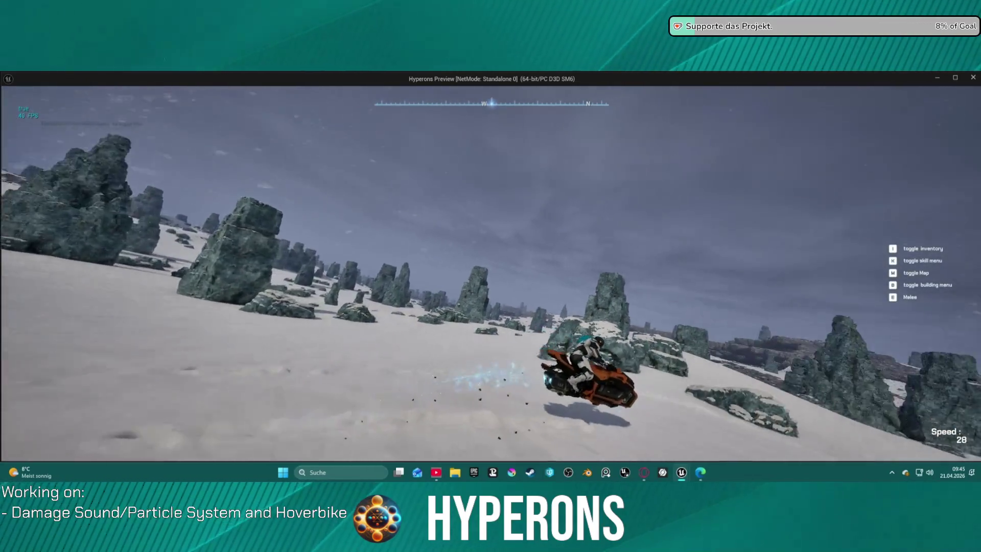
key(w)
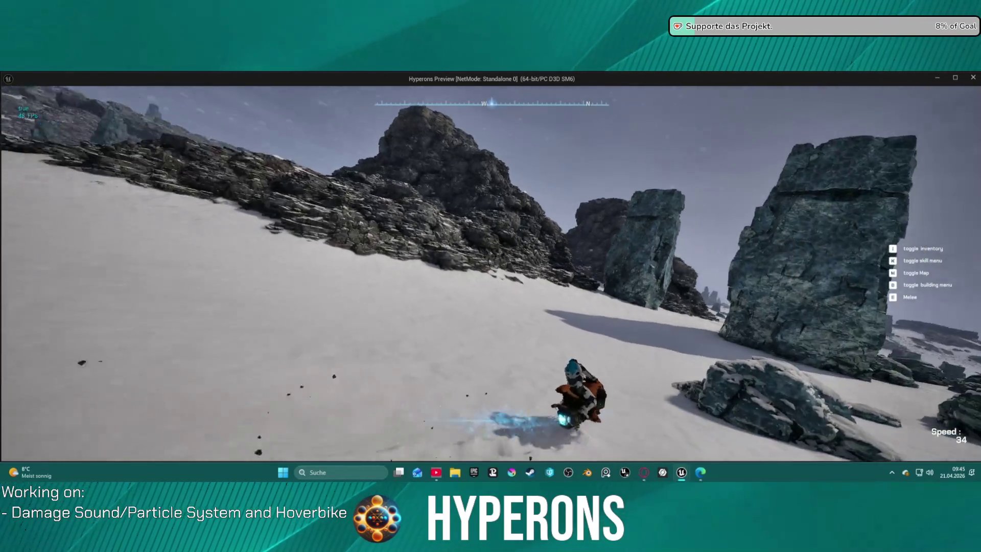
key(w)
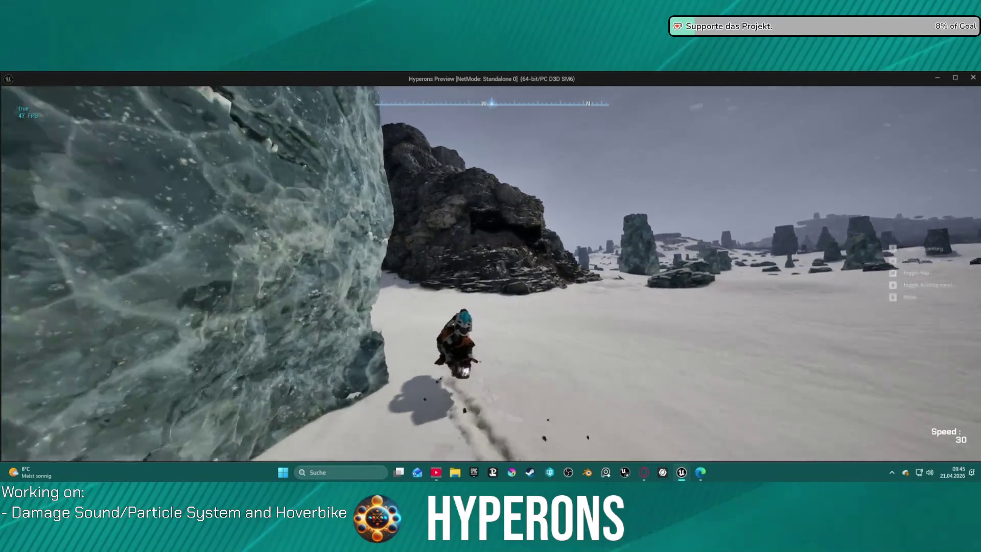
- Drive through the rocky canyon and up the slope toward the rocks, then stop playing
key(w)
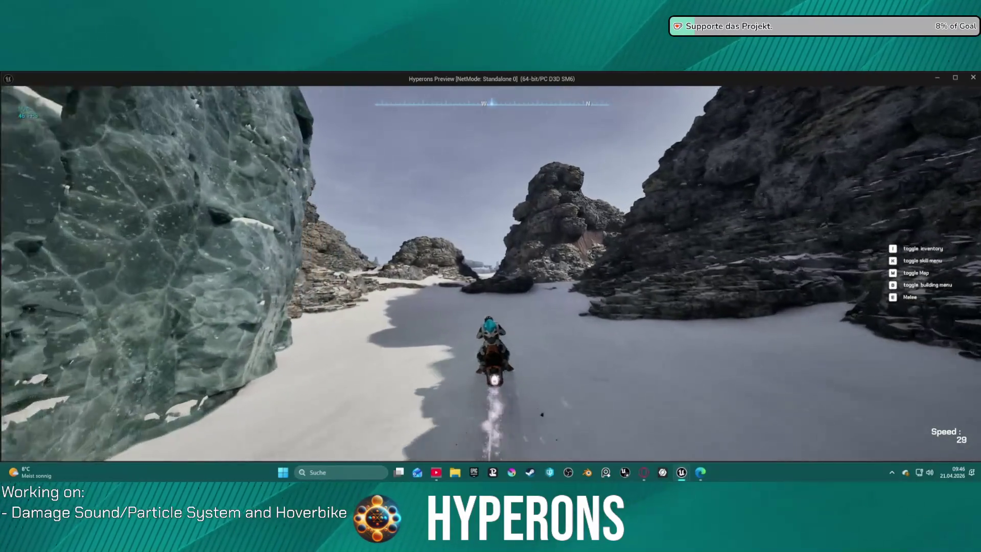
key(w)
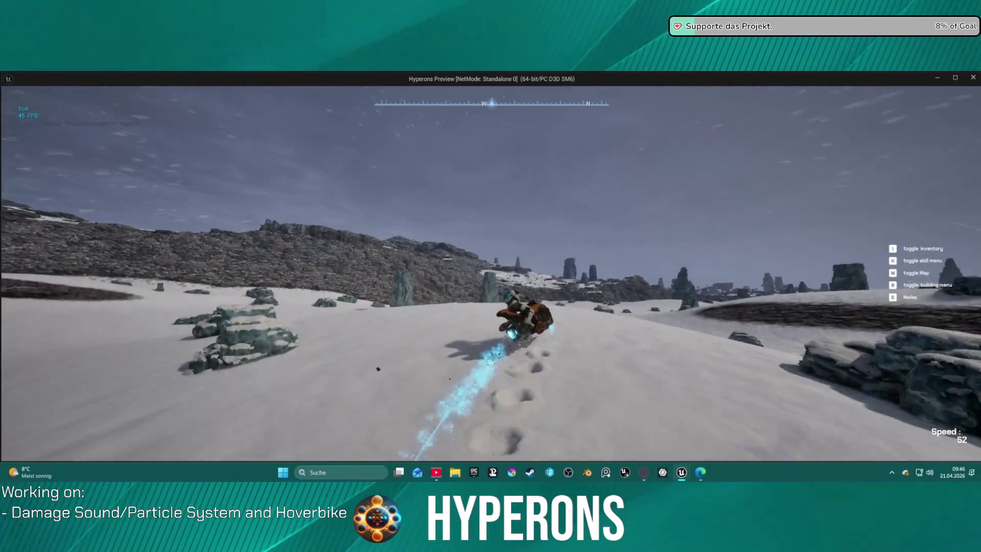
key(w)
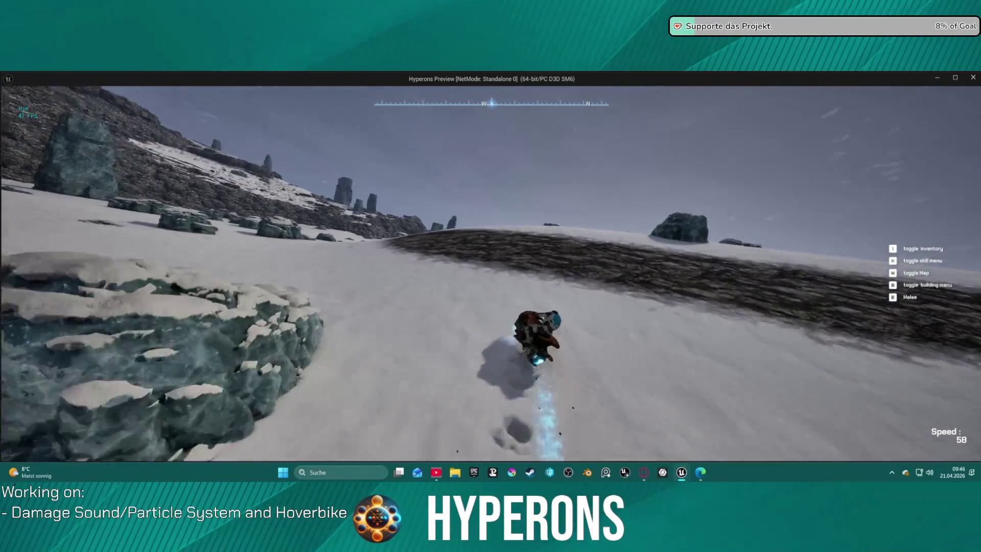
key(w)
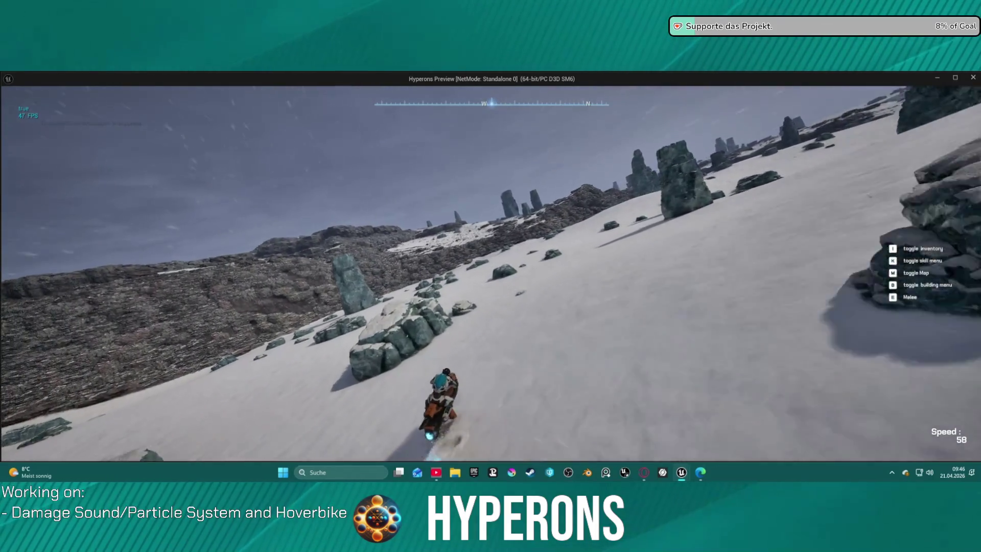
key(w)
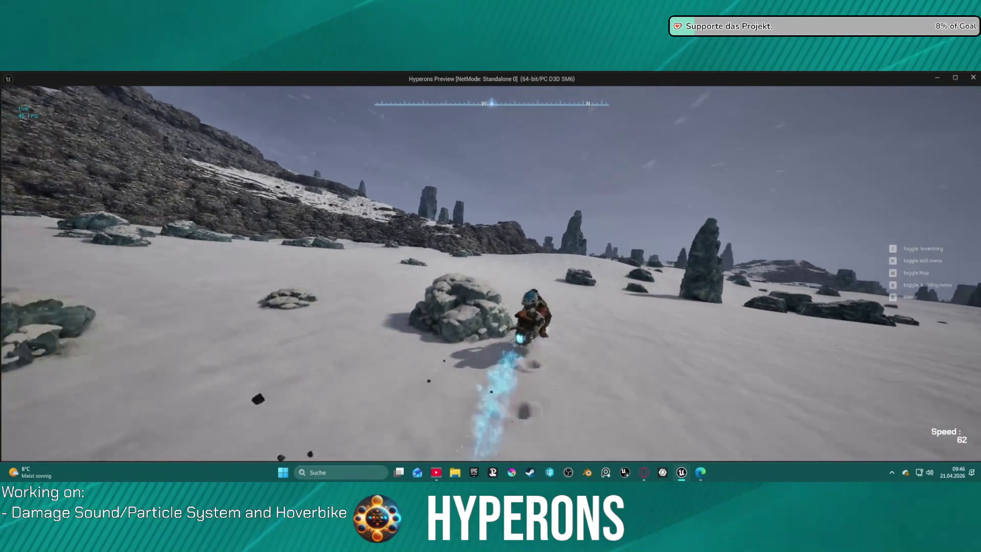
key(w)
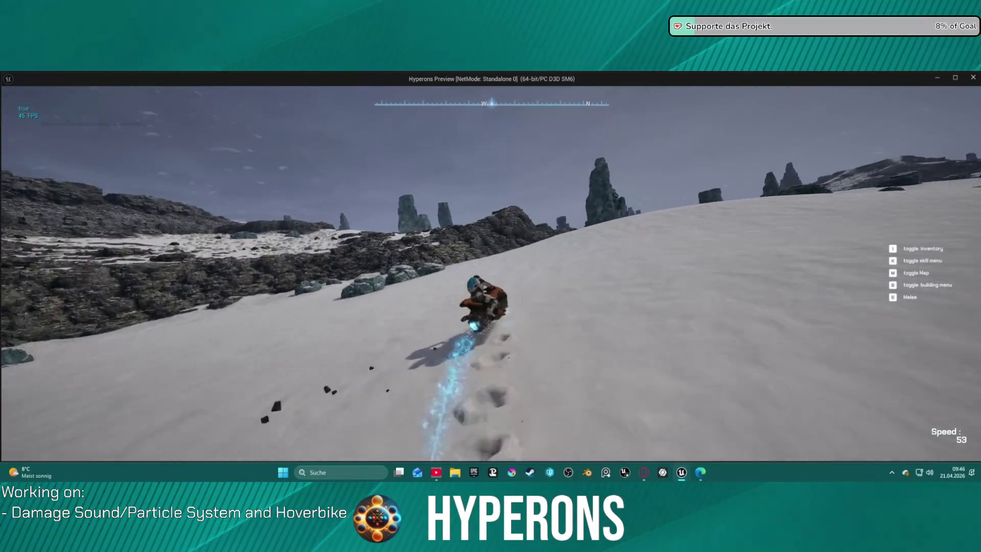
key(w)
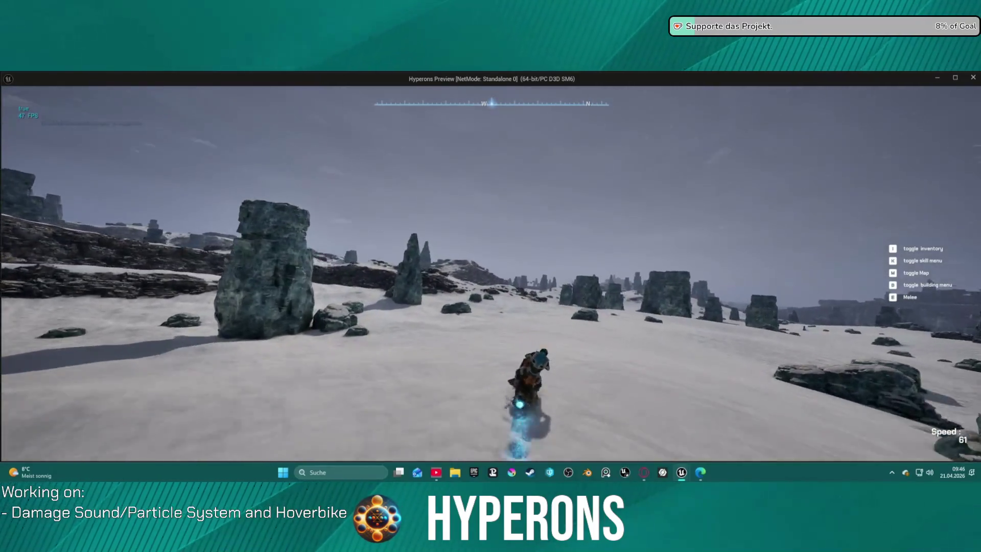
key(alt+Tab)
key(Escape)
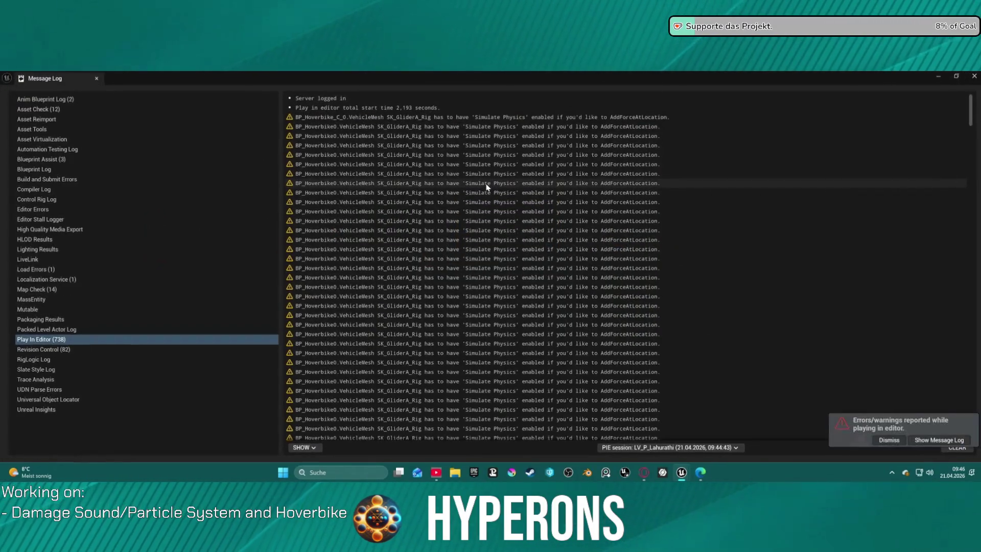
- Close the Message Log and go back to the BP_P_Vehicle blueprint
click(974, 77)
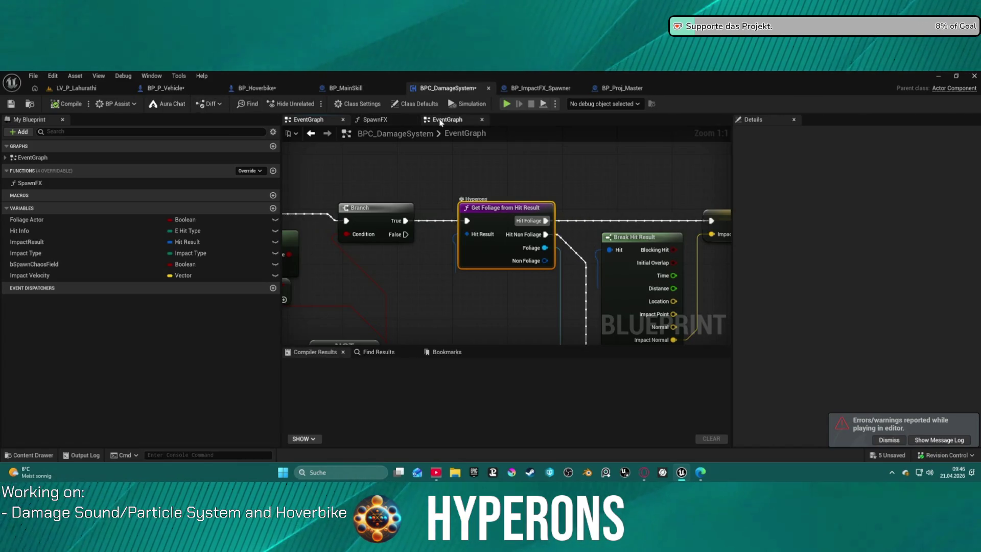
scroll(423, 194, down, 3)
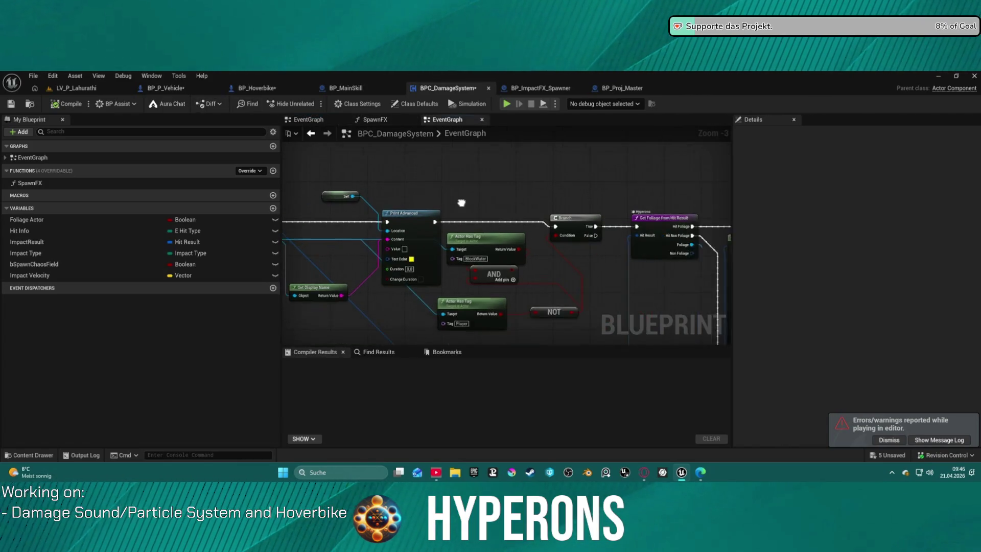
click(297, 119)
click(168, 88)
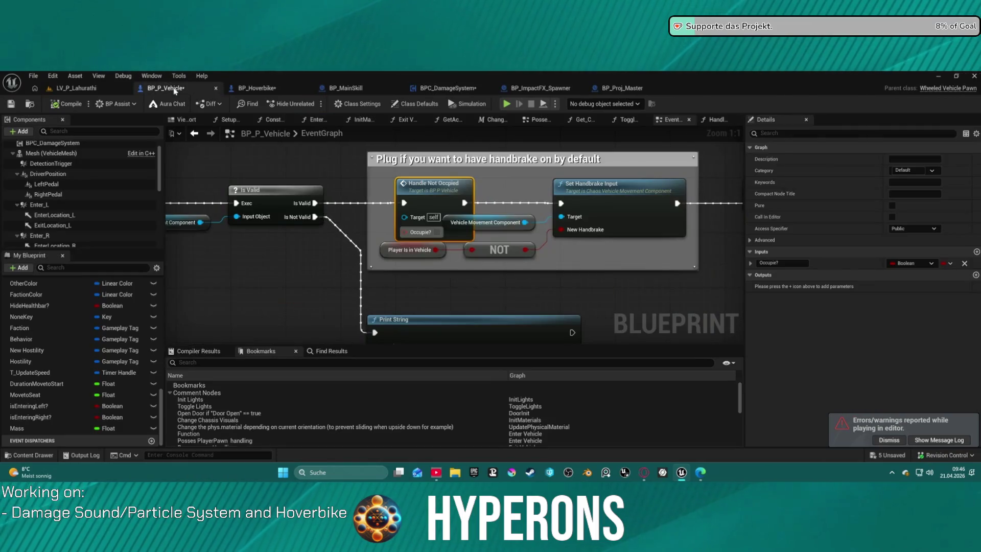
- Delete the handbrake comment box, keeping its nodes, and bring Handle Not Occpied into view
click(398, 159)
key(Delete)
mouse_move(512, 178)
mouse_down()
mouse_move(308, 171)
mouse_move(327, 172)
mouse_up()
mouse_move(234, 182)
mouse_down()
mouse_move(258, 213)
mouse_move(639, 241)
mouse_move(839, 221)
mouse_up()
drag(716, 220, 577, 223)
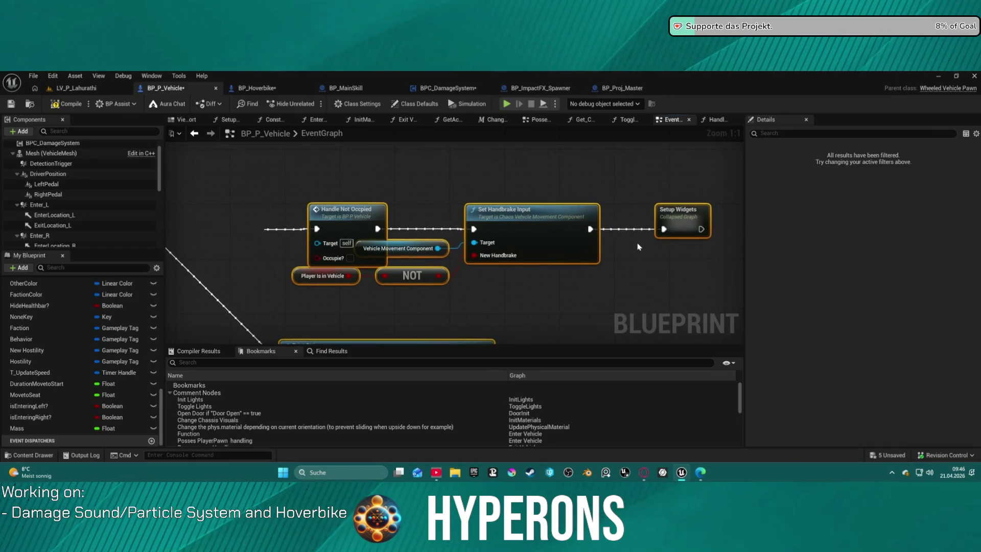
click(460, 169)
mouse_move(340, 215)
mouse_down()
mouse_move(578, 260)
mouse_move(484, 199)
mouse_move(492, 178)
mouse_up()
- Rearrange Set Handbrake Input and Vehicle Movement Component, wiring Handle Not Occpied to Set Handbrake Input
click(699, 187)
drag(699, 188, 686, 160)
mouse_move(664, 235)
mouse_down()
mouse_move(611, 193)
mouse_move(503, 289)
mouse_up()
drag(563, 250, 535, 222)
mouse_move(428, 134)
mouse_down()
mouse_move(549, 243)
mouse_move(565, 281)
mouse_move(355, 232)
mouse_move(192, 252)
mouse_move(368, 245)
mouse_move(604, 166)
mouse_up()
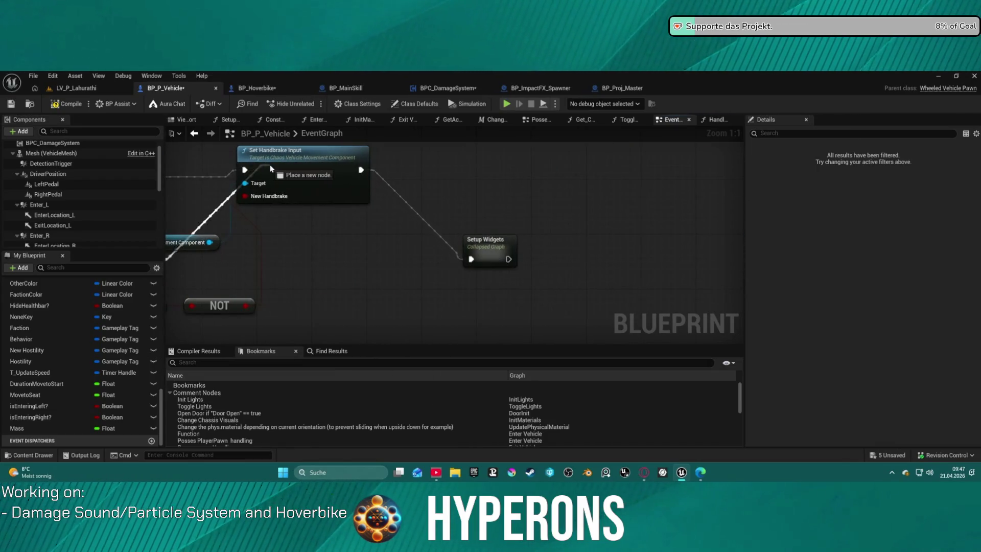
drag(252, 171, 245, 170)
drag(61, 170, 325, 192)
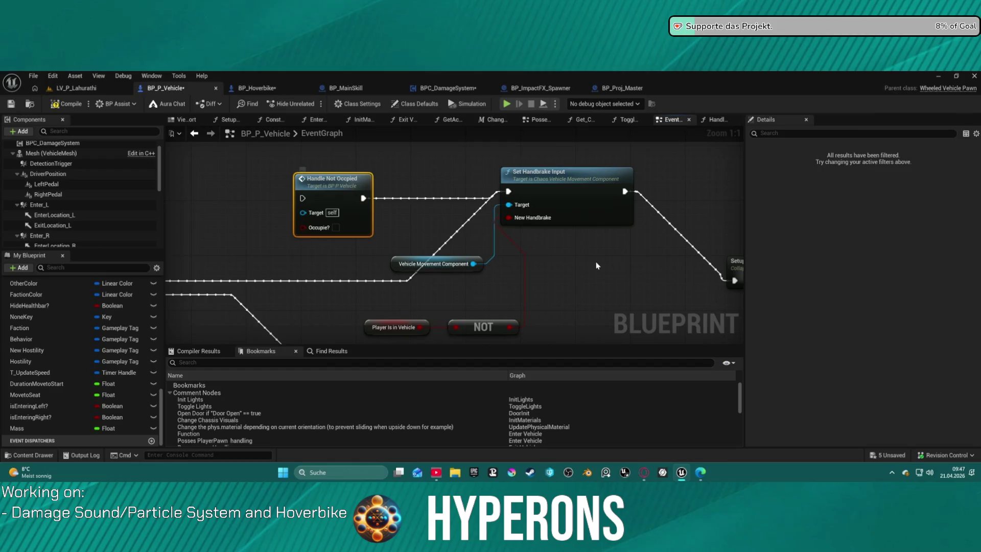
- Delete and restore Handle Not Occupied with Ctrl+Z, move it down-right, and open Setup Widgets
key(Delete)
scroll(484, 234, down, 3)
drag(485, 233, 329, 233)
scroll(317, 245, up, 2)
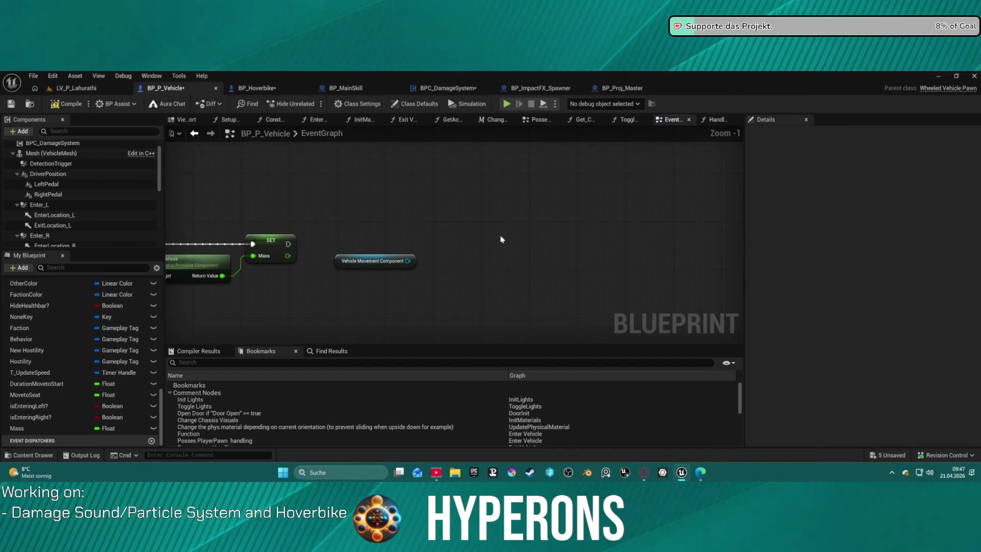
key(ctrl+z)
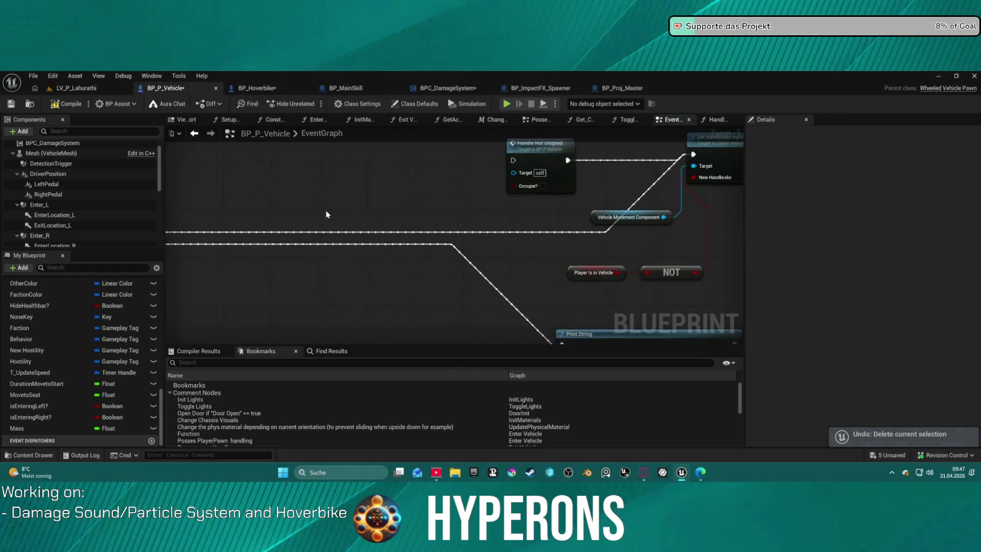
mouse_move(424, 174)
mouse_down()
mouse_move(517, 210)
mouse_move(287, 225)
mouse_move(316, 262)
mouse_up()
double_click(217, 263)
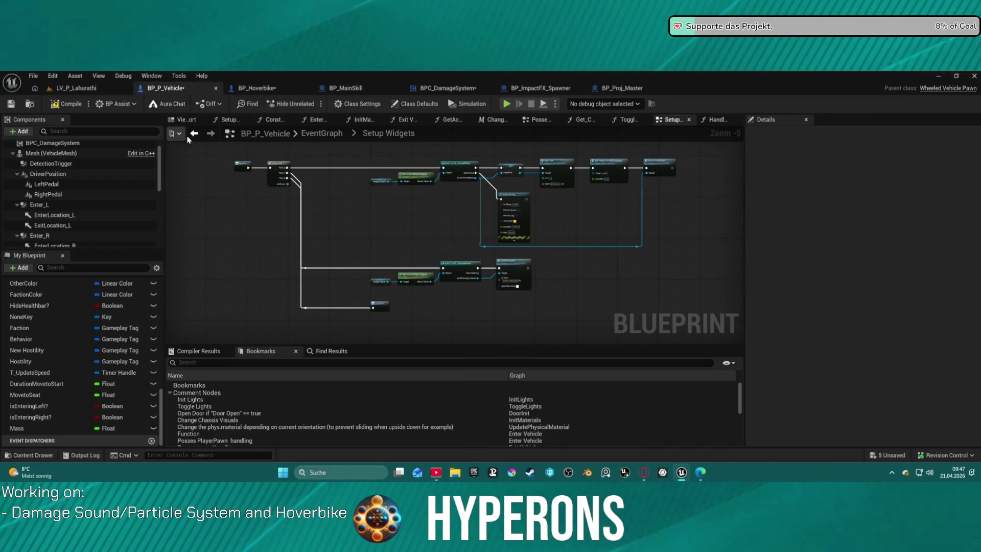
- Add a Delay node off Setup Widgets' exec output, ahead of Handle Not Occupied
key(alt+Left)
drag(236, 278, 448, 246)
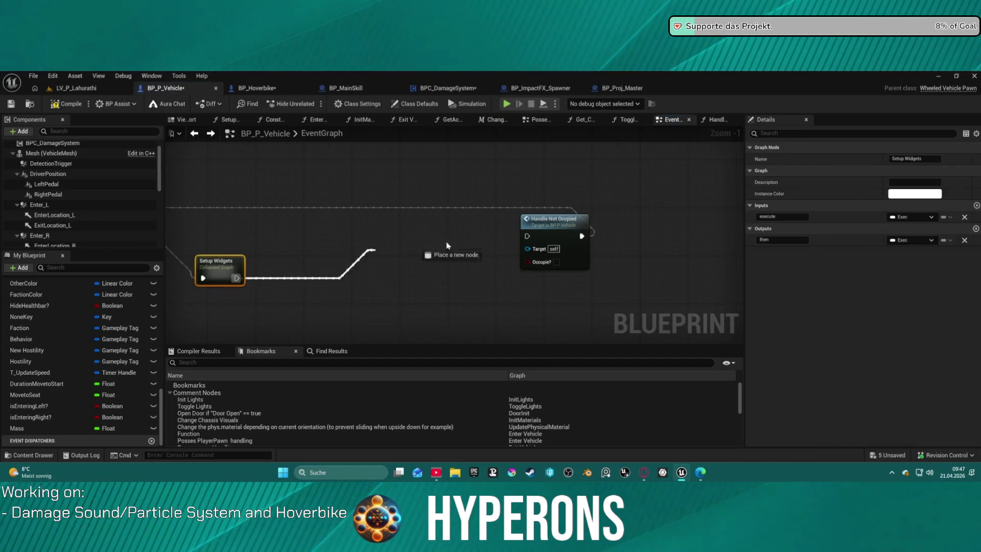
click(473, 210)
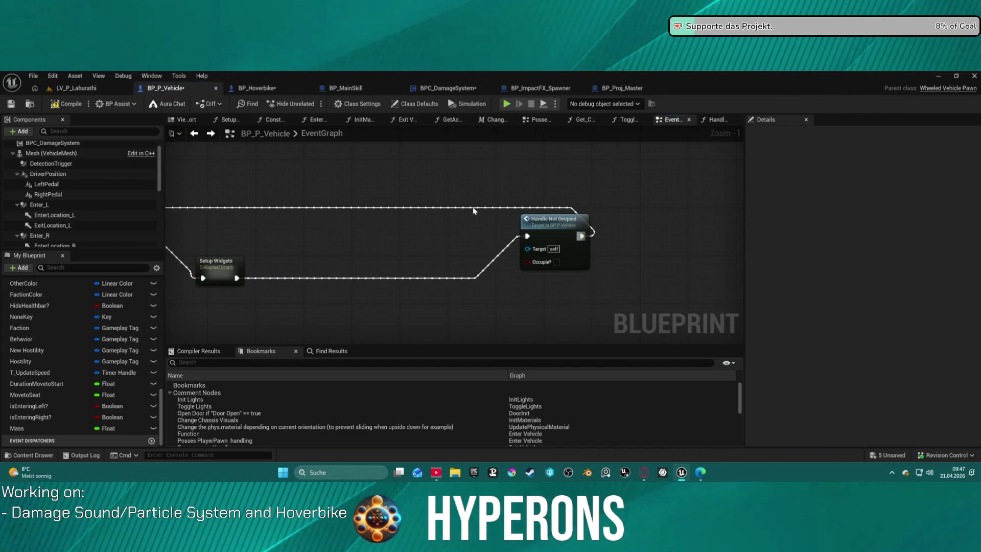
drag(238, 274, 327, 281)
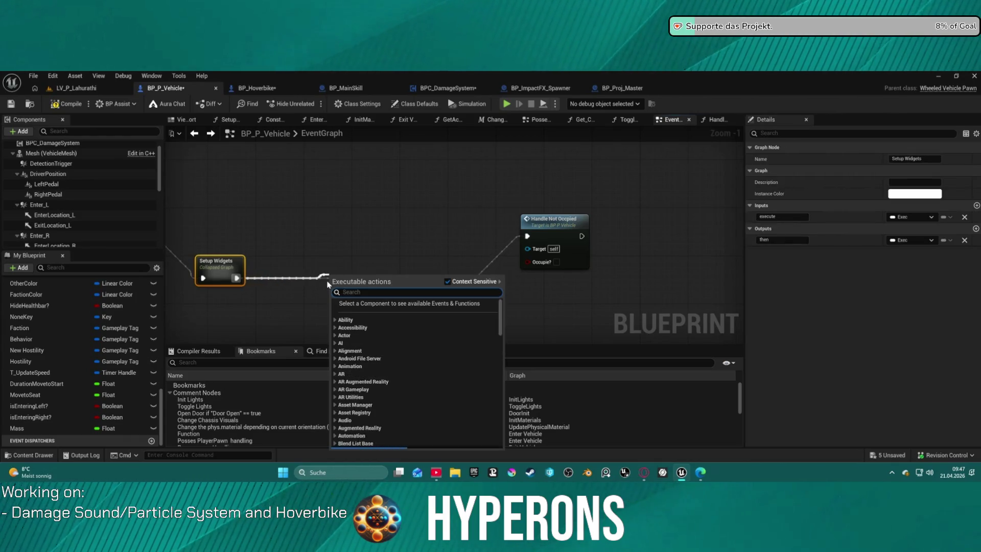
text(dleay)
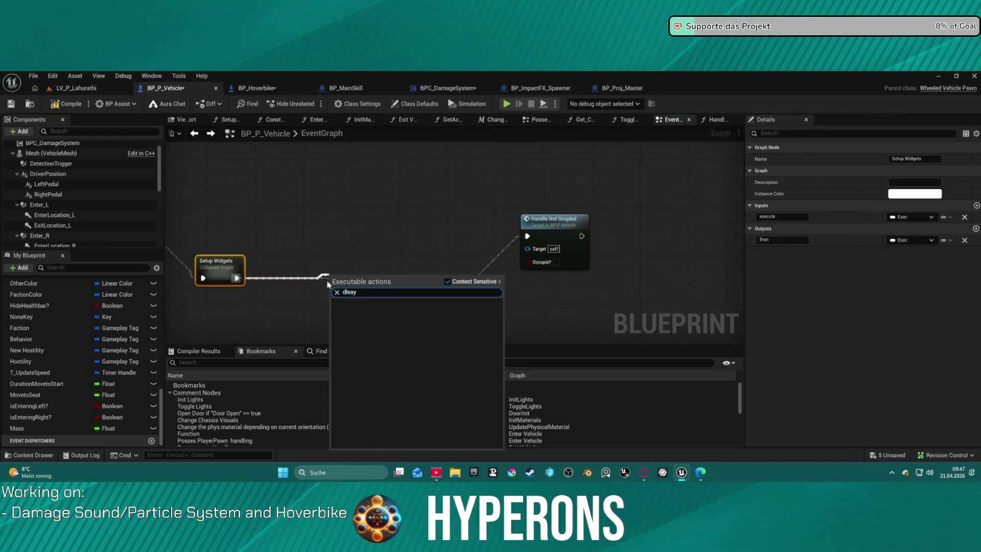
key(BackSpace)
key(BackSpace)
key(BackSpace)
text(el)
key(BackSpace)
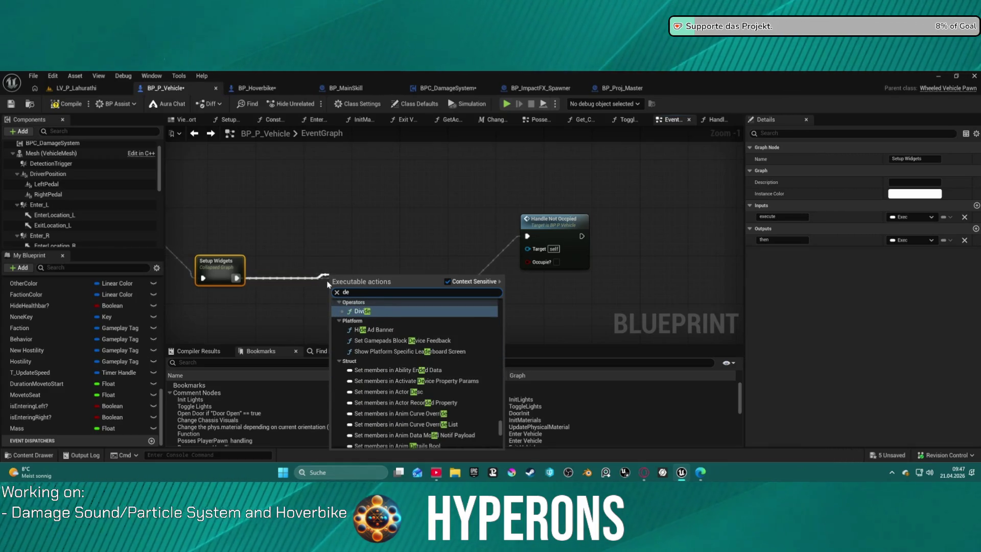
text(la)
key(BackSpace)
key(BackSpace)
text(lay)
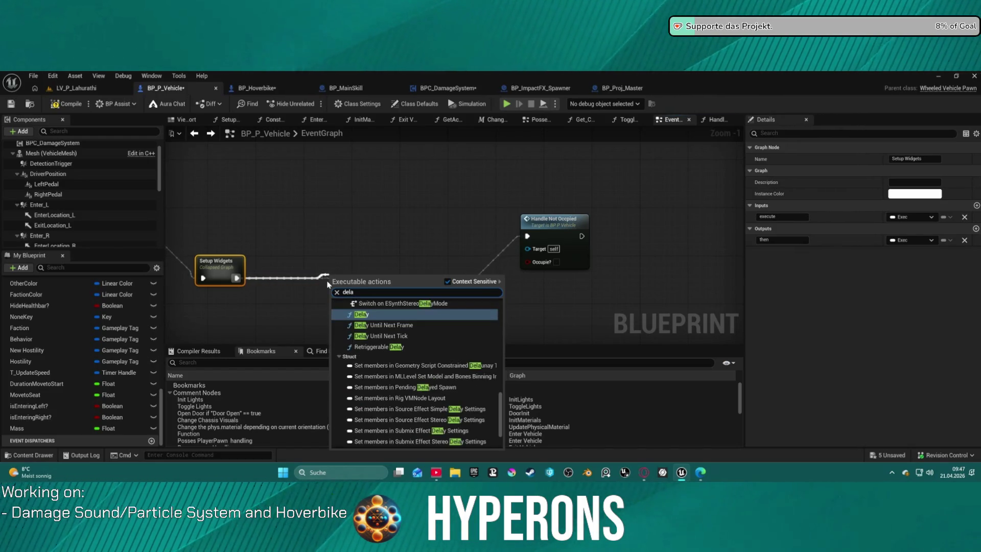
click(374, 317)
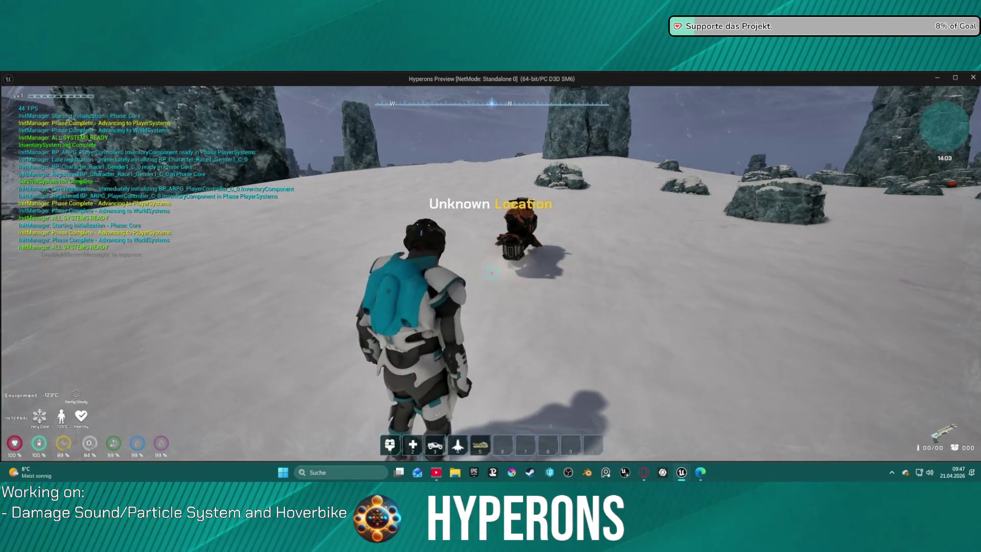
- Bump the character into the hoverbike repeatedly, mount it with F, then stop play
key(w)
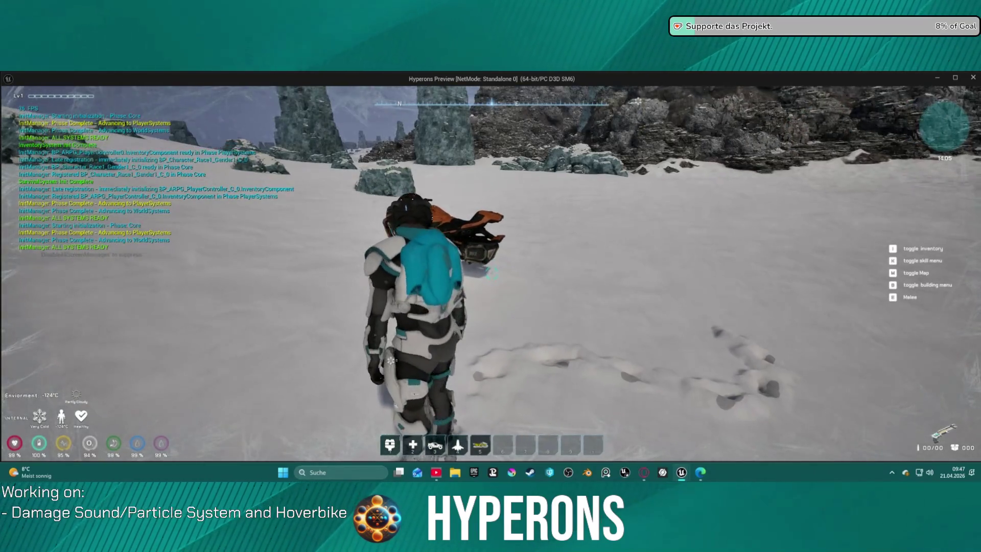
key(w)
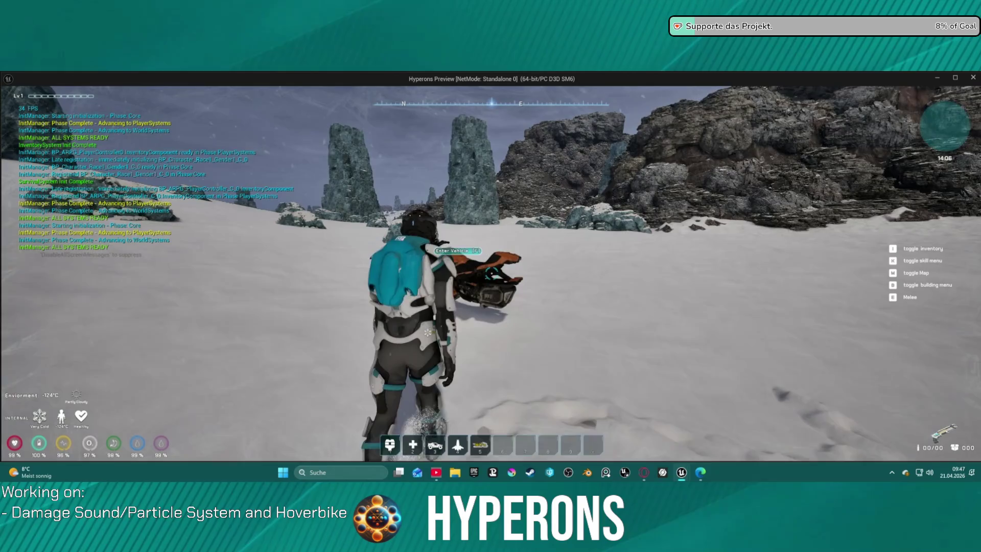
key(w)
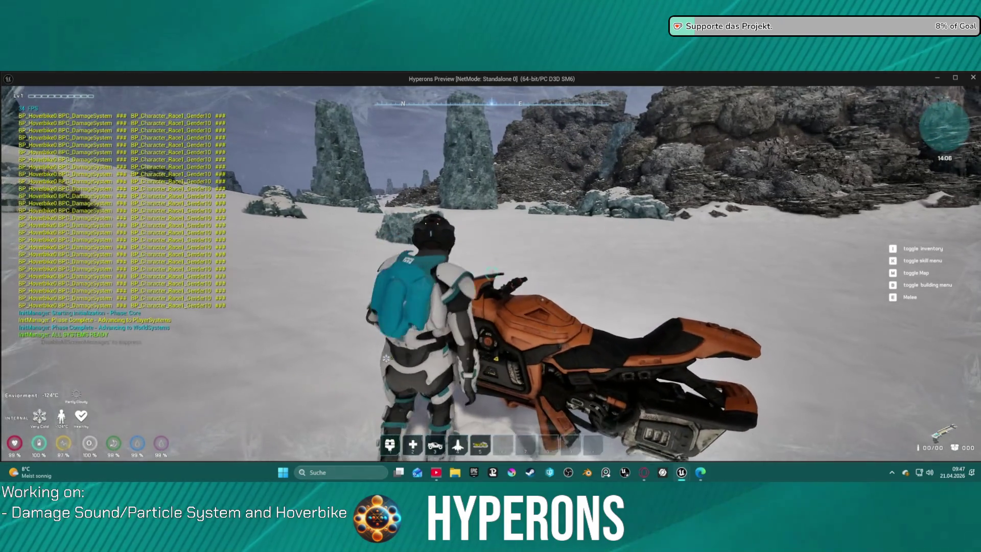
key(w)
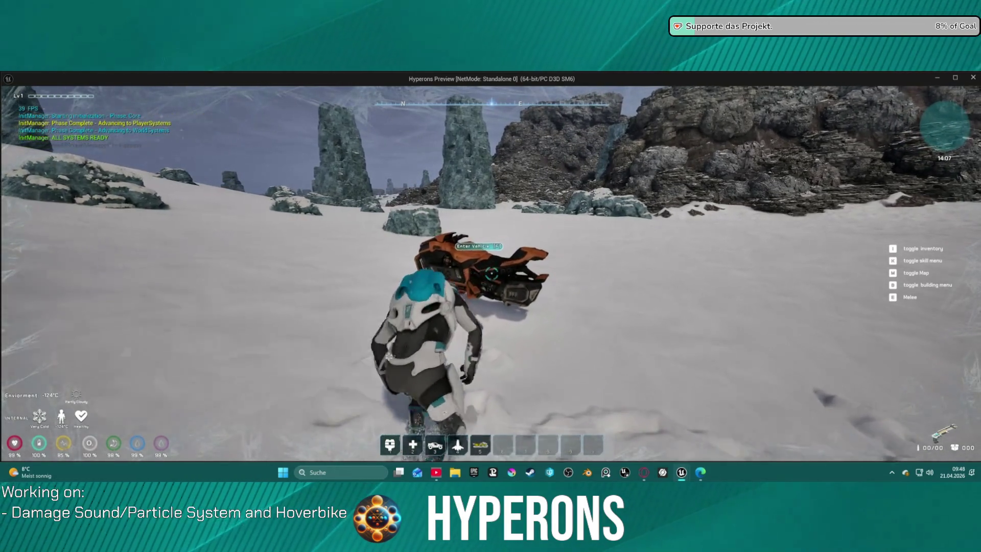
key(w)
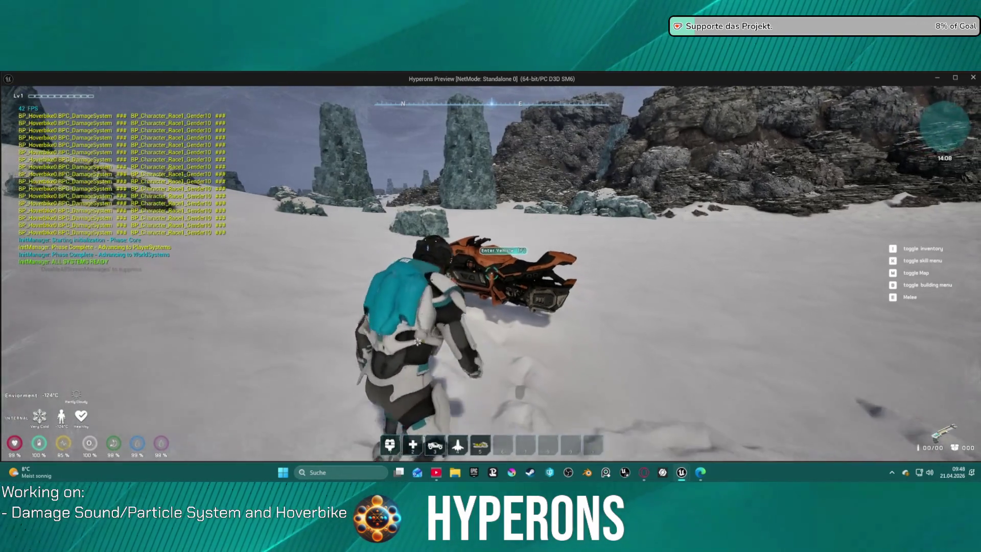
key(w)
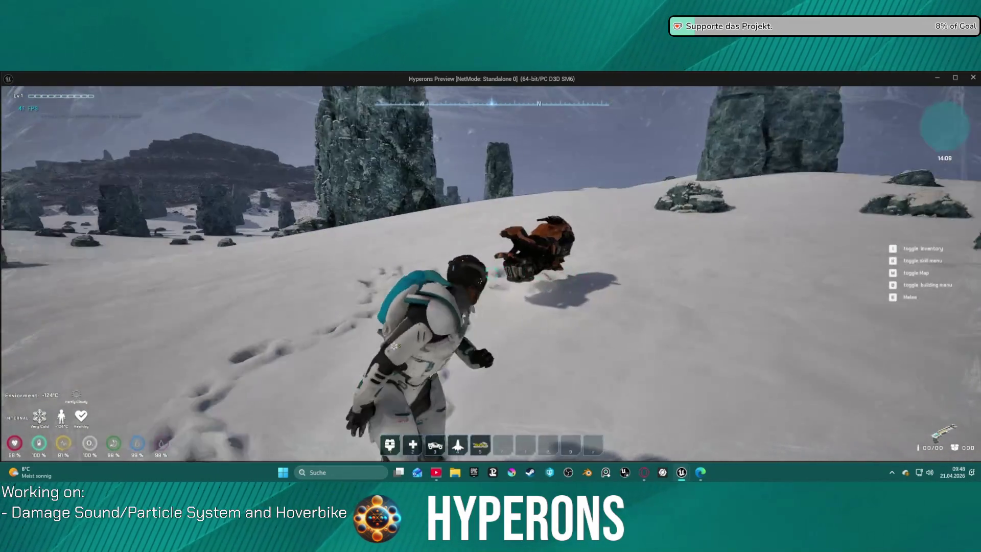
key(w)
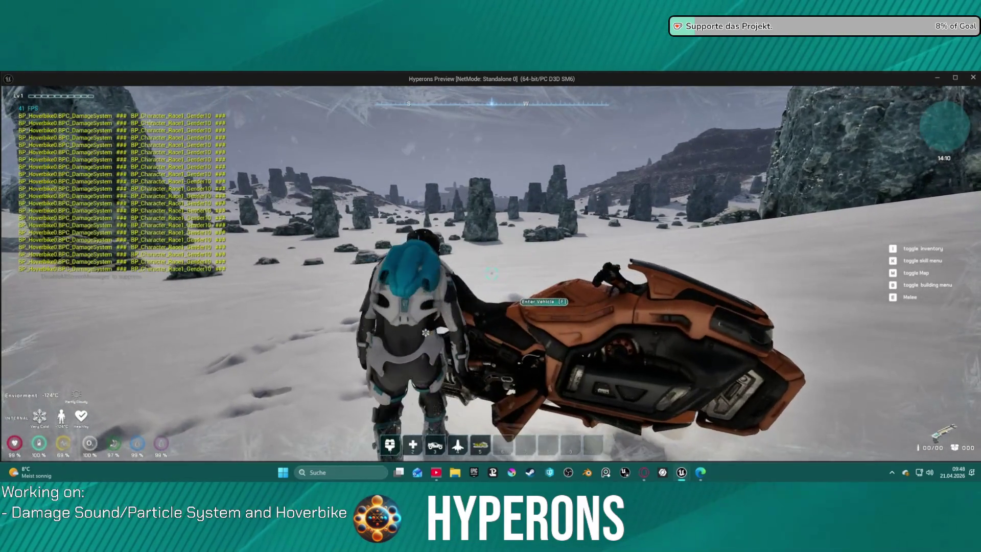
key(w)
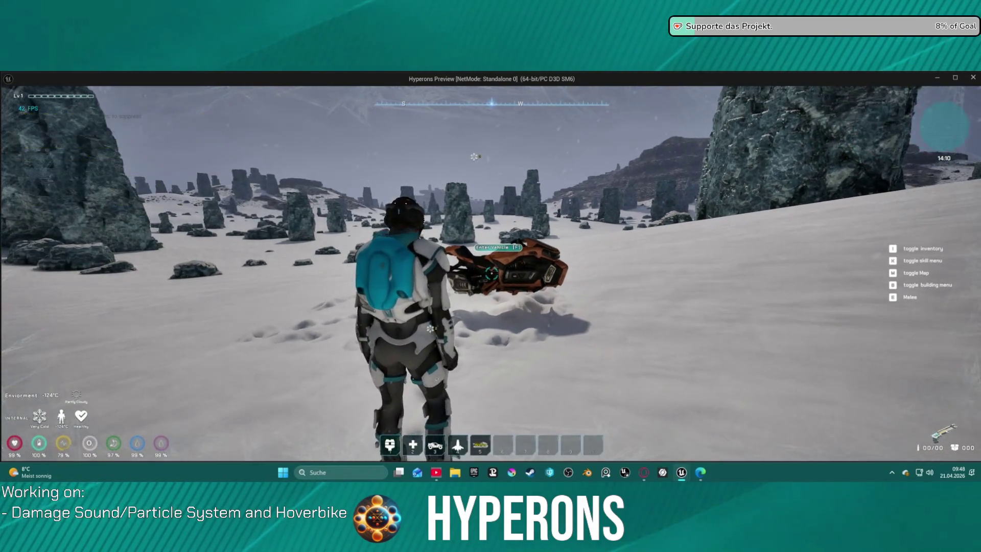
key(w)
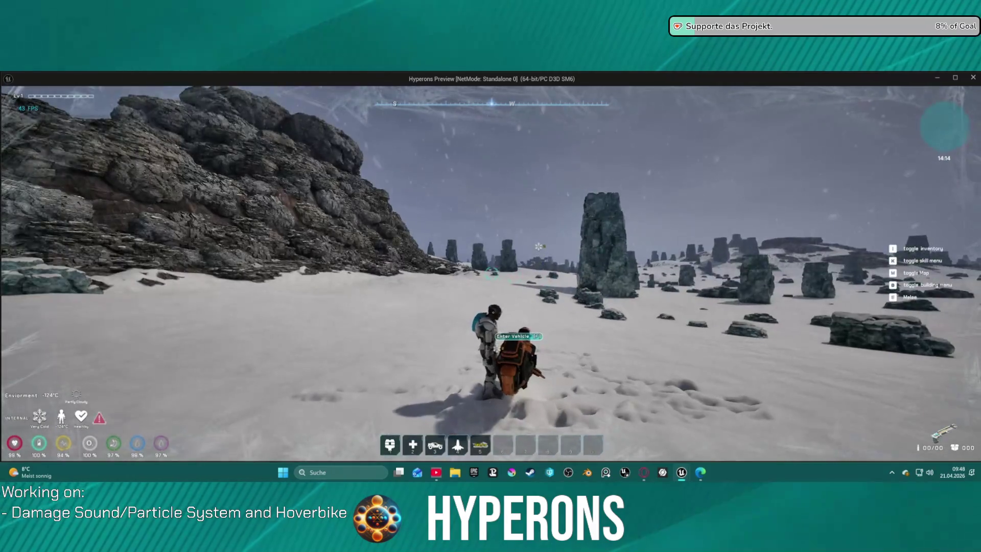
key(f)
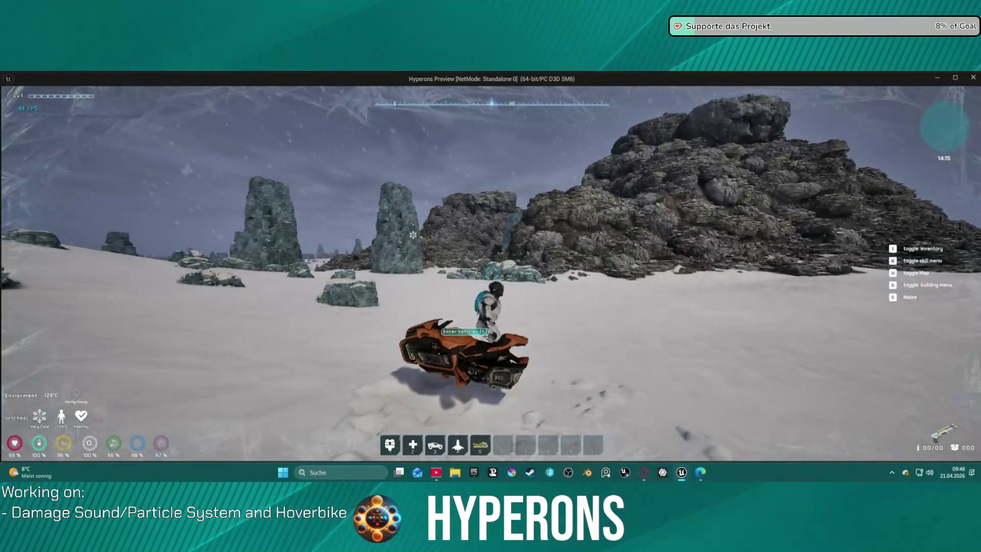
key(Escape)
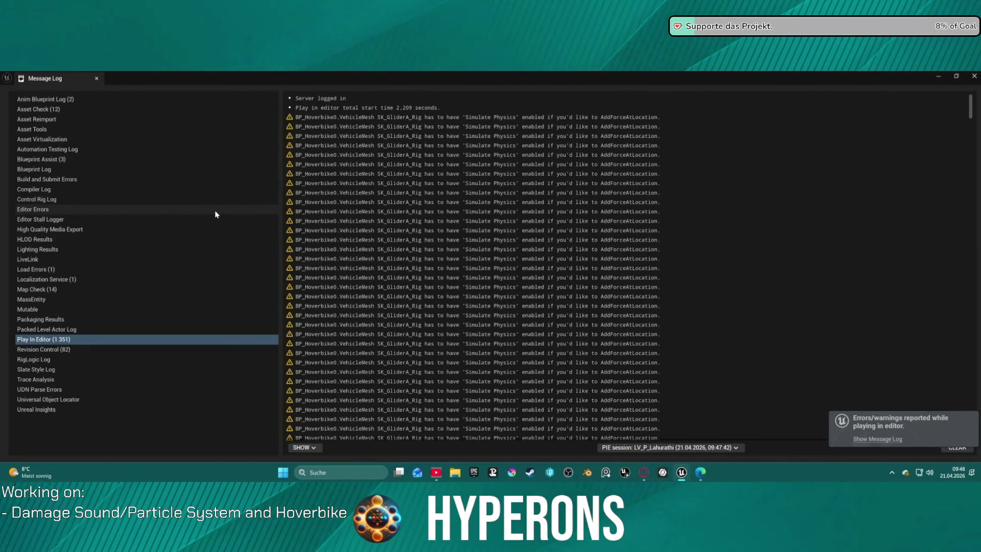
- Close the Message Log, shift Get Actor Rotation, and try a rotator Add node off it
click(974, 77)
scroll(646, 203, down, 5)
scroll(536, 230, up, 8)
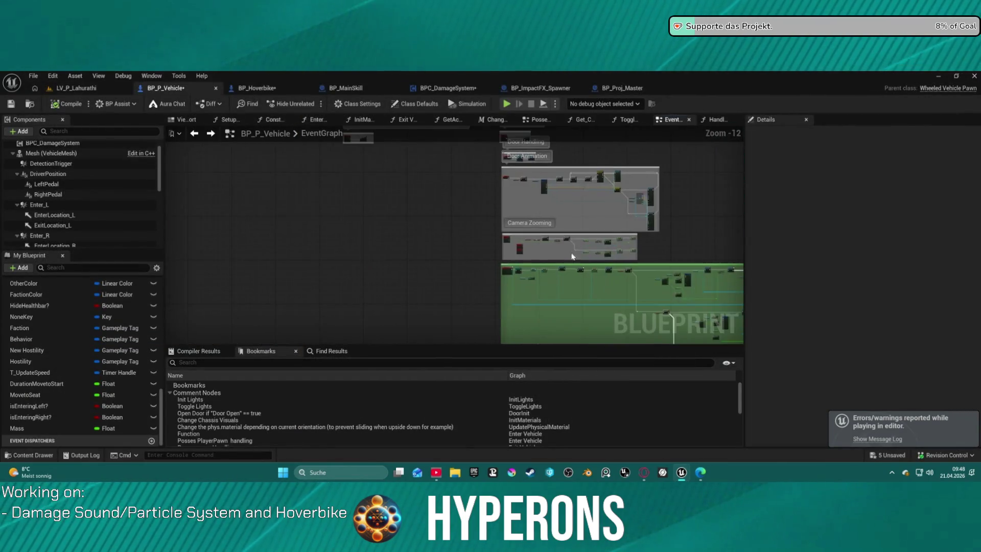
scroll(590, 192, up, 2)
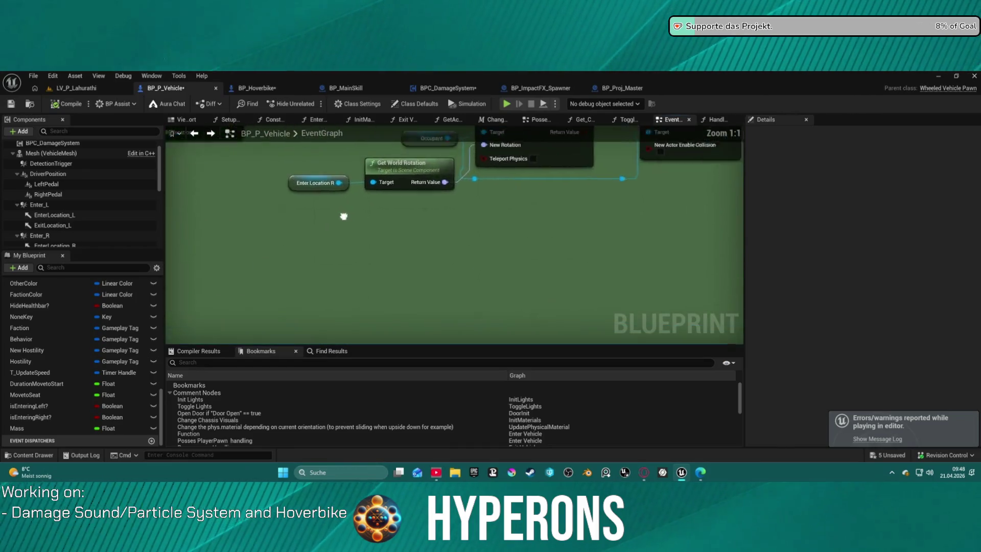
drag(551, 191, 443, 204)
mouse_move(509, 220)
mouse_down()
mouse_move(361, 249)
mouse_move(397, 270)
mouse_up()
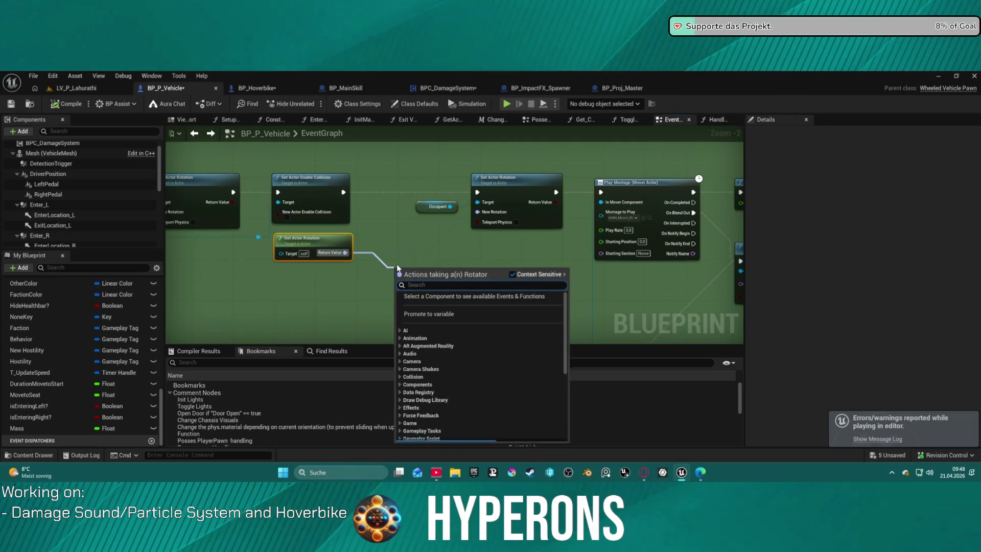
text(add)
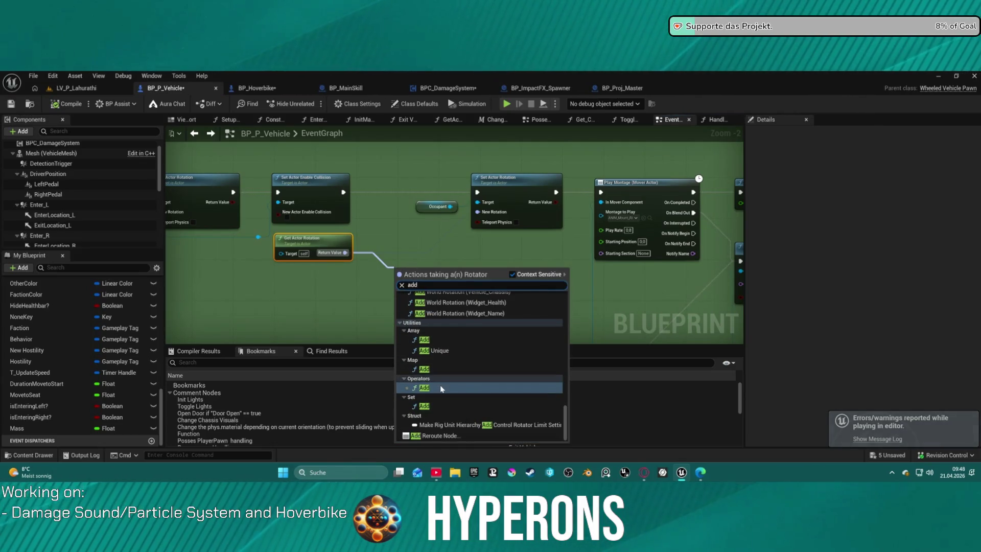
click(440, 386)
mouse_move(396, 271)
mouse_down()
mouse_move(381, 253)
mouse_move(391, 263)
mouse_up()
key(Escape)
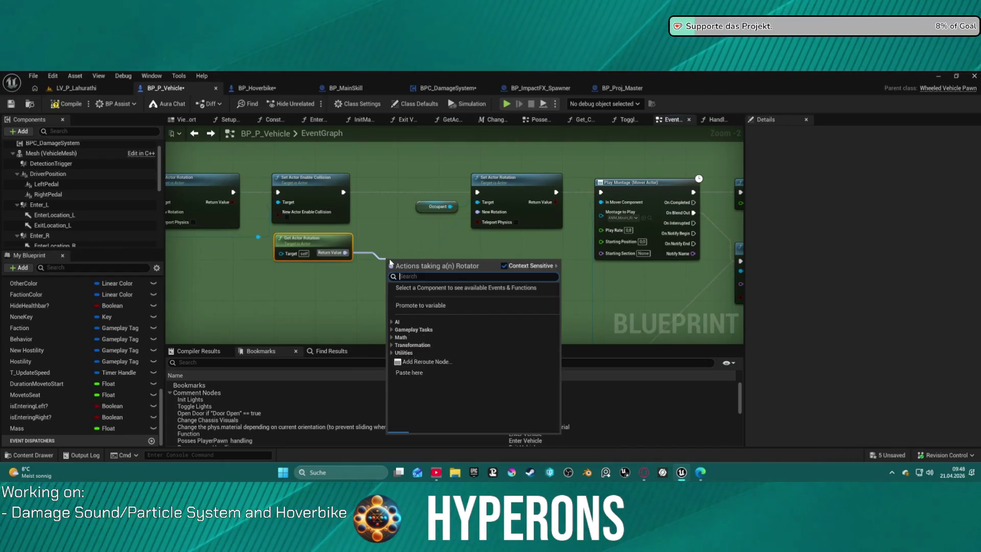
text(co)
key(Escape)
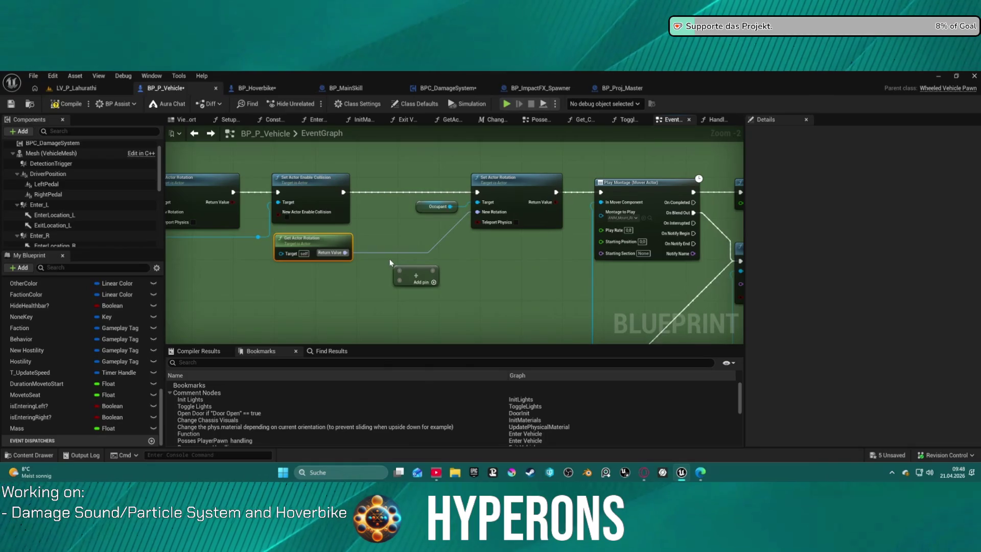
- Add a Combine Rotators node from Get Actor Rotation's Return Value, B at 0, 0, 180
drag(387, 266, 391, 265)
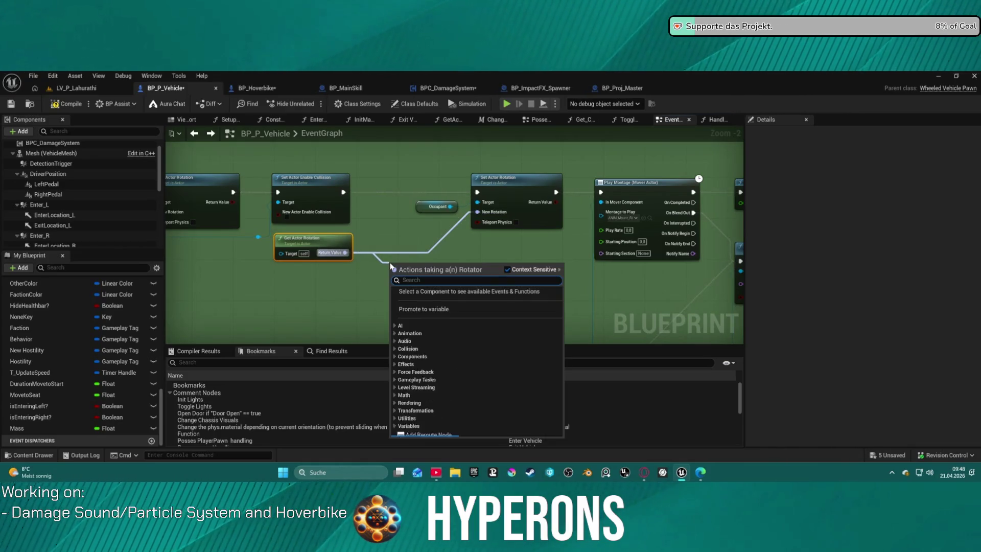
text(combine)
key(Return)
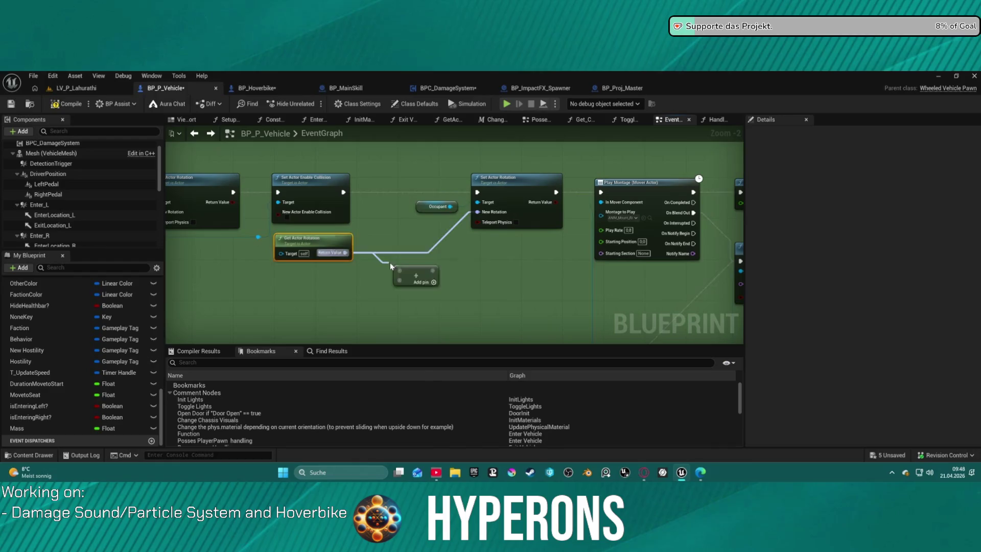
drag(474, 215, 475, 215)
key(Escape)
mouse_move(430, 264)
mouse_down()
mouse_move(384, 295)
mouse_move(458, 256)
mouse_move(456, 274)
mouse_up()
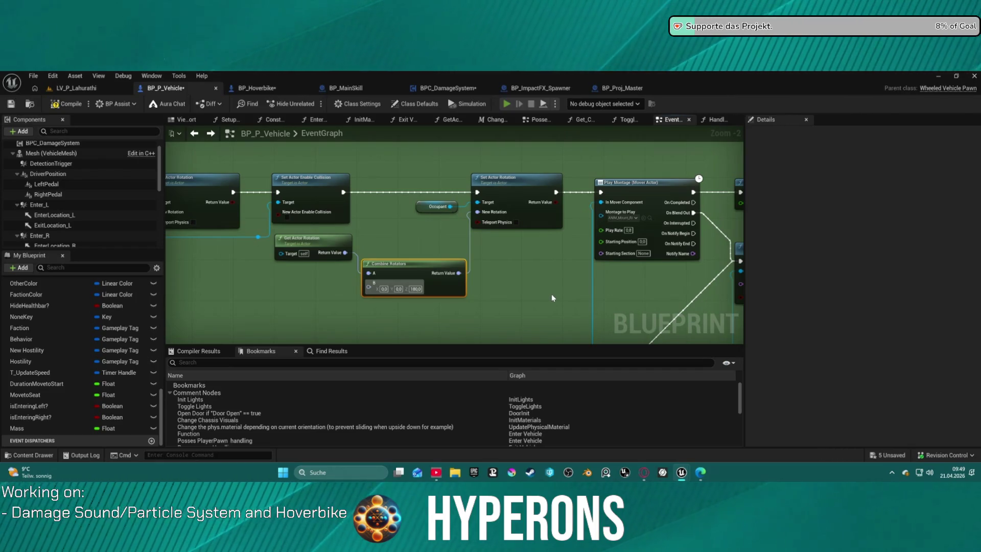
key(alt+p)
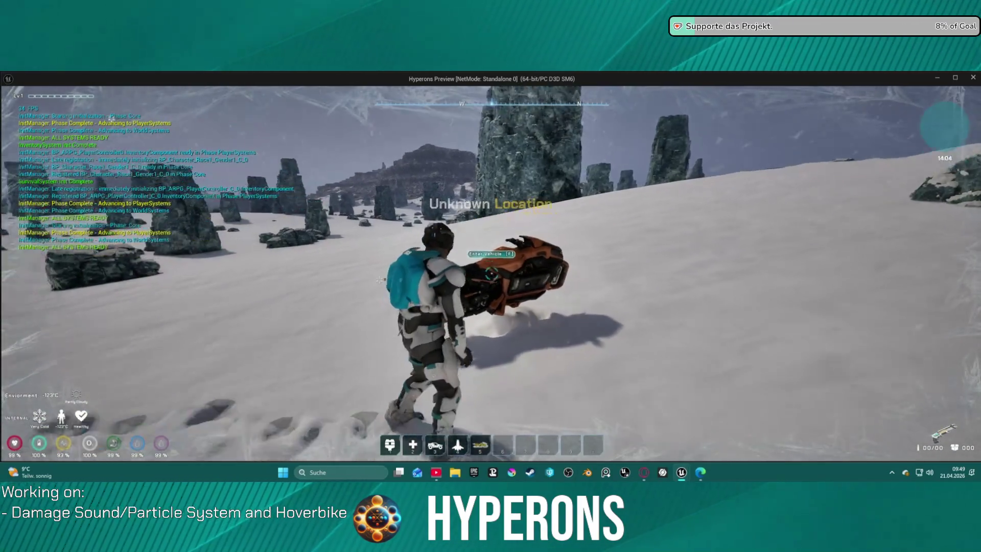
- Mount the hoverbike and drive across the slope, steering right then left
key(f)
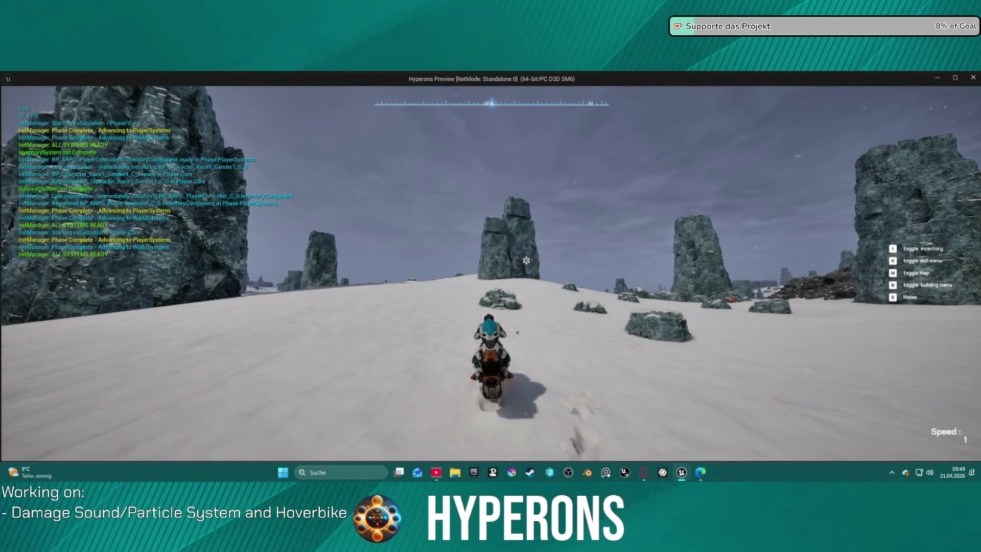
key(w)
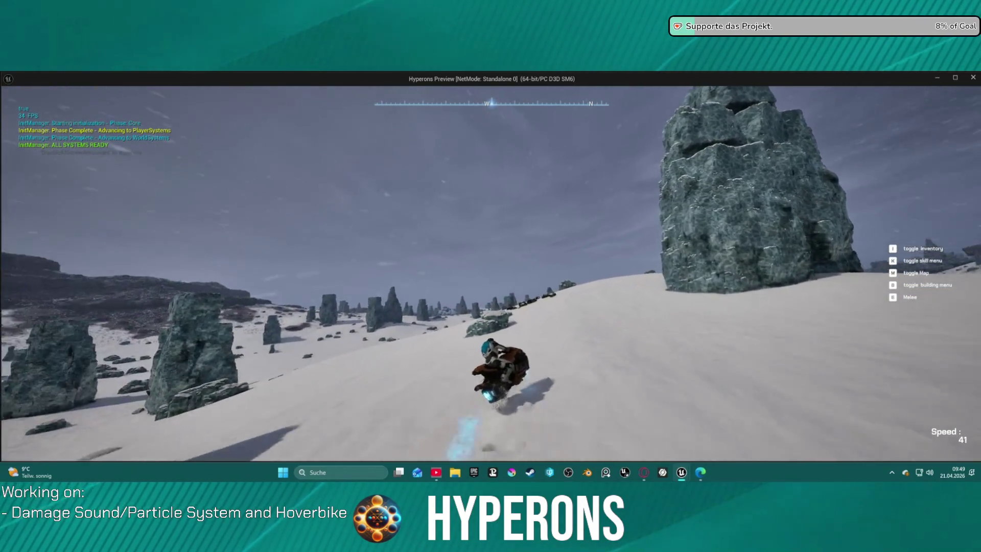
key(d)
key(w)
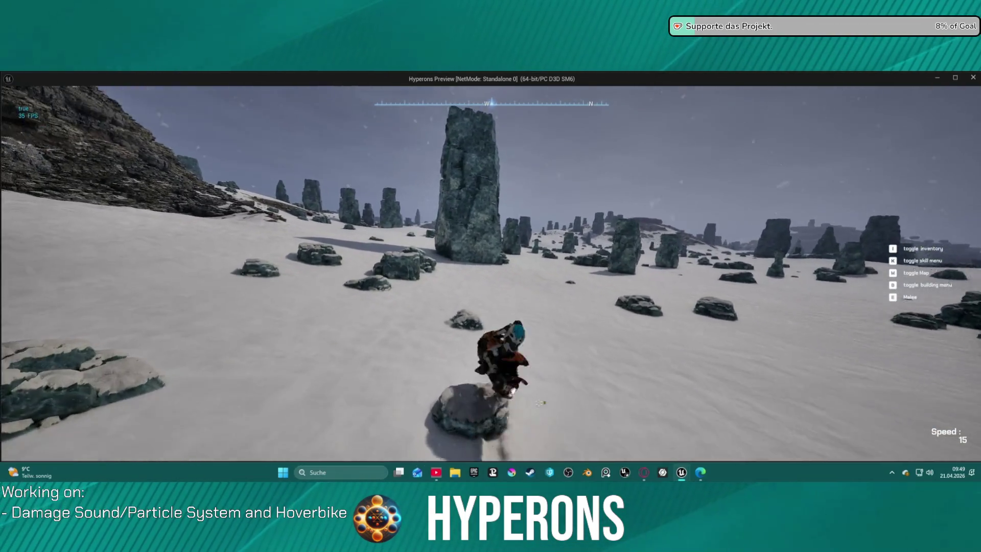
key(a)
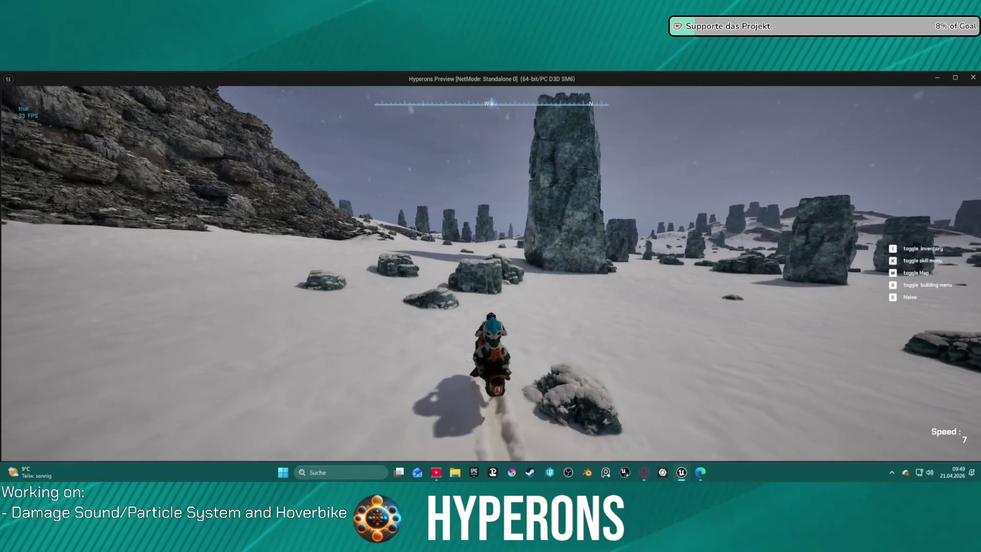
key(w)
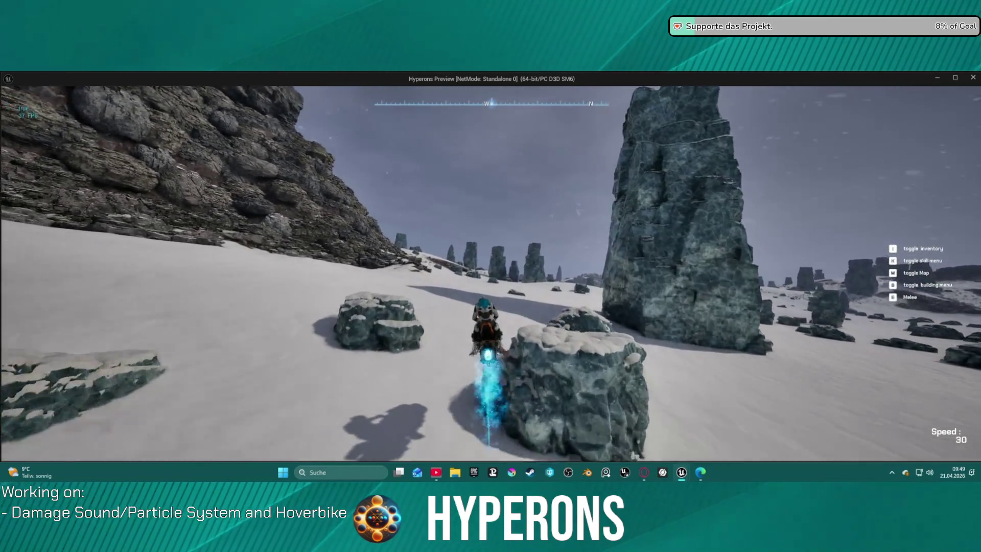
- Crash the hoverbike into a rock, recover, and head for the rock wall before leaving play
key(w)
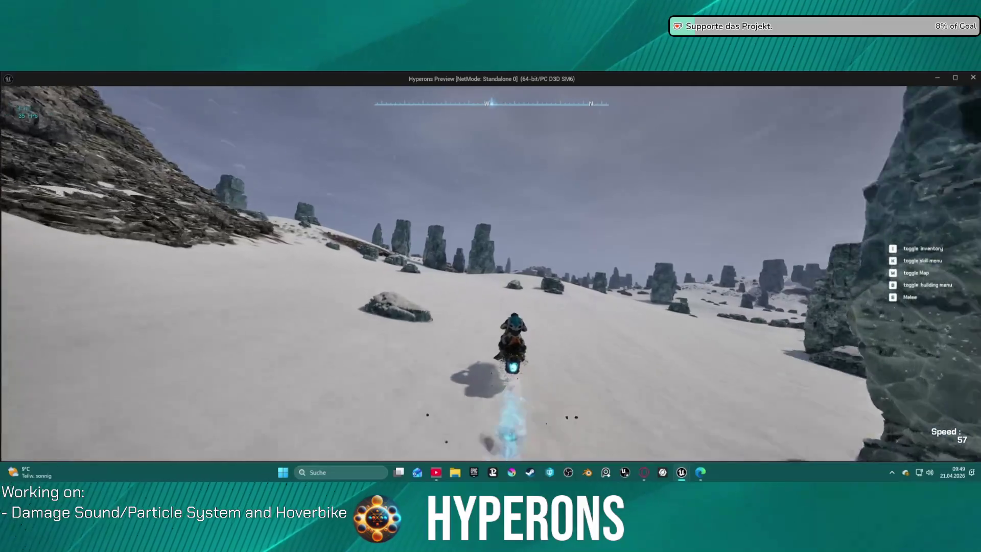
key(w)
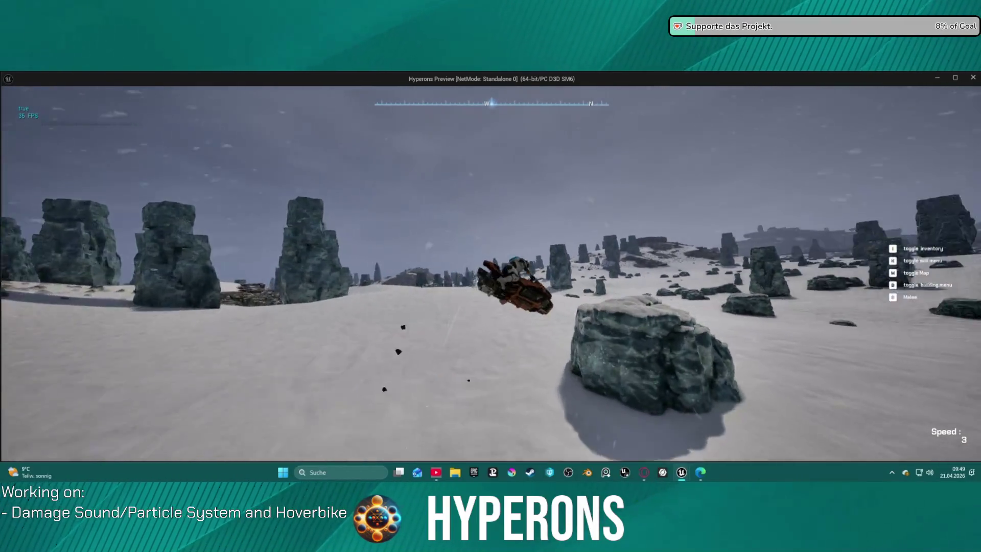
key(w)
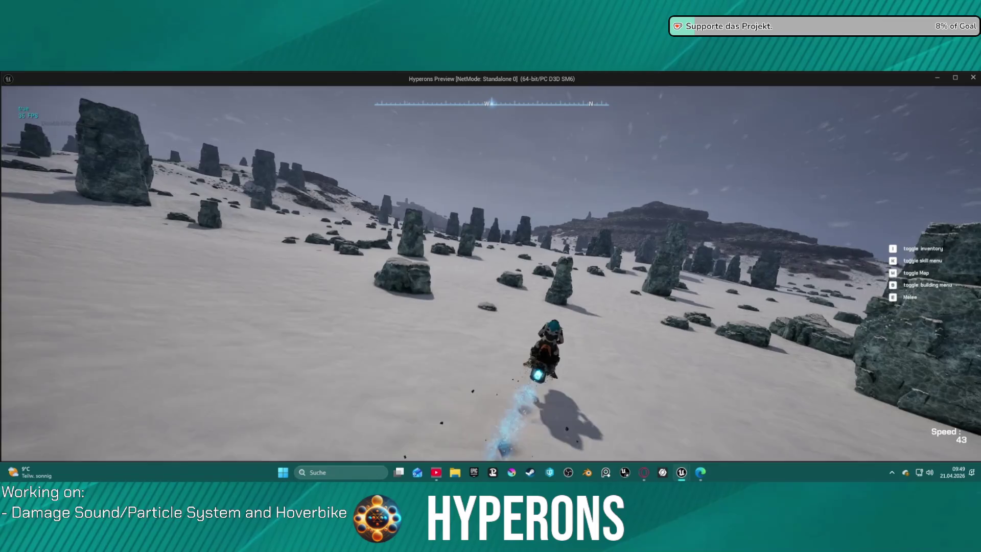
key(w)
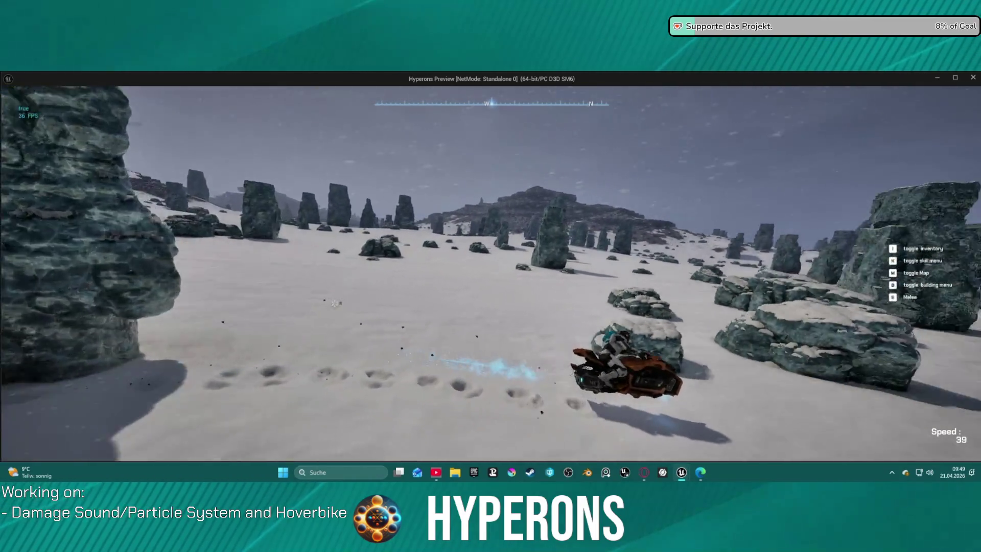
key(w)
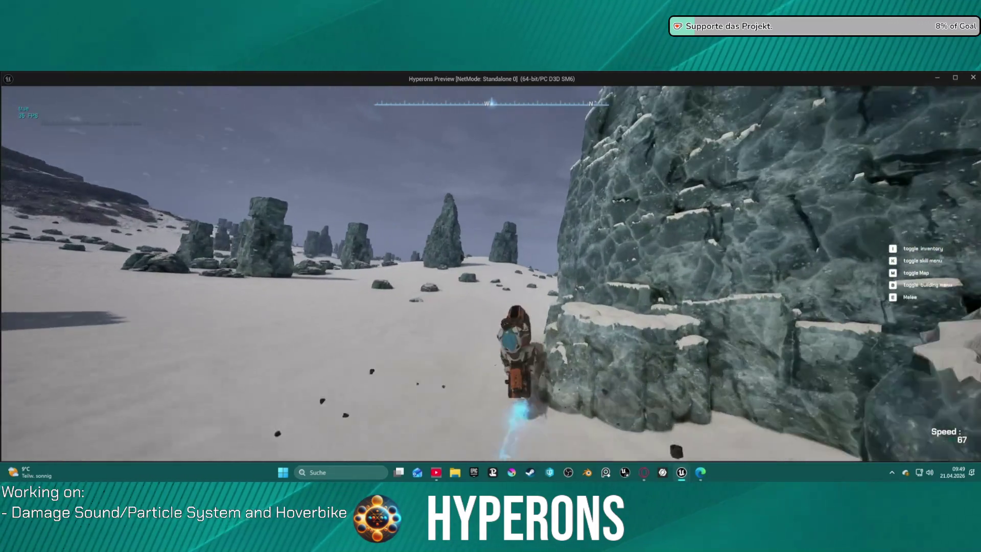
key(alt+Tab)
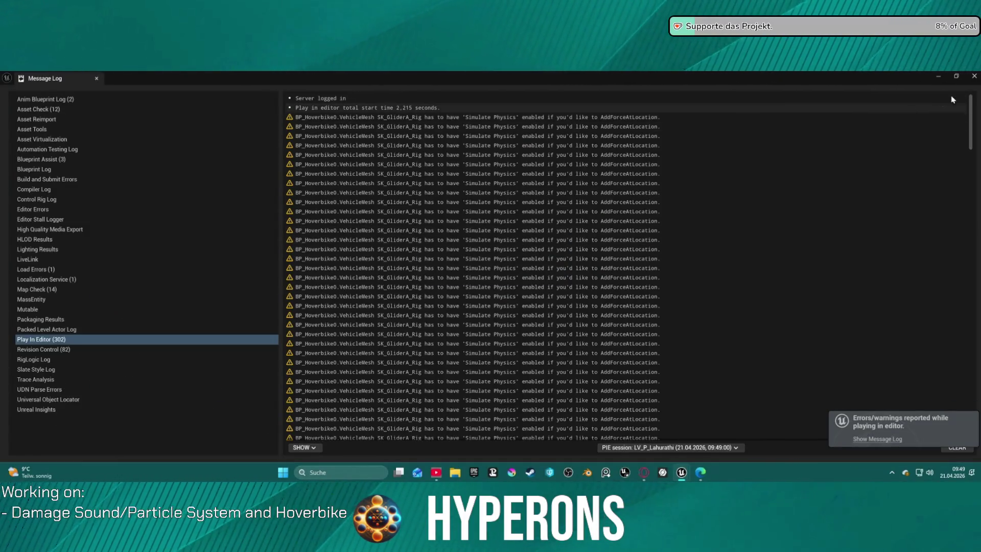
- Back in BP_P_Vehicle's EventGraph, survey the Delay, Make Layered Move and Set Actor Rotation nodes
key(alt+Tab)
drag(538, 254, 231, 240)
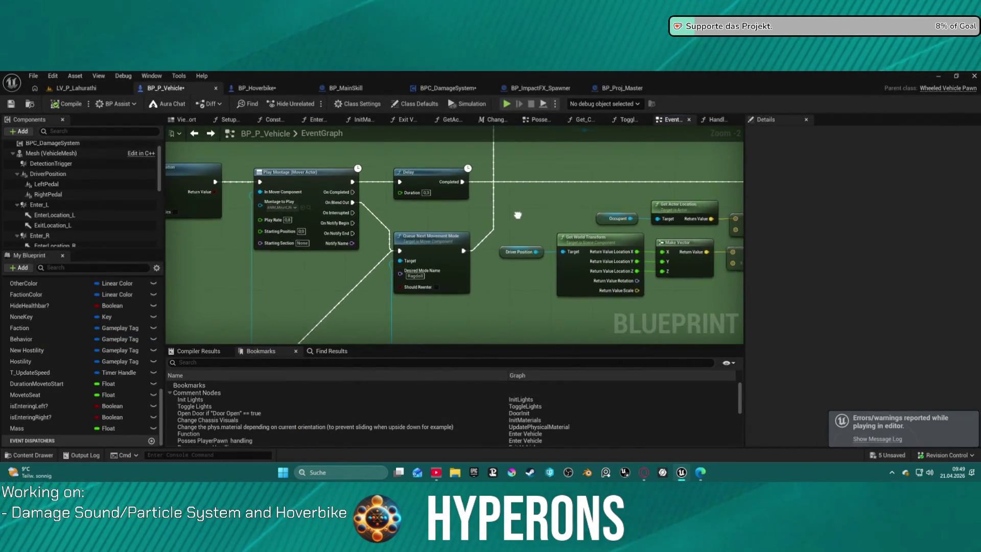
scroll(511, 184, down, 2)
drag(496, 158, 376, 175)
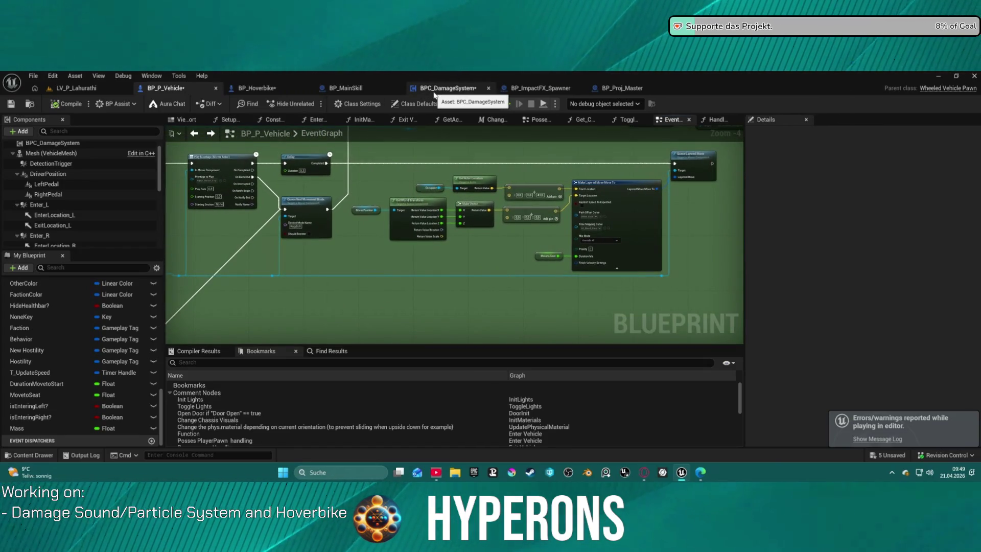
scroll(341, 236, down, 5)
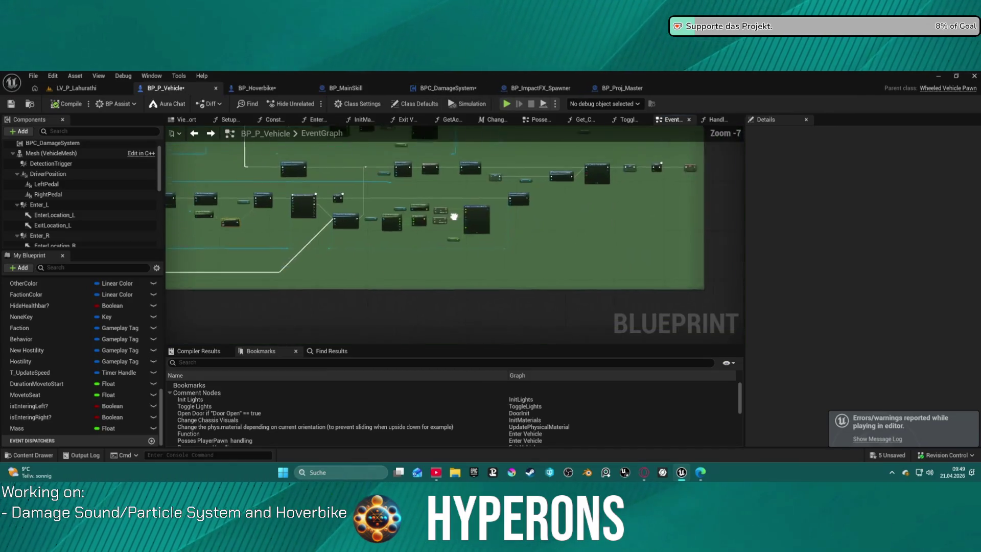
scroll(613, 215, up, 7)
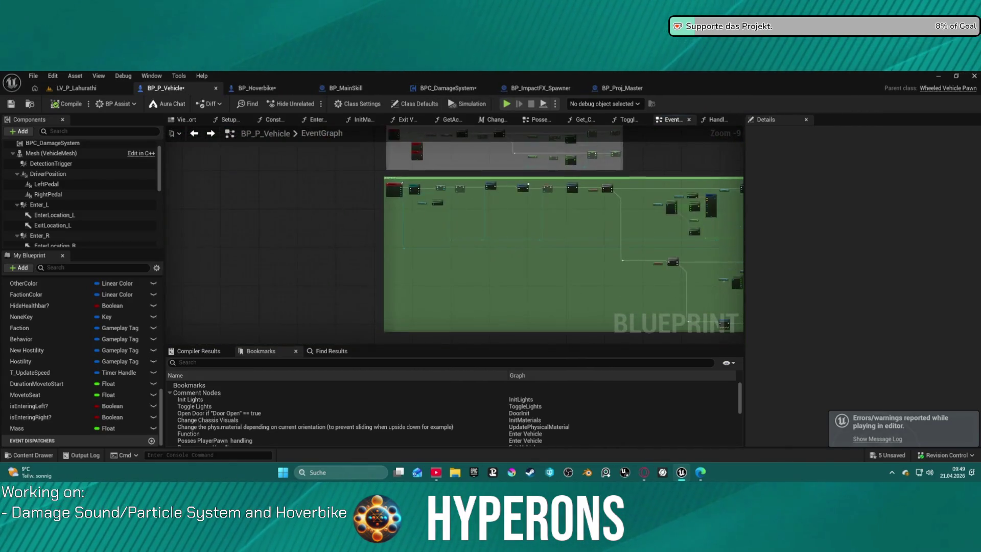
drag(626, 230, 518, 301)
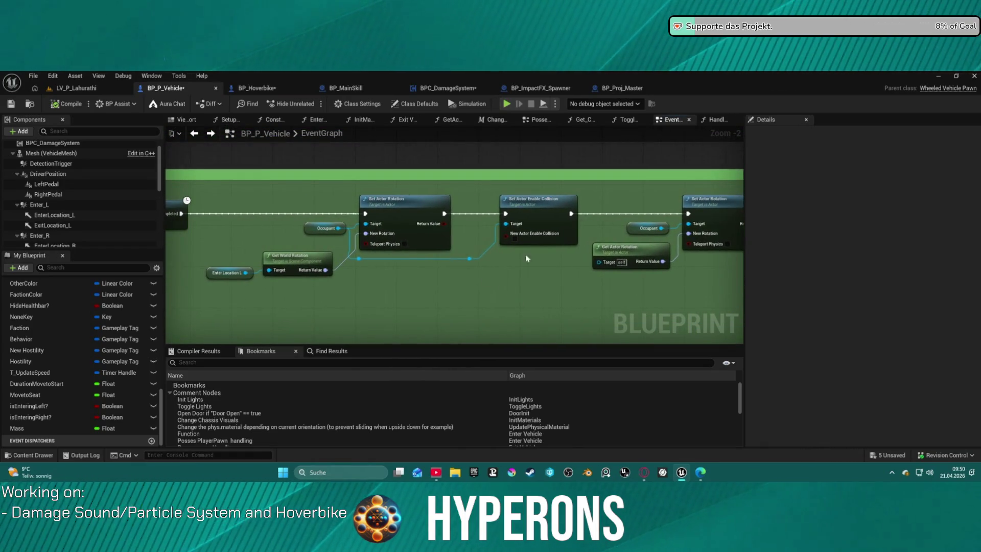
drag(548, 203, 544, 207)
mouse_move(711, 305)
mouse_down()
mouse_move(493, 287)
mouse_move(421, 263)
mouse_move(660, 245)
mouse_move(381, 254)
mouse_move(127, 218)
mouse_move(491, 199)
mouse_up()
scroll(491, 199, down, 4)
scroll(509, 201, up, 2)
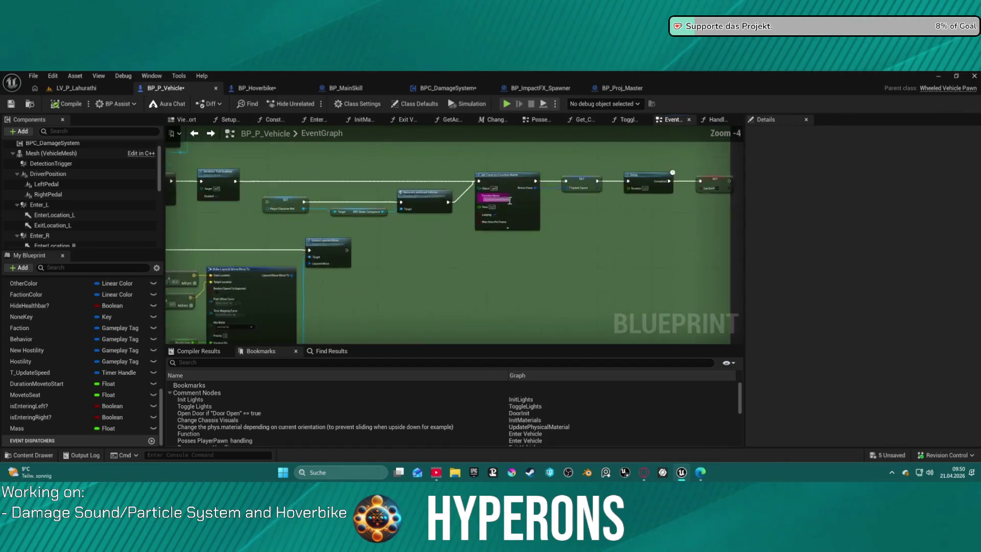
scroll(509, 200, up, 3)
scroll(499, 233, down, 4)
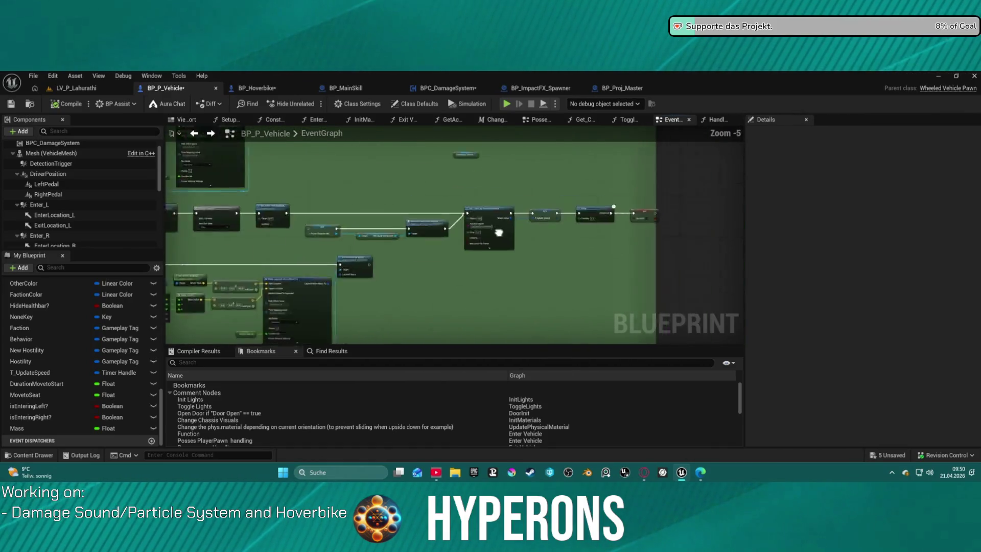
scroll(498, 233, down, 2)
scroll(539, 233, up, 6)
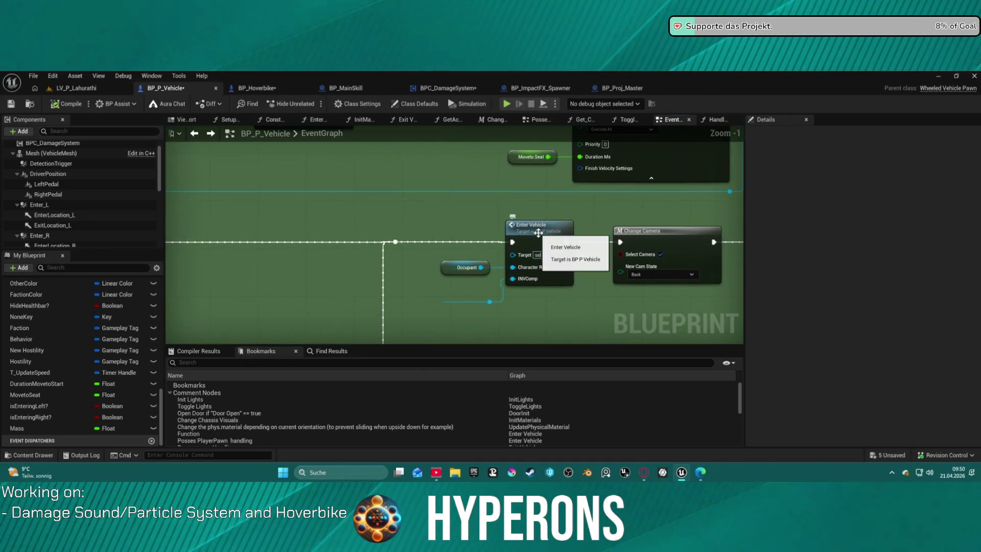
- Open the Enter Vehicle function and view its Remove/Add Mapping Context and Set Visibility nodes
double_click(538, 233)
drag(404, 289, 20, 286)
drag(588, 273, 166, 274)
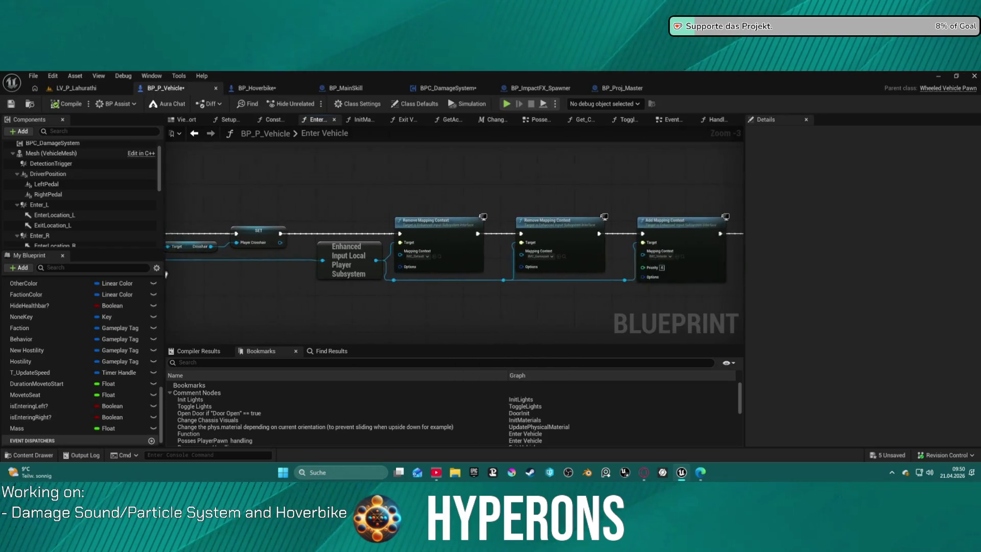
drag(338, 273, 167, 274)
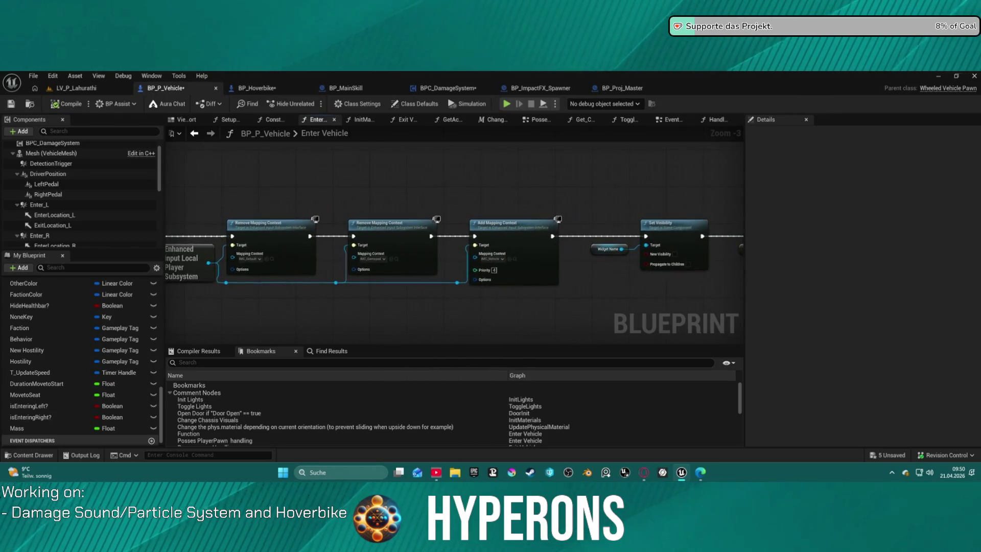
- Find references to the Mesh component and delete Exit Vehicle's Set Mass Override node and Mesh getter
right_click(50, 154)
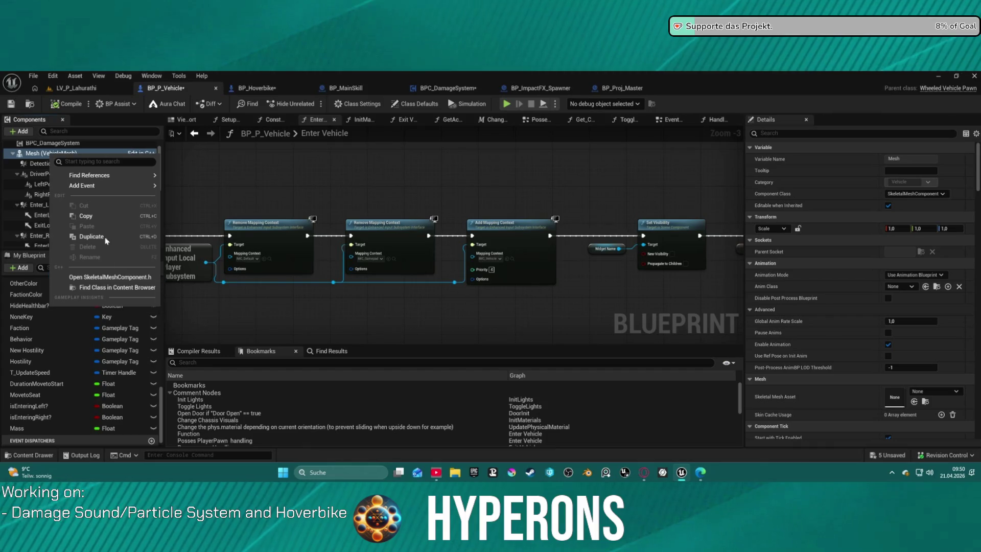
mouse_move(133, 175)
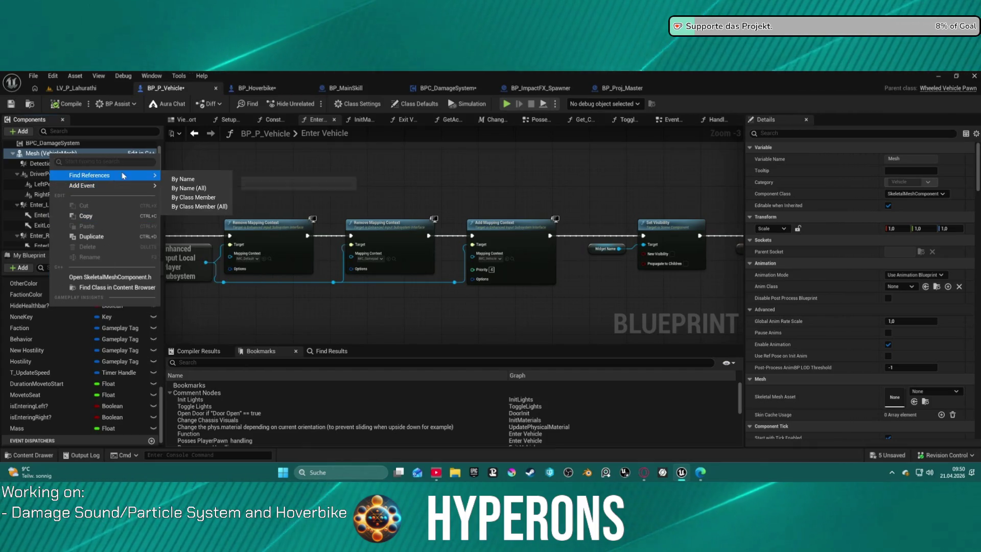
click(219, 180)
click(203, 387)
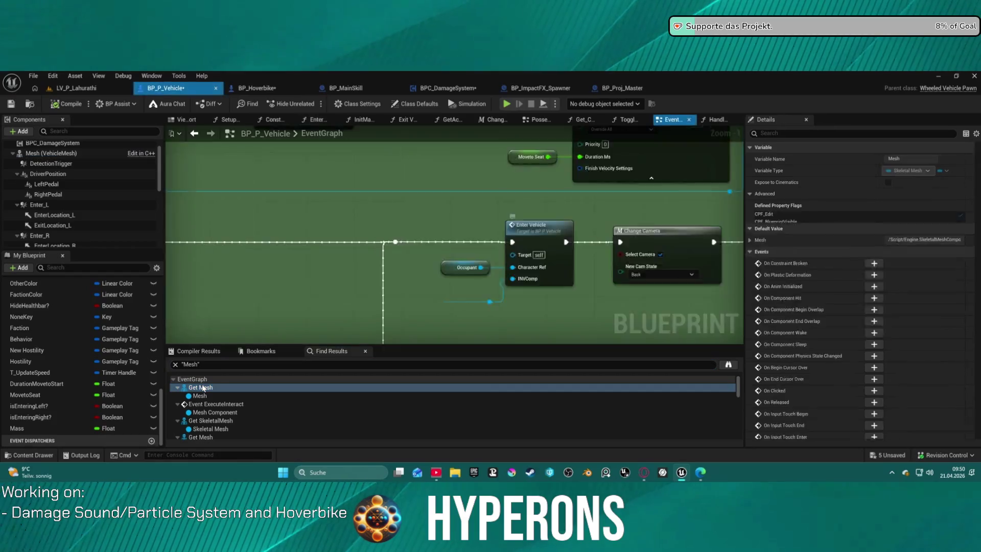
scroll(484, 246, down, 2)
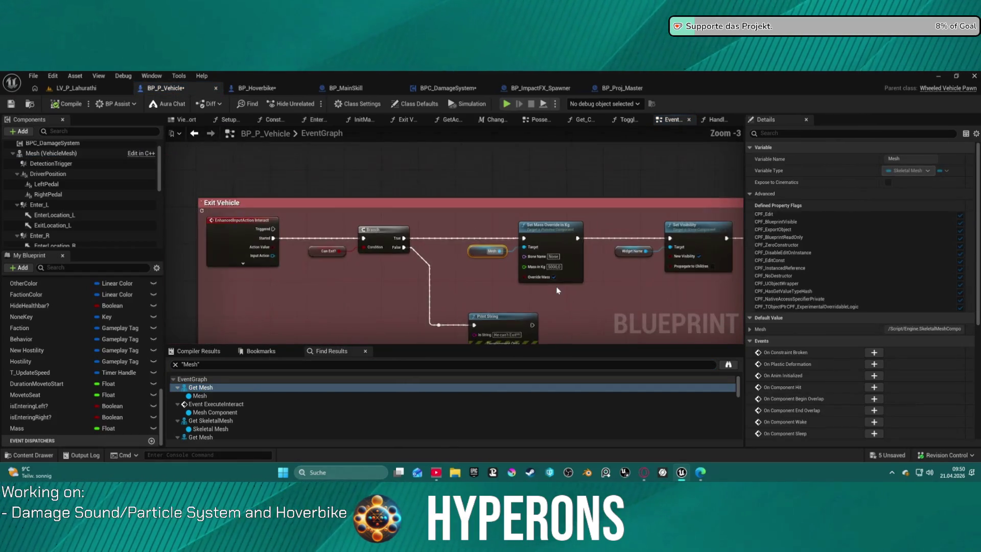
mouse_move(485, 245)
mouse_down()
mouse_move(595, 245)
mouse_move(397, 242)
mouse_up()
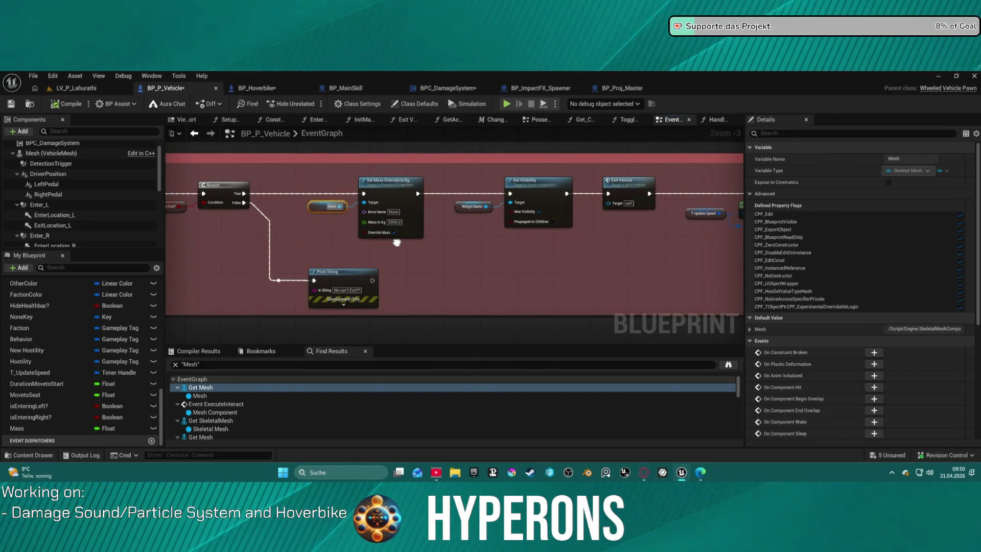
mouse_move(396, 243)
mouse_down()
mouse_move(603, 255)
mouse_move(527, 245)
mouse_up()
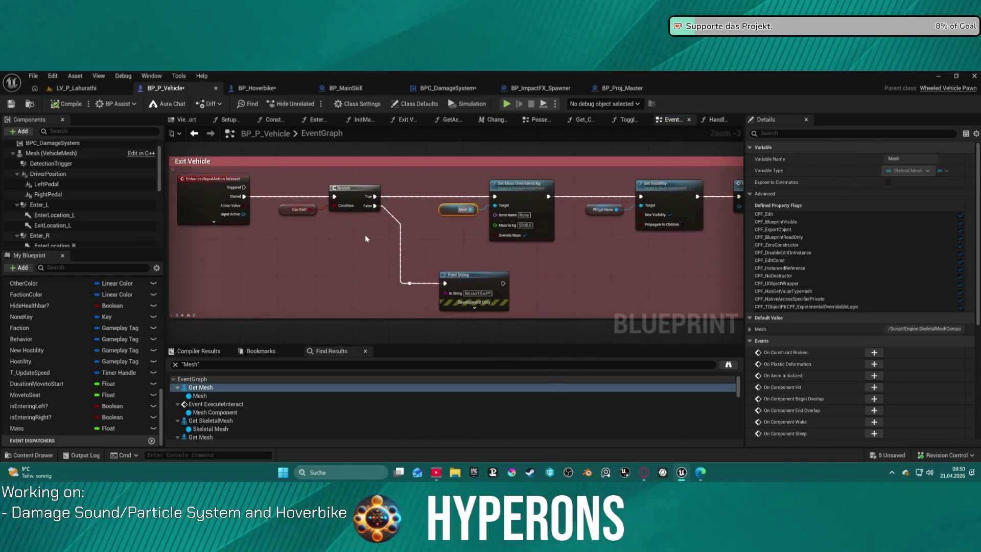
click(375, 203)
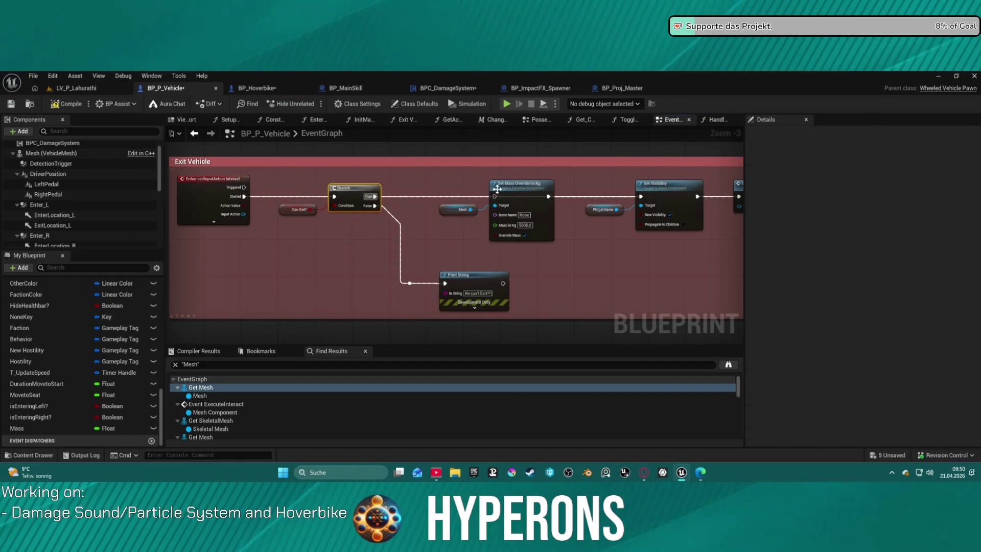
key(Delete)
- Step through the remaining Mesh references, from the interact event and BeginPlay to PossessionLogic
mouse_move(535, 250)
mouse_down()
mouse_move(530, 226)
mouse_move(409, 228)
mouse_move(563, 217)
mouse_move(420, 203)
mouse_up()
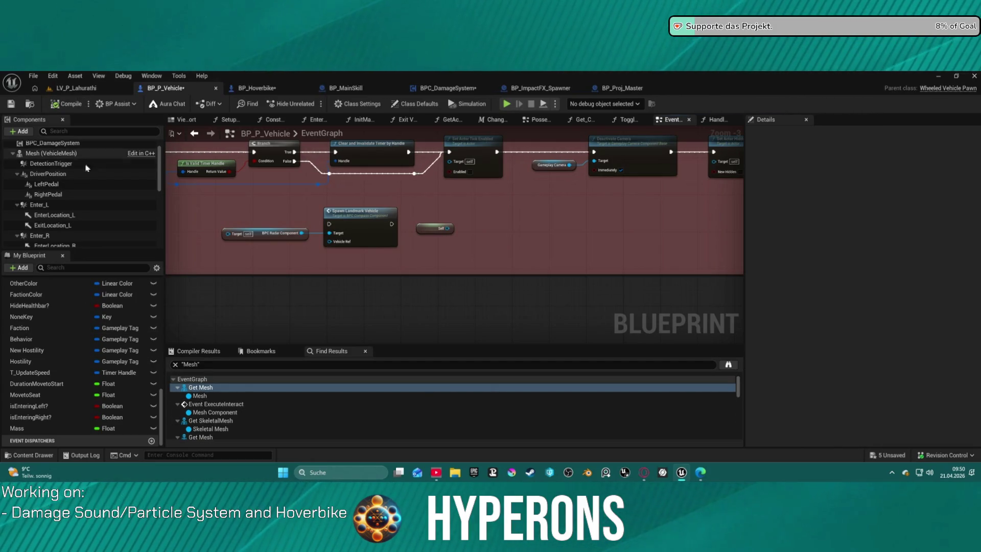
click(200, 388)
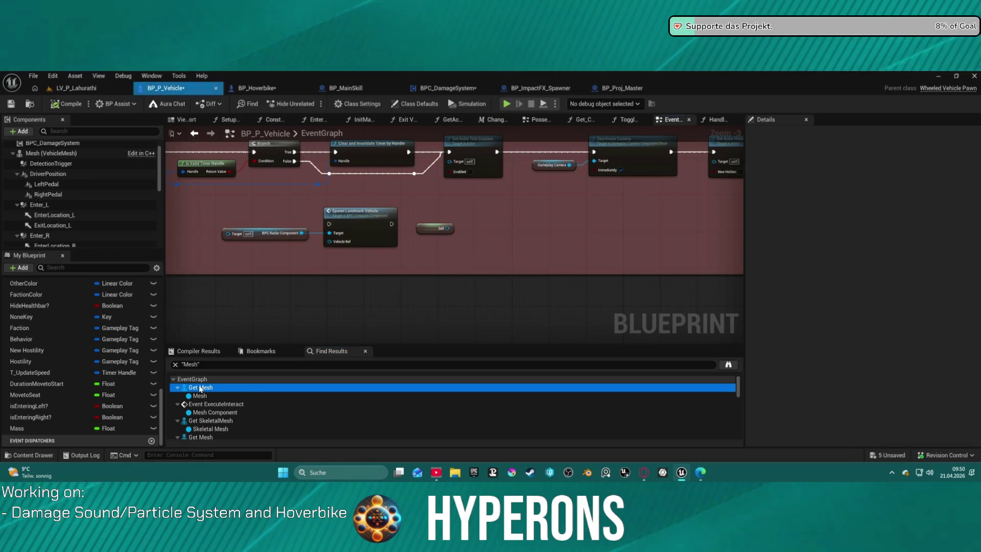
click(212, 413)
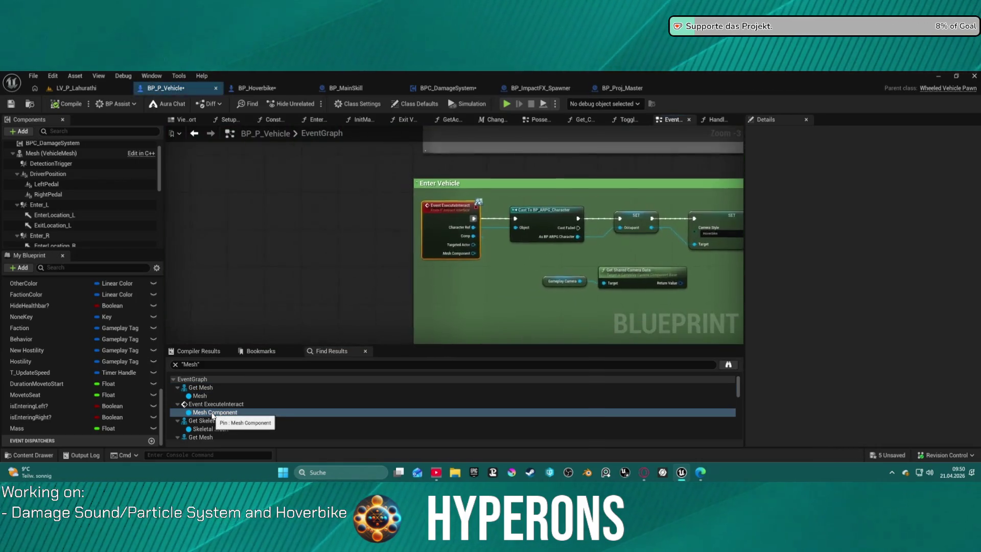
mouse_move(374, 335)
mouse_down()
mouse_move(324, 278)
mouse_move(272, 274)
mouse_up()
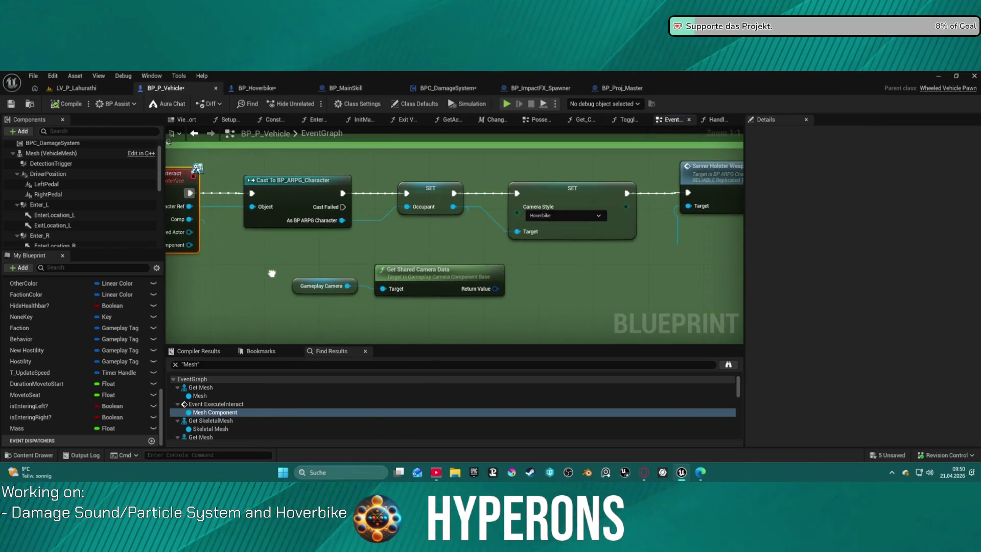
click(218, 421)
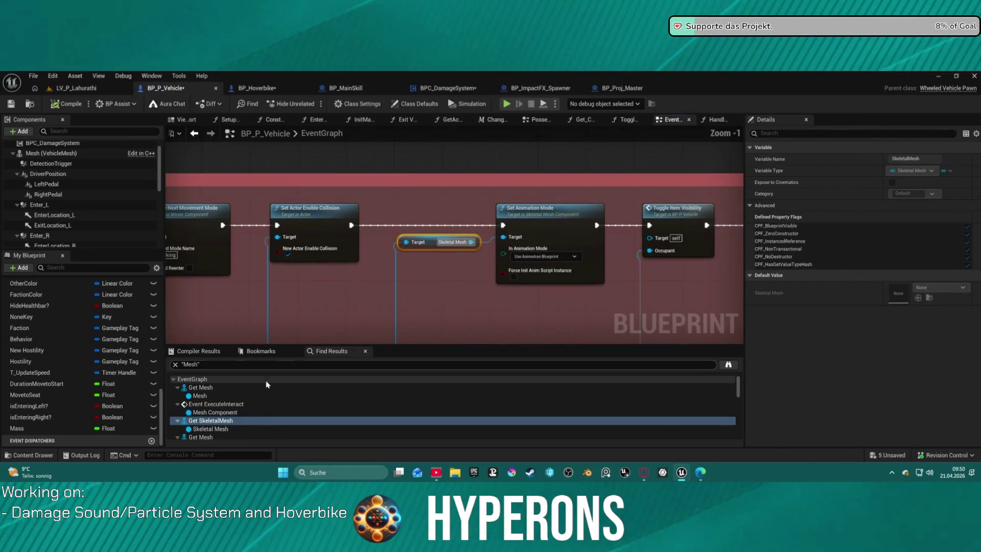
scroll(265, 398, down, 3)
click(200, 396)
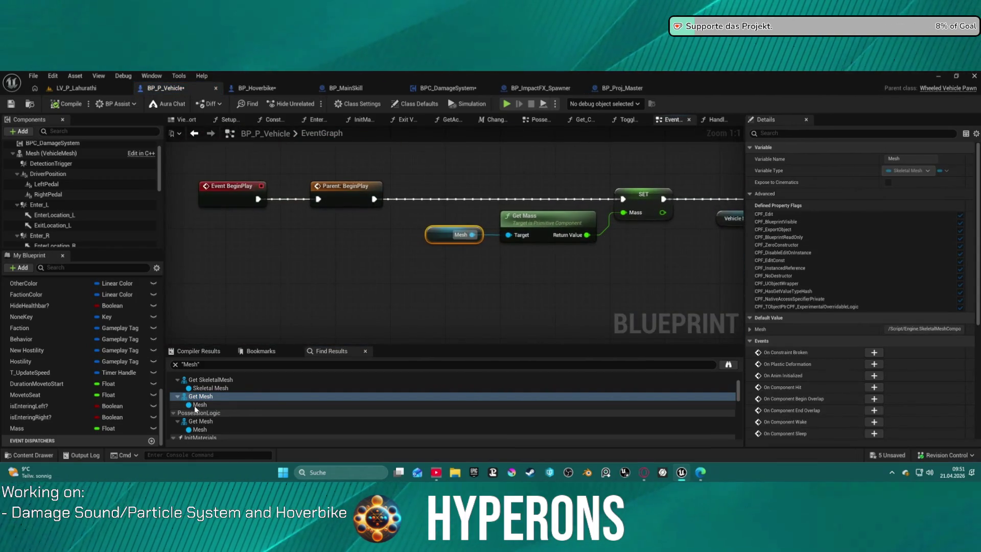
scroll(207, 399, down, 2)
click(205, 397)
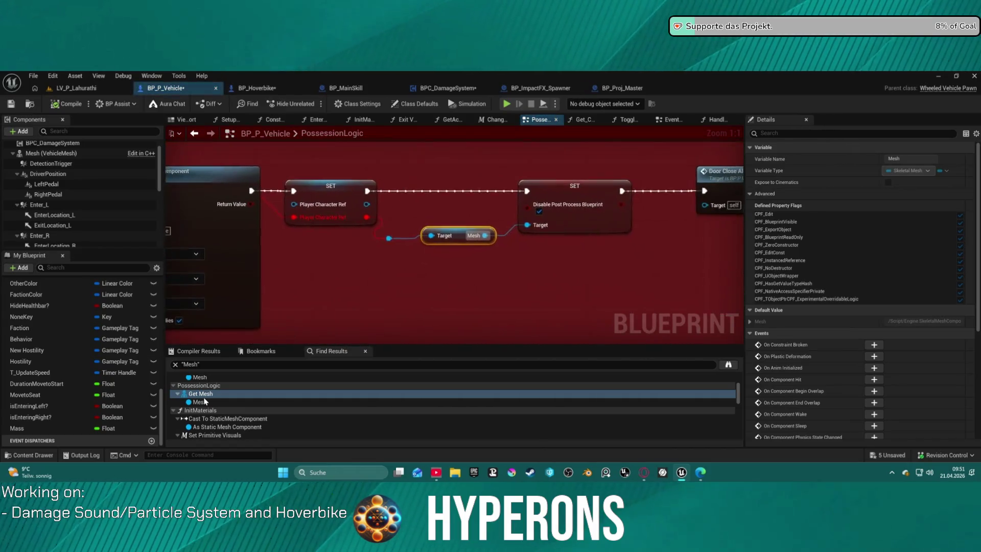
scroll(352, 282, down, 5)
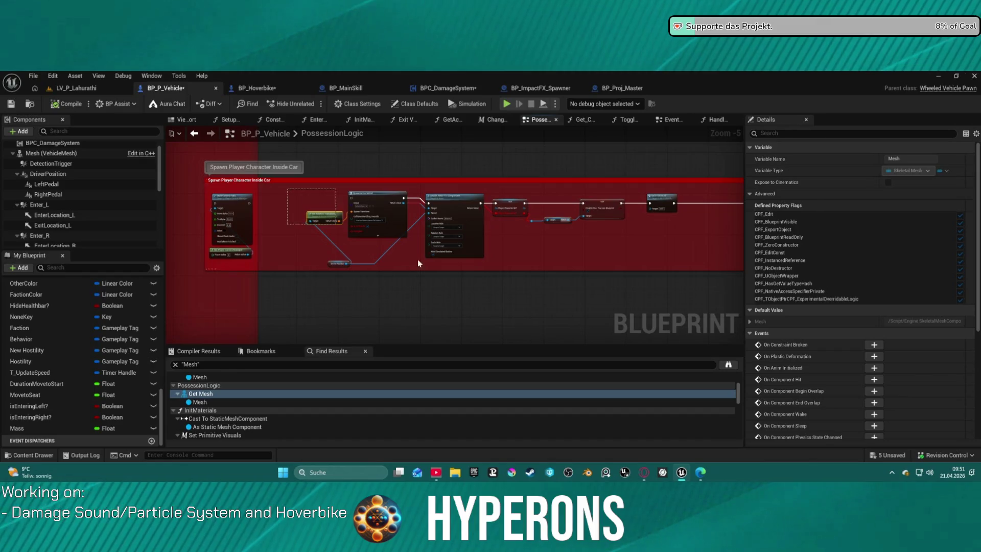
scroll(500, 265, up, 2)
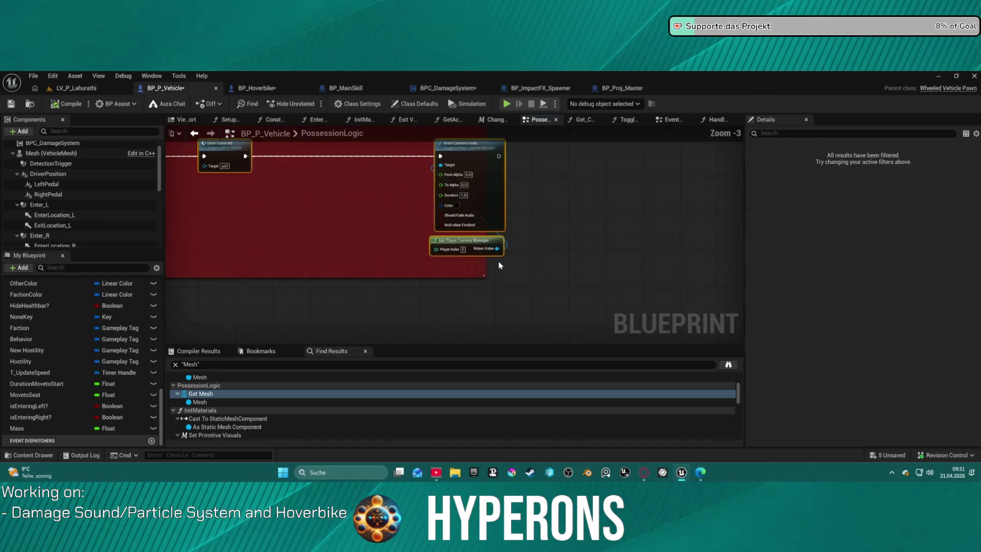
scroll(485, 264, down, 1)
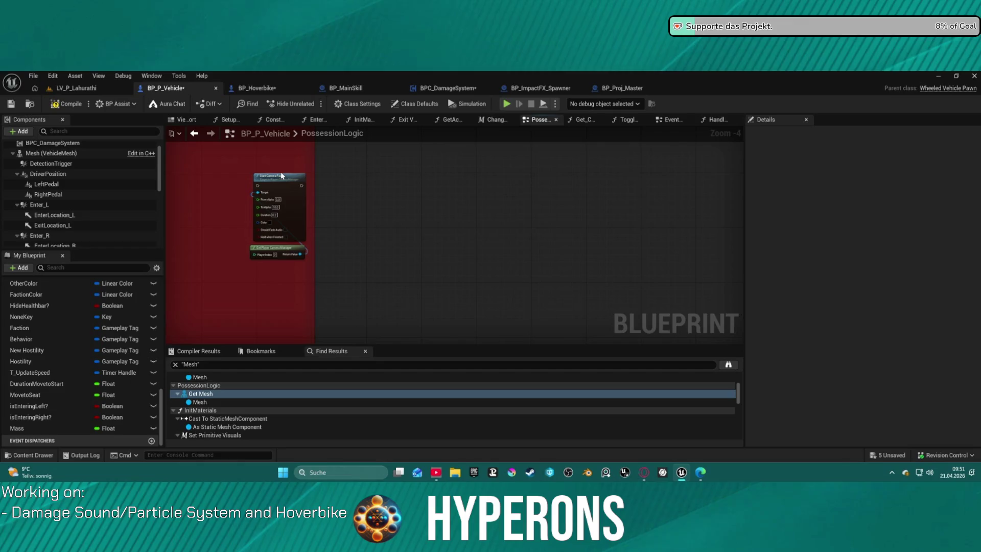
- Delete the Start Camera Fade node from PossessionLogic
key(Delete)
click(270, 248)
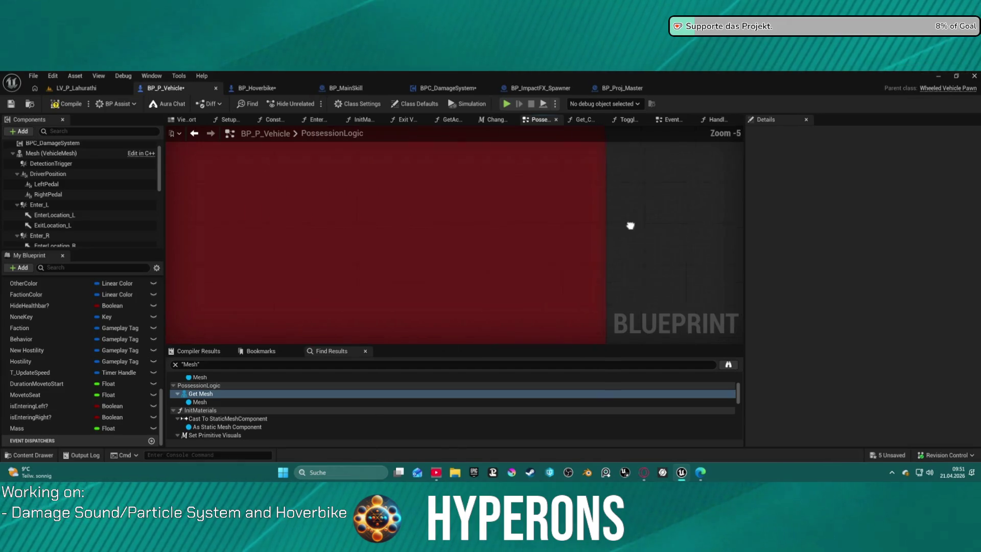
scroll(630, 225, down, 5)
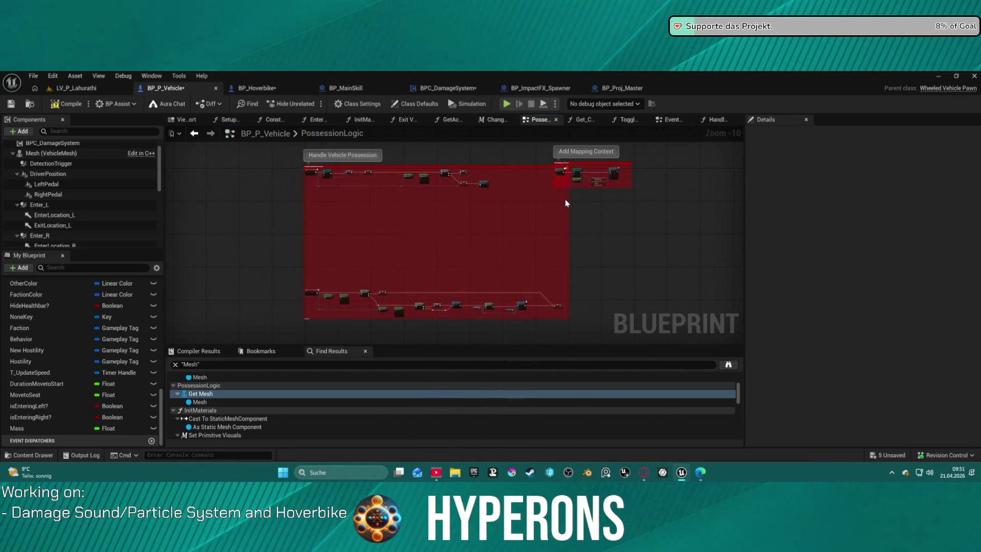
scroll(457, 177, up, 6)
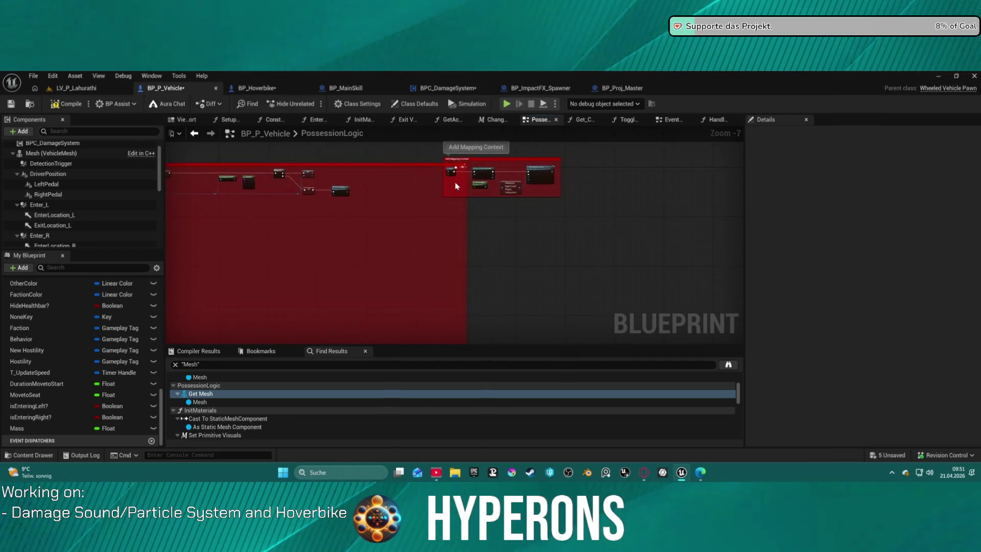
- Delete the Add Mapping Context comment group from PossessionLogic
drag(331, 193, 317, 211)
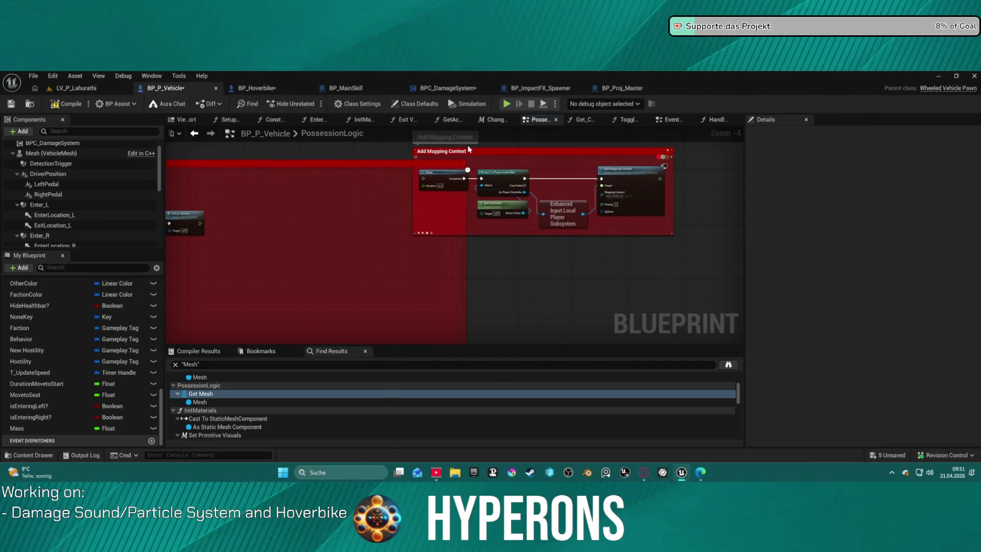
click(656, 231)
key(Delete)
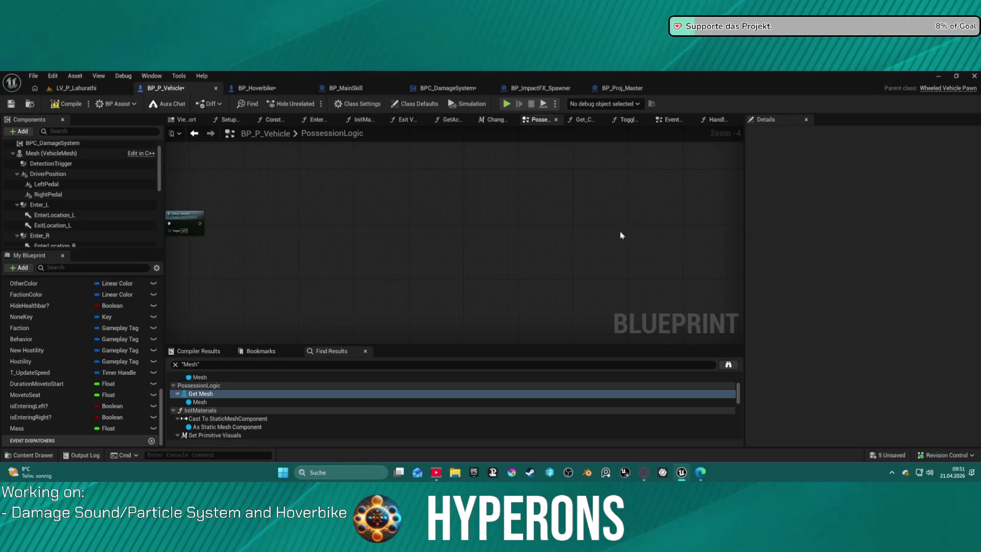
drag(345, 232, 667, 211)
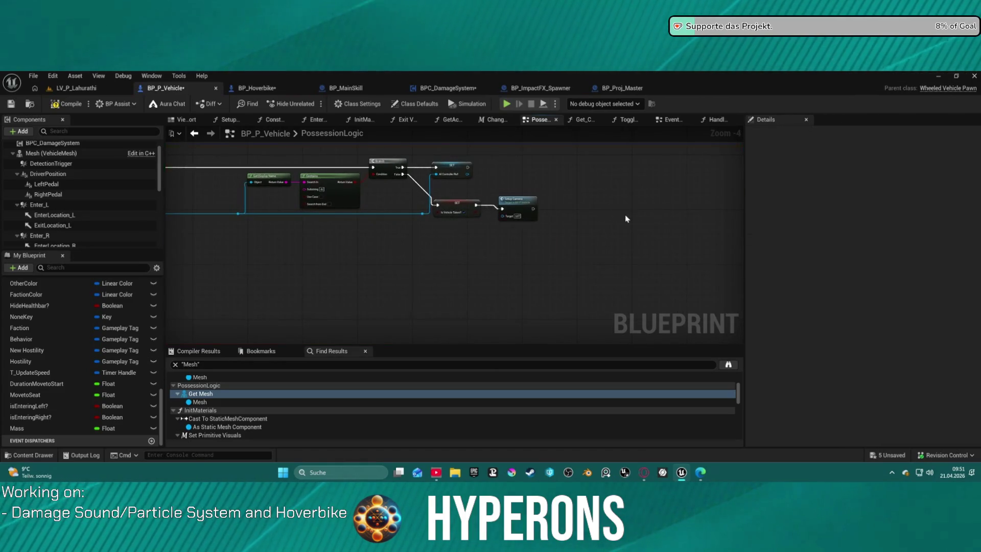
key(ctrl+z)
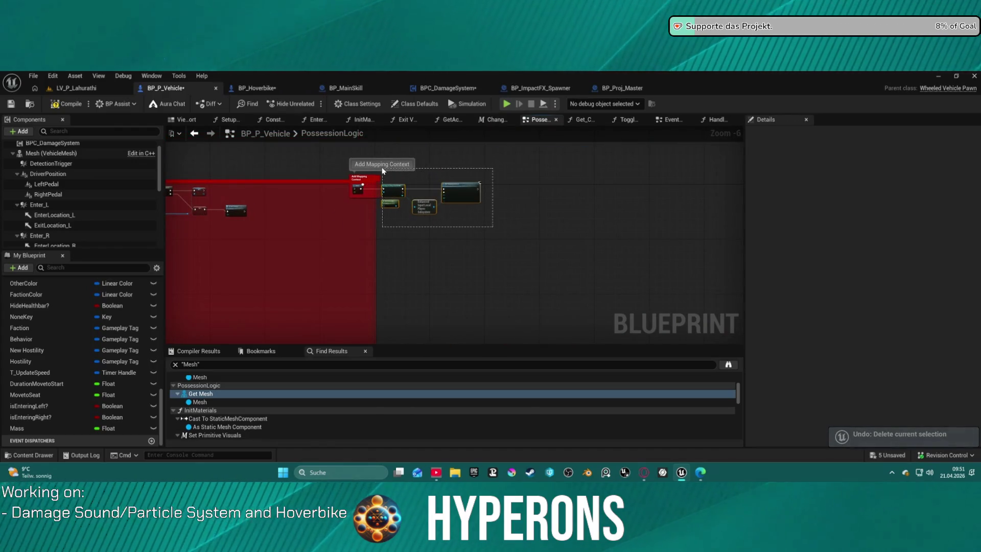
key(Delete)
- Review the Handle Vehicle Possession nodes, then jump to the Meshes reference in InitMaterials
scroll(493, 212, up, 3)
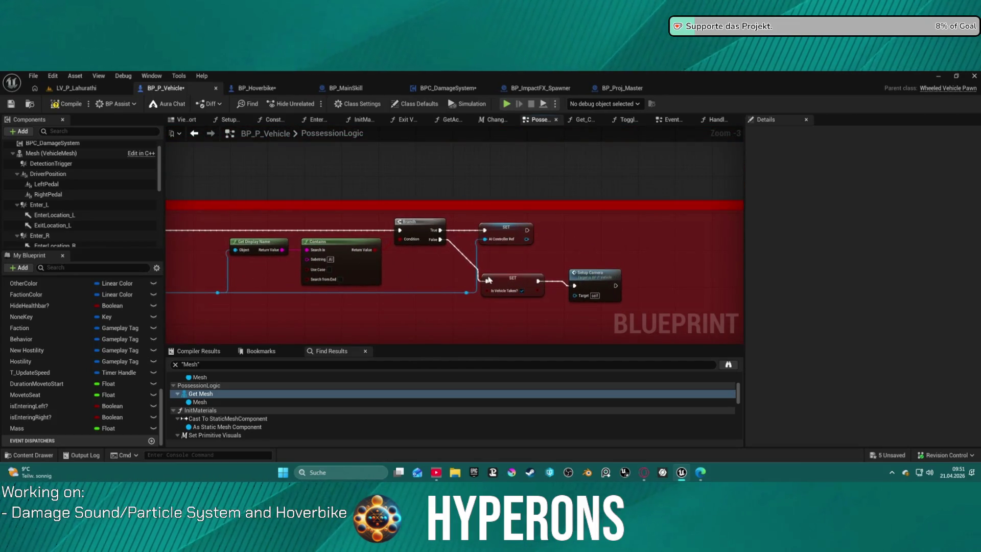
click(488, 279)
mouse_move(168, 214)
mouse_down()
mouse_move(215, 212)
mouse_move(194, 218)
mouse_move(257, 194)
mouse_up()
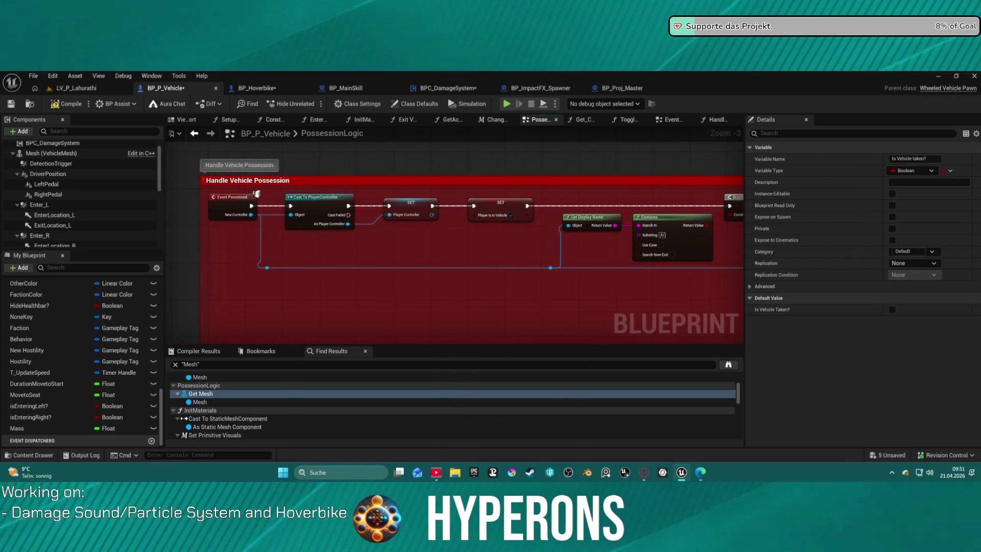
scroll(257, 194, down, 2)
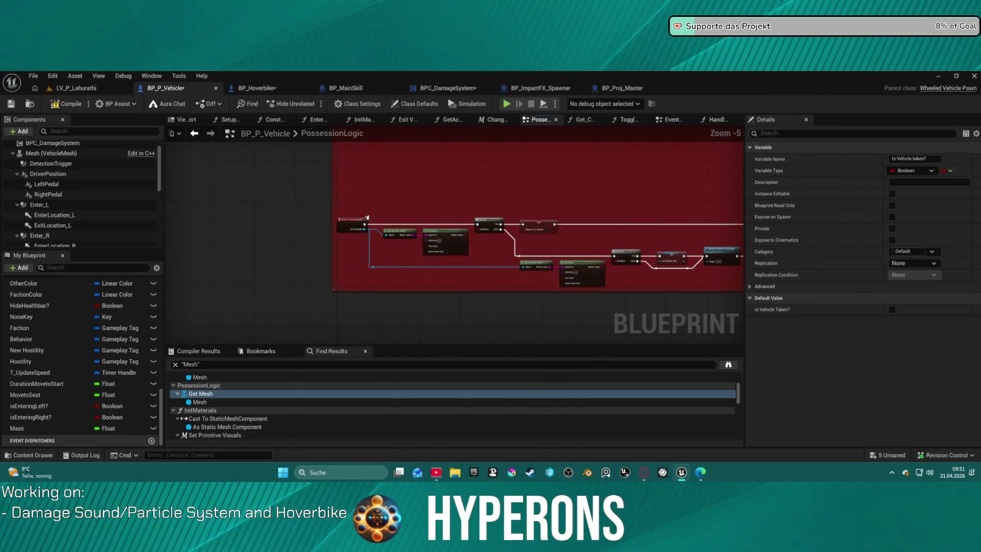
scroll(207, 404, down, 3)
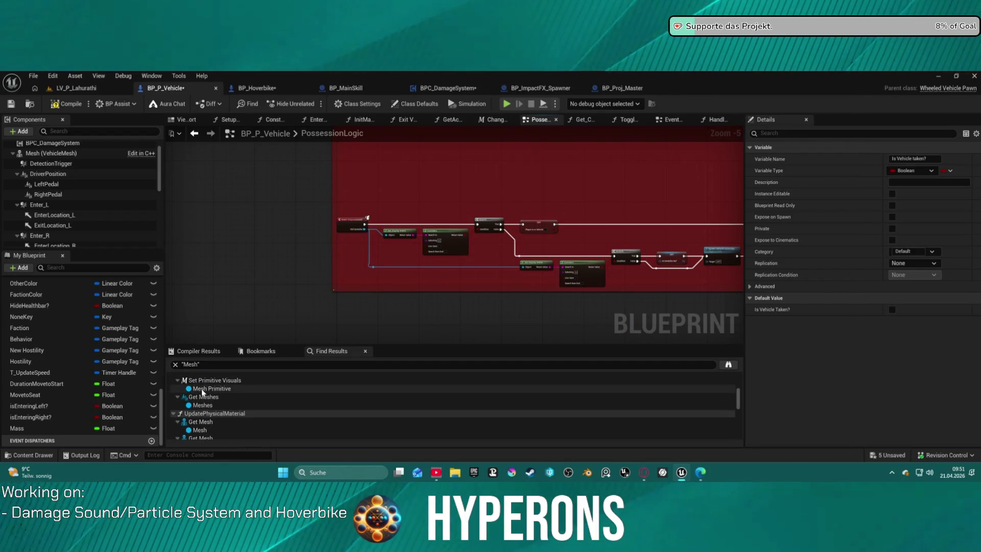
double_click(204, 404)
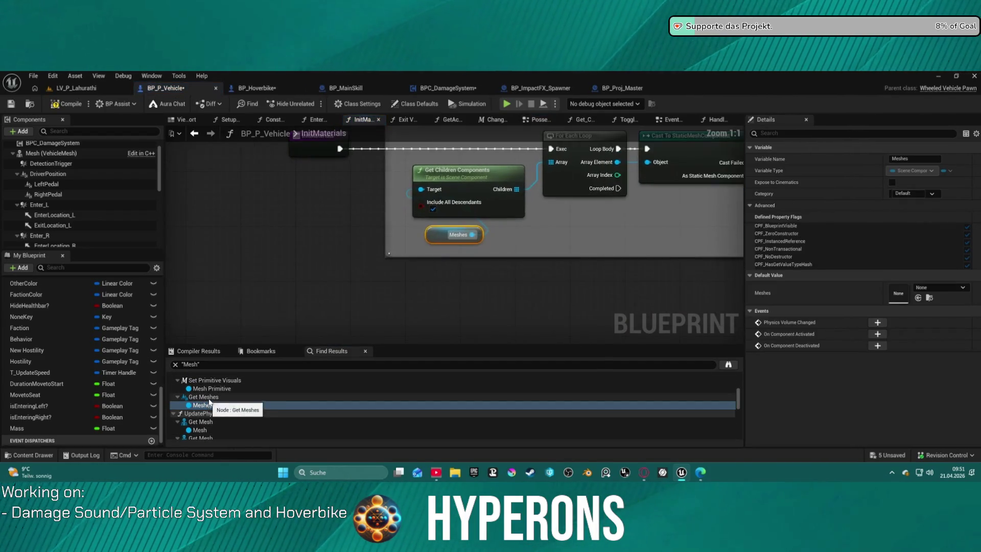
- Jump from InitMaterials to UpdatePhysicalMaterial and frame its Set PhysicalMaterial Override nodes
mouse_move(684, 220)
mouse_down()
mouse_move(483, 291)
mouse_move(430, 287)
mouse_up()
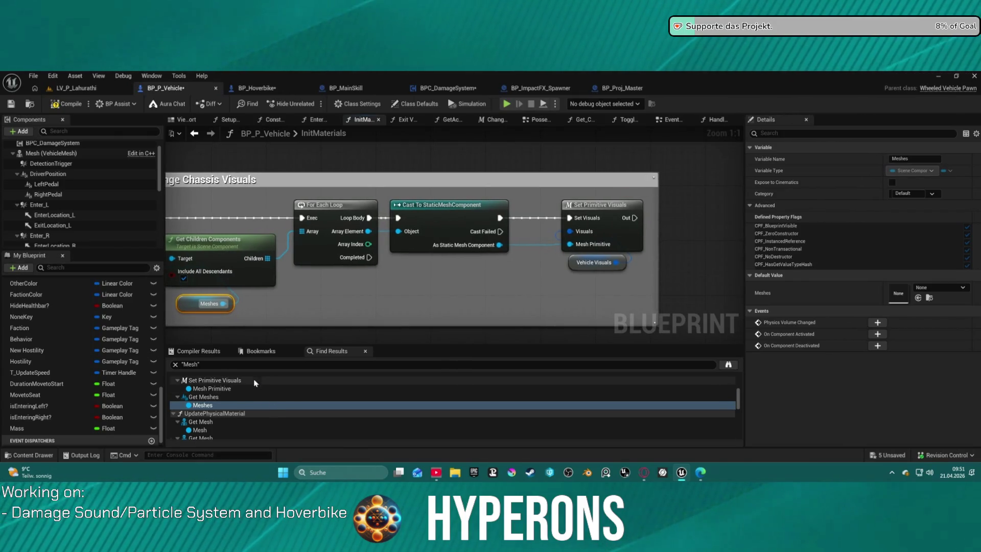
scroll(236, 395, down, 2)
scroll(236, 392, down, 1)
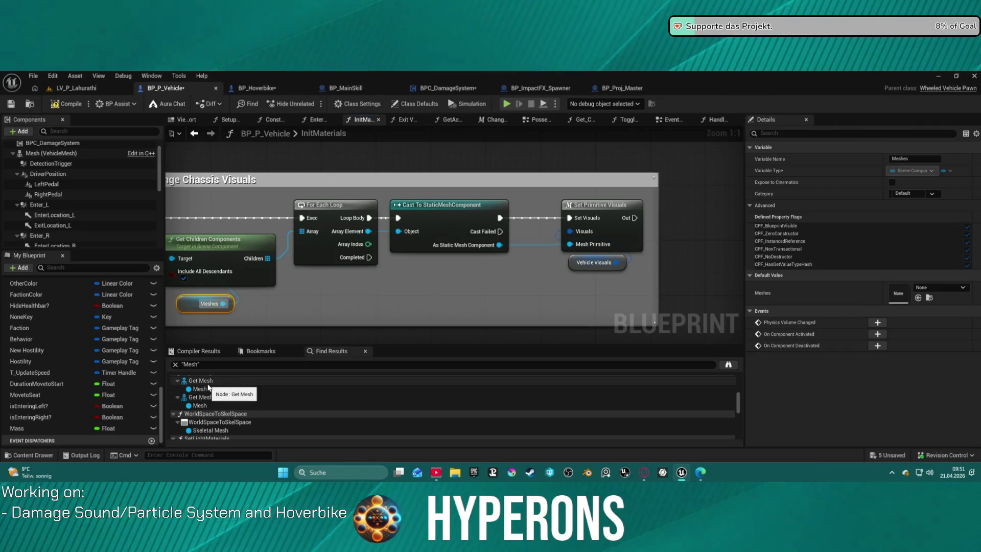
double_click(207, 382)
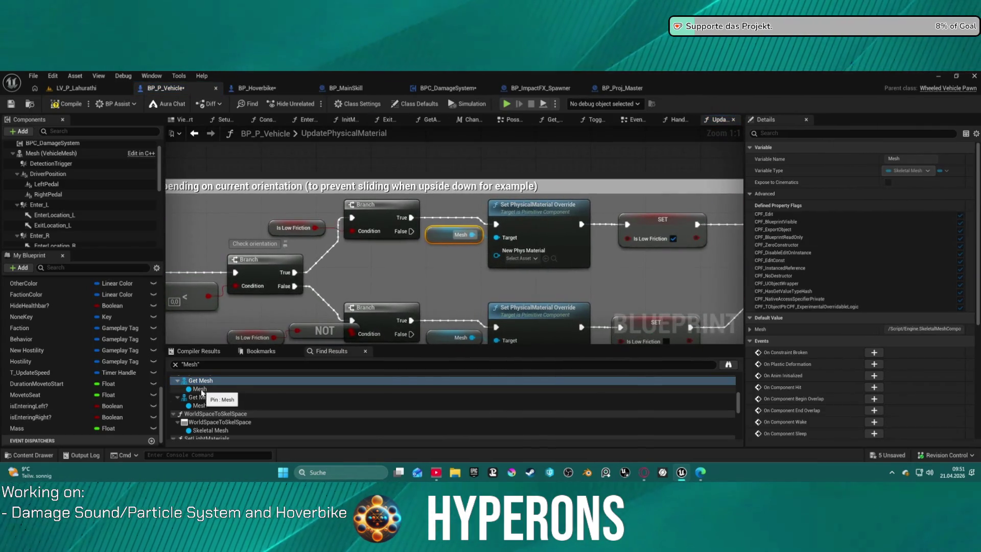
scroll(419, 231, down, 2)
mouse_move(419, 231)
mouse_down()
mouse_move(609, 223)
mouse_move(438, 222)
mouse_up()
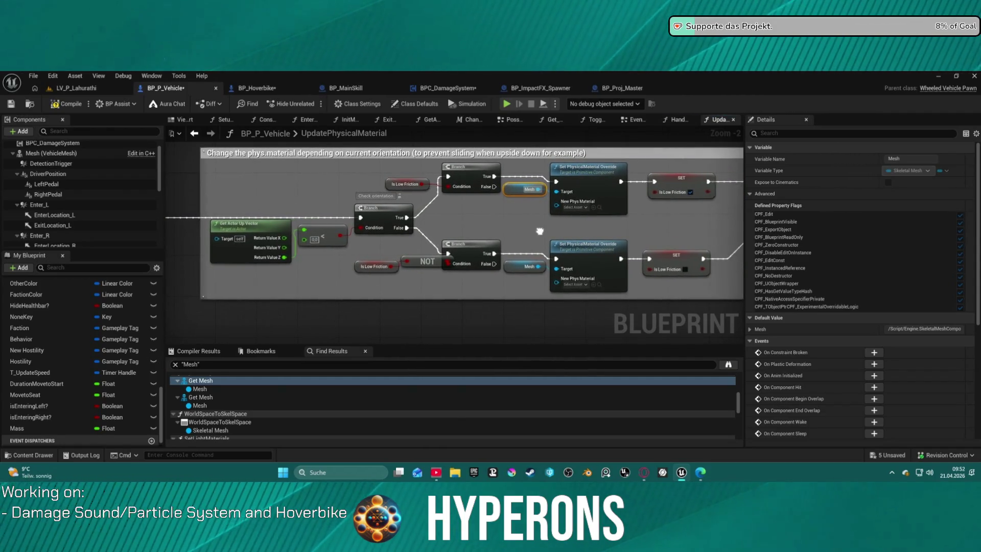
mouse_move(540, 231)
mouse_down()
mouse_move(491, 236)
mouse_move(447, 210)
mouse_up()
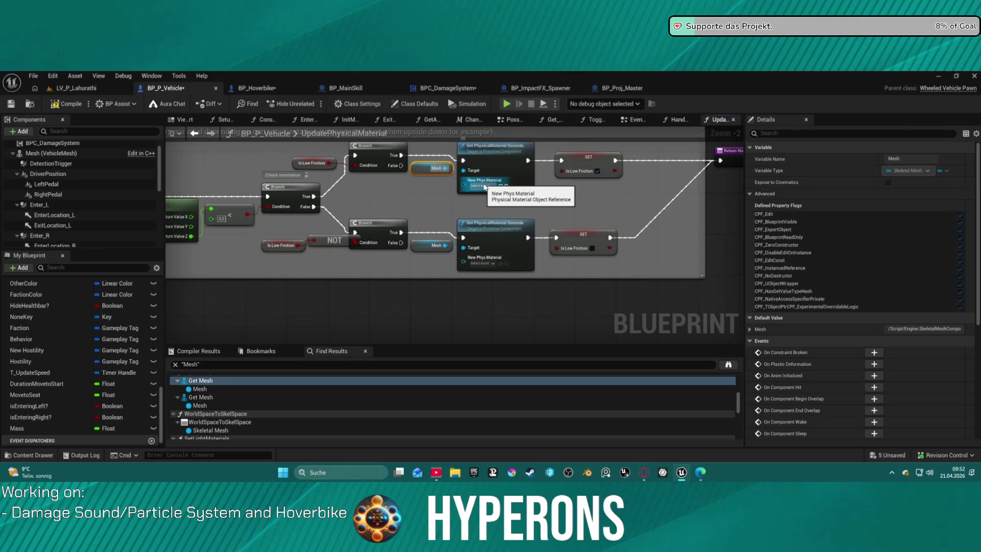
click(484, 187)
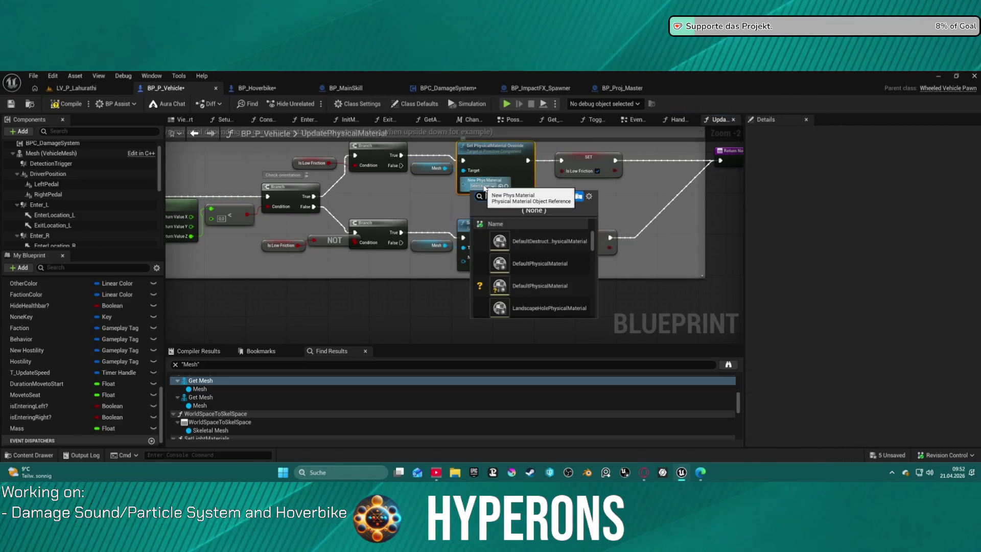
- Set the upper Set PhysicalMaterial Override node's material to PM_Metal
click(484, 187)
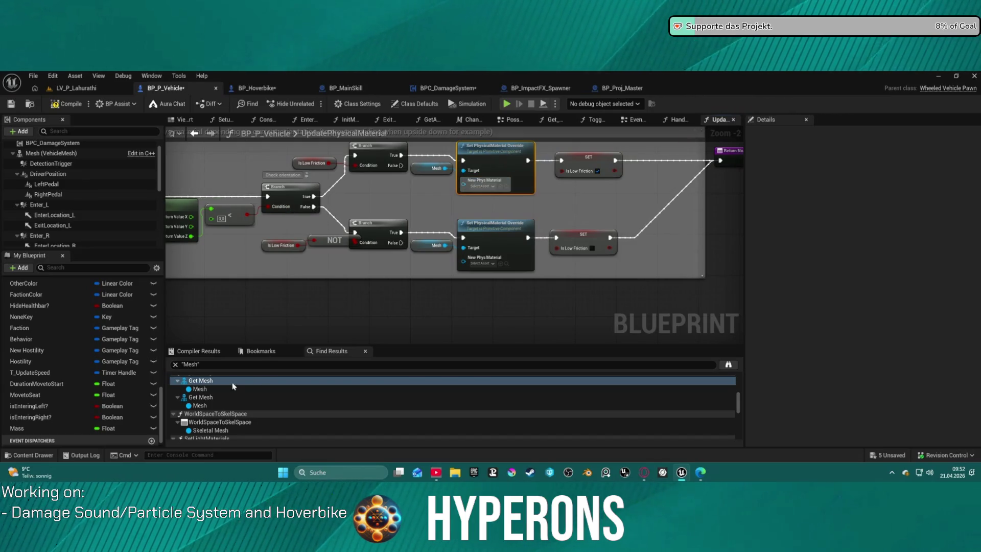
scroll(232, 386, down, 3)
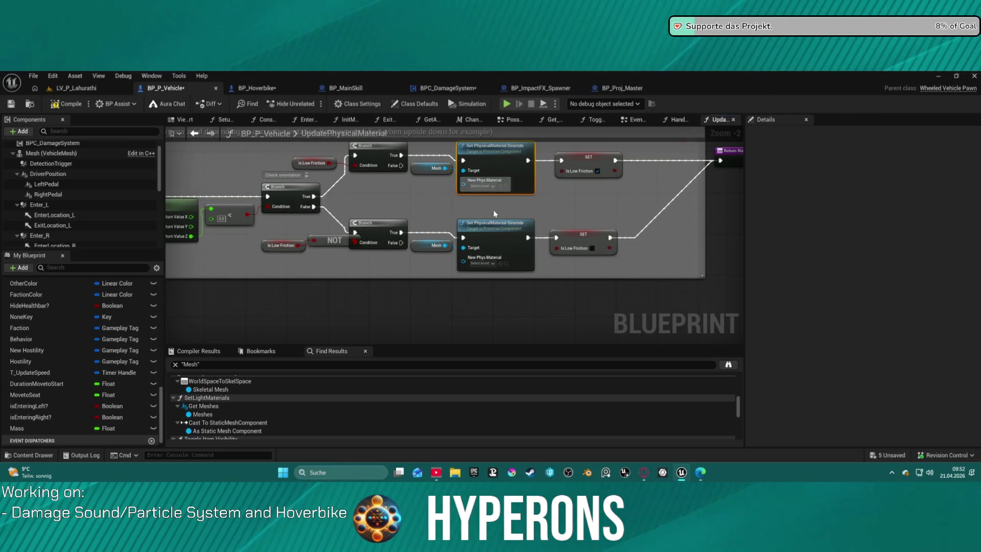
click(485, 187)
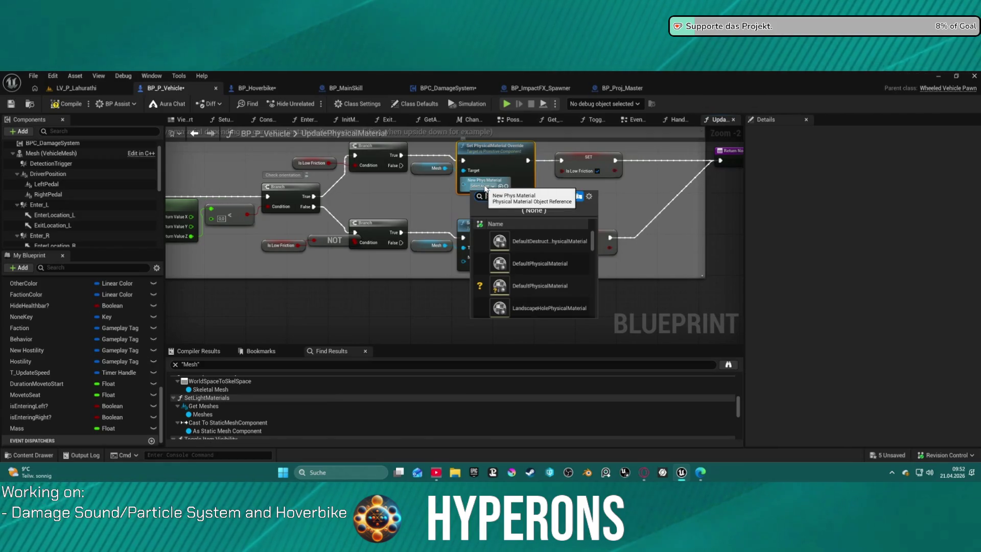
text(nometal)
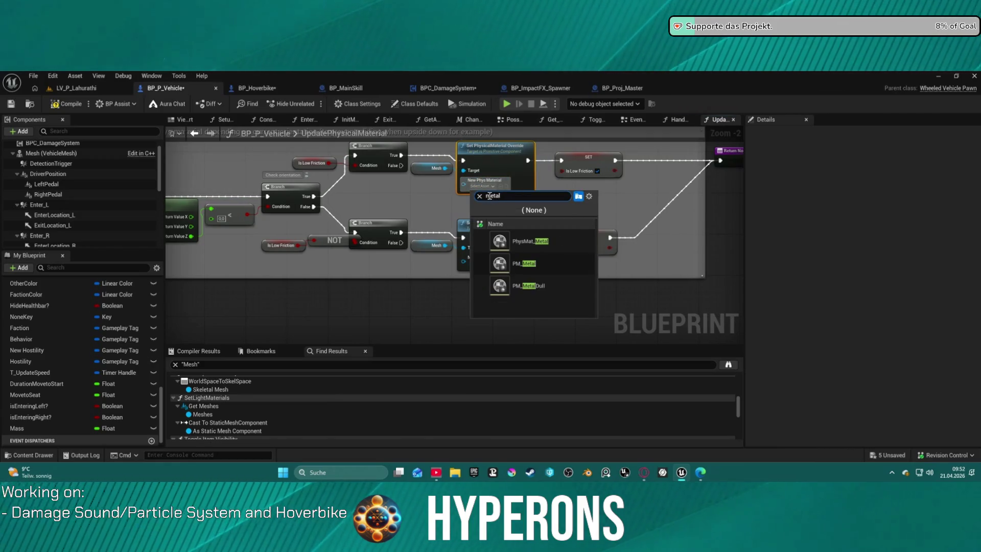
click(505, 263)
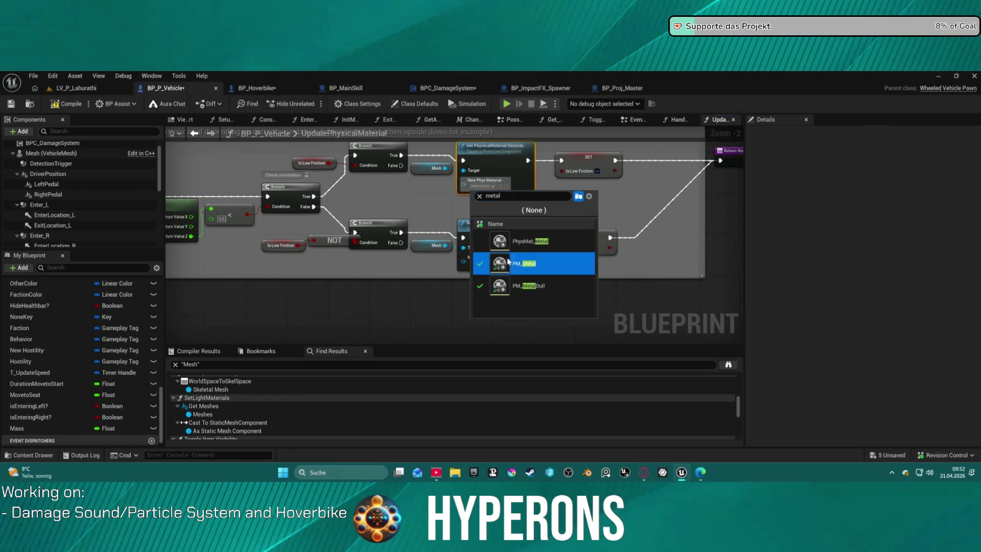
- Set the lower Set PhysicalMaterial Override node's material to PM_MetalDull
click(488, 263)
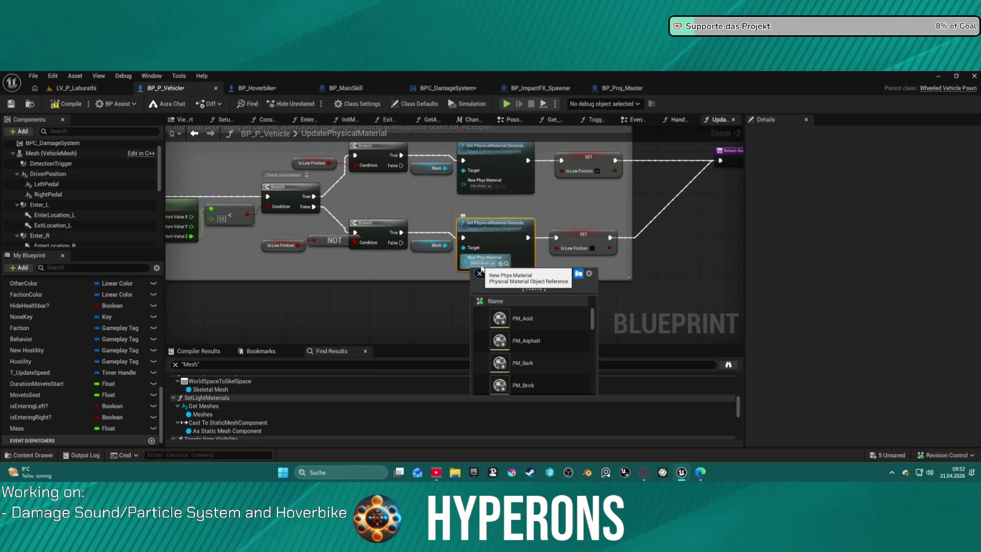
text(pm metzal)
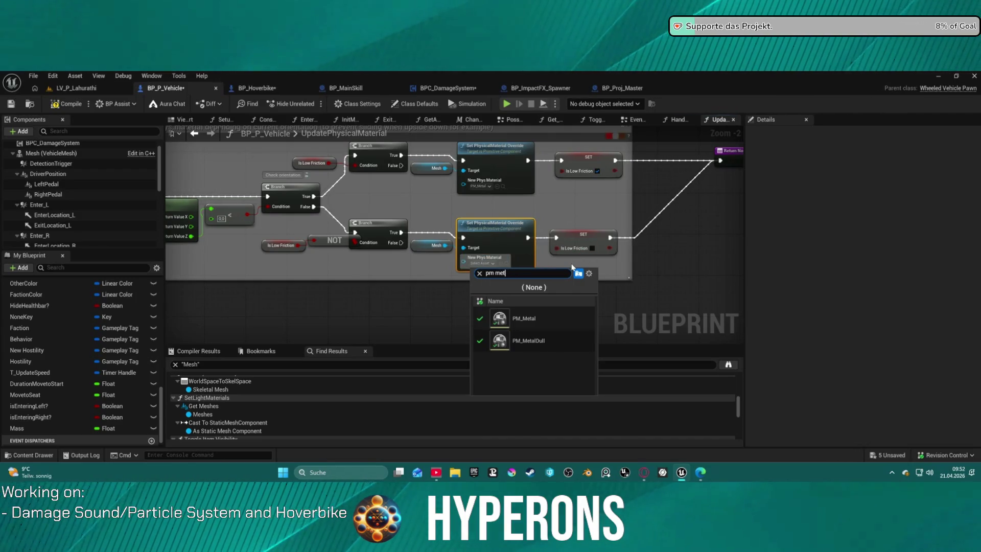
key(Down)
key(Return)
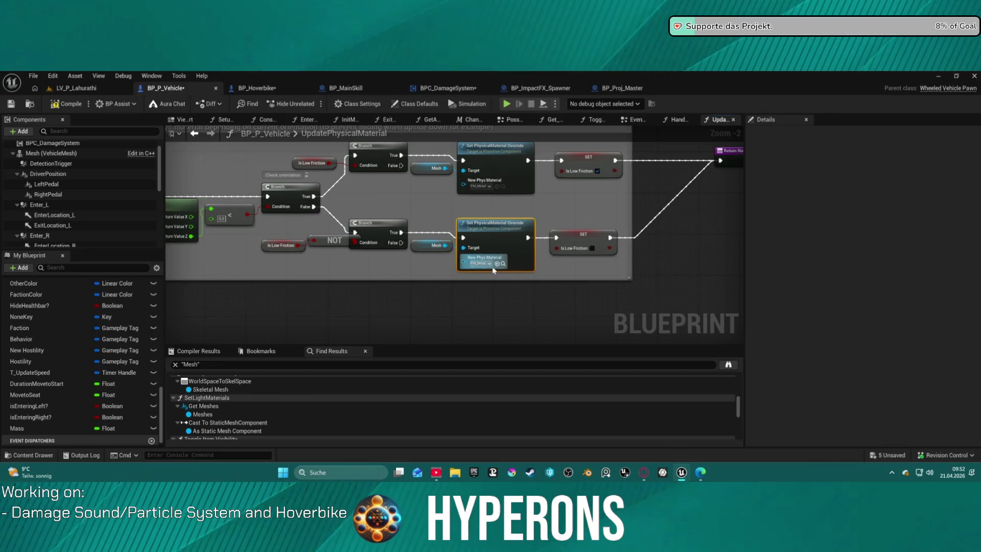
click(486, 264)
key(Down)
key(Return)
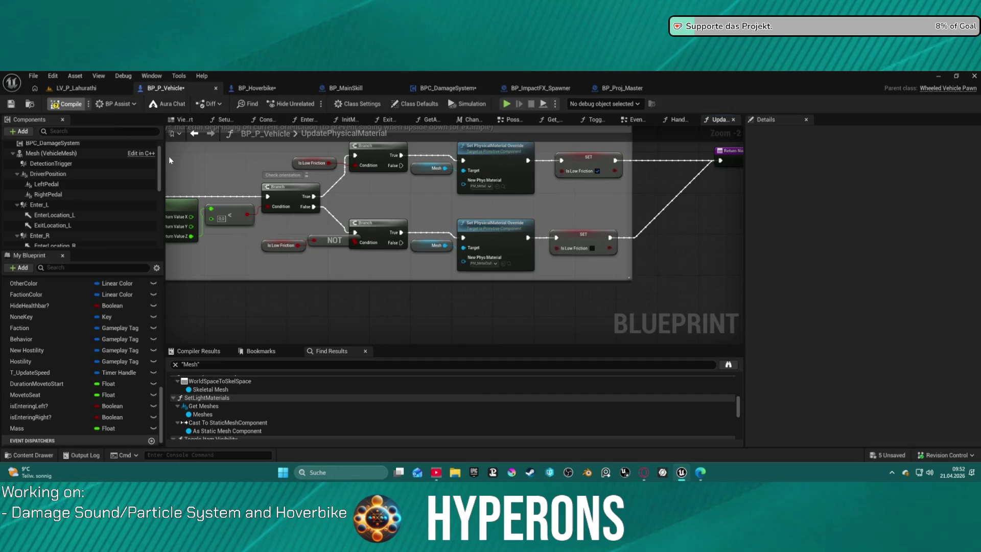
- Step through the MainSkelMesh and Mesh search results to reach the HandleNotOccpied function
scroll(353, 346, up, 1)
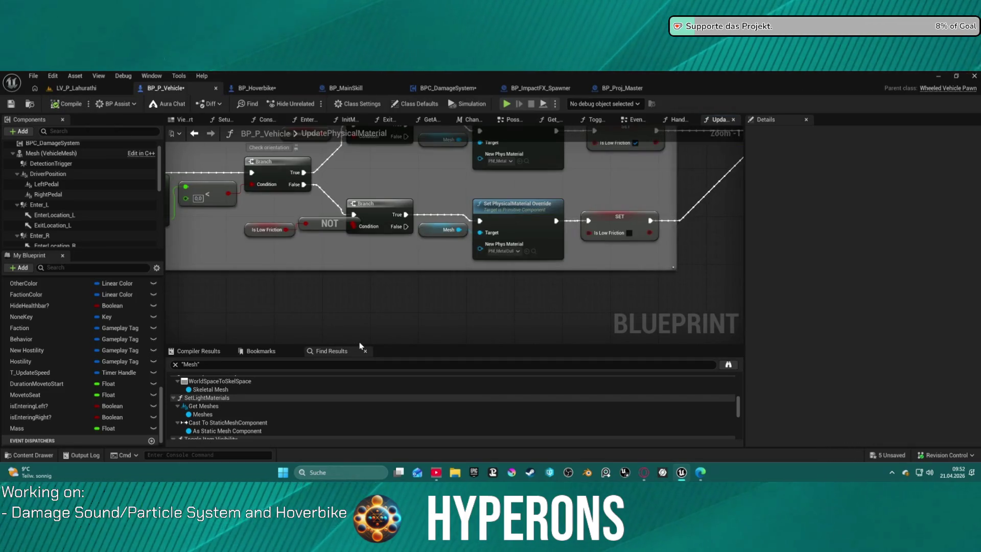
scroll(209, 408, down, 1)
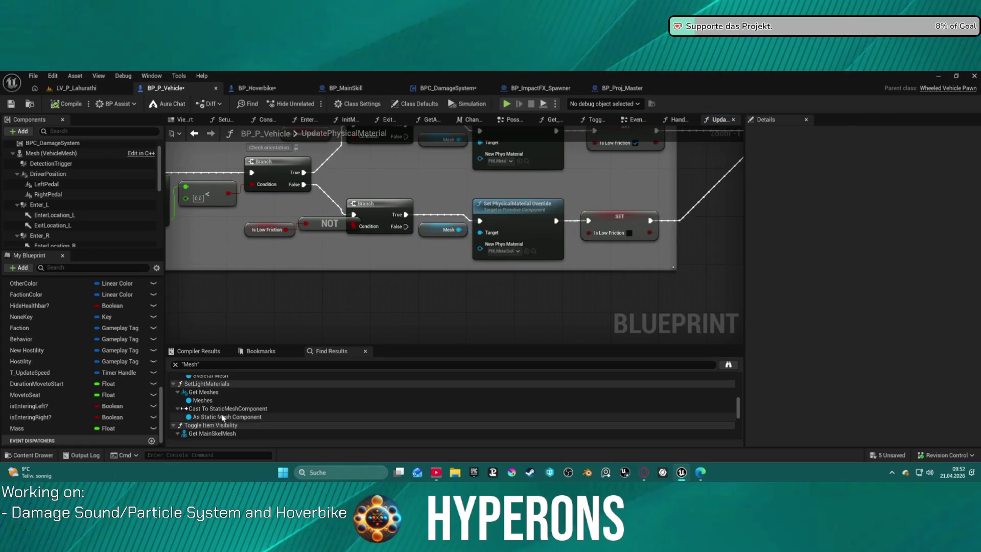
scroll(225, 409, down, 1)
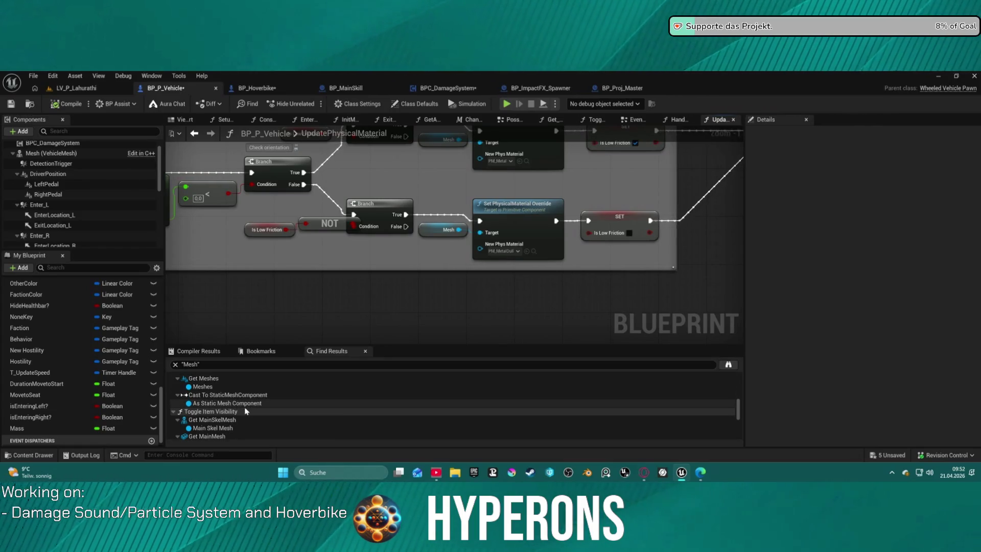
click(223, 427)
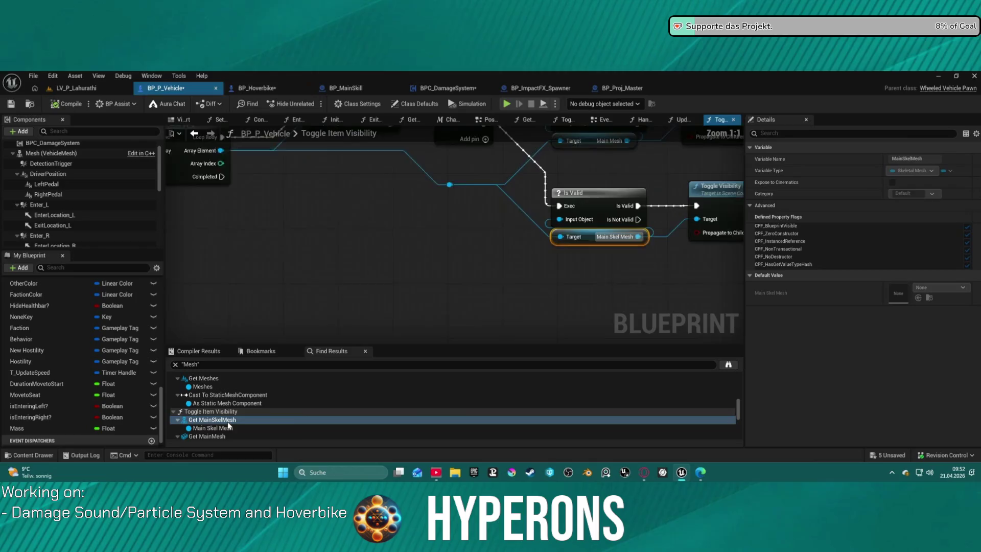
scroll(225, 427, down, 2)
click(221, 422)
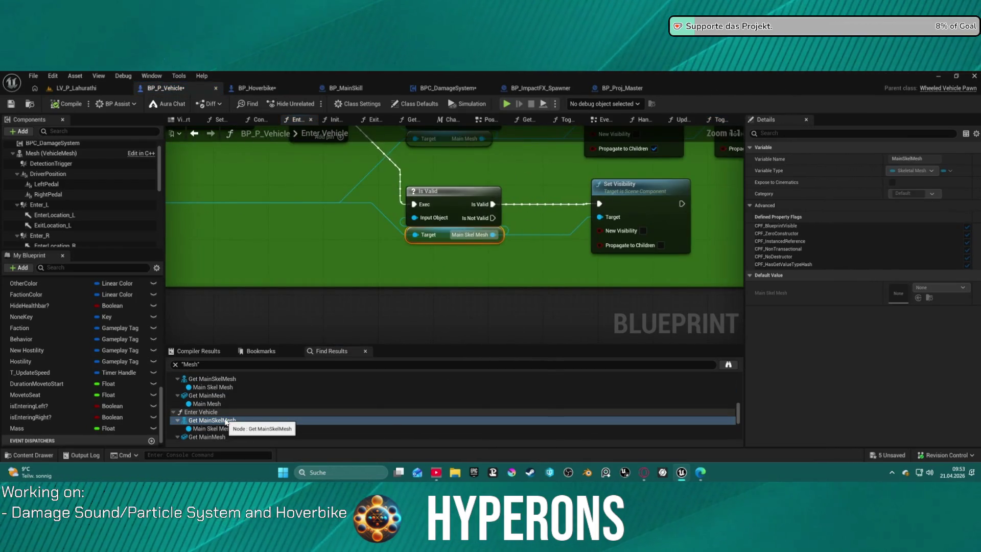
click(225, 422)
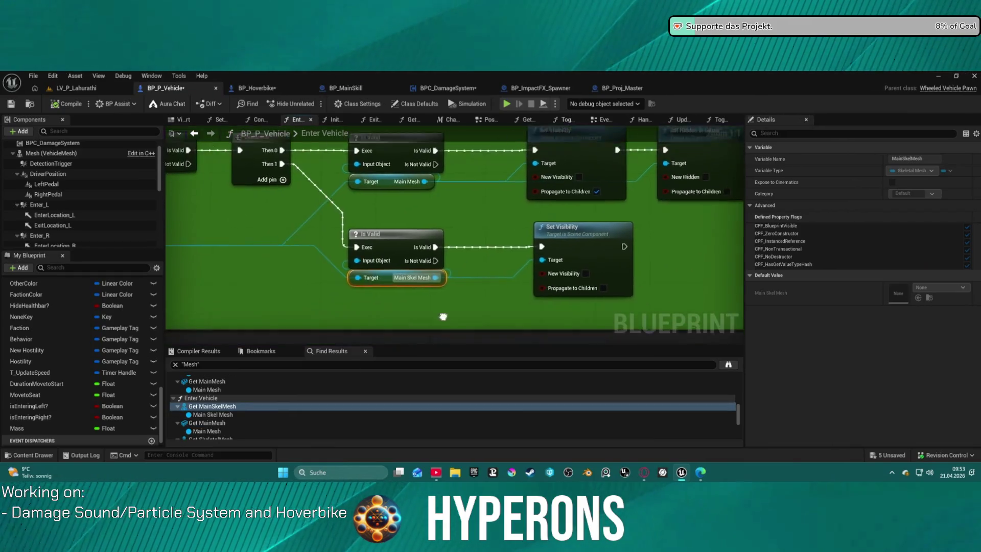
scroll(228, 421, down, 2)
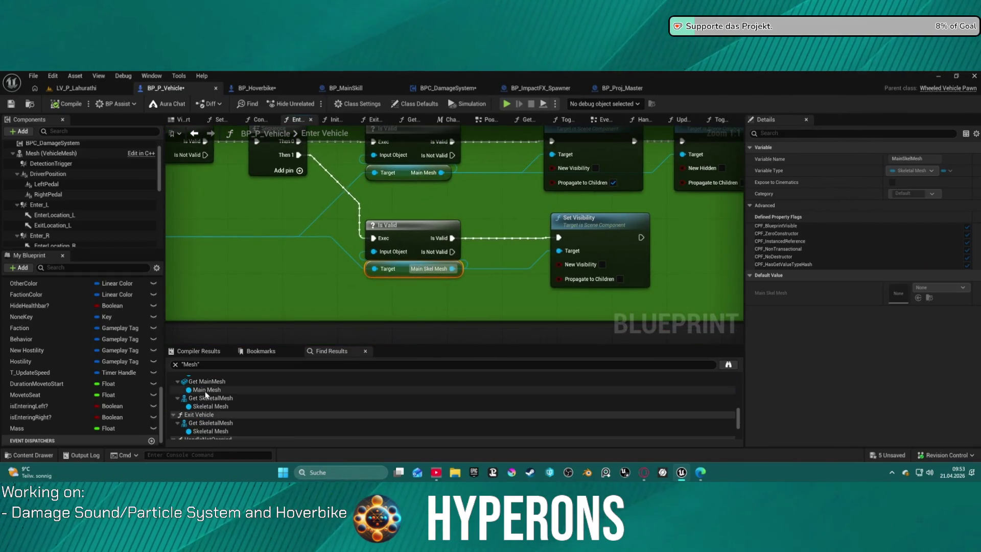
click(207, 389)
click(202, 415)
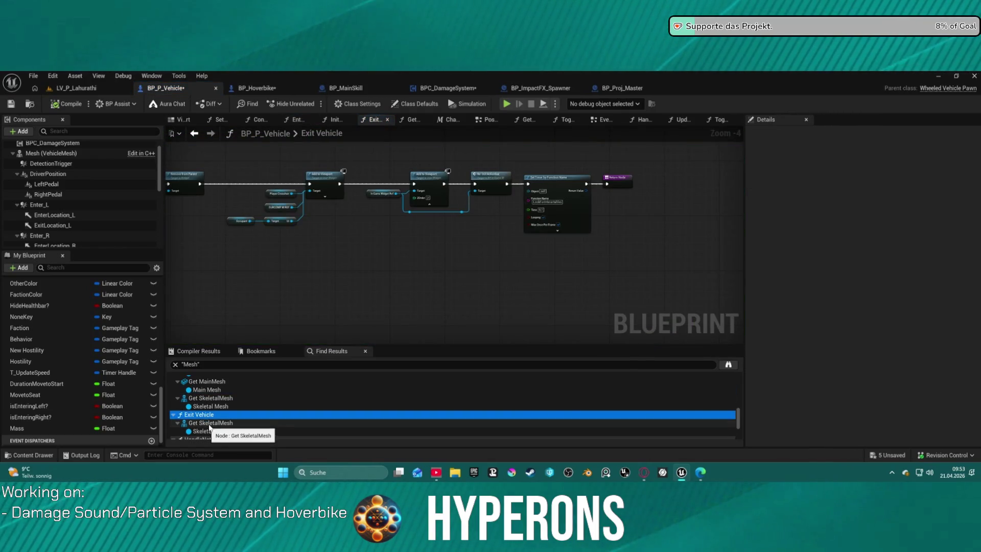
scroll(224, 422, down, 1)
scroll(224, 425, down, 2)
click(204, 415)
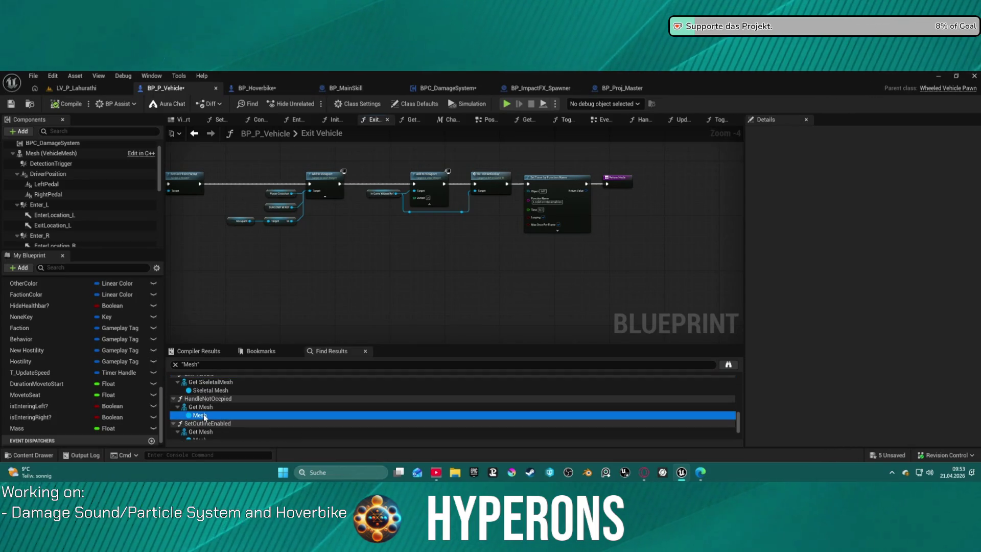
- Delete the Set Mass Override in Kg node and straighten the remaining Handbrake and Simulate Physics nodes
scroll(225, 408, down, 2)
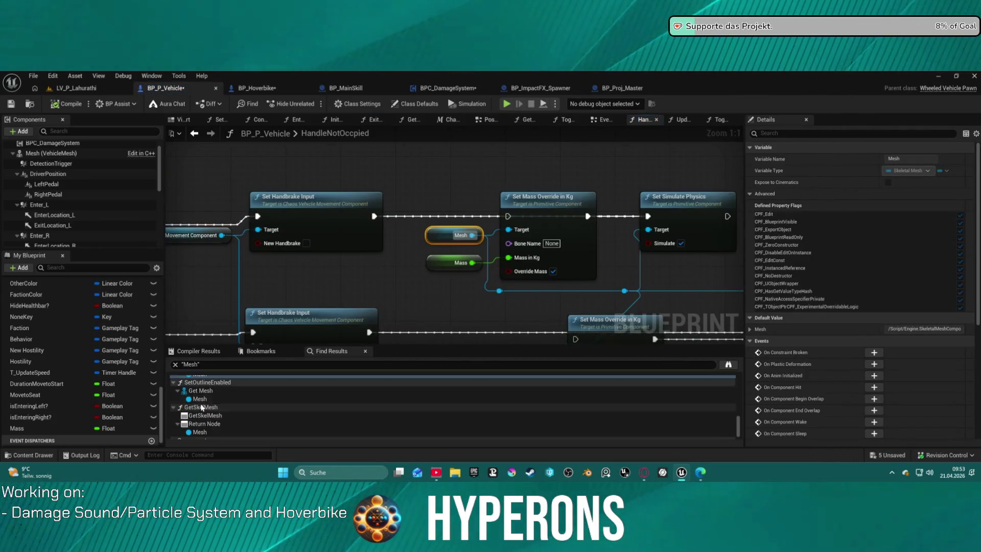
scroll(415, 261, down, 2)
drag(424, 244, 560, 193)
mouse_move(491, 203)
mouse_down()
mouse_move(530, 292)
mouse_move(589, 321)
mouse_up()
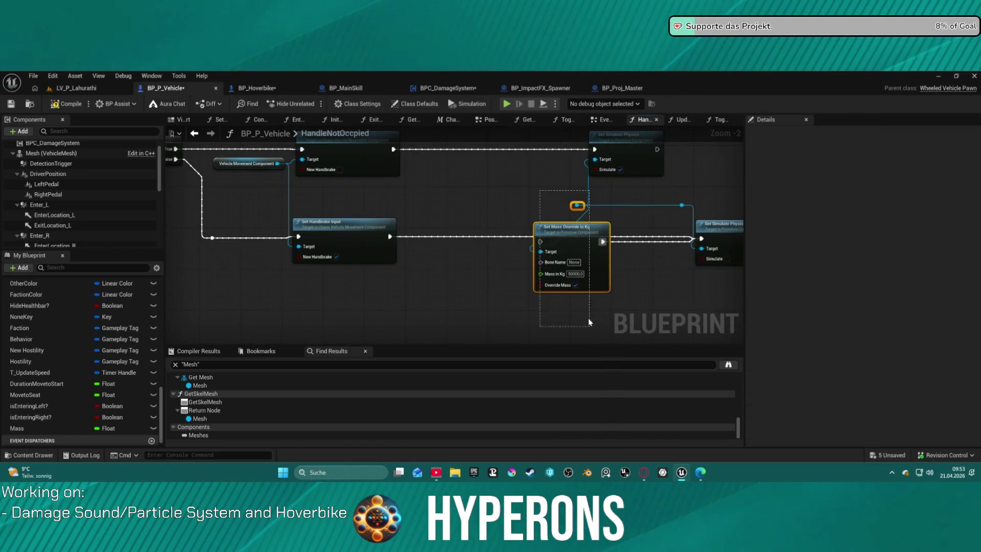
key(ctrl+z)
key(ctrl+z)
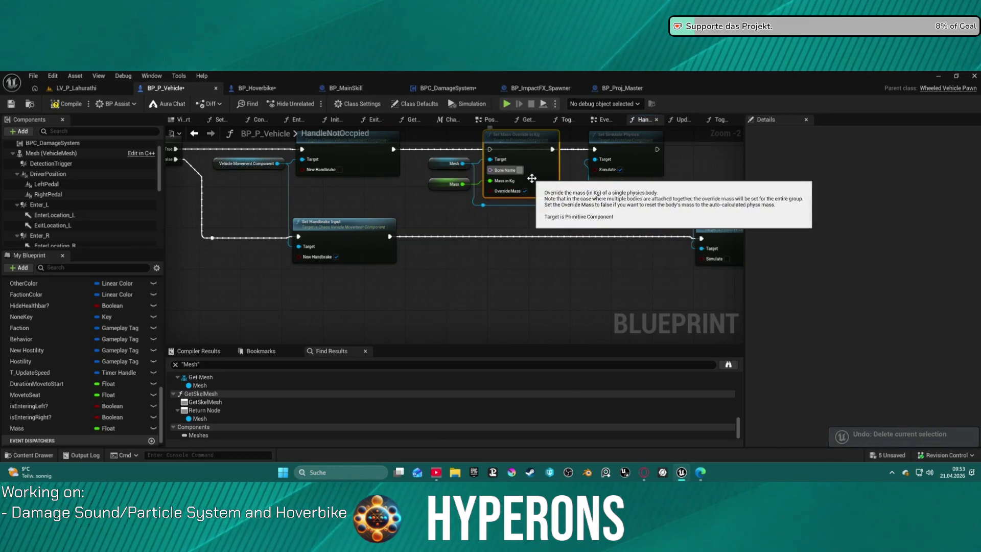
key(Delete)
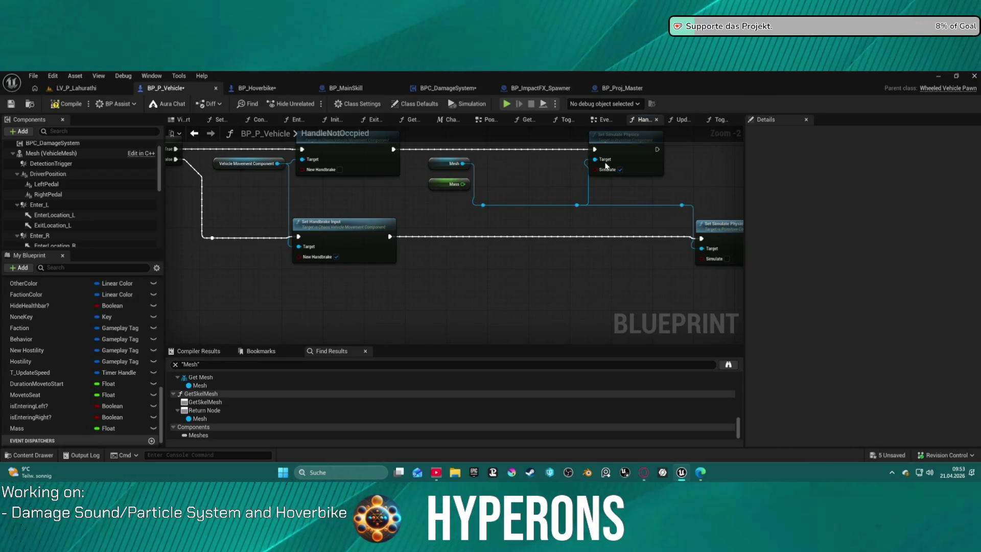
key(f)
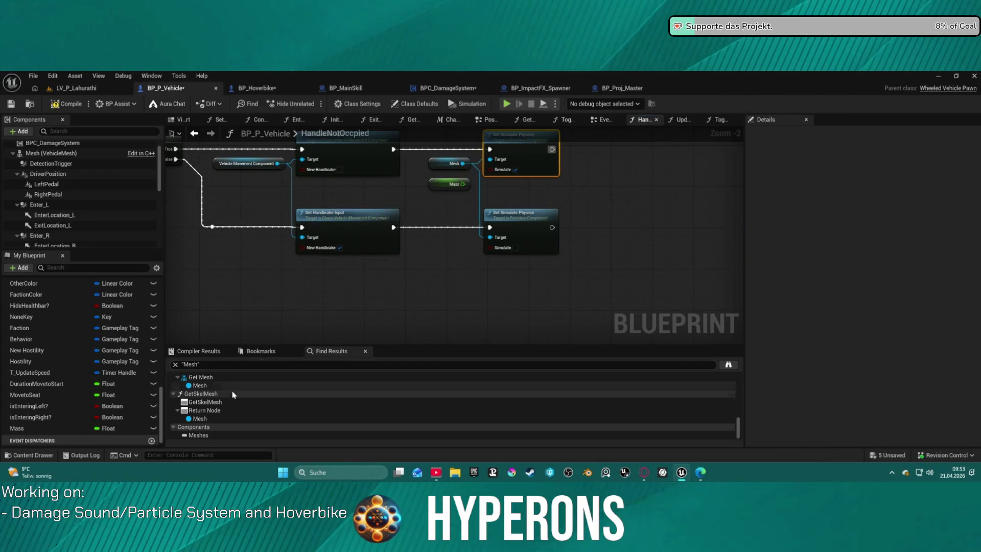
- Set the Mesh (VehicleMesh) collision response to Block the Visibility trace channel
click(205, 418)
double_click(205, 419)
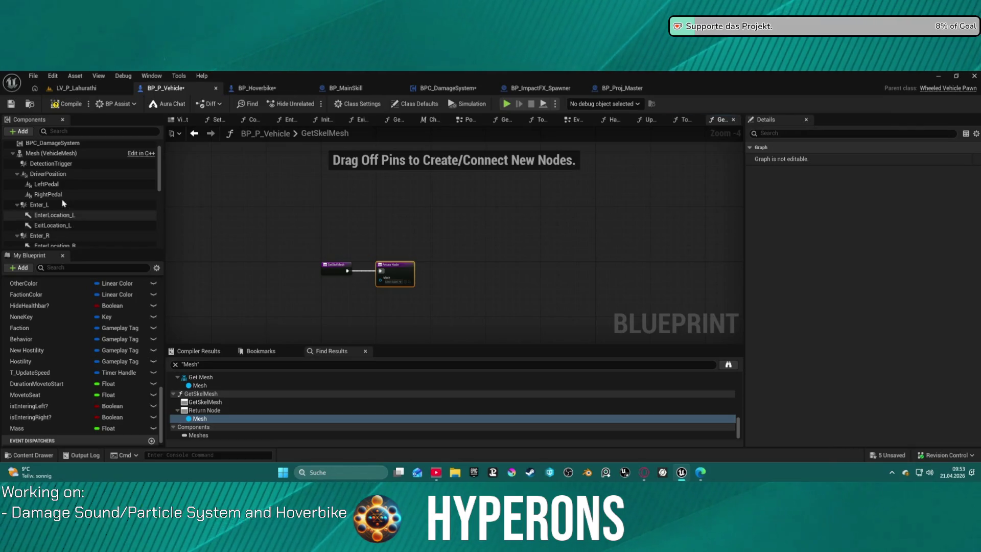
click(67, 154)
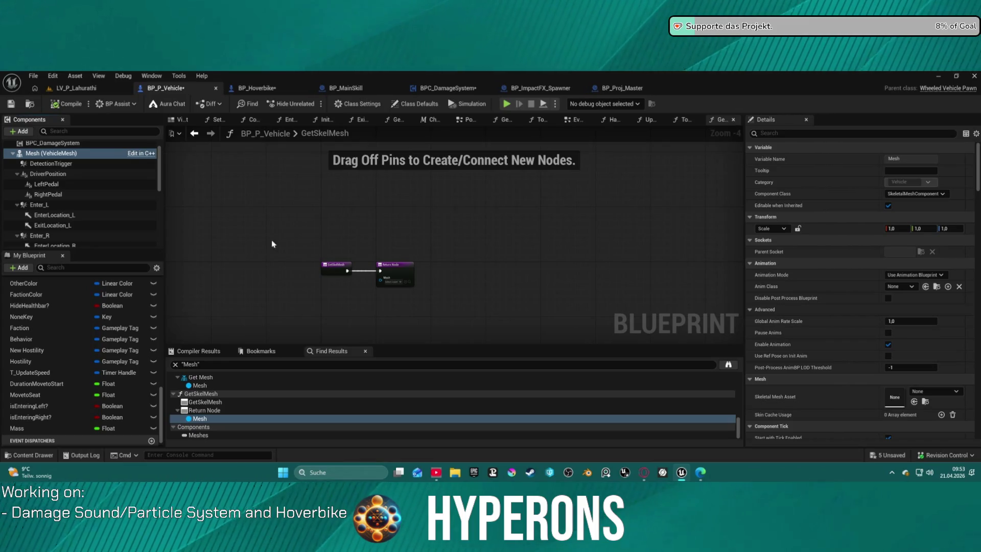
scroll(821, 292, down, 15)
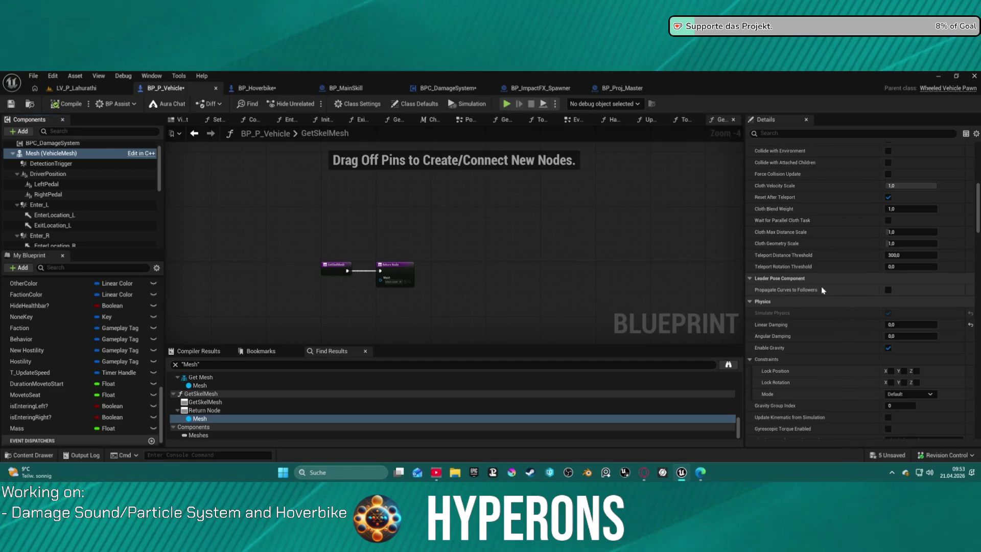
scroll(820, 285, down, 5)
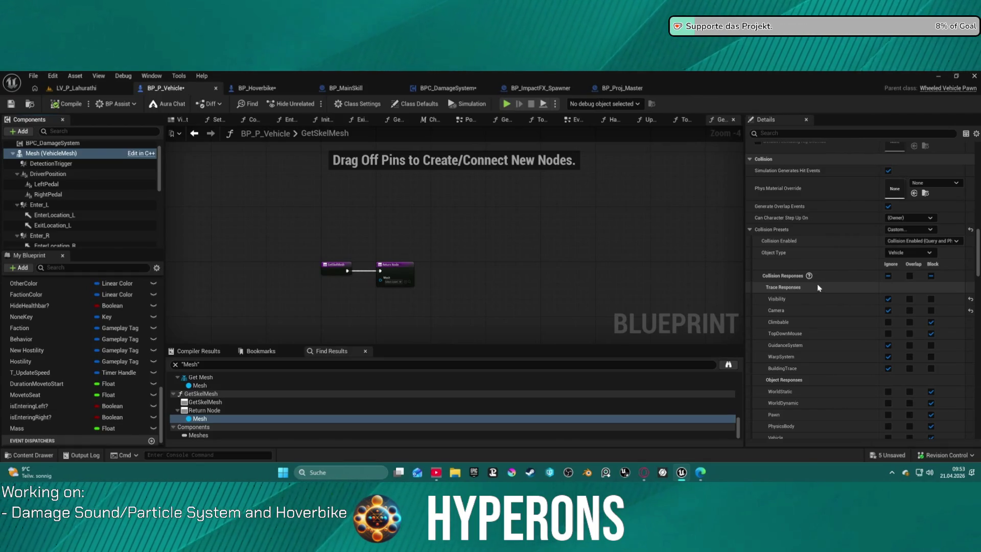
click(931, 299)
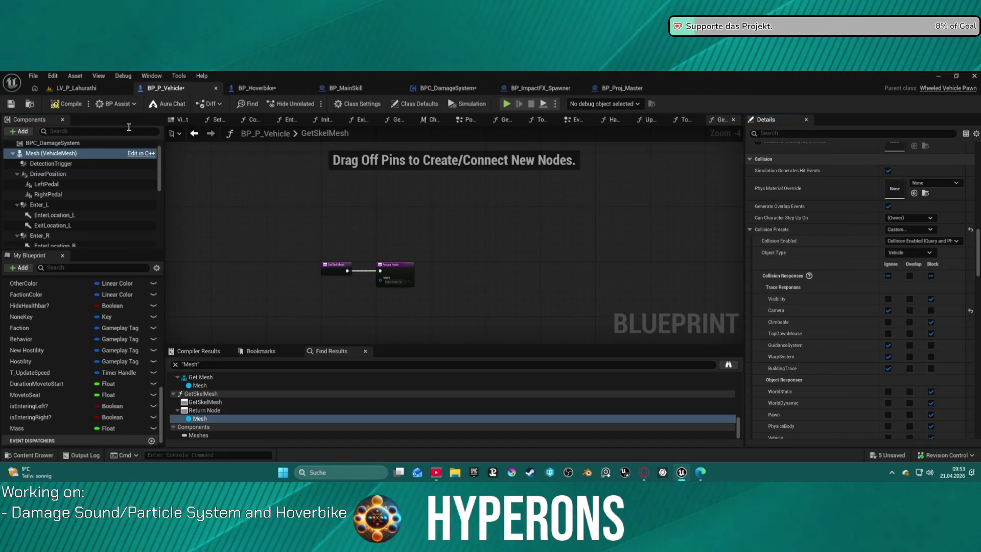
click(256, 89)
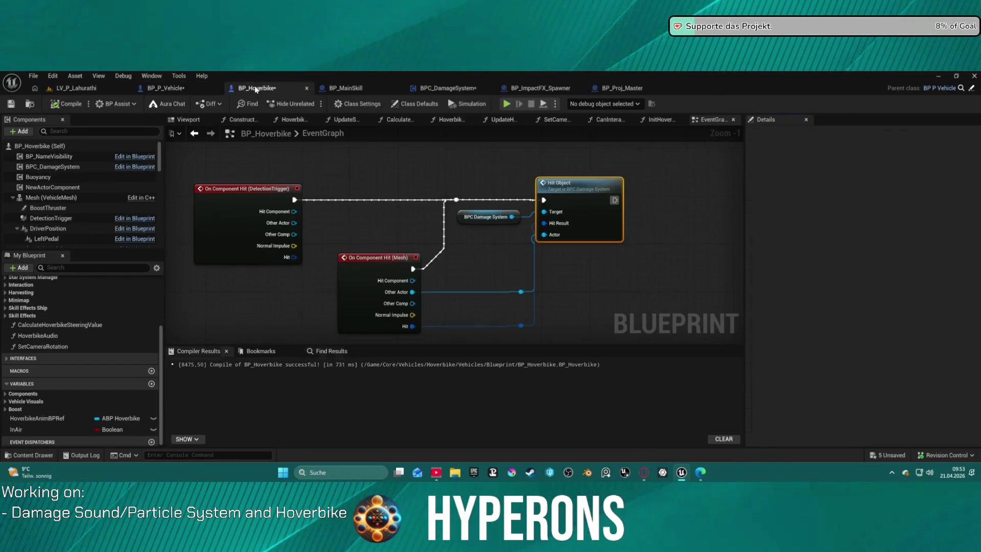
- Set BP_Hoverbike's Mesh (VehicleMesh) Phys Material Override to PM_Metal
click(75, 200)
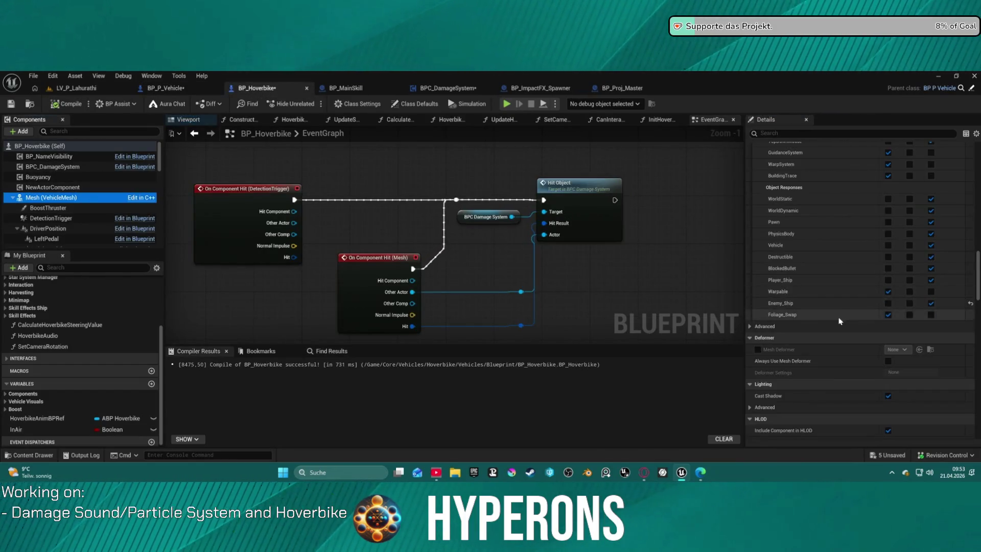
scroll(868, 307, up, 5)
scroll(920, 219, up, 2)
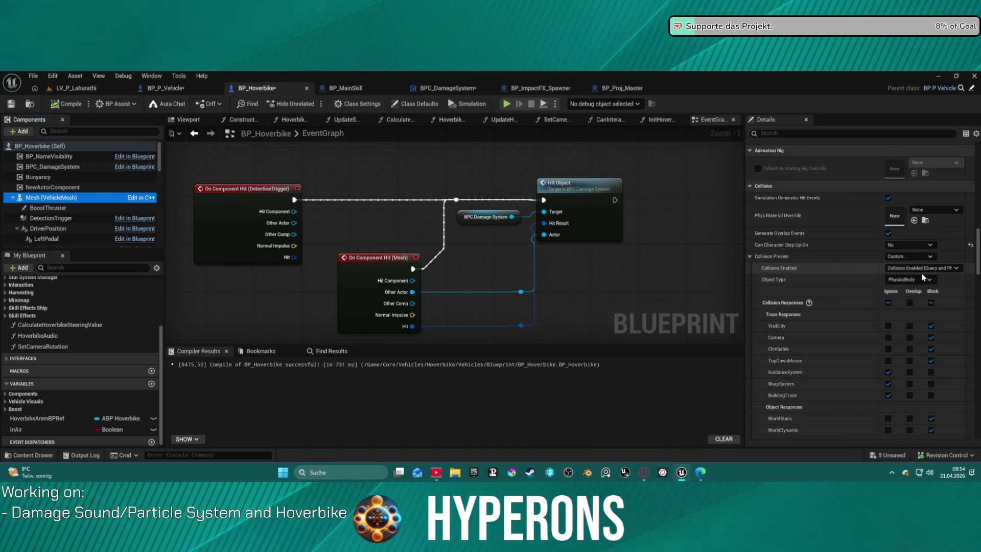
click(920, 210)
text(metal)
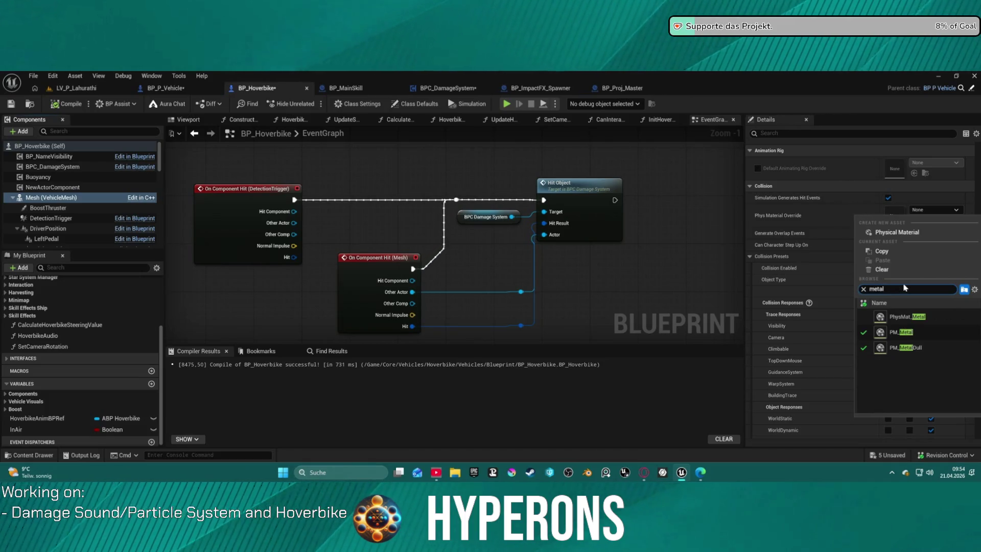
click(902, 332)
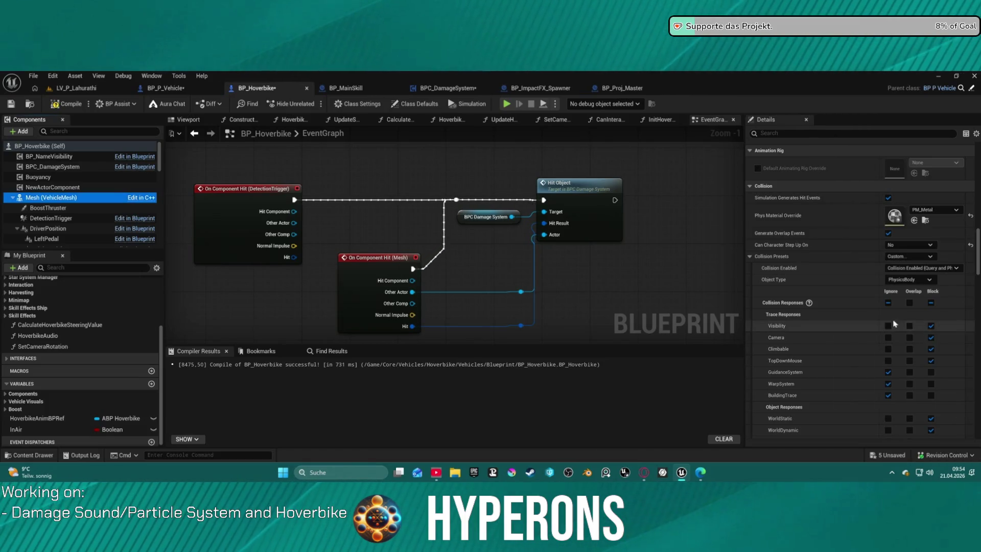
scroll(872, 345, down, 2)
scroll(872, 345, down, 5)
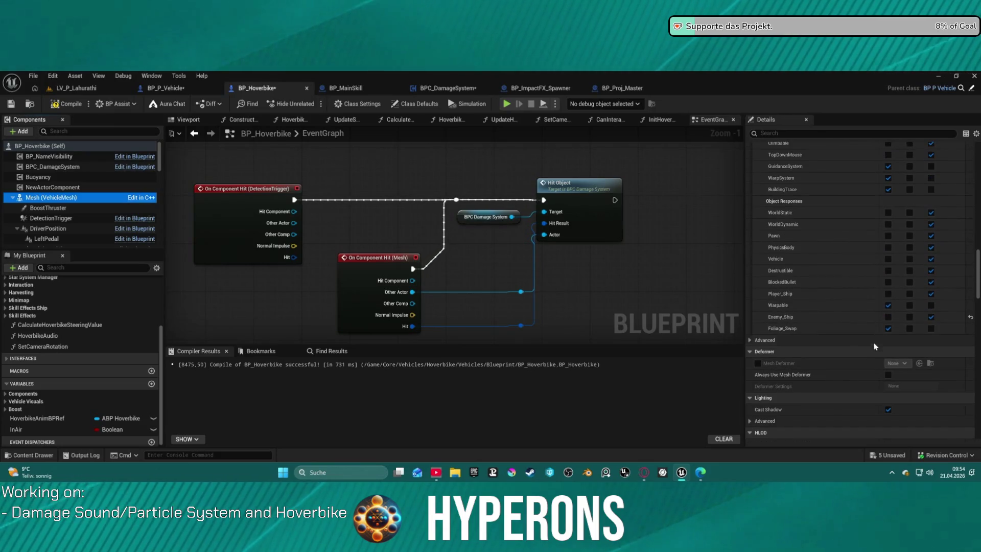
scroll(875, 346, down, 6)
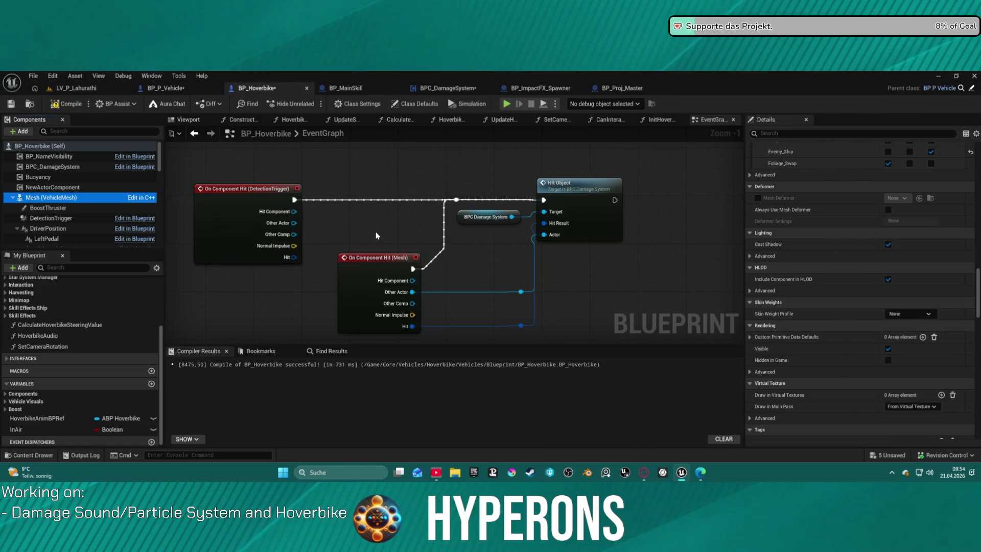
scroll(377, 236, up, 1)
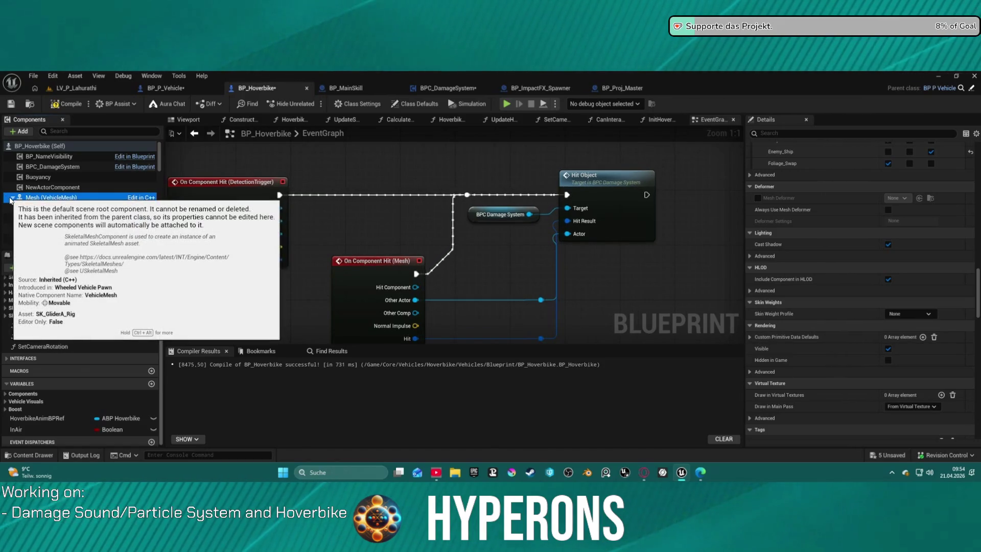
click(13, 198)
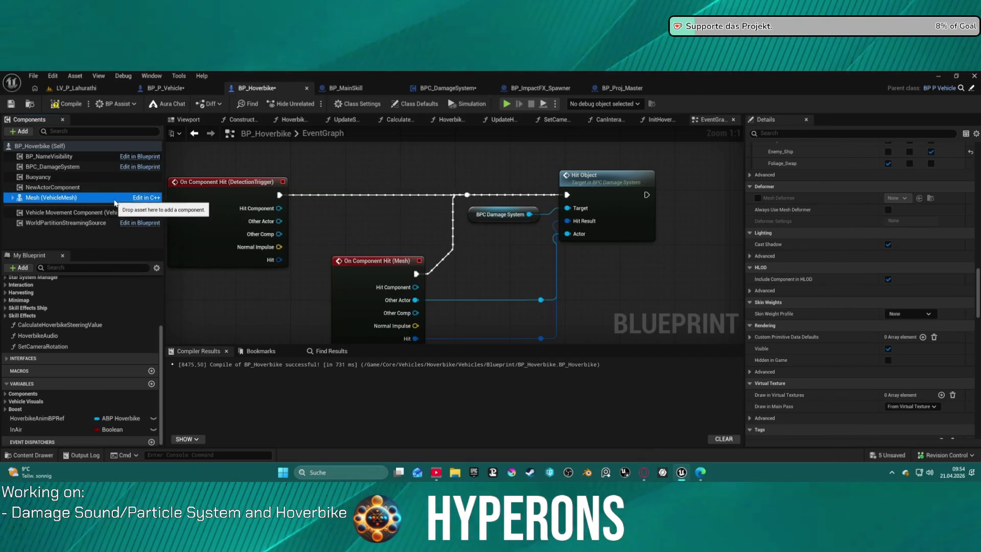
scroll(406, 191, down, 3)
right_click(406, 190)
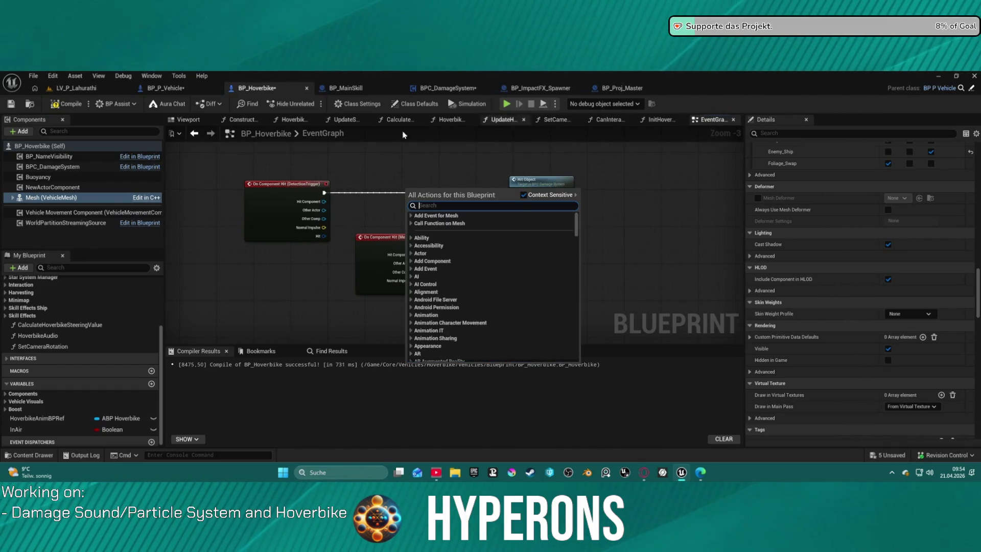
- In BP_P_Vehicle, review Enter Vehicle's mapping context and Add to Viewport nodes, ending on the EventGraph
click(166, 88)
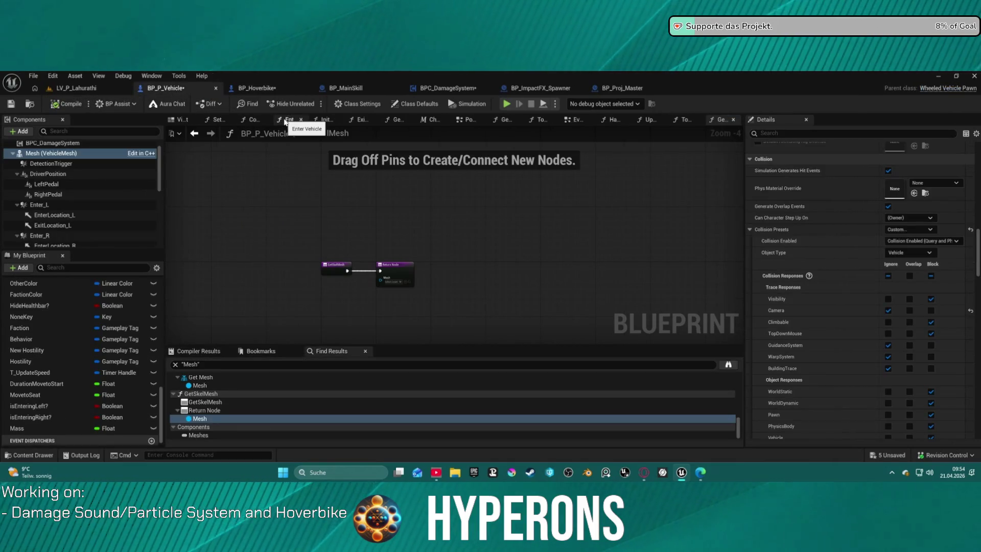
click(285, 122)
scroll(454, 246, down, 6)
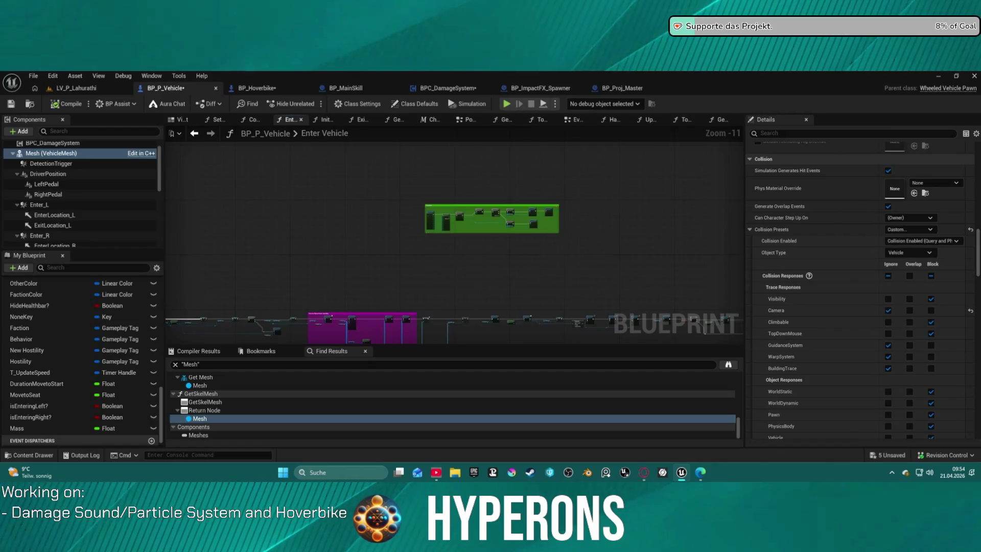
scroll(409, 190, up, 8)
mouse_move(501, 174)
mouse_down()
mouse_move(451, 235)
mouse_move(635, 208)
mouse_up()
drag(163, 243, 742, 244)
mouse_move(532, 244)
mouse_down()
mouse_move(467, 217)
mouse_move(566, 210)
mouse_move(541, 207)
mouse_move(532, 208)
mouse_move(583, 214)
mouse_move(214, 216)
mouse_move(361, 215)
mouse_move(330, 211)
mouse_up()
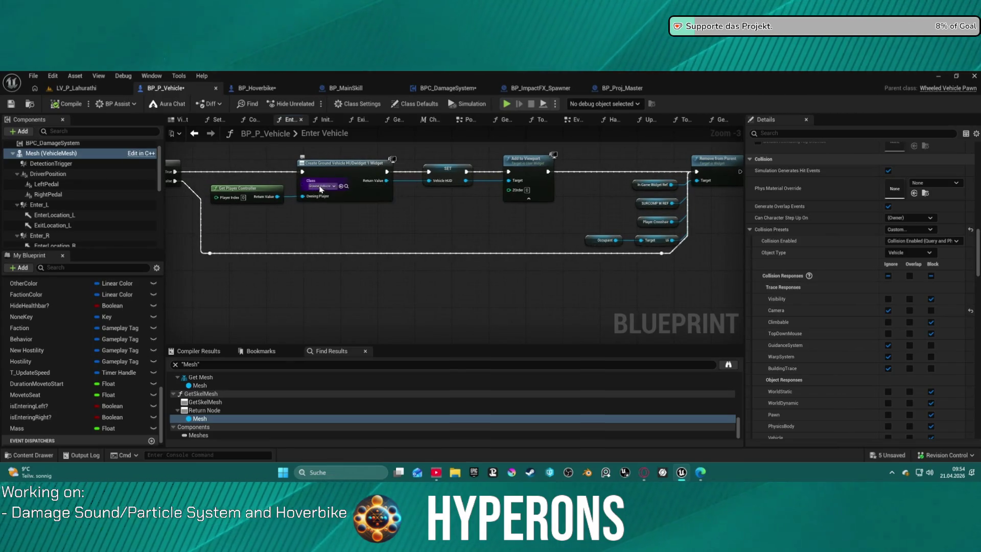
drag(565, 211, 367, 199)
scroll(367, 198, down, 4)
drag(251, 199, 790, 199)
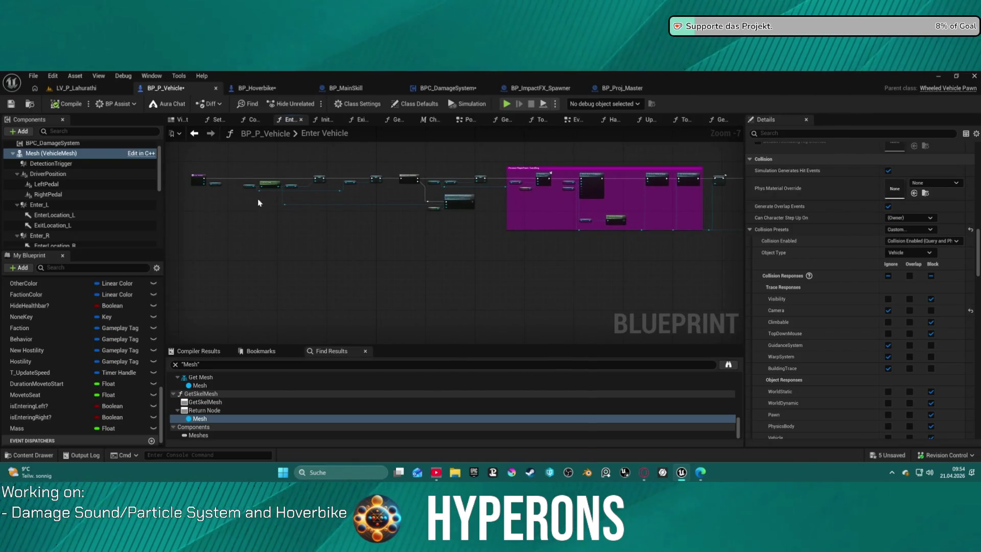
scroll(406, 194, up, 7)
mouse_move(332, 223)
mouse_down()
mouse_move(518, 208)
mouse_move(543, 220)
mouse_up()
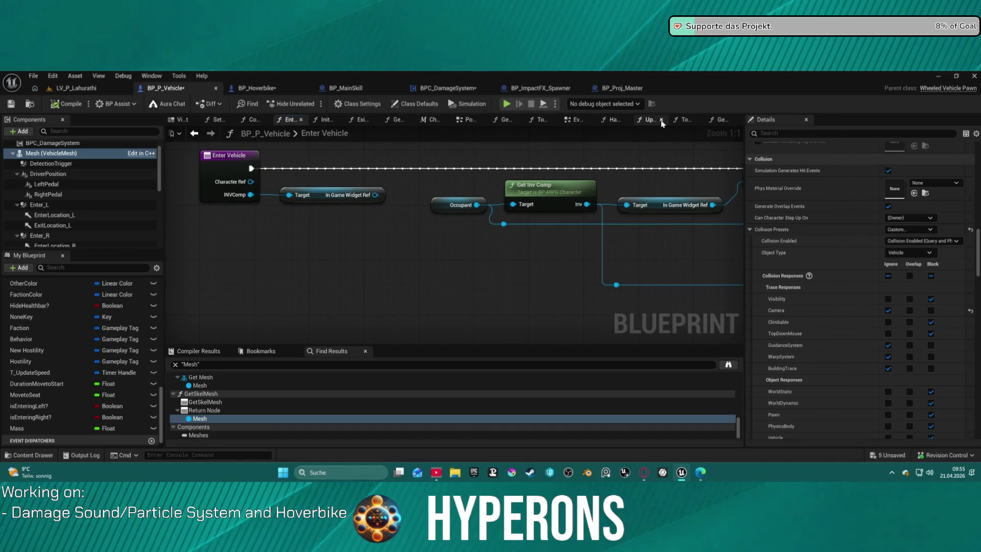
click(579, 123)
scroll(455, 200, down, 5)
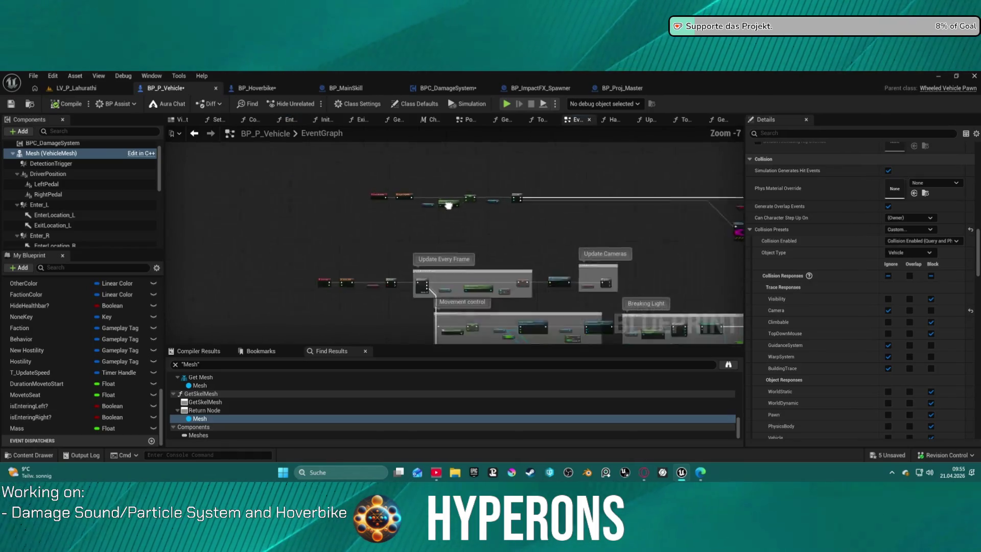
mouse_move(455, 201)
mouse_down()
mouse_move(362, 139)
mouse_move(16, 97)
mouse_move(21, 143)
mouse_up()
scroll(439, 203, up, 1)
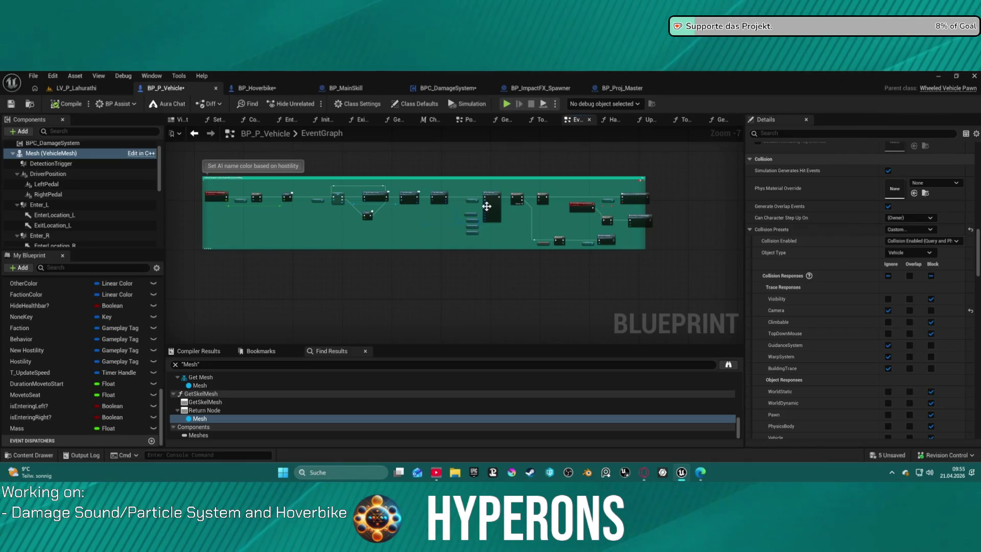
scroll(460, 199, down, 5)
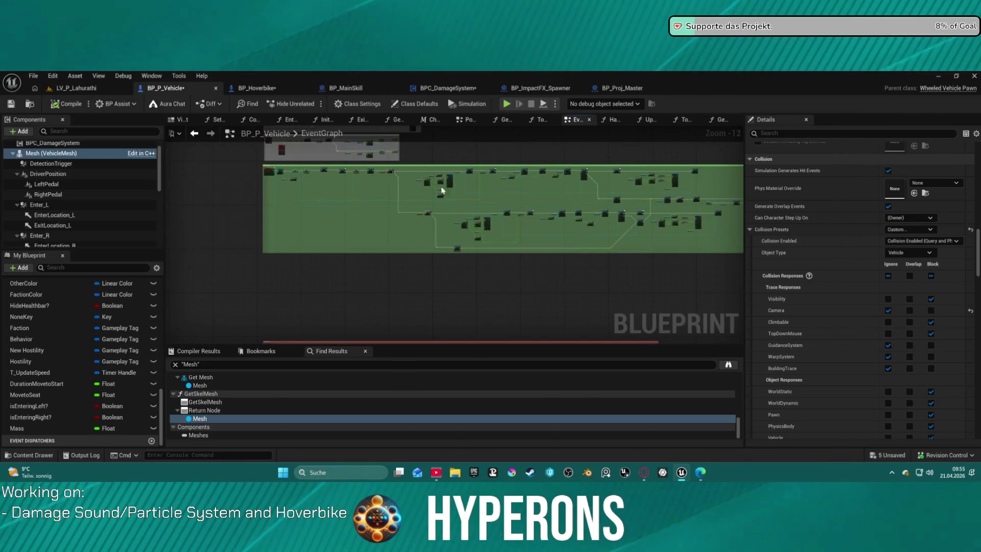
scroll(281, 177, up, 8)
mouse_move(501, 191)
mouse_down()
mouse_move(522, 280)
mouse_move(265, 219)
mouse_move(423, 137)
mouse_move(445, 188)
mouse_move(751, 208)
mouse_up()
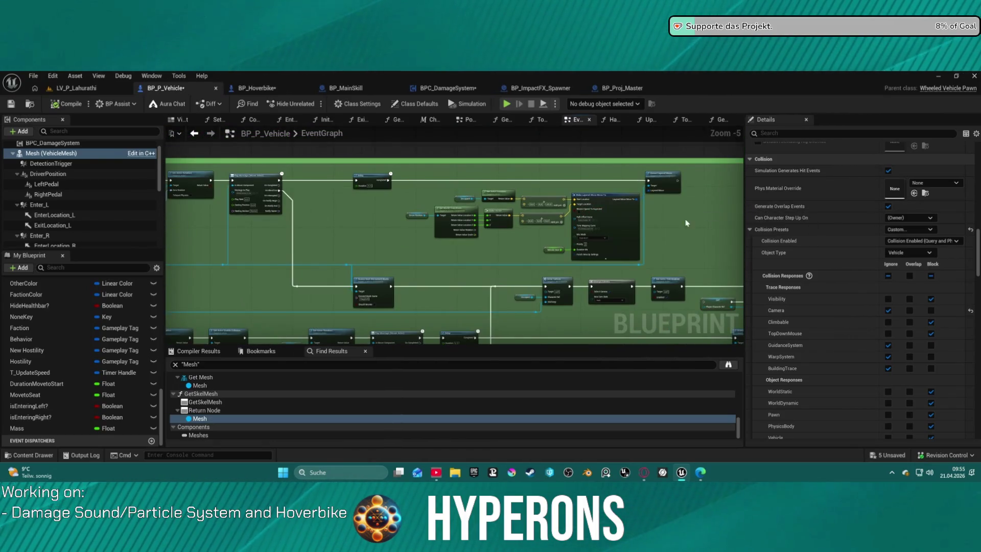
drag(687, 223, 542, 133)
scroll(424, 200, up, 4)
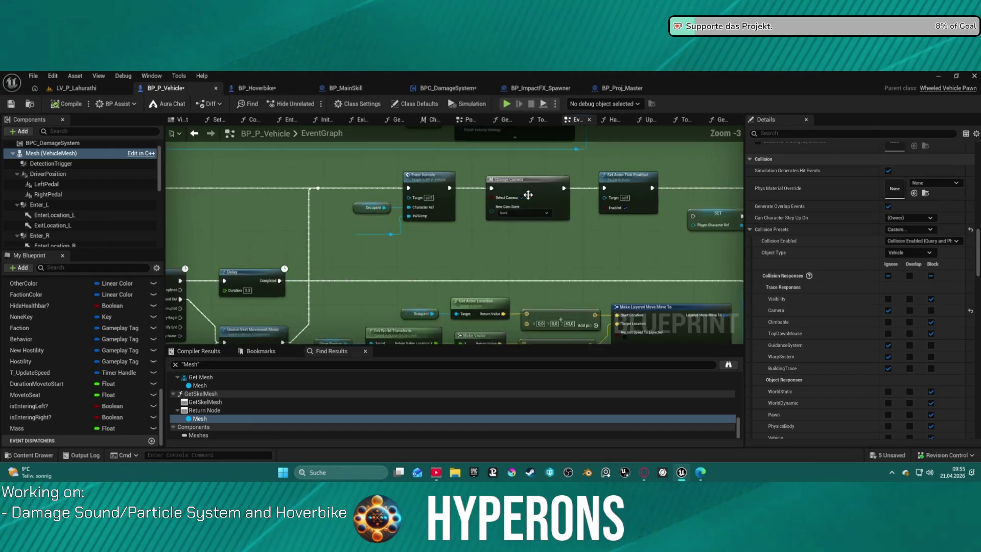
mouse_move(648, 227)
mouse_down()
mouse_move(255, 230)
mouse_move(38, 249)
mouse_up()
mouse_move(454, 239)
mouse_down()
mouse_move(136, 256)
mouse_move(186, 247)
mouse_up()
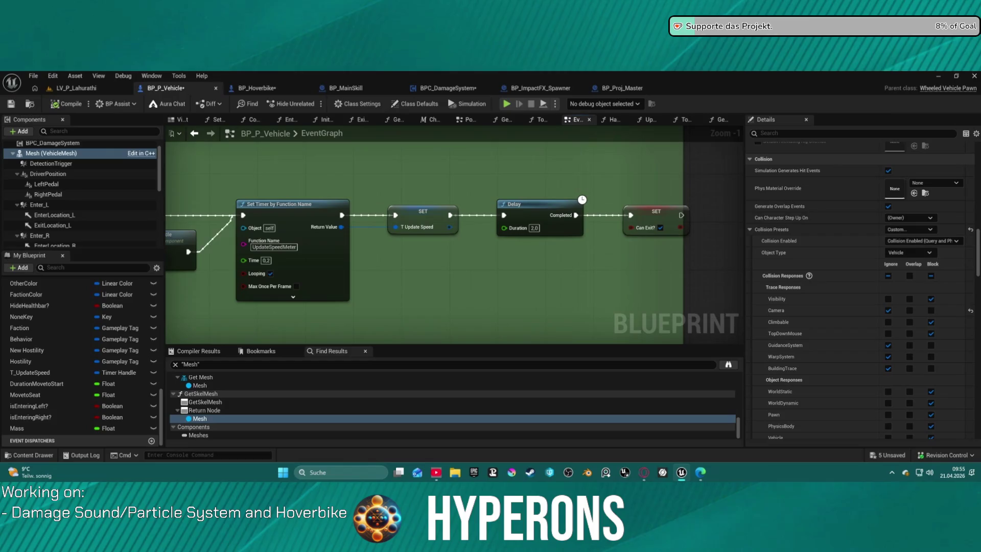
scroll(453, 235, down, 4)
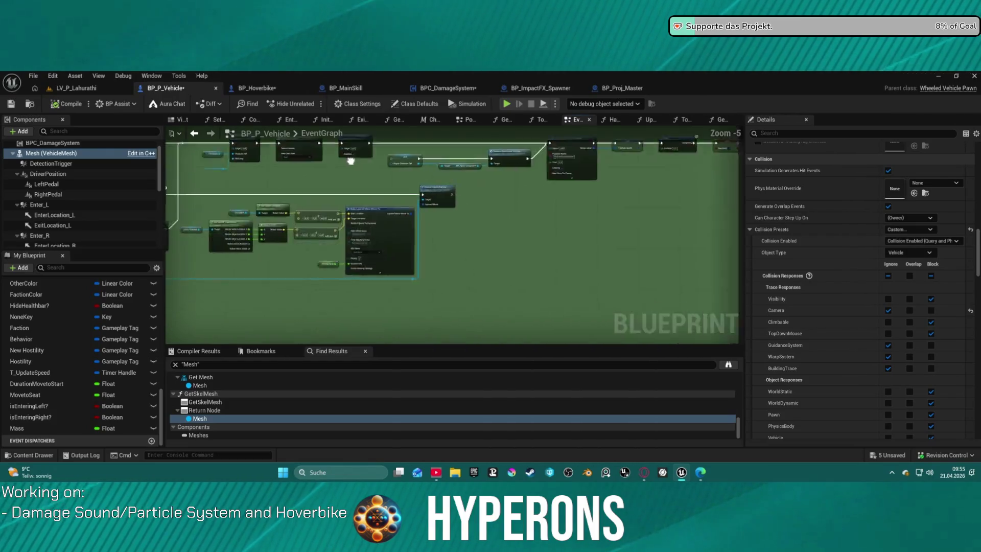
mouse_move(358, 220)
mouse_down()
mouse_move(409, 266)
mouse_move(414, 294)
mouse_move(431, 300)
mouse_up()
mouse_move(503, 136)
mouse_down()
mouse_move(672, 158)
mouse_move(973, 151)
mouse_move(431, 107)
mouse_up()
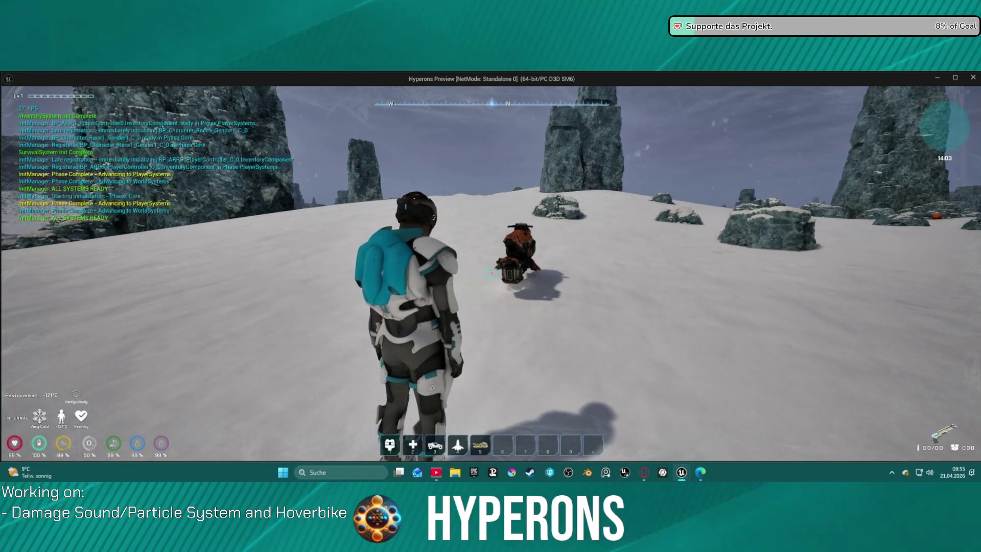
key(w)
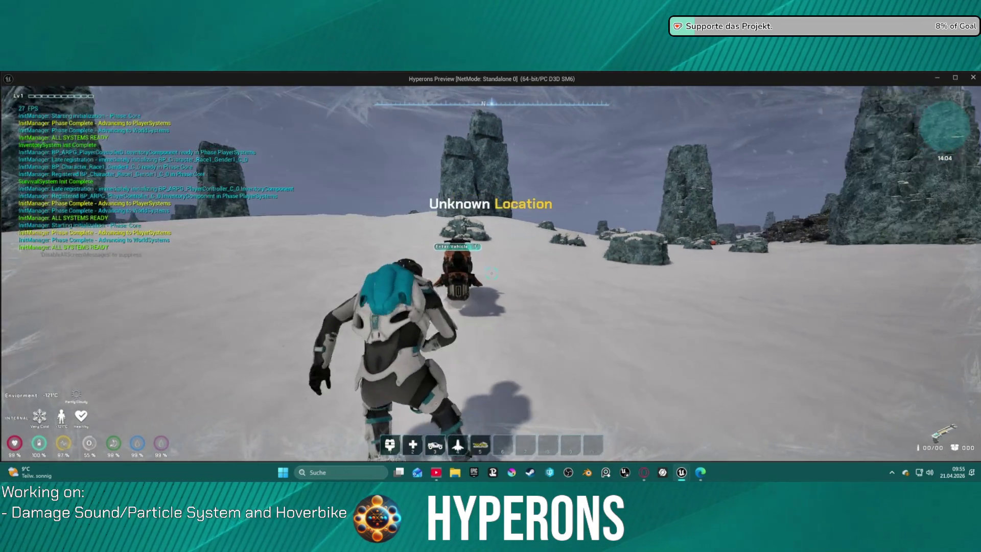
key(w)
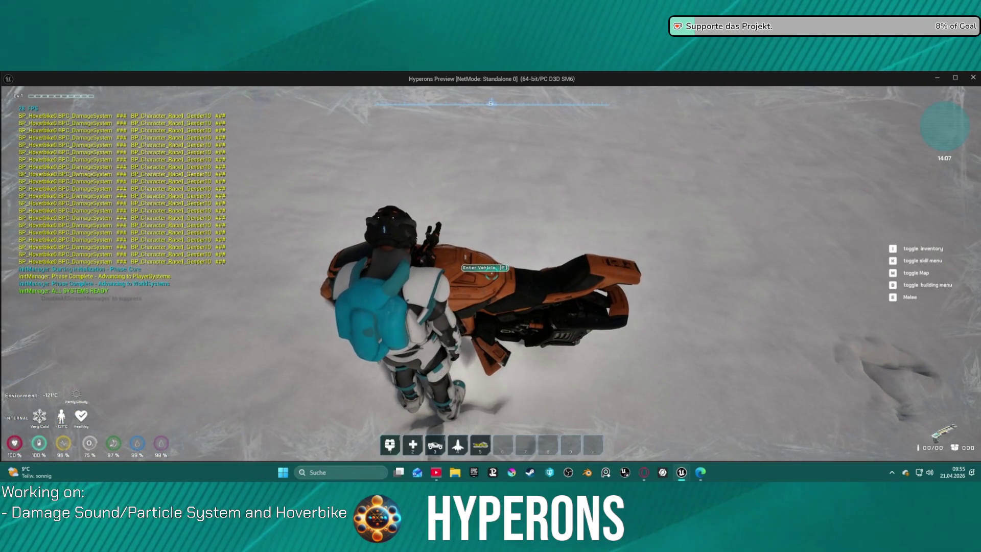
key(Escape)
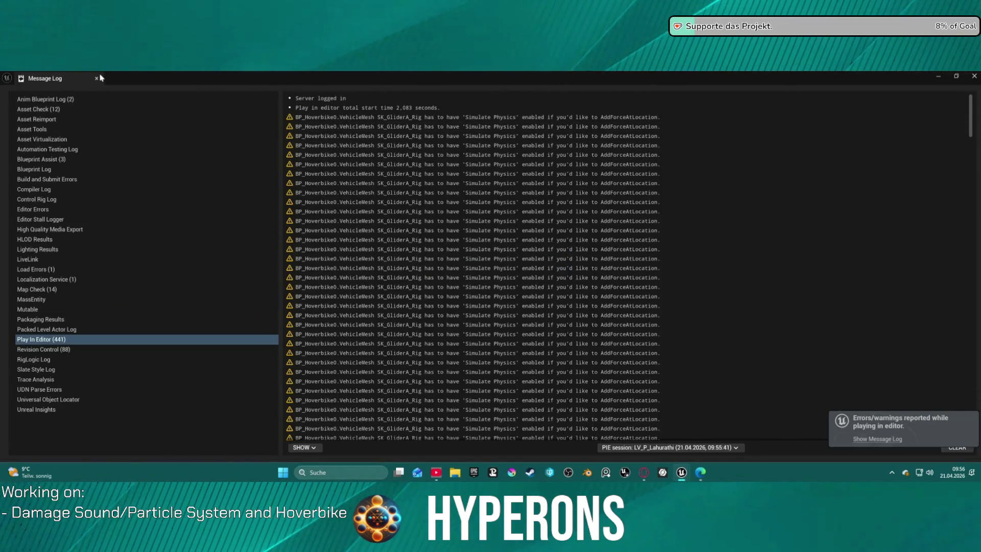
click(96, 79)
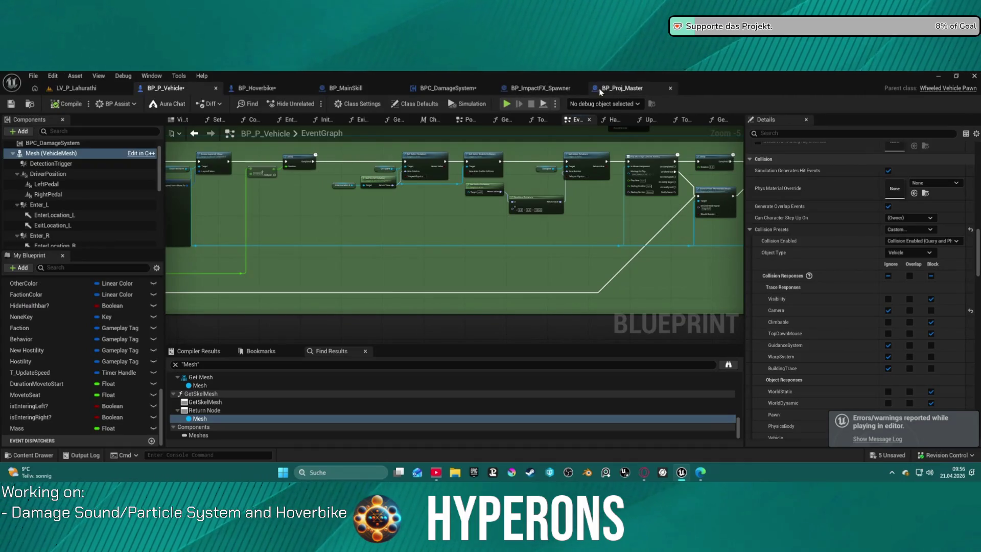
- In BPC_DamageSystem, shuffle the Player and BlockWater tag check nodes, undoing the broken wiring
click(445, 88)
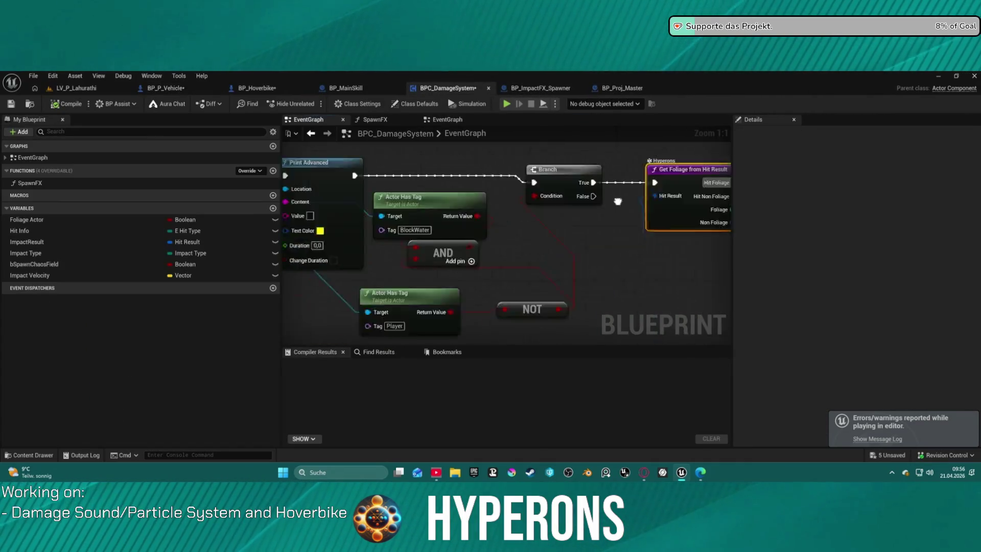
mouse_move(563, 257)
mouse_down()
mouse_move(462, 272)
mouse_move(540, 228)
mouse_move(516, 247)
mouse_up()
click(590, 194)
drag(568, 169, 505, 231)
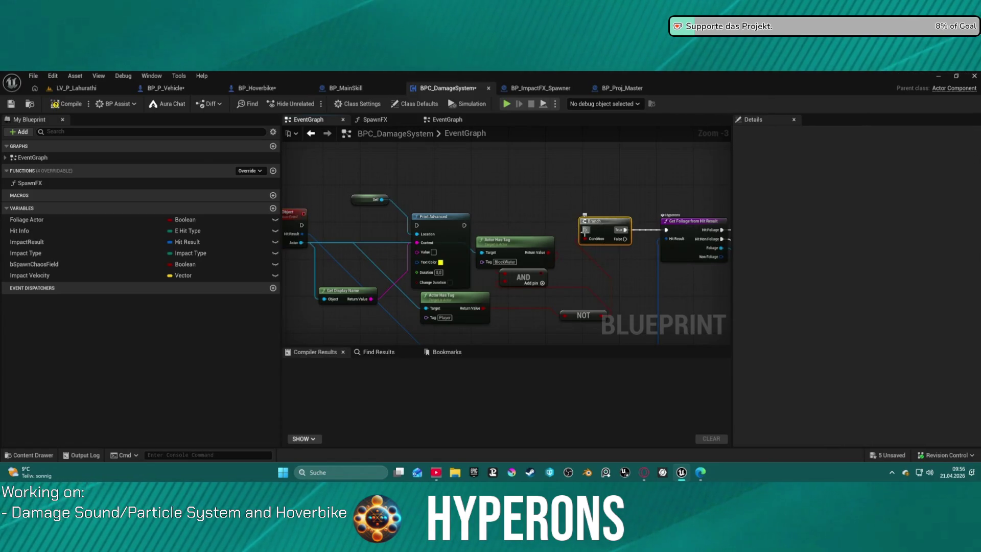
key(ctrl+z)
key(ctrl+z)
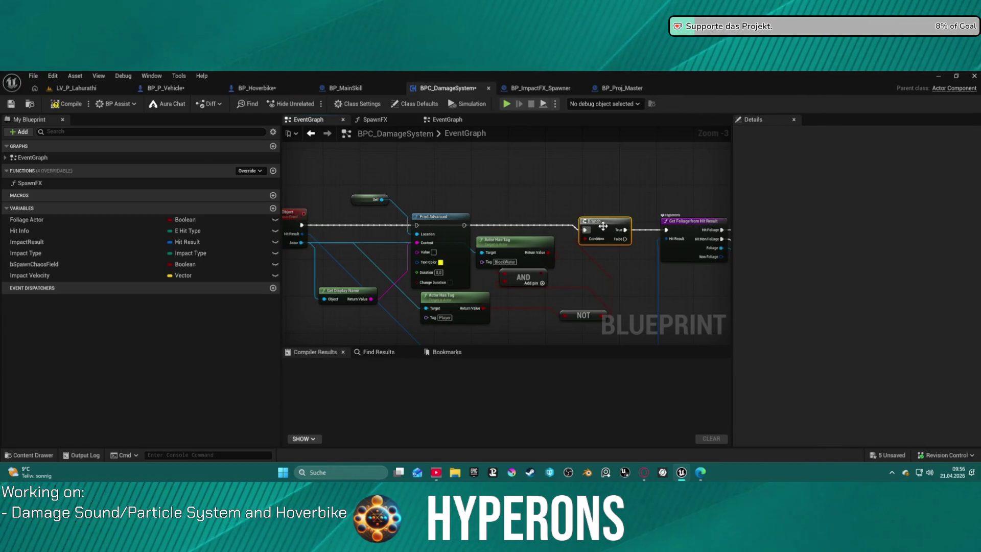
- Place Print Advanced after the Branch's True output, auto-format, and breakpoint the Branch
drag(603, 226, 563, 218)
mouse_move(435, 220)
mouse_down()
mouse_move(633, 244)
mouse_move(624, 225)
mouse_up()
drag(608, 231, 608, 232)
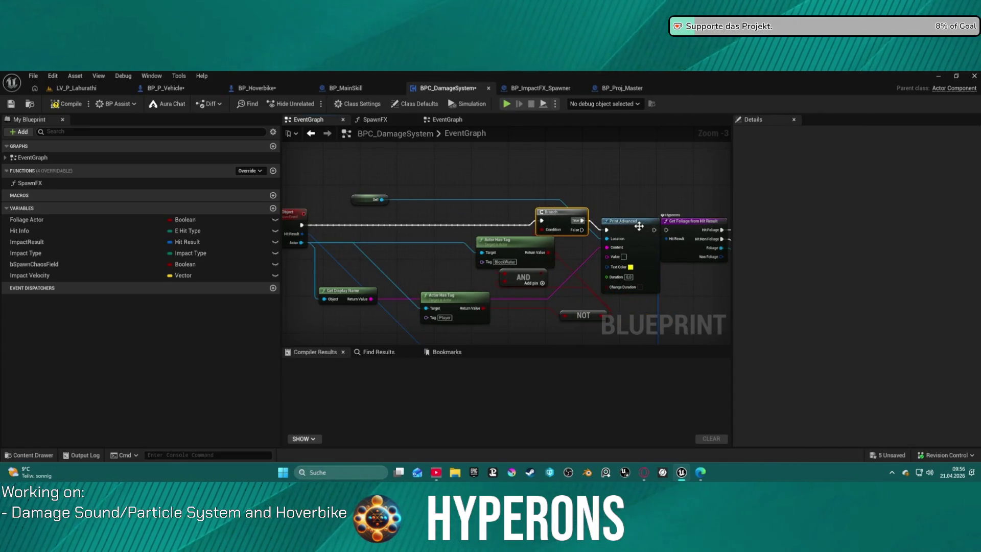
click(653, 232)
key(f)
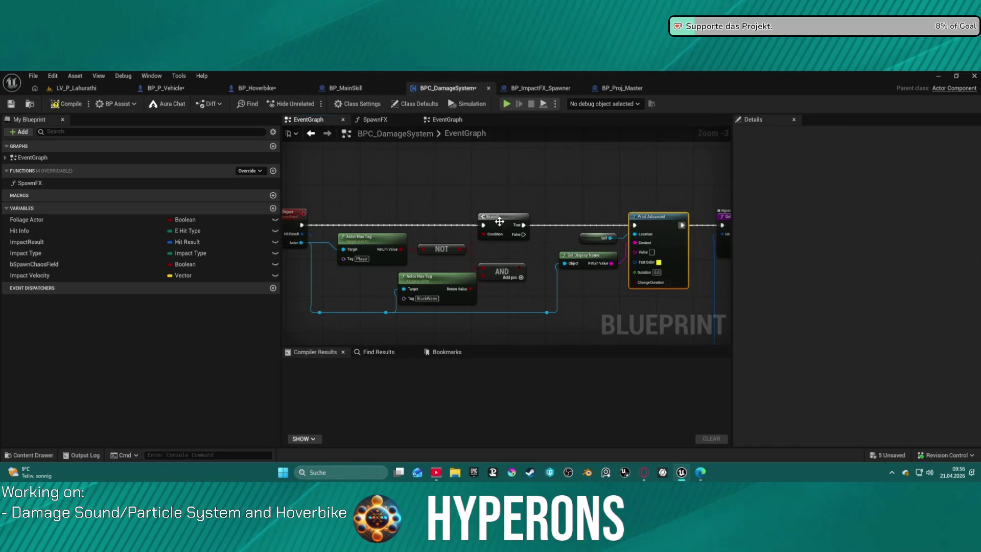
right_click(499, 221)
click(530, 417)
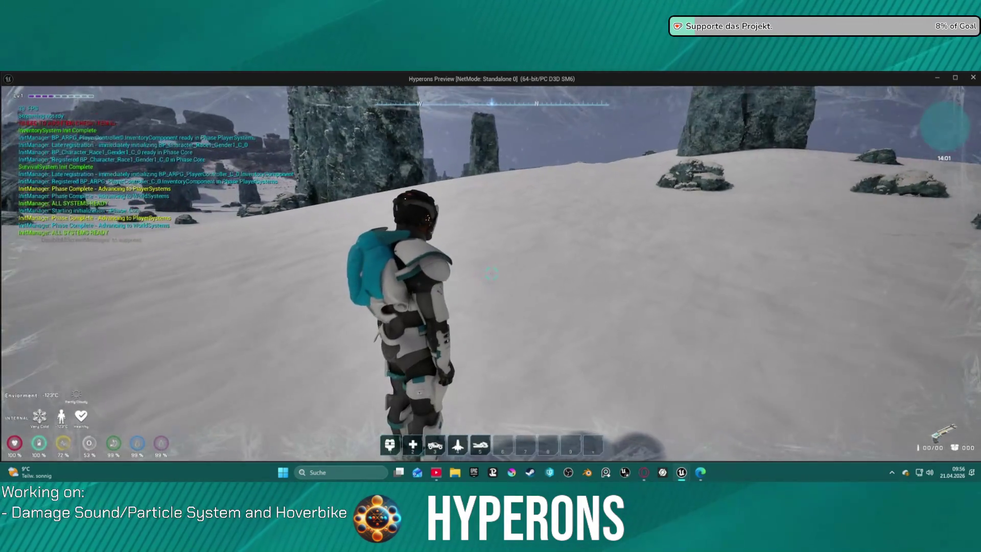
- Spawn the hoverbike with key 5 and walk the character up to it
key(5)
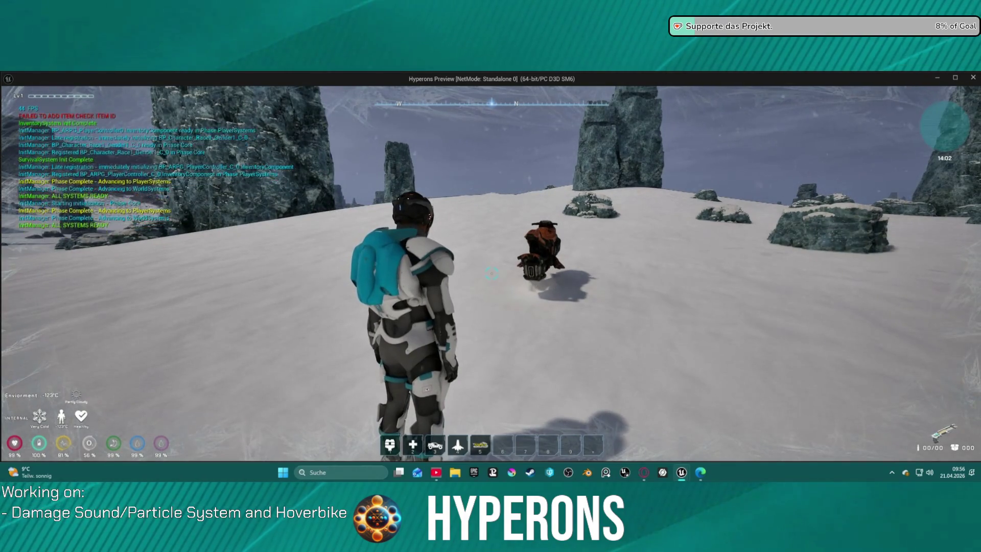
key(w)
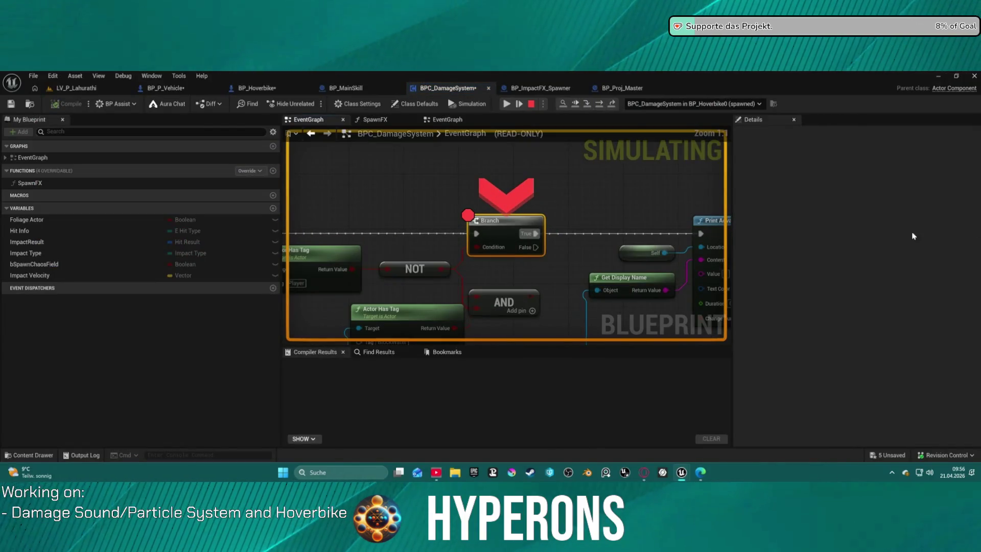
mouse_move(495, 249)
mouse_move(495, 265)
mouse_down()
mouse_move(687, 244)
mouse_move(483, 203)
mouse_up()
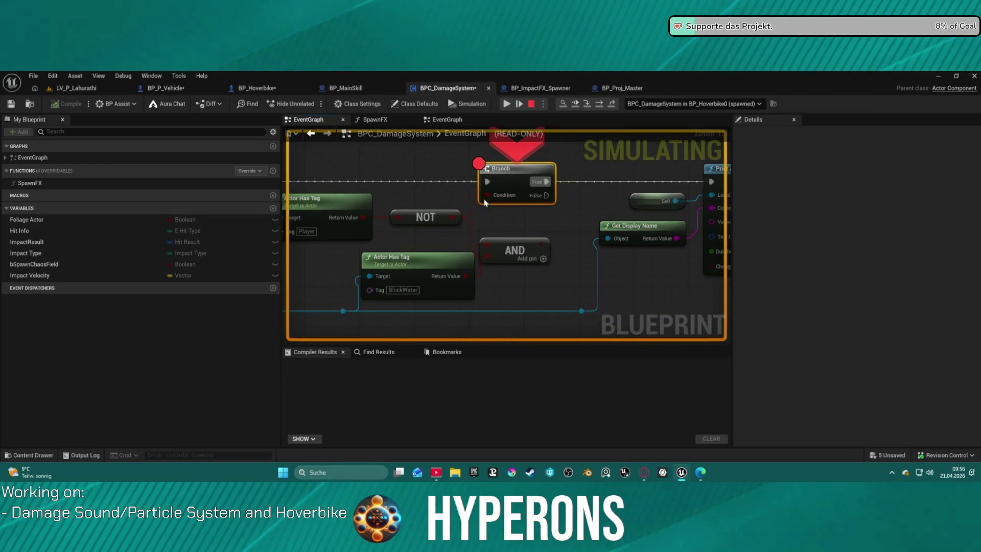
- Step execution twice onto the breakpointed Branch, inspect the HitObject event, then stop play
click(600, 103)
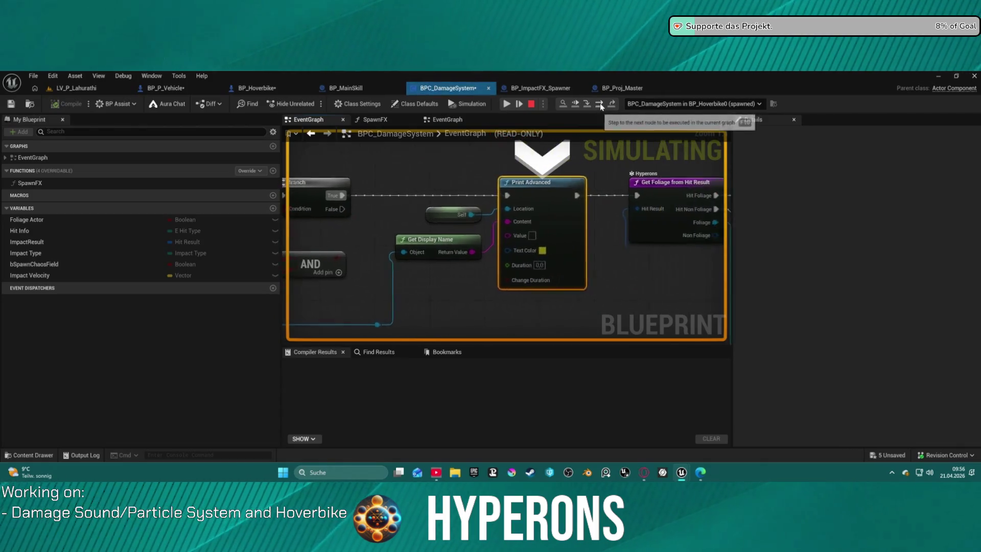
click(600, 103)
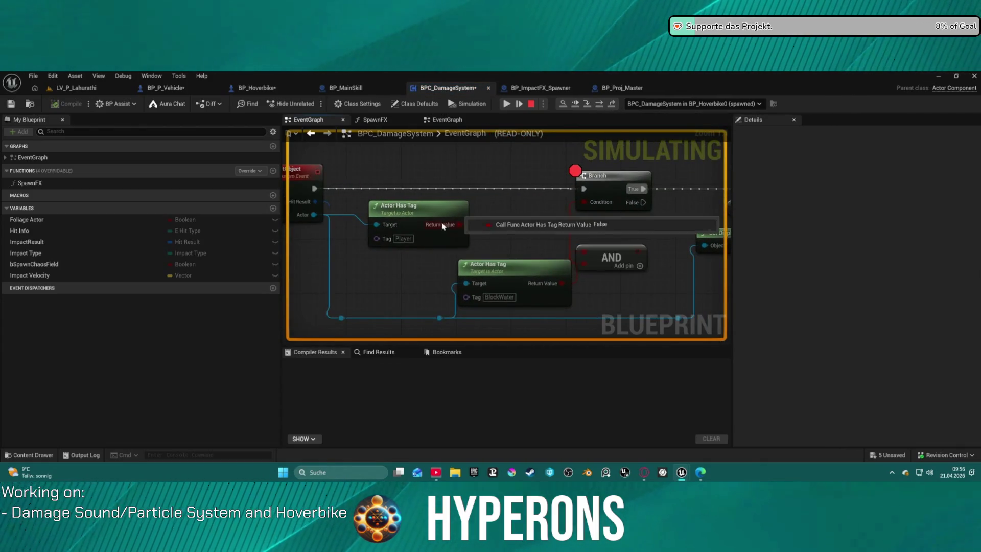
mouse_move(384, 227)
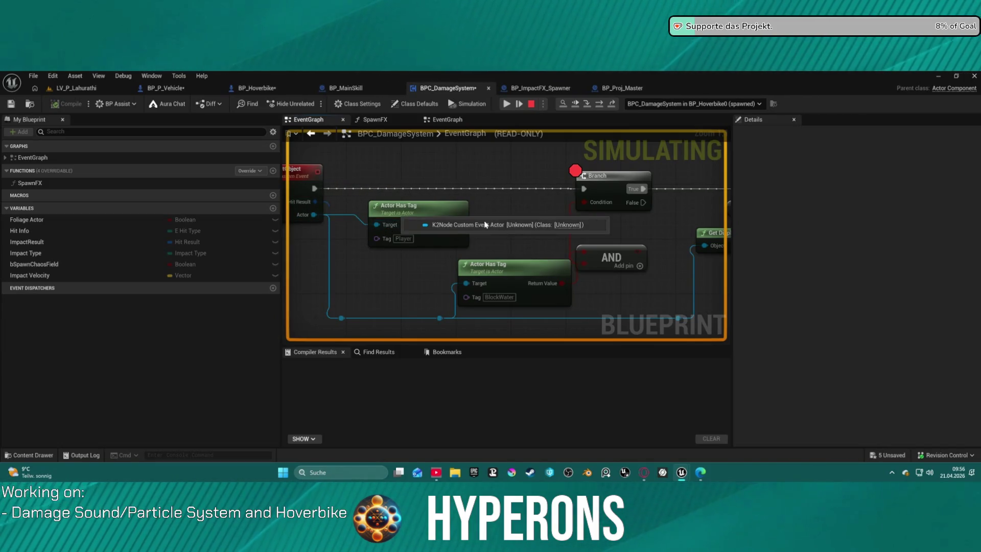
drag(534, 225, 730, 220)
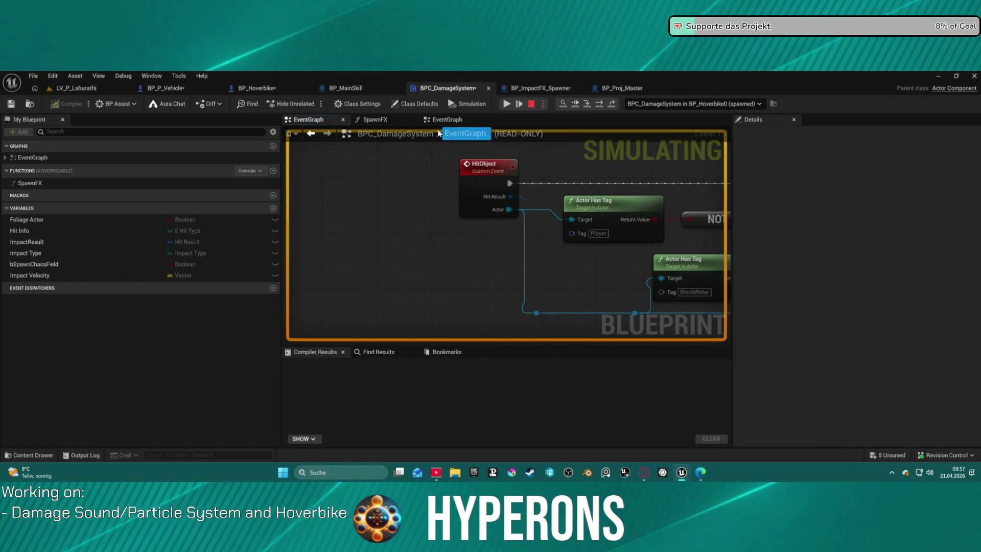
click(533, 104)
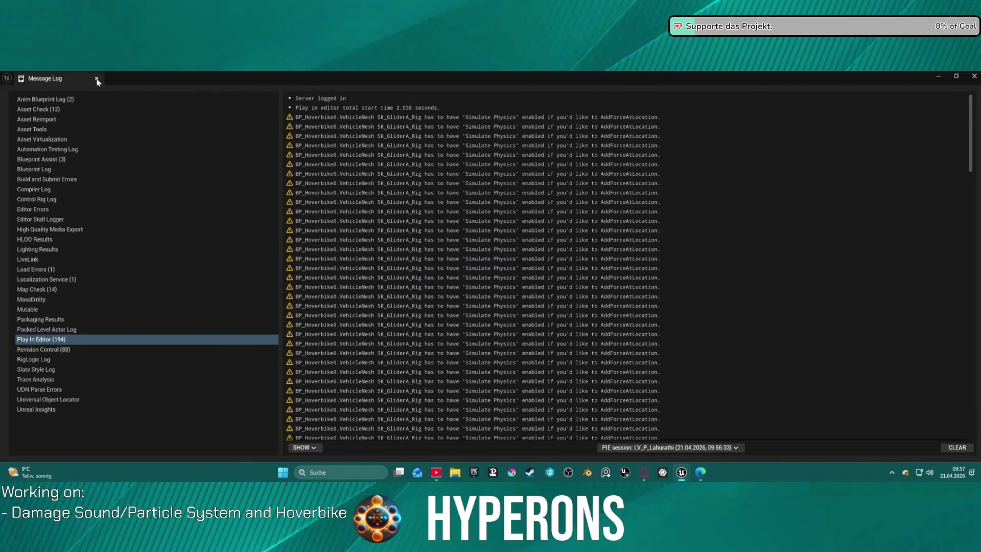
- Close the Message Log and reposition BP_Hoverbike's On Component Hit (Mesh) and Hit Object nodes
click(96, 78)
click(174, 90)
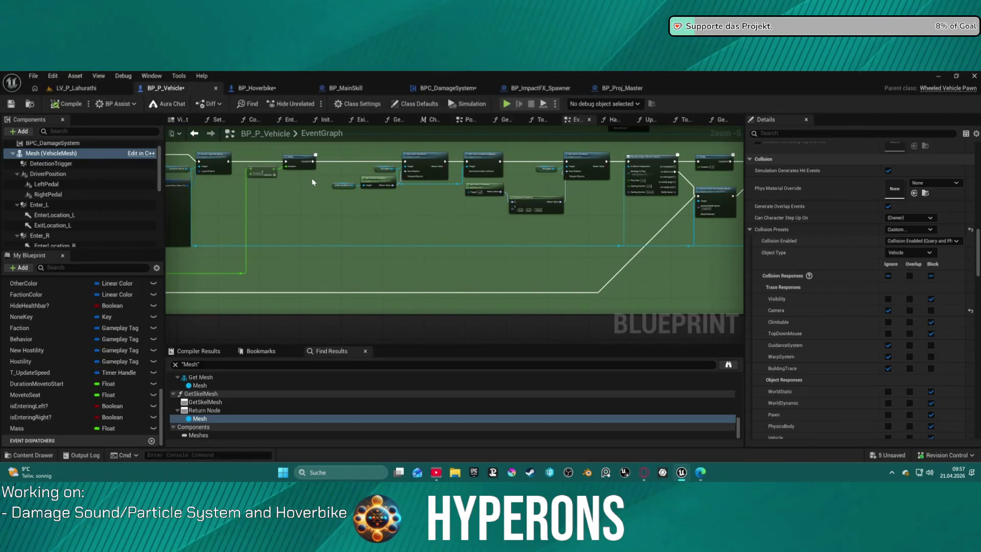
click(258, 89)
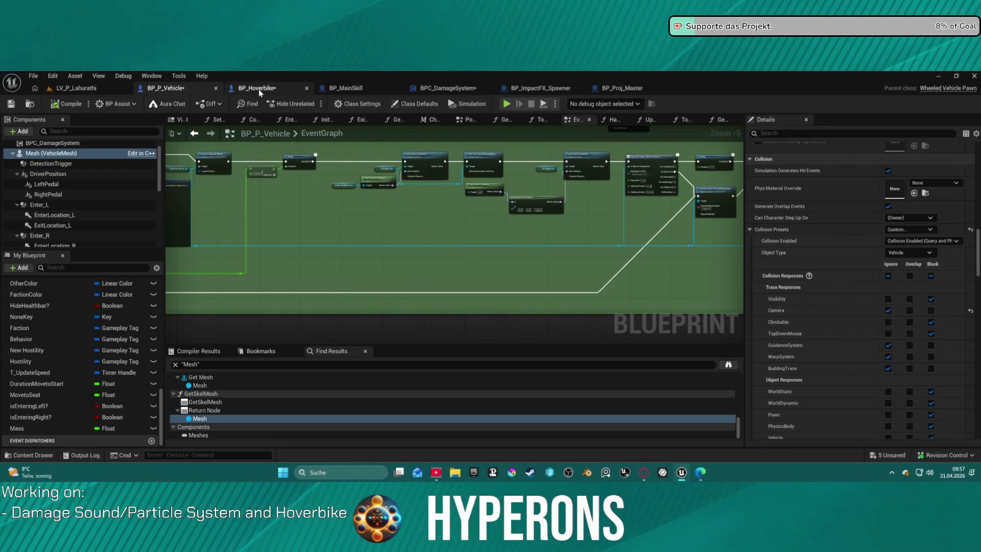
scroll(498, 248, up, 3)
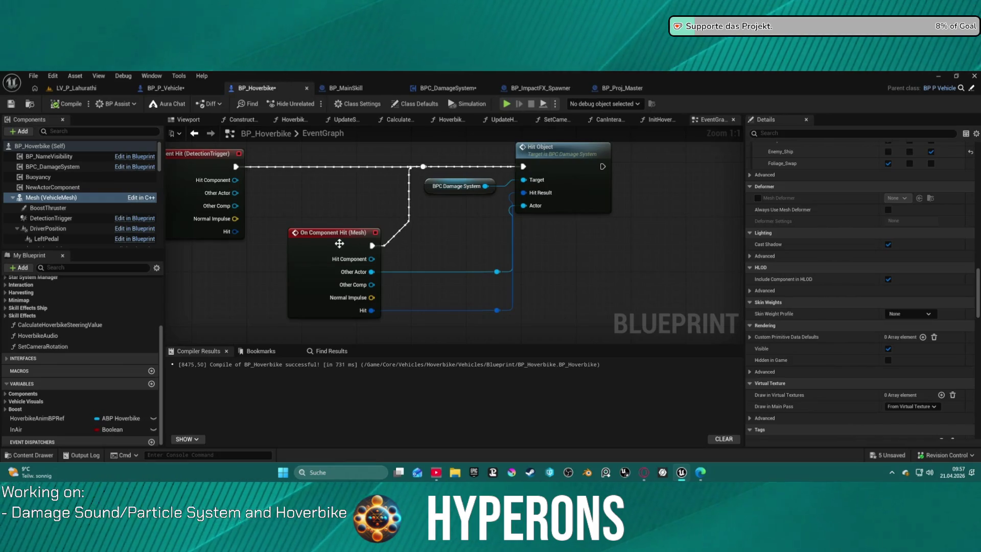
drag(339, 244, 306, 252)
drag(587, 178, 613, 185)
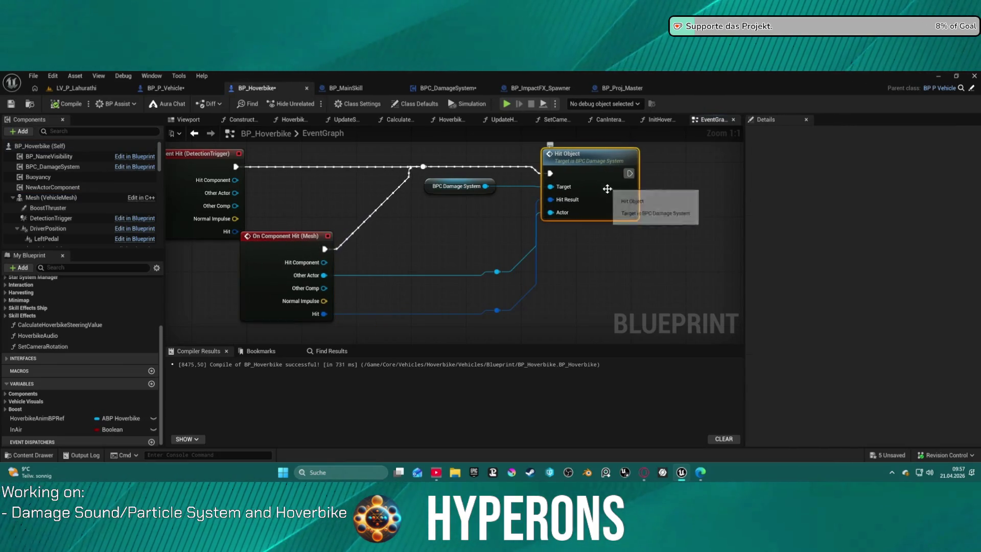
mouse_move(324, 287)
mouse_down()
mouse_move(386, 285)
mouse_move(572, 218)
mouse_move(553, 221)
mouse_up()
key(Escape)
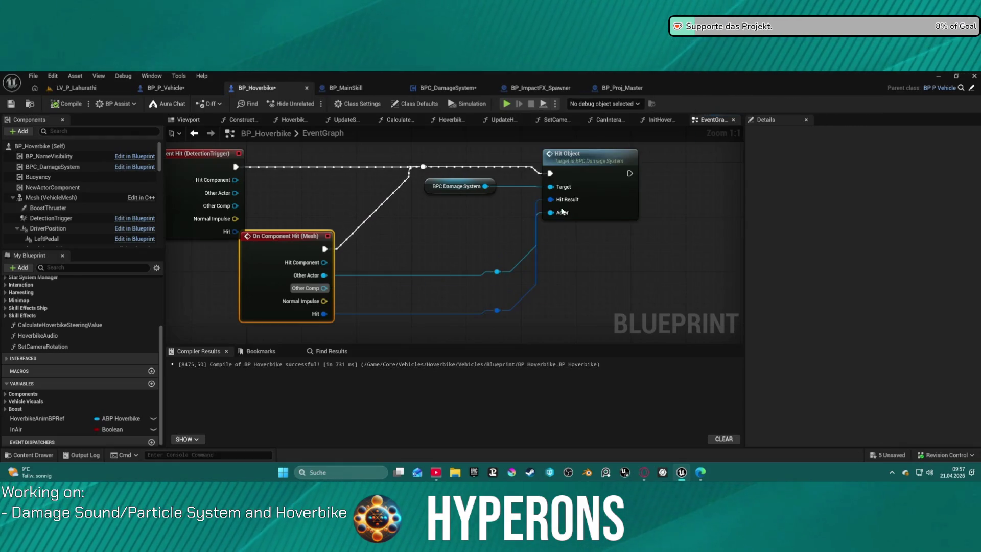
- Jump into the HitObject event in BPC_DamageSystem and pan to the Branch and Print nodes
double_click(563, 212)
scroll(589, 249, down, 1)
mouse_move(632, 228)
mouse_down()
mouse_move(358, 199)
mouse_move(445, 195)
mouse_move(287, 199)
mouse_move(287, 143)
mouse_up()
scroll(317, 197, down, 1)
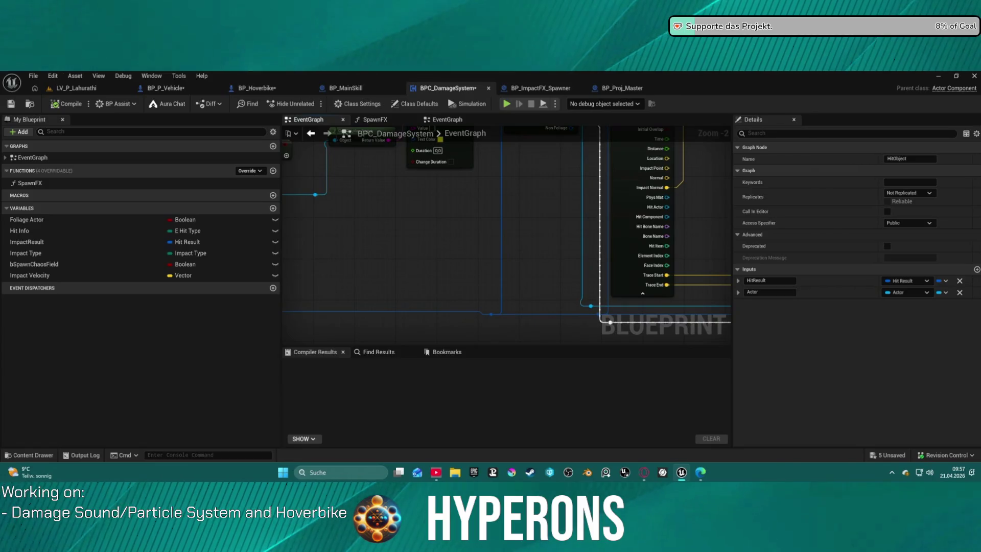
- Add a reroute node on the Hit Component wire
drag(656, 208, 683, 210)
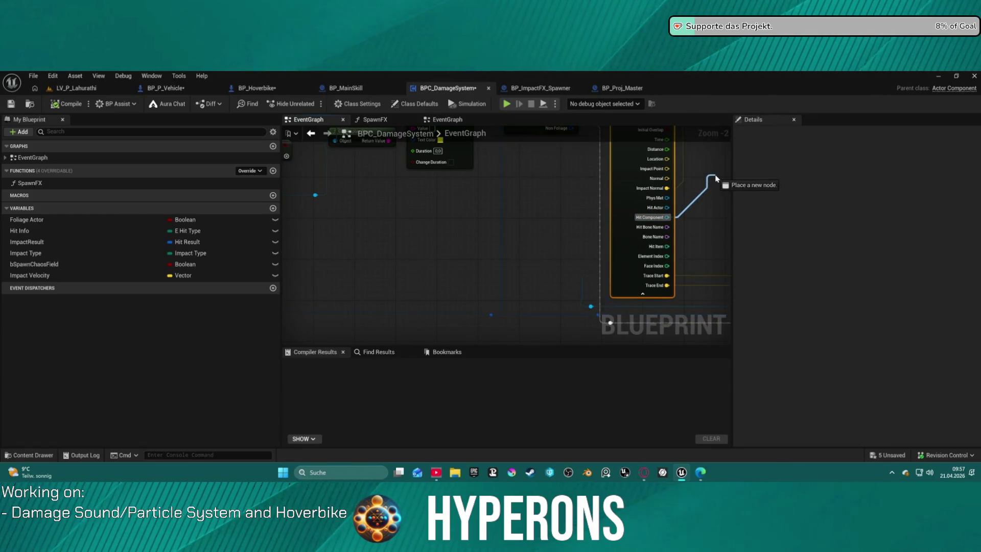
drag(715, 177, 716, 178)
text(rer)
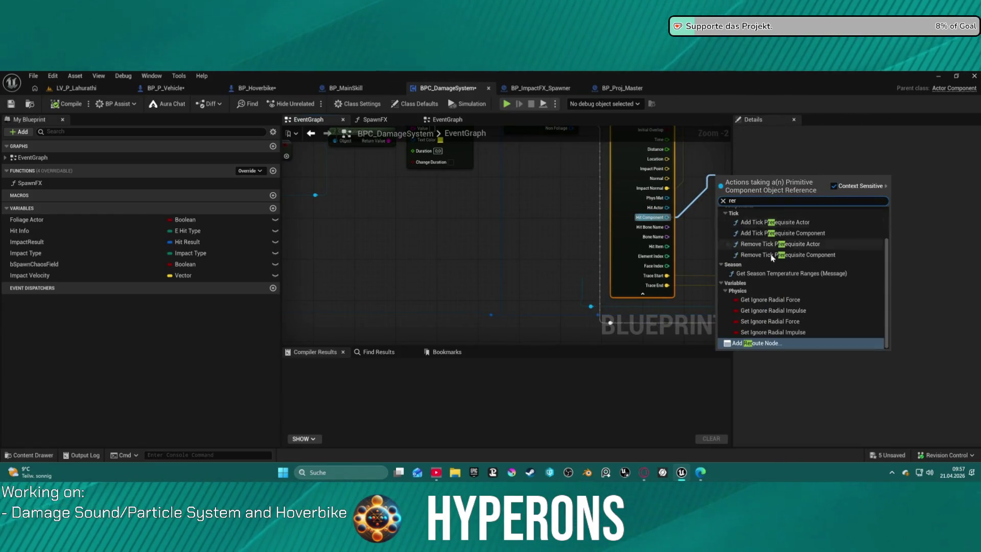
click(766, 343)
mouse_move(697, 197)
mouse_down()
mouse_move(567, 219)
mouse_move(459, 174)
mouse_move(342, 157)
mouse_move(729, 182)
mouse_move(310, 223)
mouse_move(409, 241)
mouse_move(391, 263)
mouse_move(346, 167)
mouse_up()
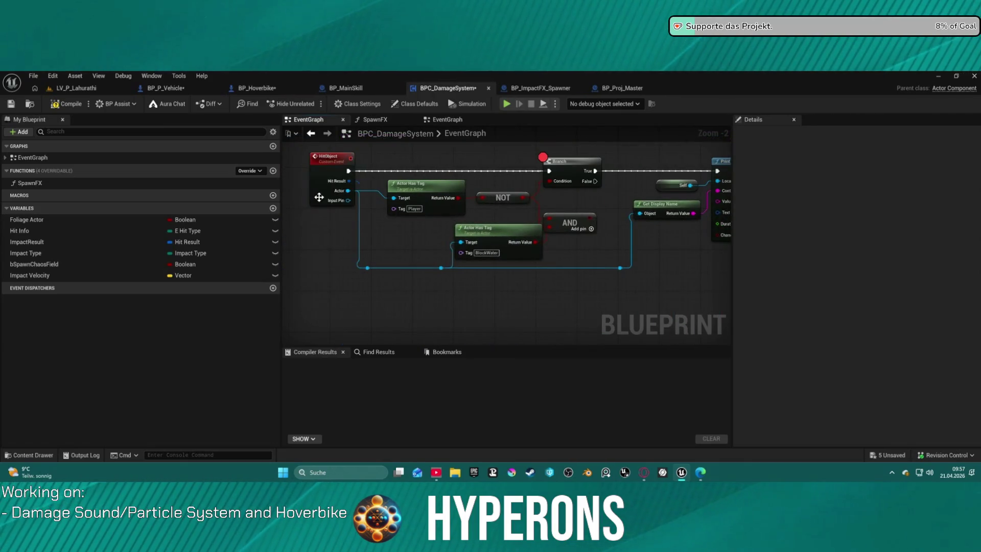
- Add a Primitive Component input named Component to HitObject and duplicate Get Display Name below the first
click(319, 197)
click(793, 303)
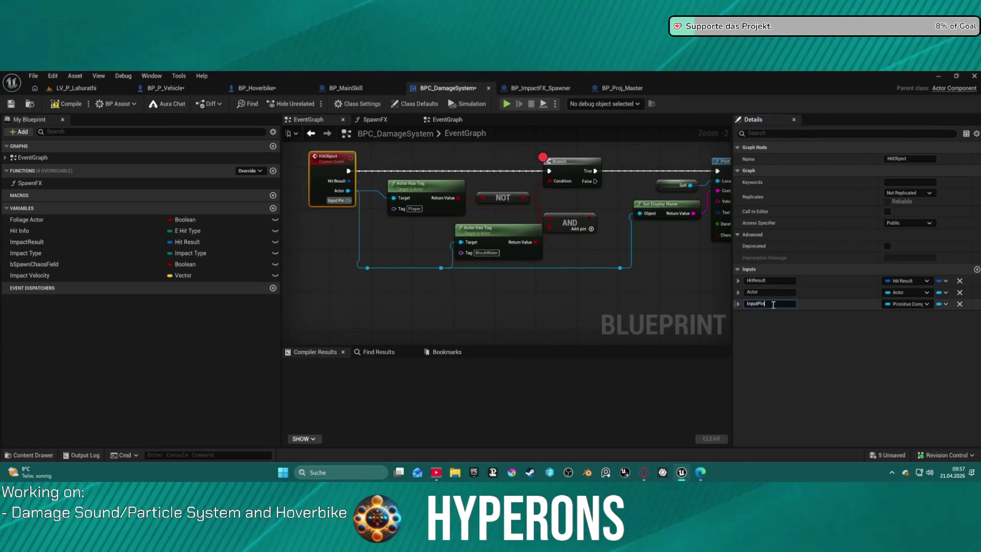
text(Component)
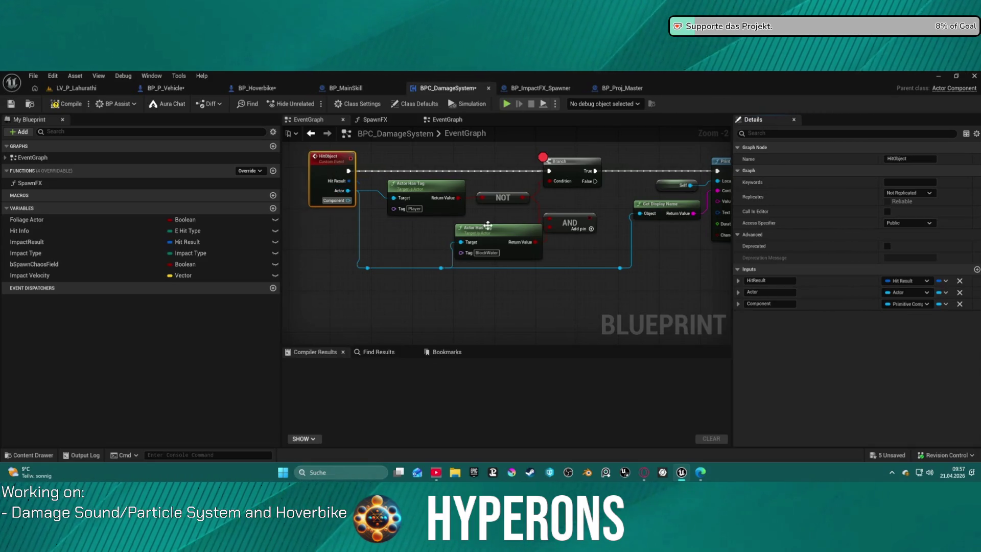
mouse_move(348, 200)
mouse_down()
mouse_move(767, 209)
mouse_move(663, 218)
mouse_up()
mouse_move(519, 163)
mouse_down()
mouse_move(465, 230)
mouse_move(638, 238)
mouse_up()
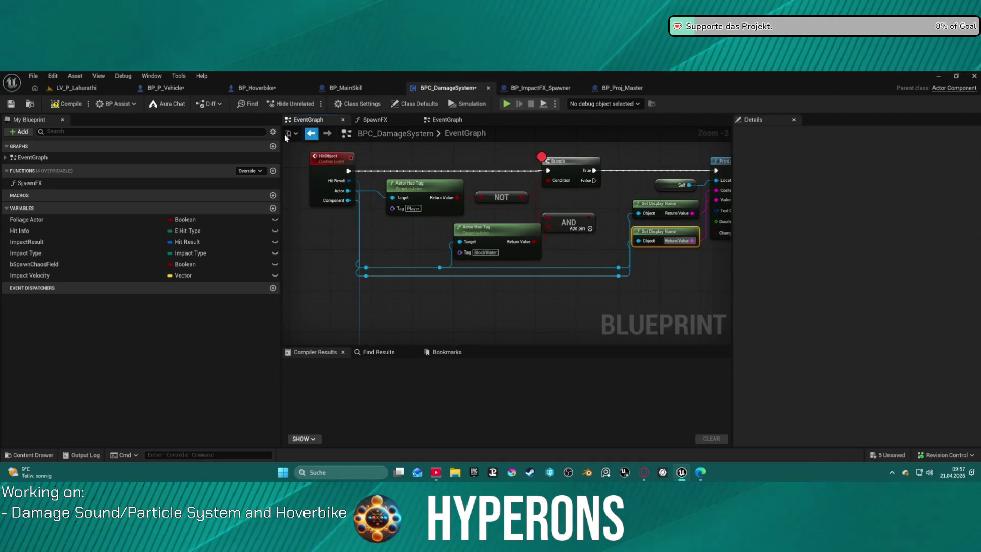
click(454, 120)
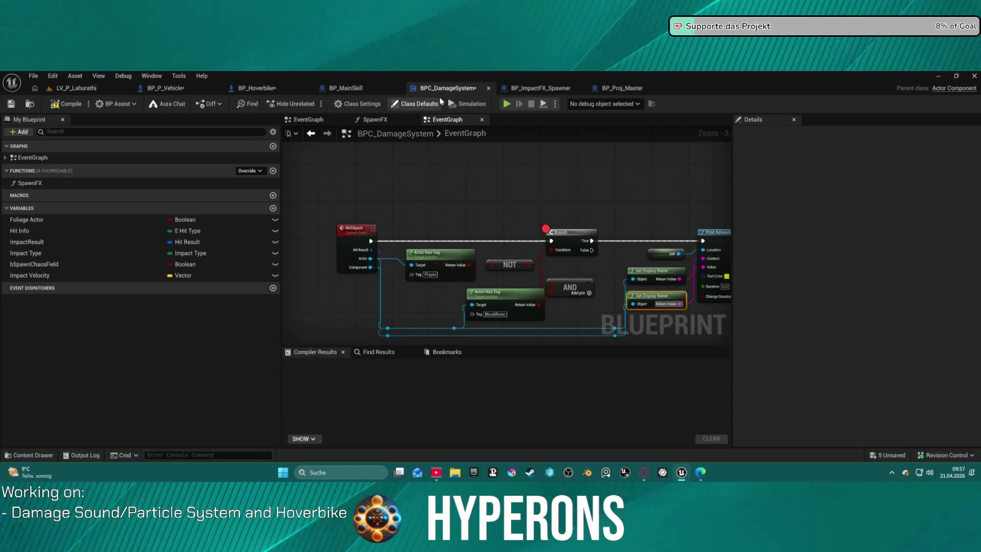
- In BP_Hoverbike, connect Other Comp to Hit Object's new Component pin and tidy the nodes
click(278, 90)
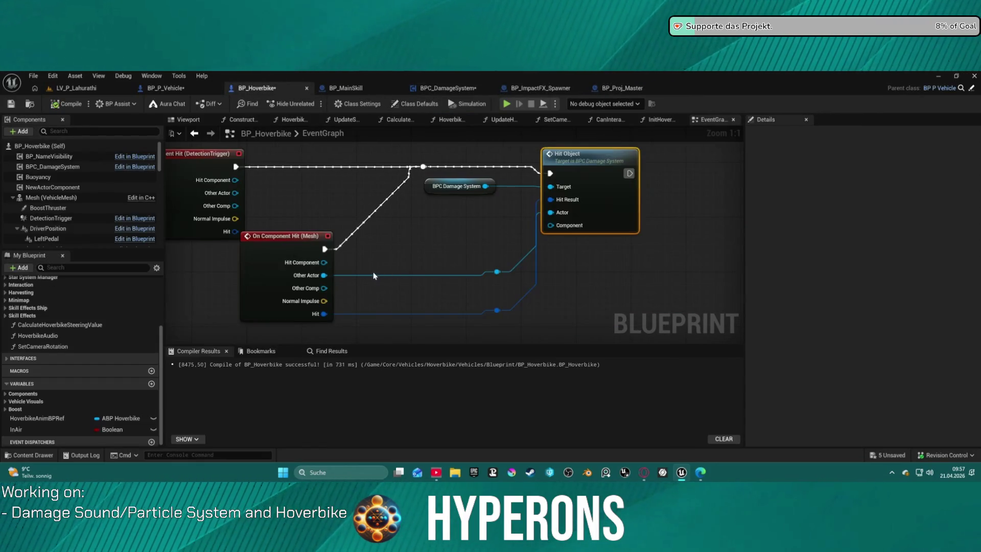
mouse_move(322, 292)
mouse_down()
mouse_move(432, 279)
mouse_move(569, 230)
mouse_up()
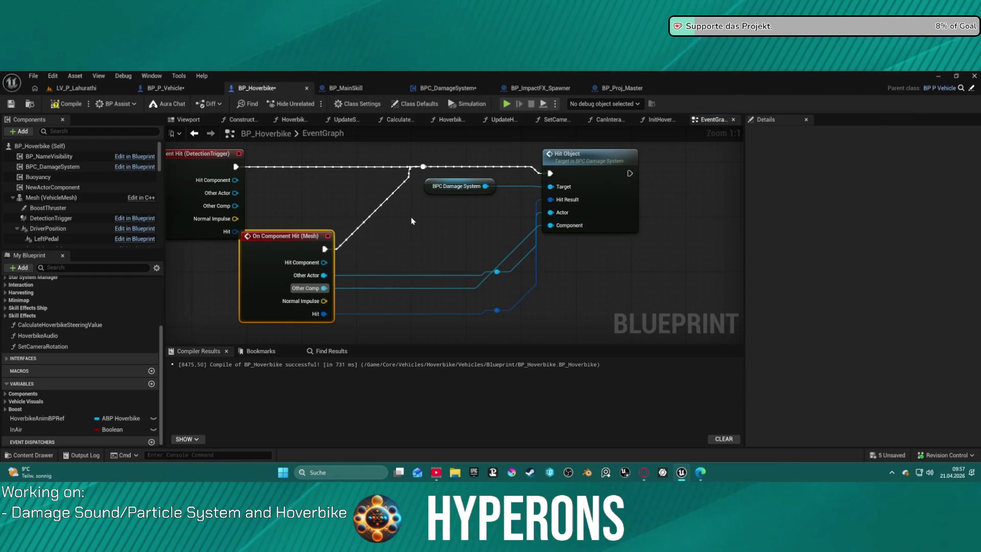
key(f)
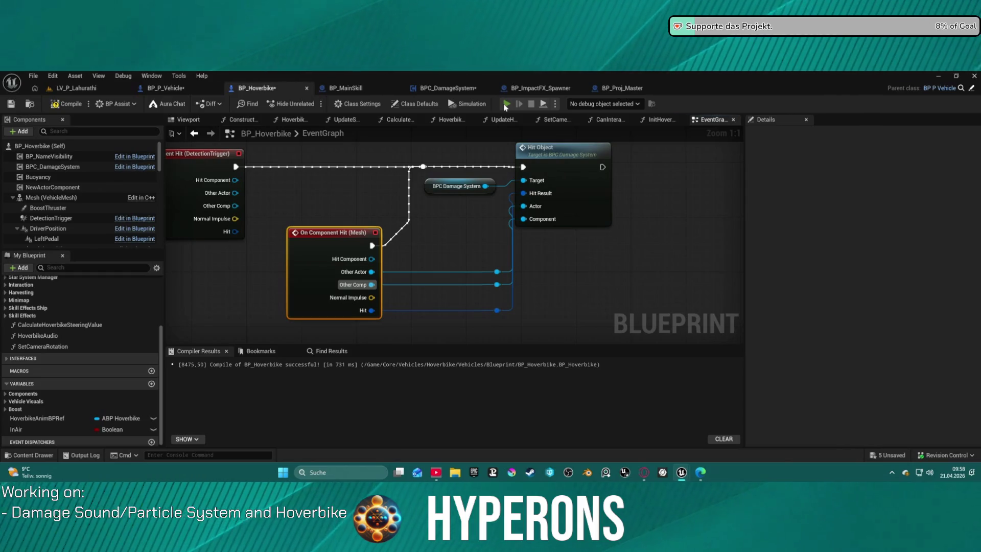
- Start a play test and walk the character into the hoverbike until the Branch breakpoint hits
click(506, 104)
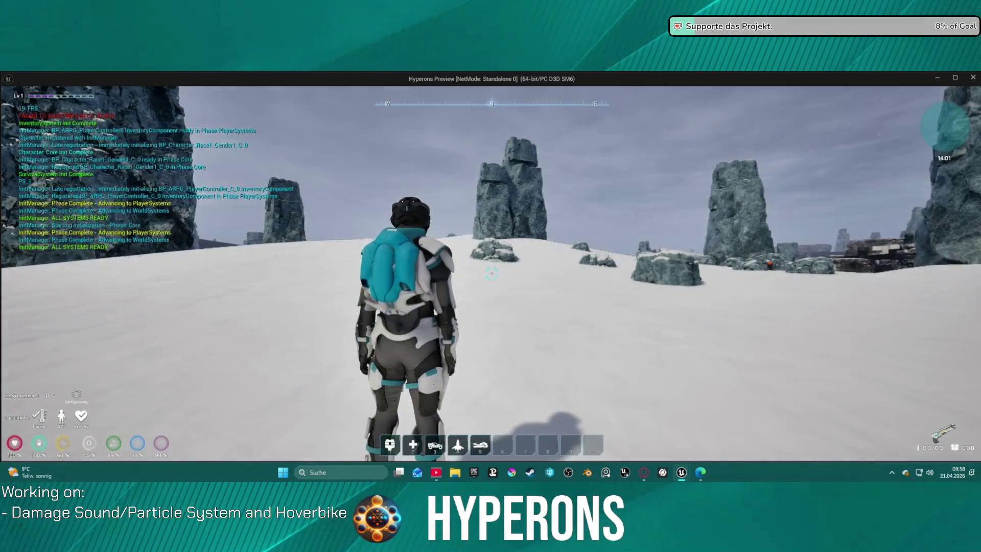
key(w)
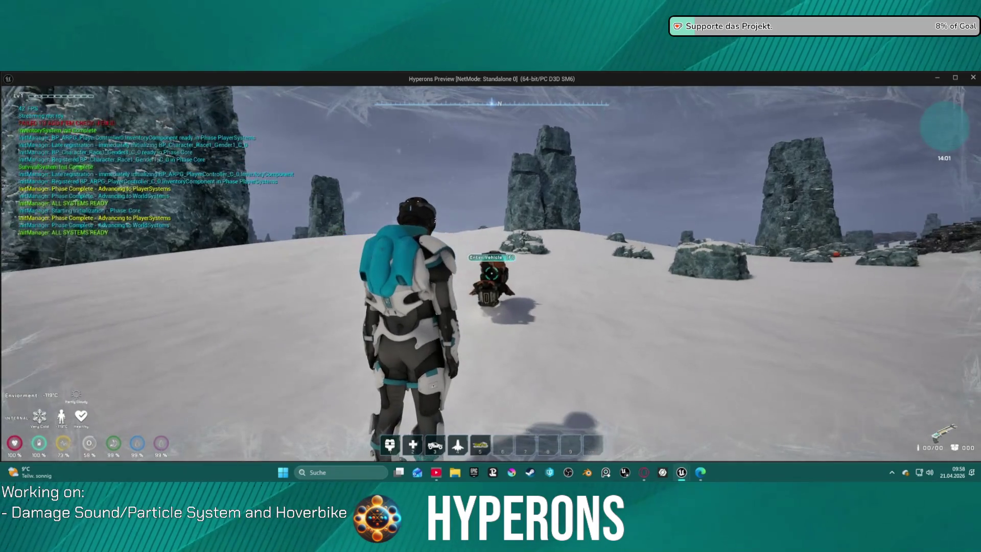
key(w)
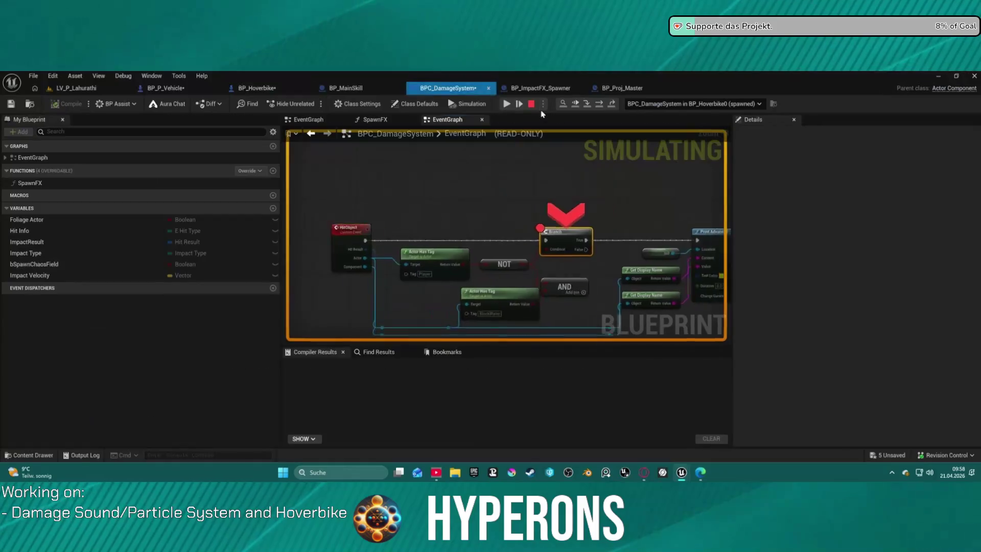
- Inspect the Actor Has Tag pin values at the breakpoint, then continue to the next hit
drag(337, 271, 436, 169)
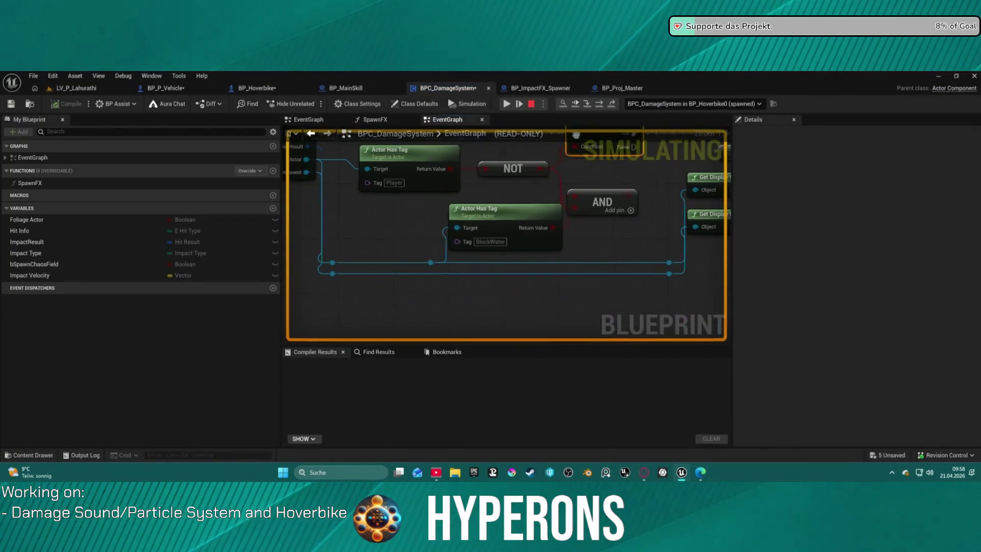
mouse_move(436, 169)
mouse_move(458, 226)
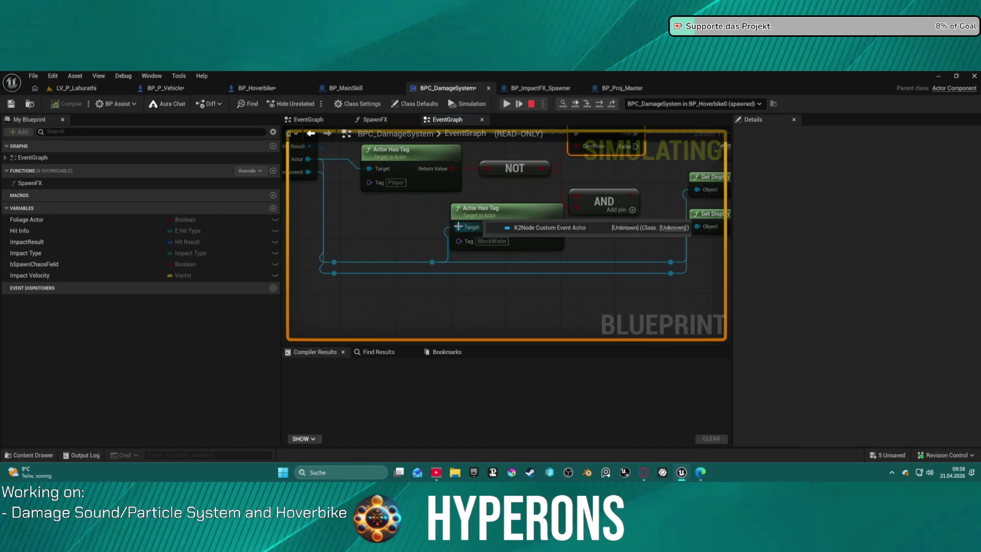
mouse_move(306, 166)
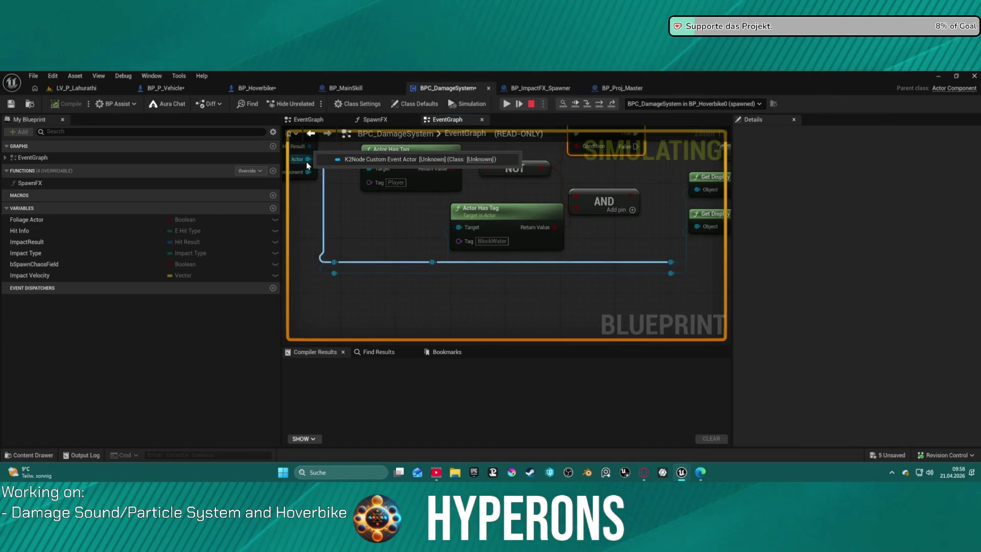
mouse_move(309, 146)
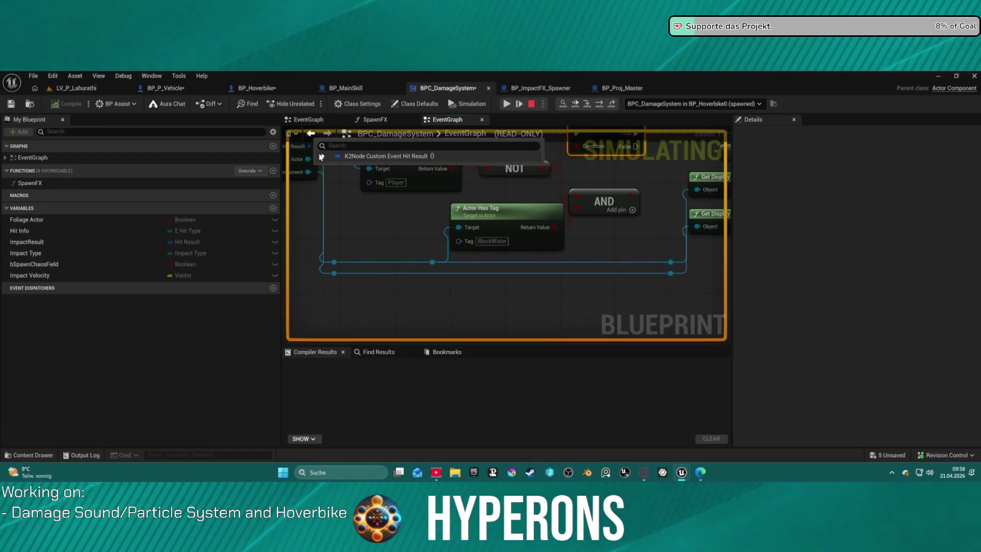
scroll(358, 225, down, 2)
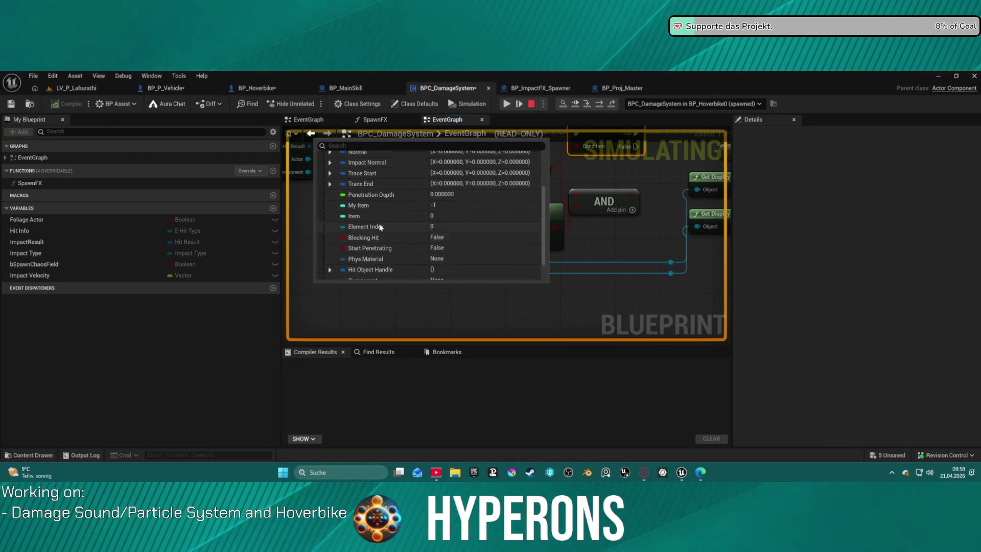
scroll(345, 223, up, 2)
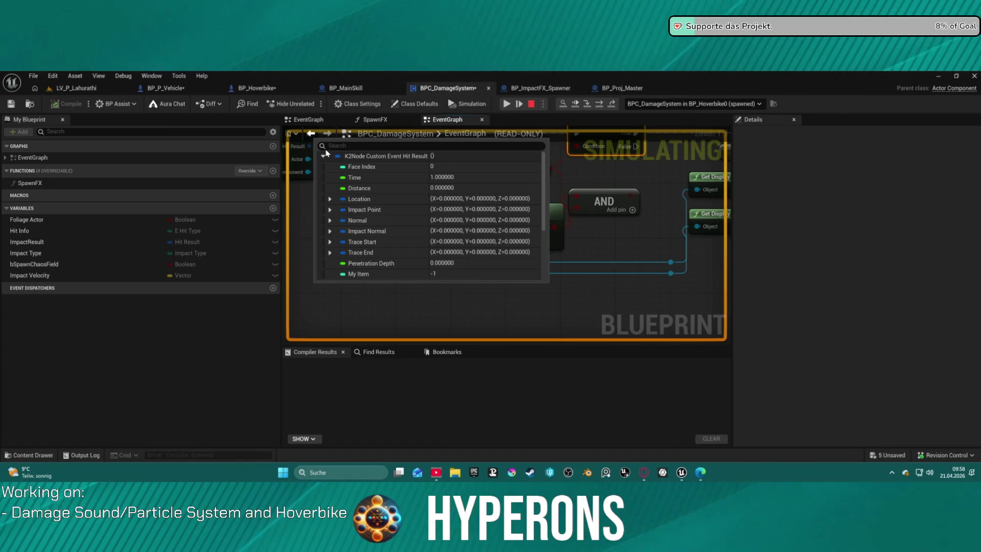
click(507, 104)
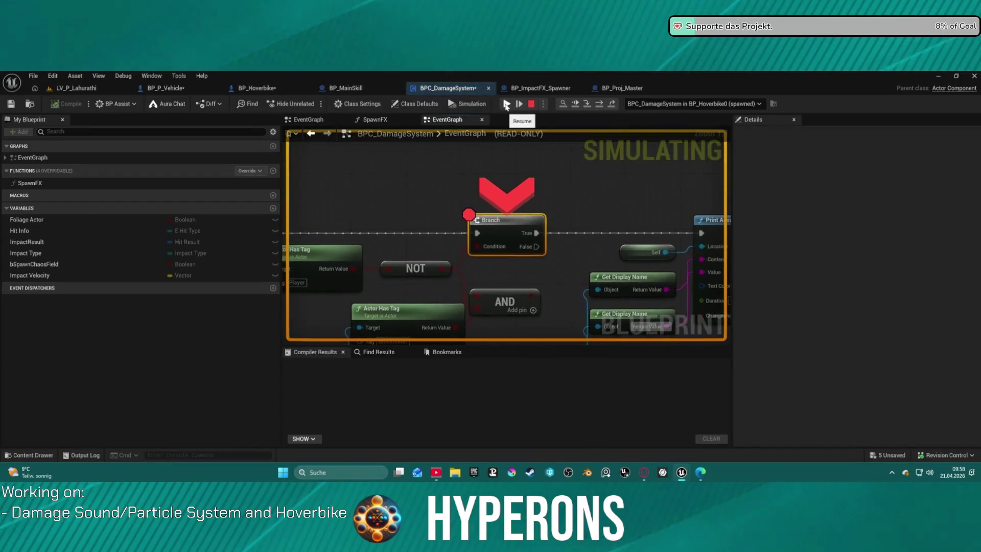
- Inspect the HitObject event and tag check pin values on the second break
mouse_move(501, 249)
drag(500, 250, 593, 193)
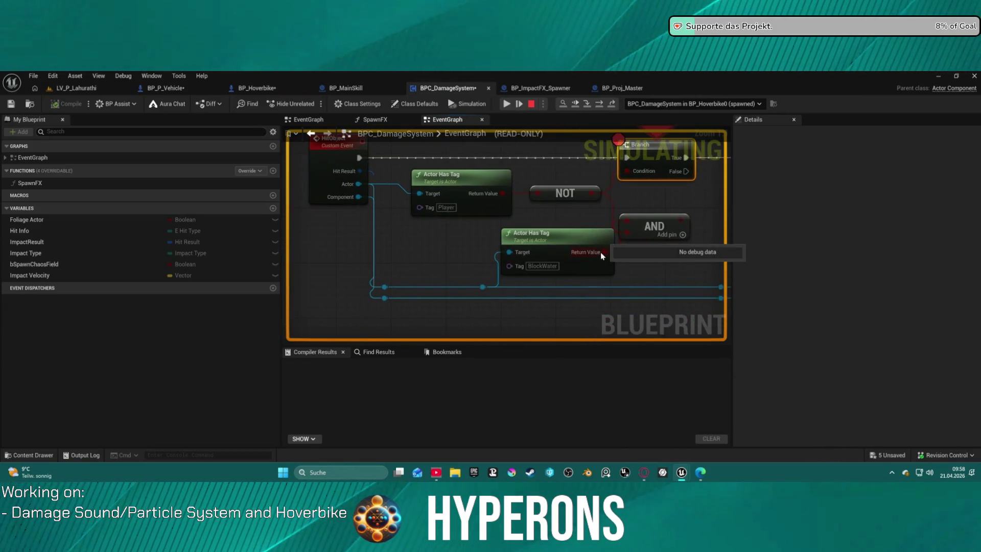
mouse_move(421, 197)
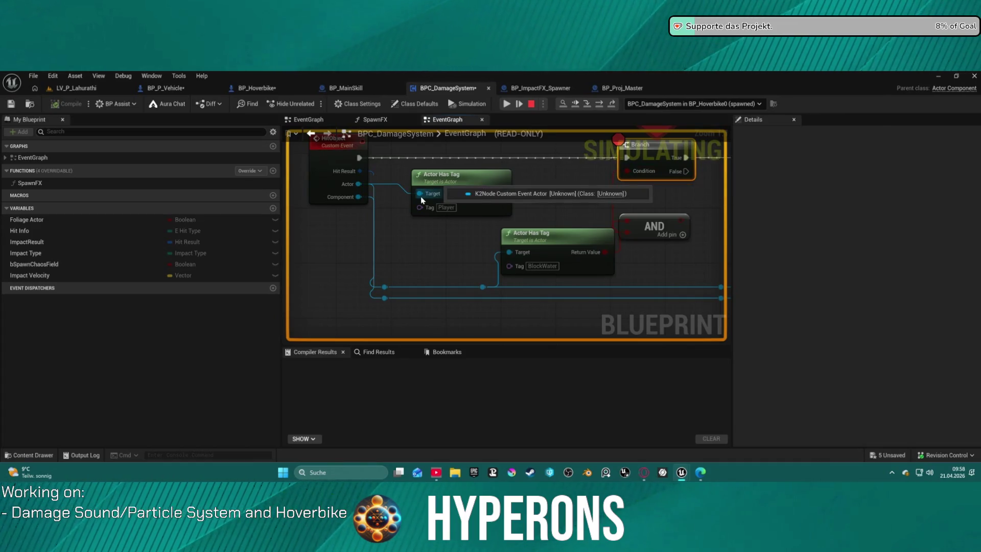
mouse_move(356, 200)
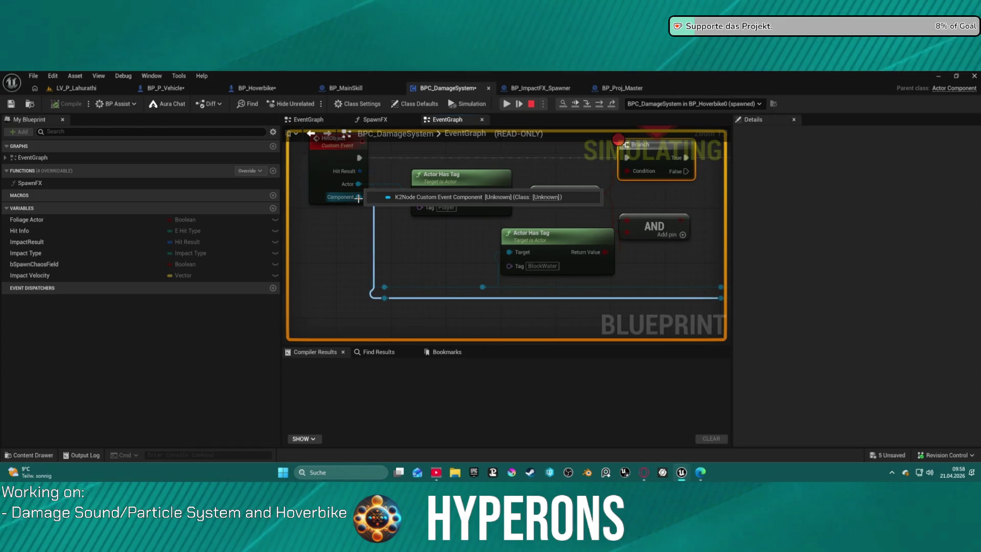
scroll(358, 198, down, 6)
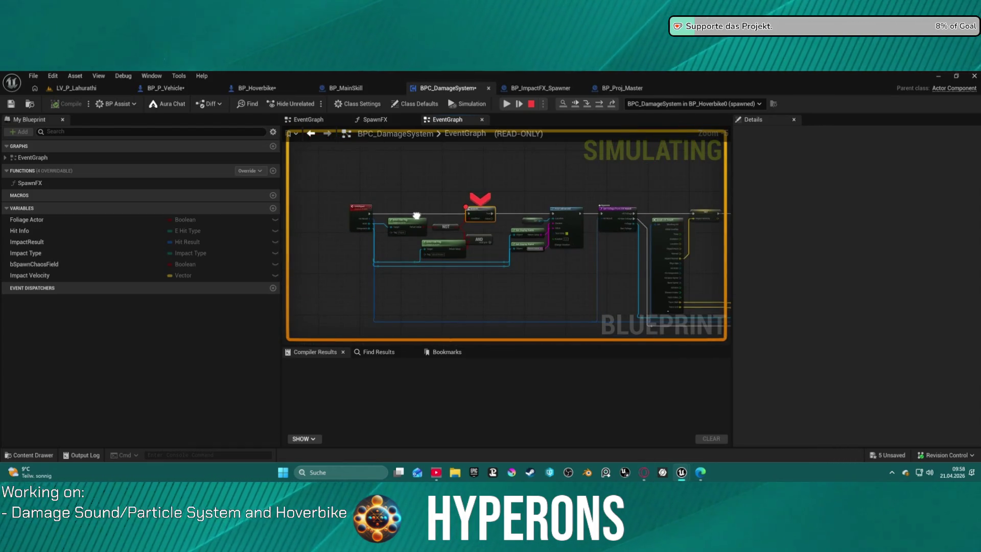
scroll(416, 215, up, 3)
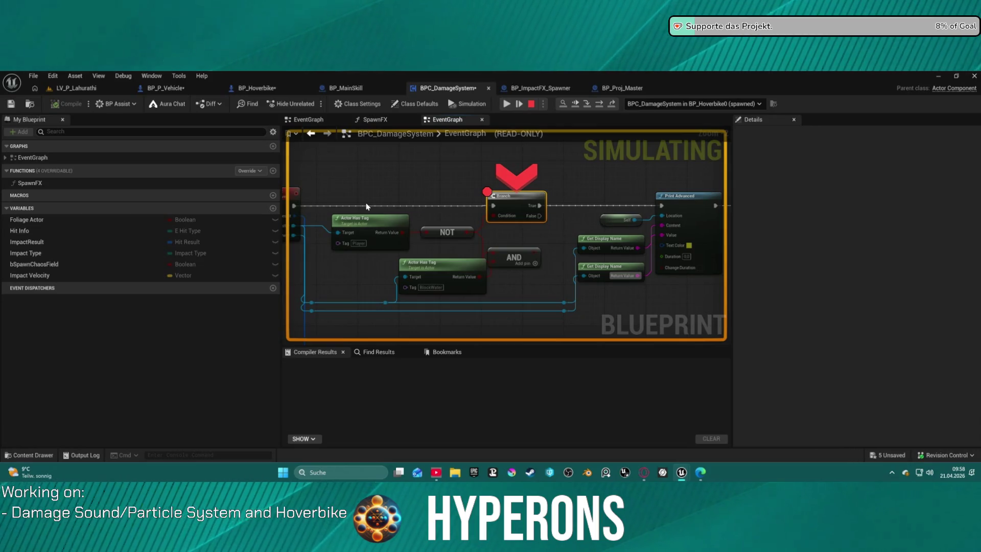
- Remove the breakpoint from the Branch node and resume the game
right_click(495, 207)
right_click(498, 198)
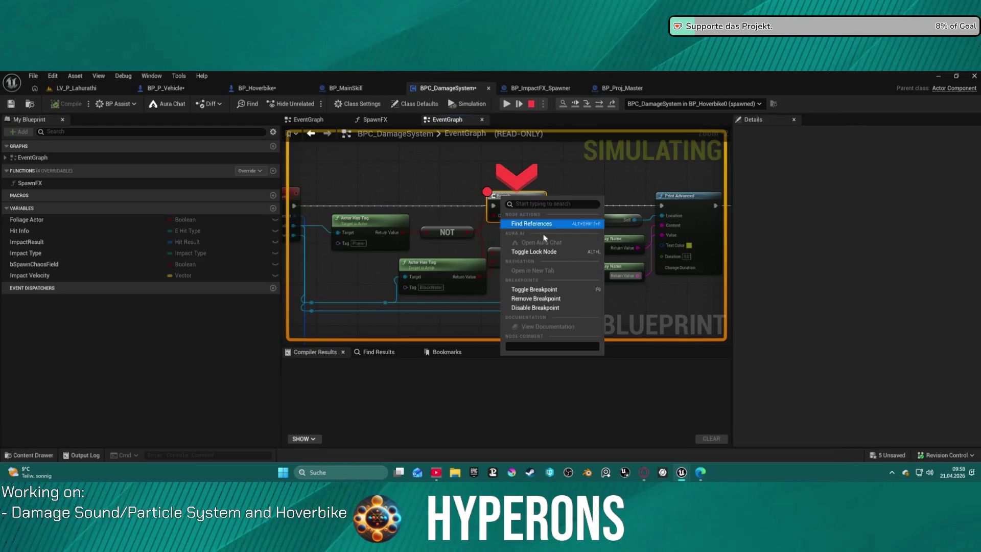
click(554, 299)
click(517, 104)
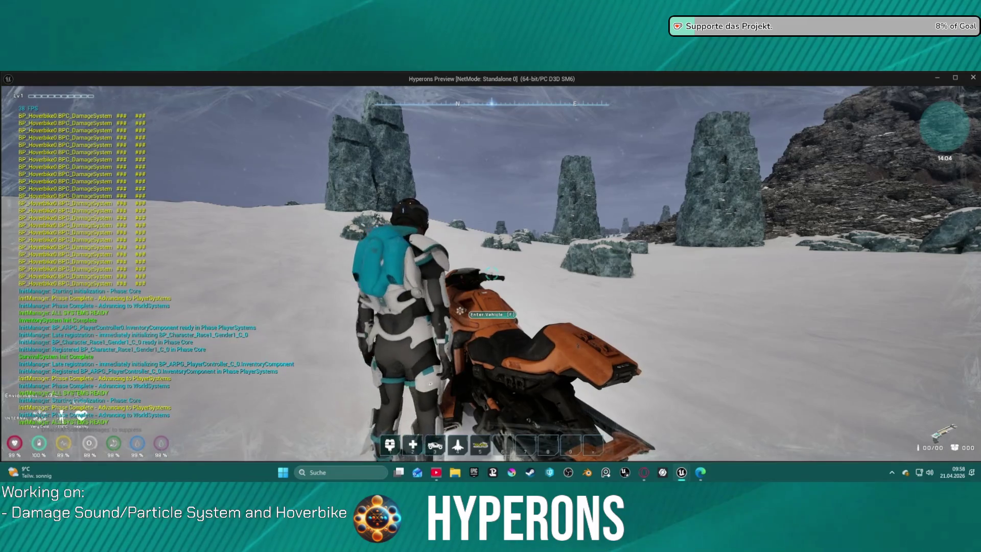
- Walk around the hoverbike, bumping it into the air, and approach its side
key(f)
key(w)
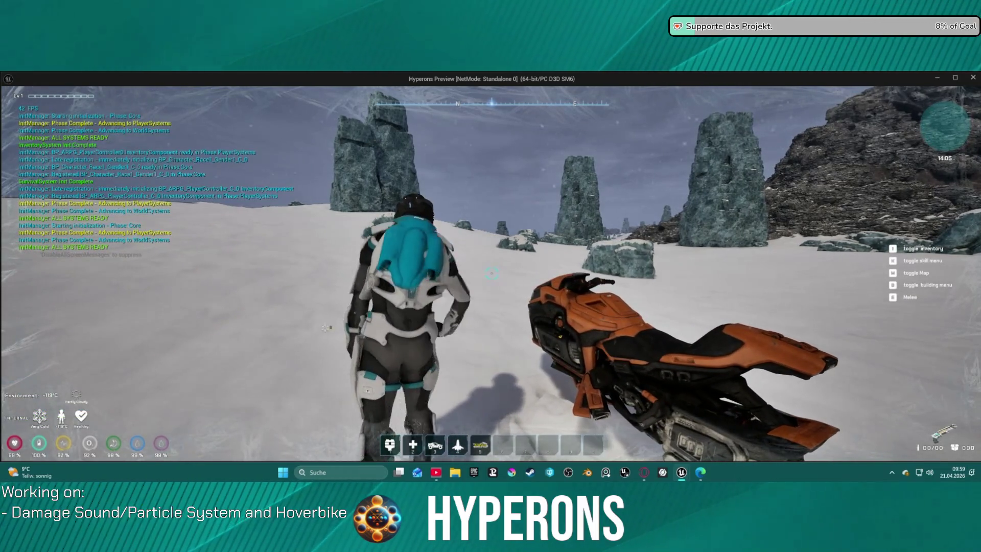
key(w)
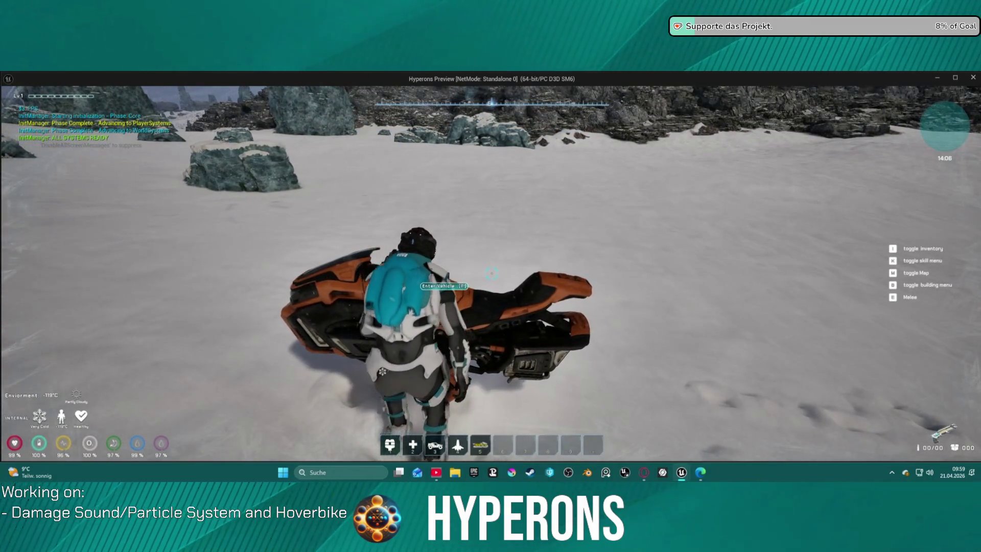
key(w)
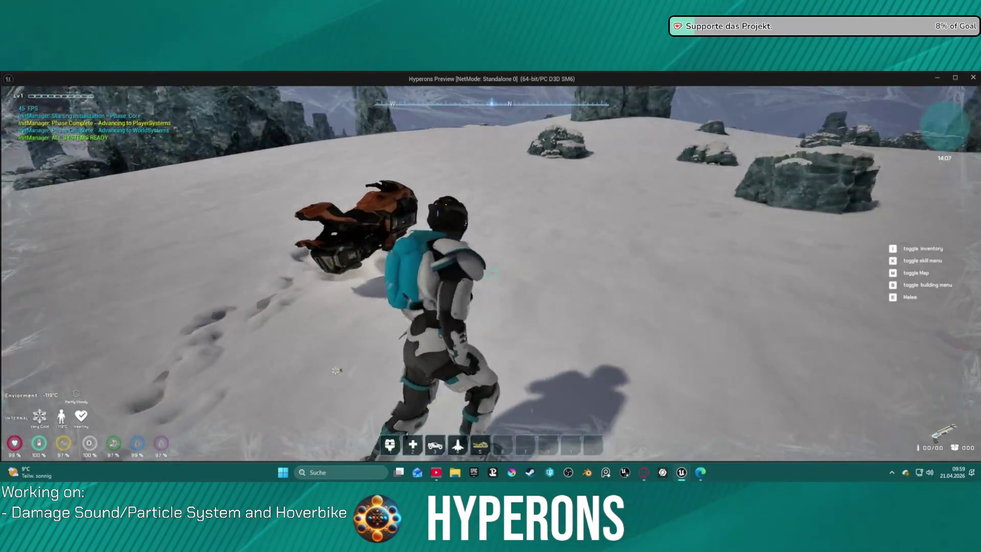
key(w)
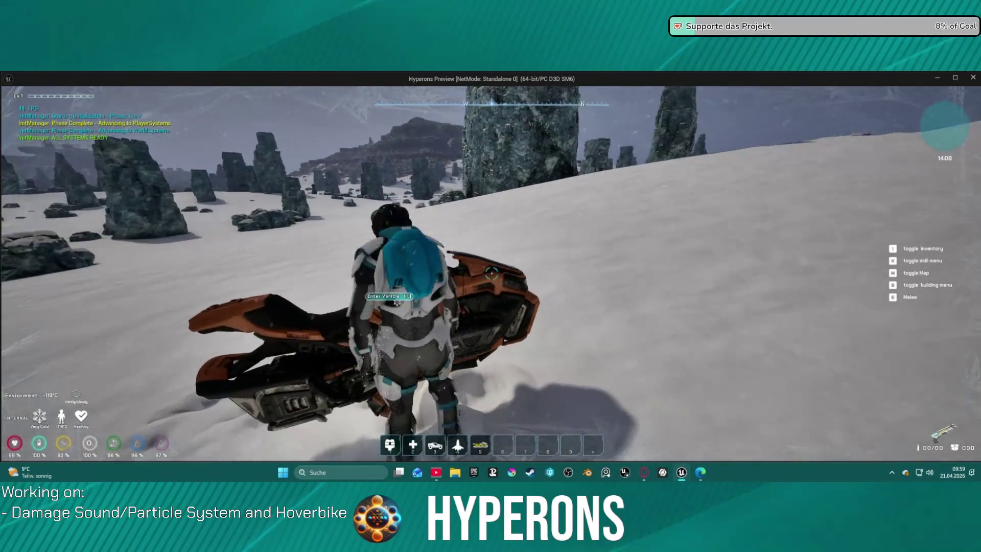
key(w)
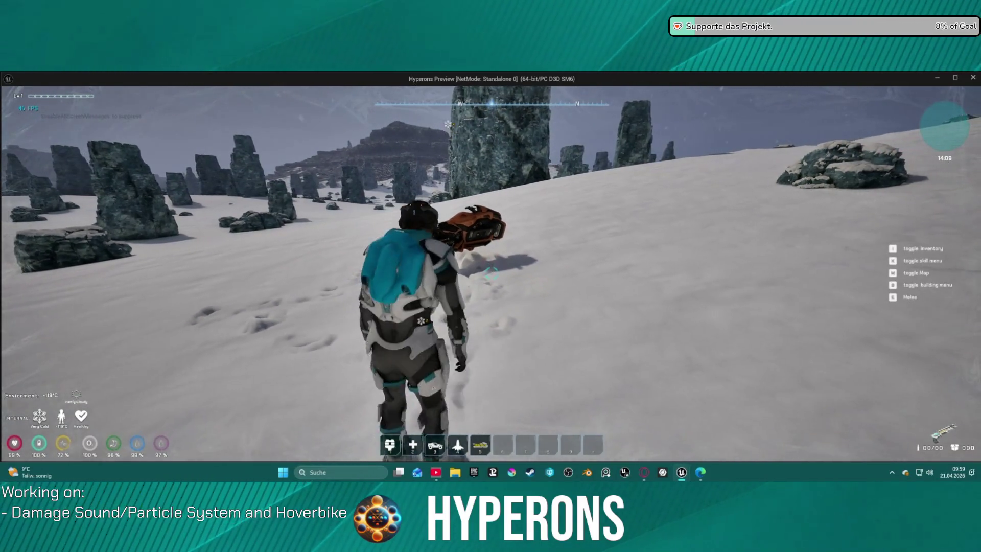
key(w)
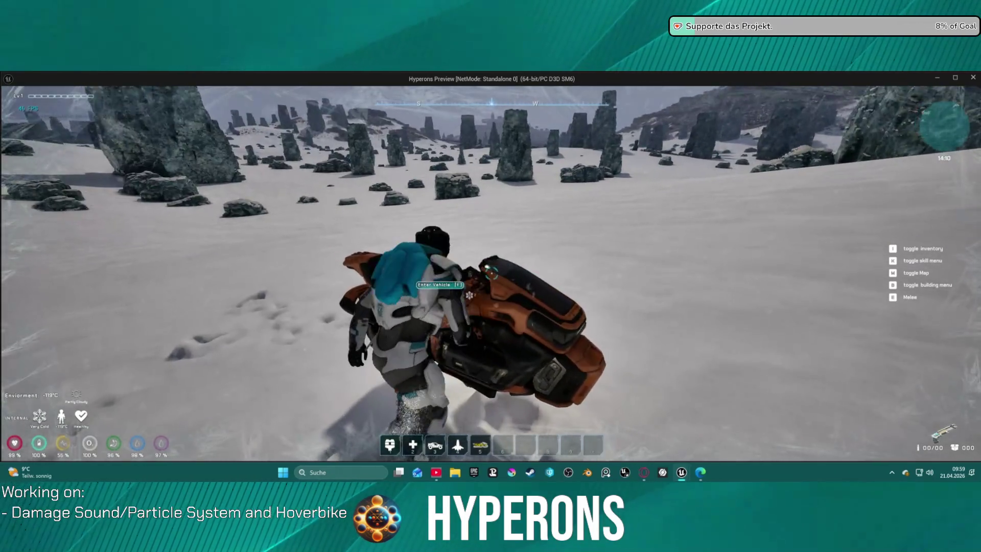
key(w)
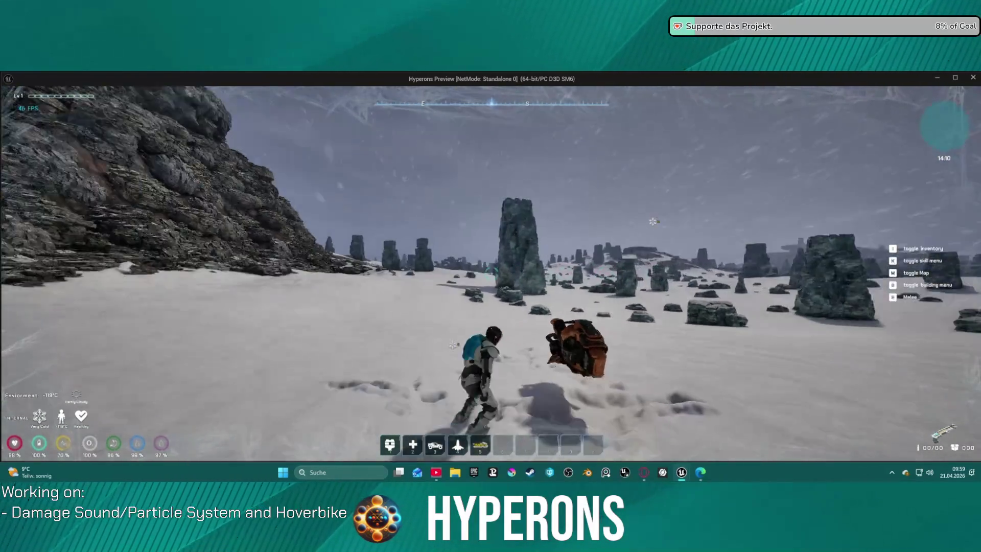
- Mount the hoverbike, drive it up the slope into the rock pillar, then stop play
key(f)
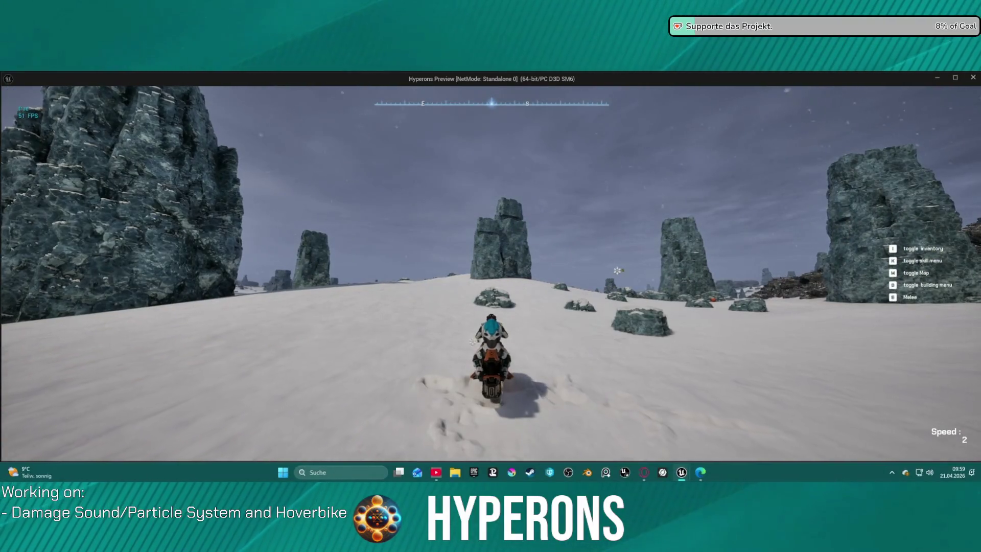
key(w)
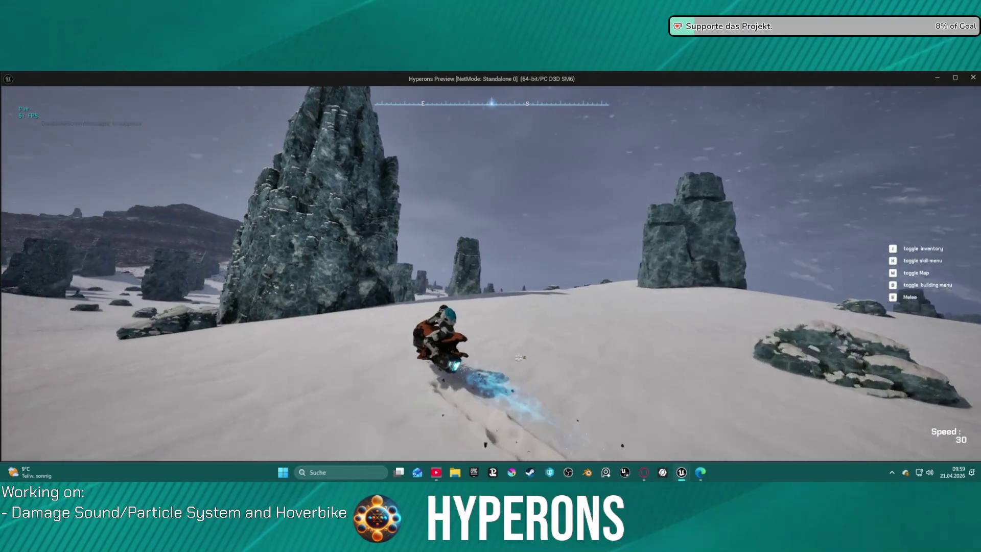
key(d)
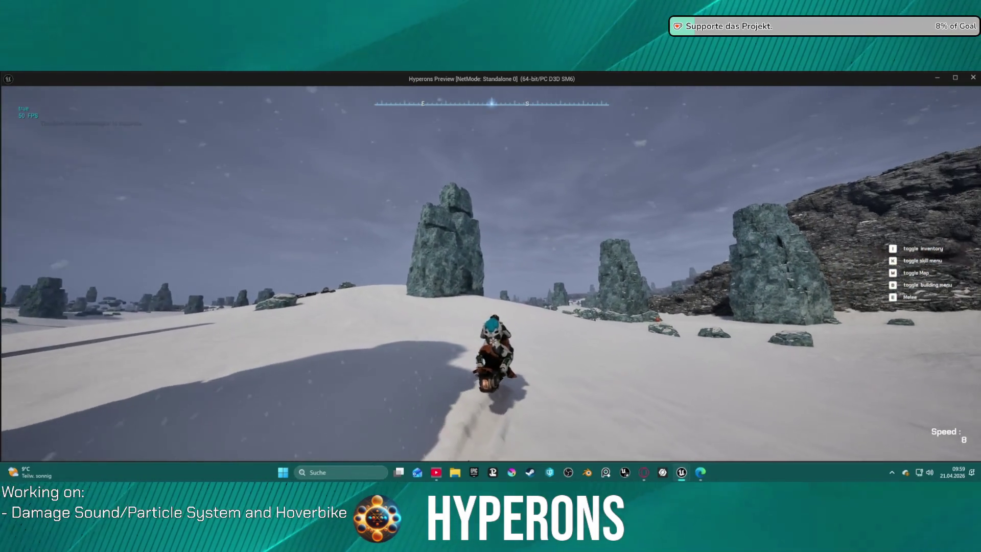
key(w)
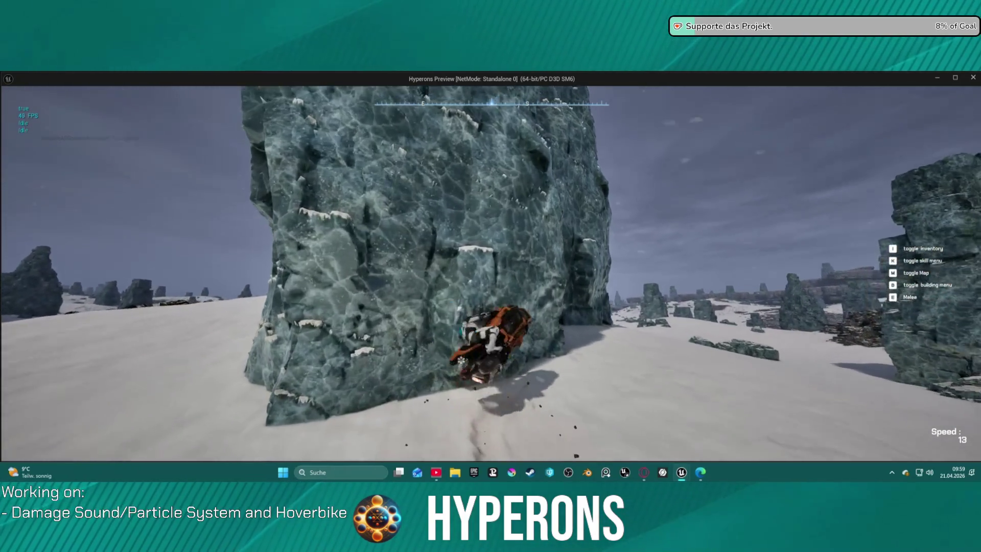
key(s)
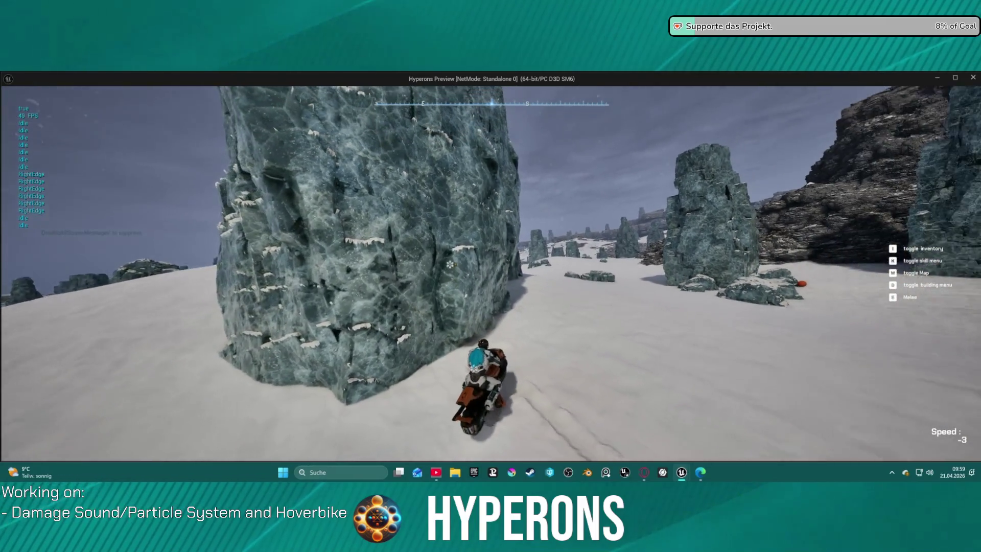
key(Escape)
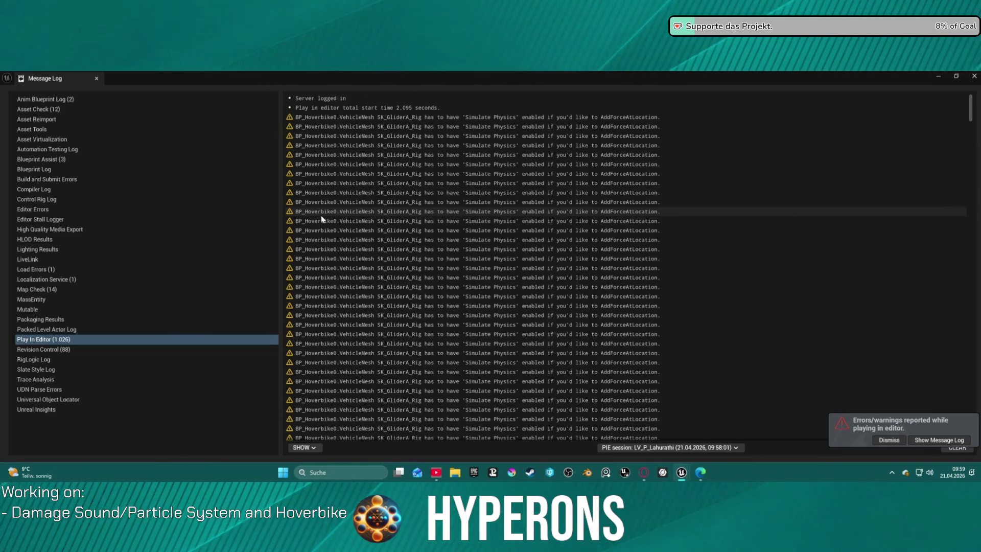
- Close the Message Log and survey the BPC_DamageSystem node network
click(974, 77)
drag(656, 174, 654, 176)
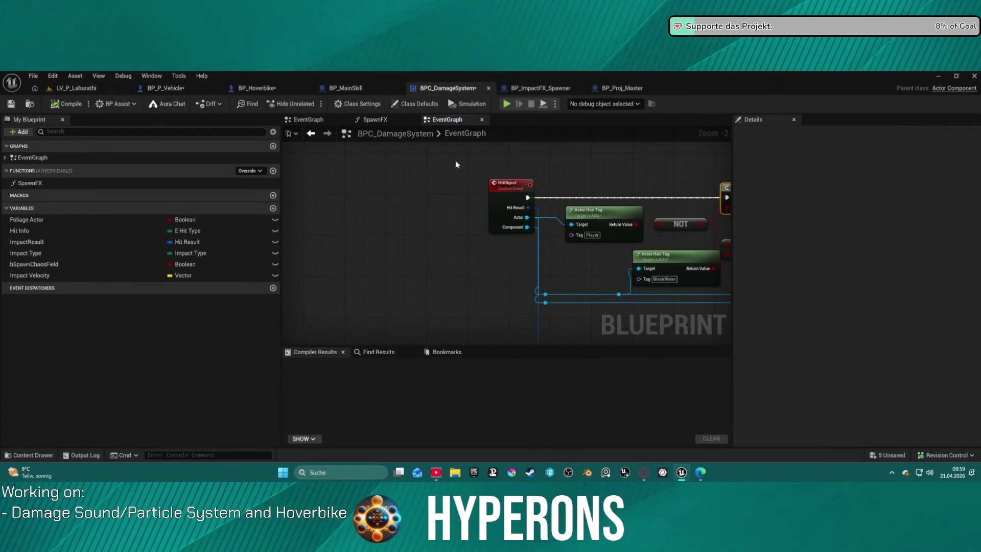
click(316, 123)
drag(360, 192, 620, 218)
scroll(619, 217, down, 4)
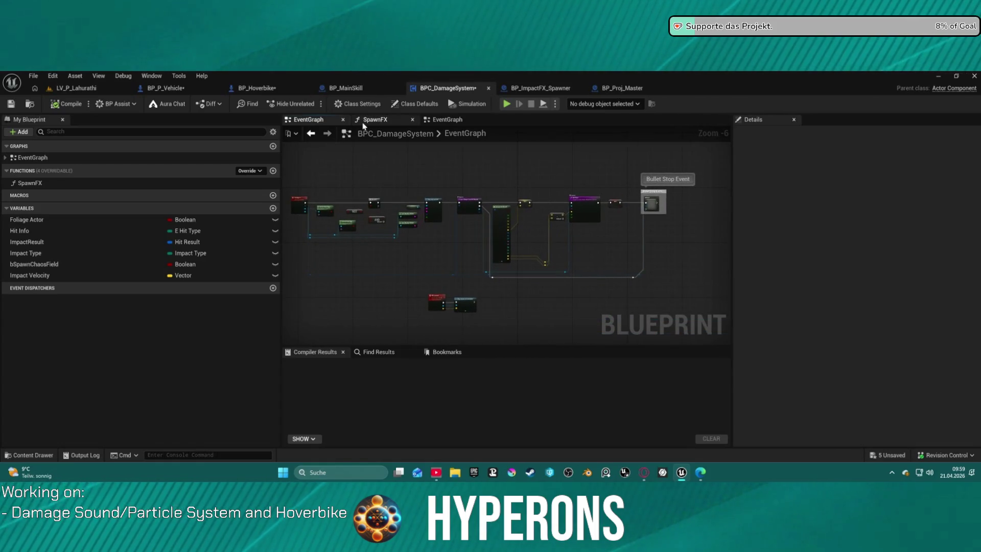
- Look over BP_P_Vehicle's graph, then move BP_Hoverbike's On Component Hit (Mesh) node right
click(165, 87)
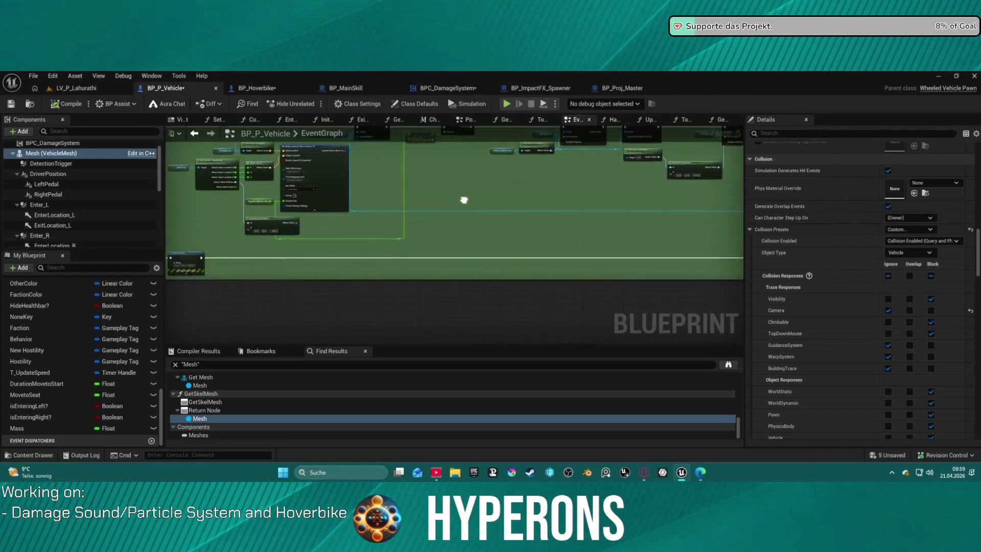
scroll(464, 199, down, 4)
mouse_move(545, 258)
mouse_down()
mouse_move(447, 236)
mouse_move(420, 199)
mouse_move(443, 180)
mouse_move(652, 245)
mouse_move(579, 300)
mouse_move(553, 290)
mouse_up()
scroll(442, 179, down, 2)
click(268, 90)
drag(302, 220, 425, 219)
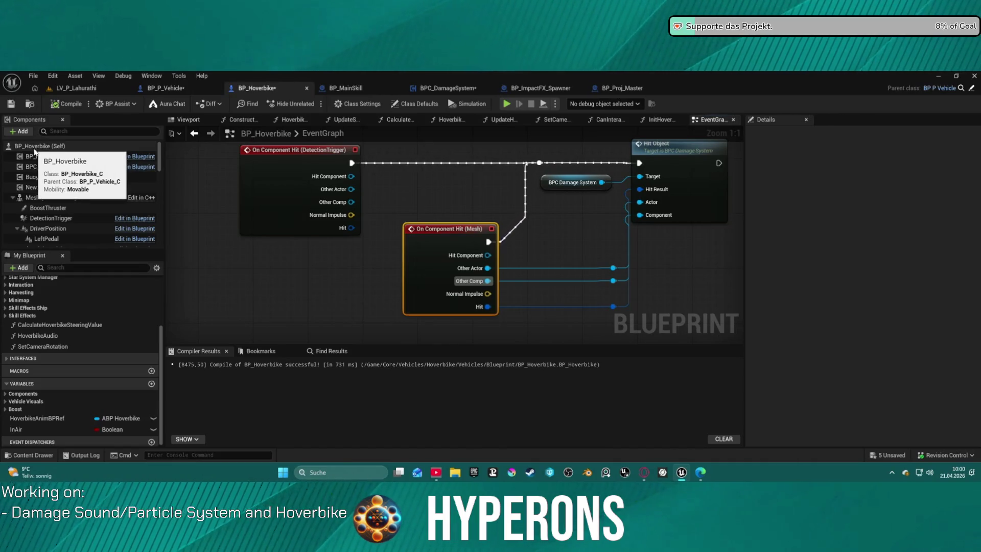
- From BP_Hoverbike's class defaults Events section, add an On Actor Hit binding creating OnActorHit_Event
click(39, 149)
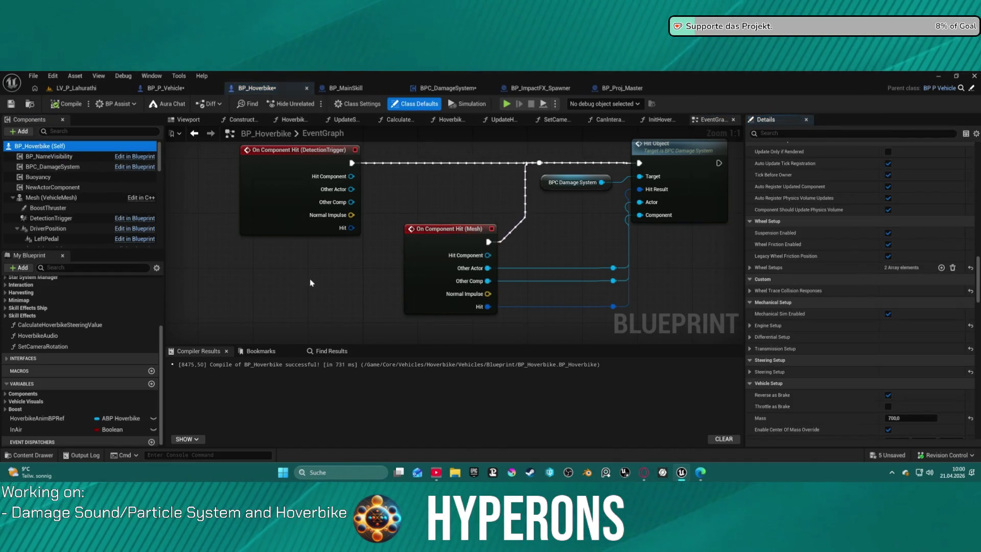
scroll(813, 333, down, 3)
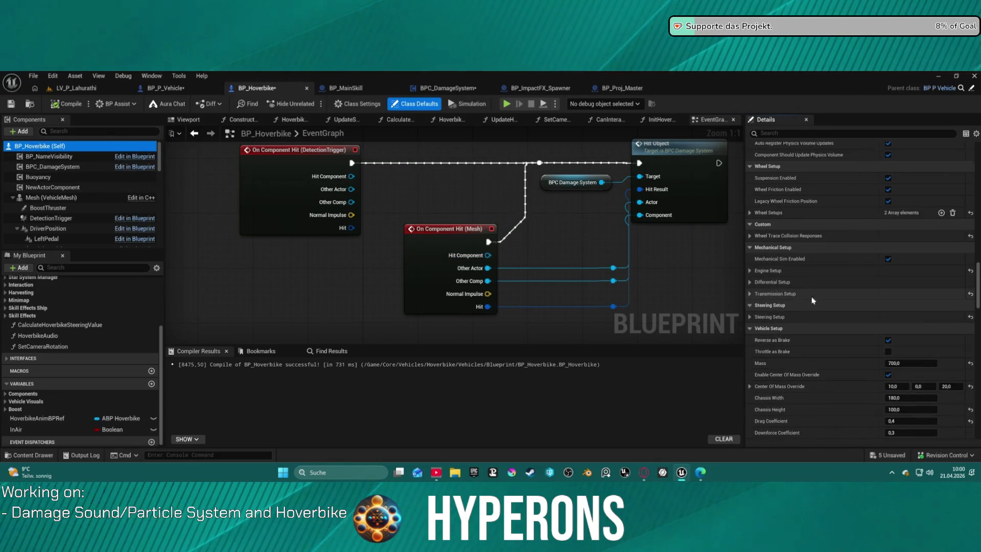
scroll(813, 300, down, 15)
scroll(856, 320, down, 15)
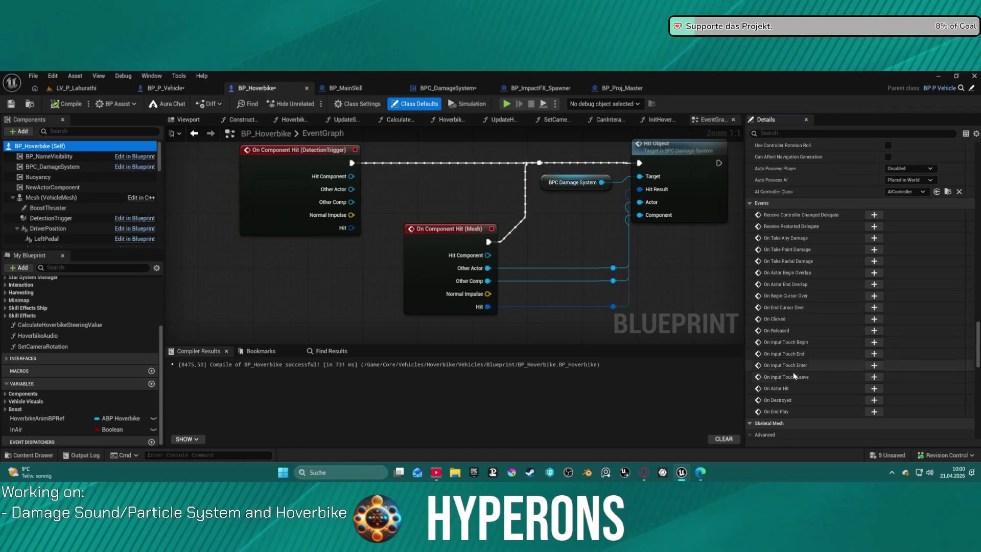
scroll(433, 272, down, 2)
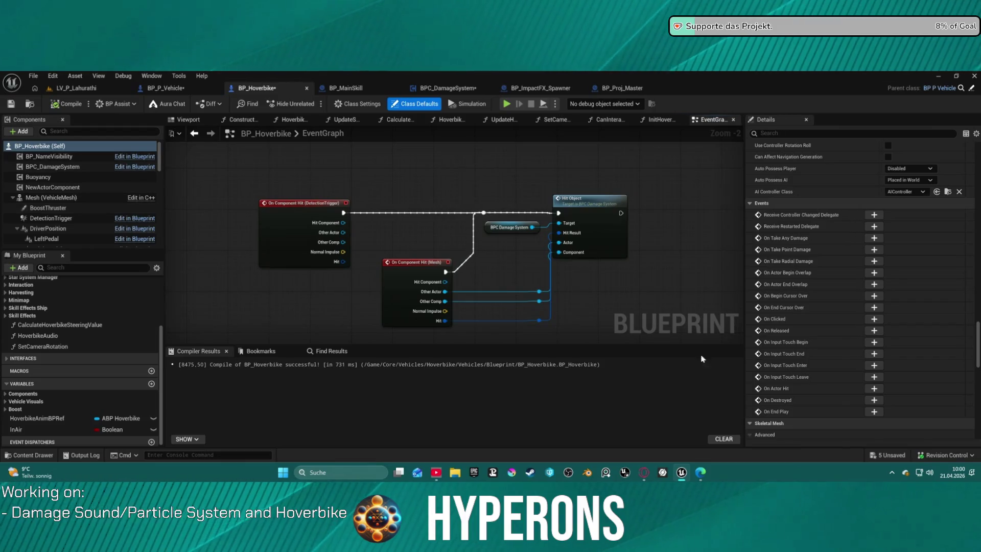
click(873, 389)
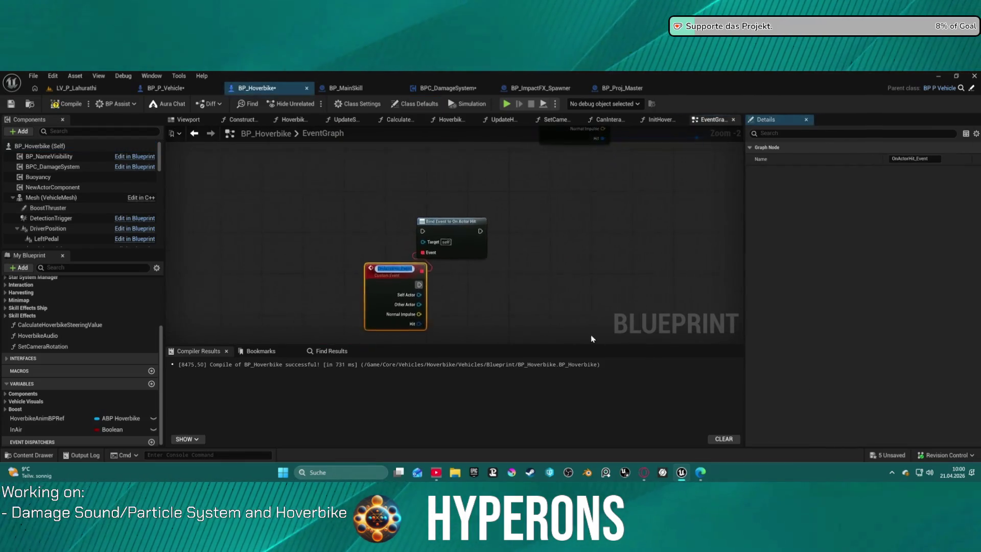
- Arrange the OnActorHit_Event node, then delete the Bind Event to On Actor Hit node
mouse_move(470, 225)
mouse_down()
mouse_move(575, 264)
mouse_move(572, 294)
mouse_up()
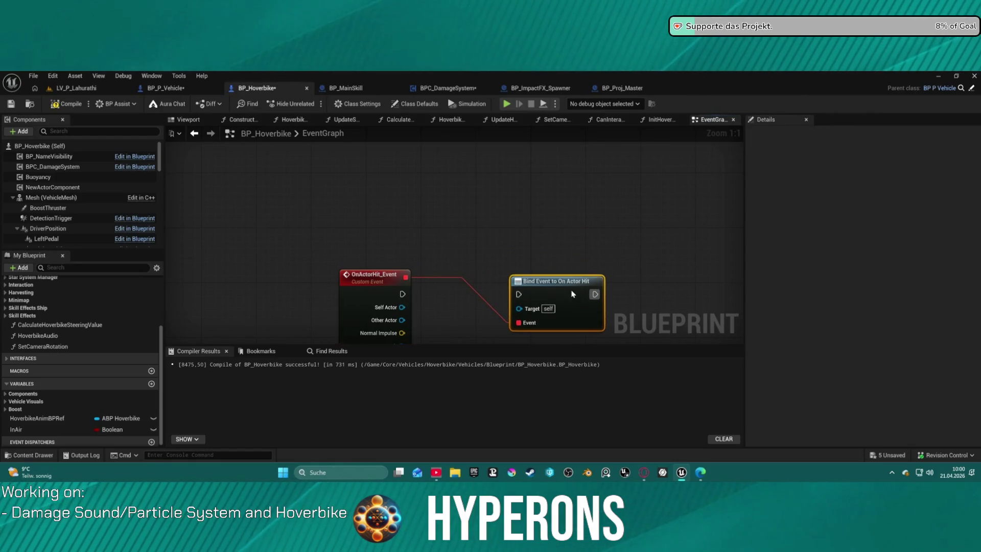
drag(355, 290, 384, 250)
drag(567, 280, 581, 225)
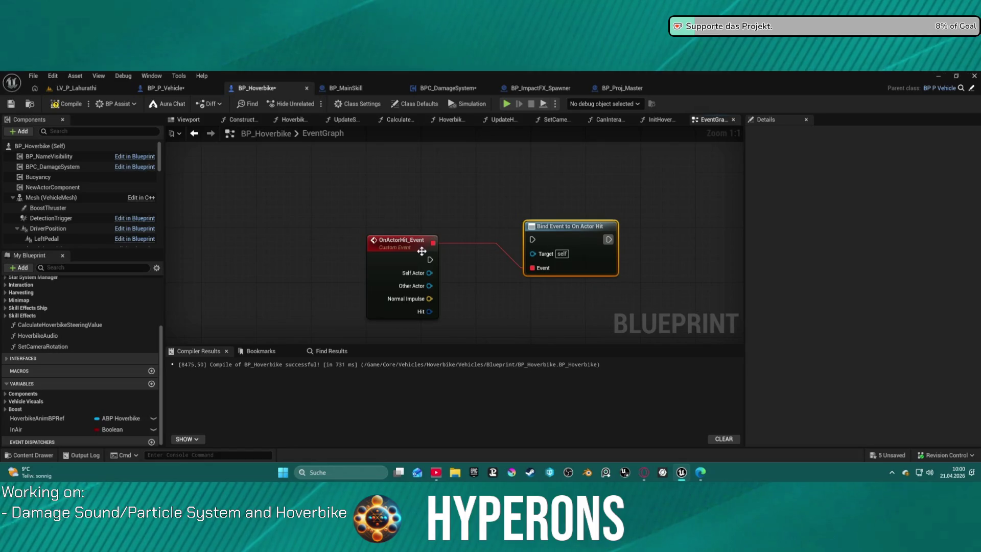
drag(419, 251, 458, 187)
mouse_move(567, 226)
mouse_down()
mouse_move(659, 179)
mouse_move(633, 322)
mouse_move(633, 280)
mouse_move(695, 156)
mouse_move(691, 344)
mouse_up()
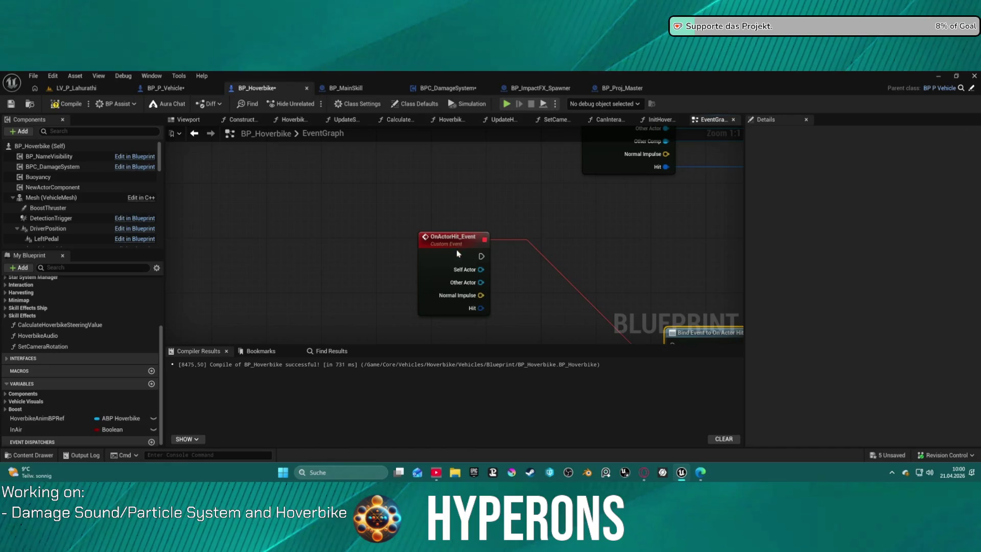
drag(458, 253, 525, 205)
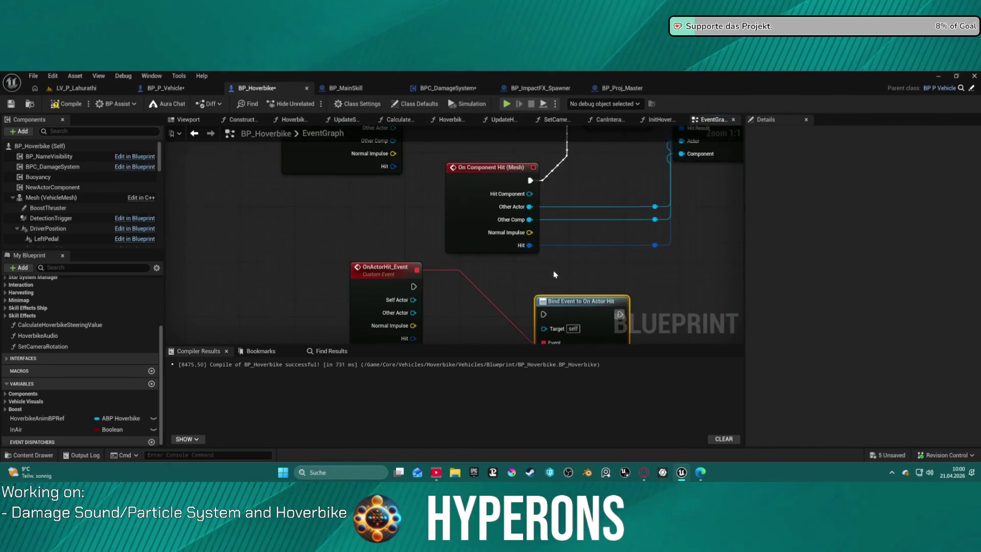
mouse_move(568, 312)
mouse_down()
mouse_move(577, 254)
mouse_move(577, 303)
mouse_move(535, 314)
mouse_up()
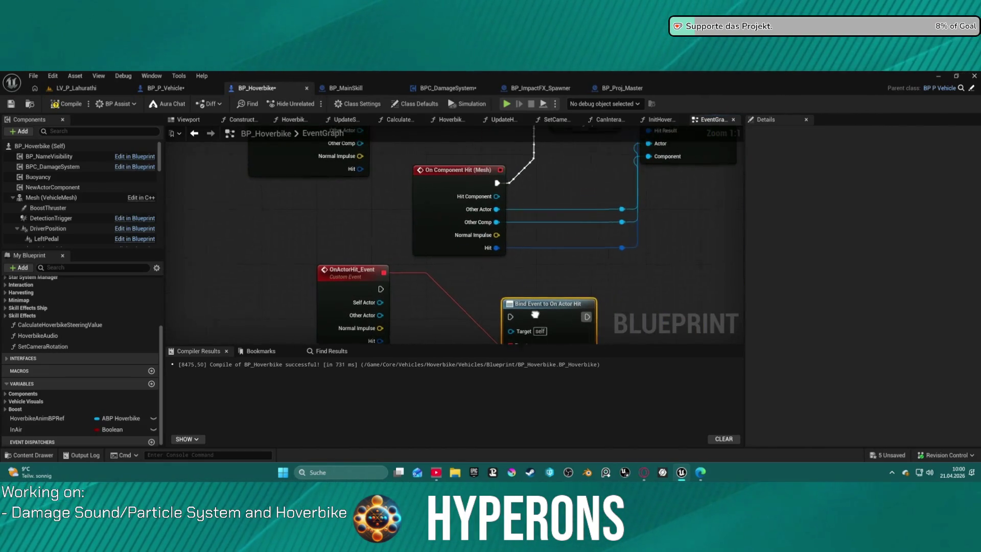
key(Delete)
- Move the hit wire onto OnActorHit_Event's Other Actor pin and link the mesh hit execution into it
mouse_move(427, 196)
mouse_down()
mouse_move(452, 236)
mouse_move(431, 257)
mouse_up()
click(452, 236)
drag(507, 271, 518, 227)
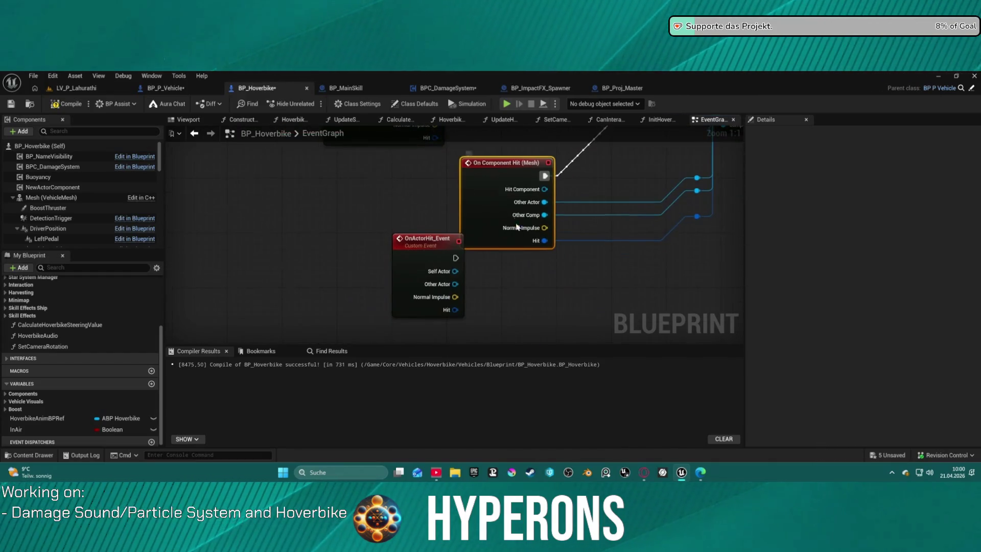
drag(459, 273, 456, 271)
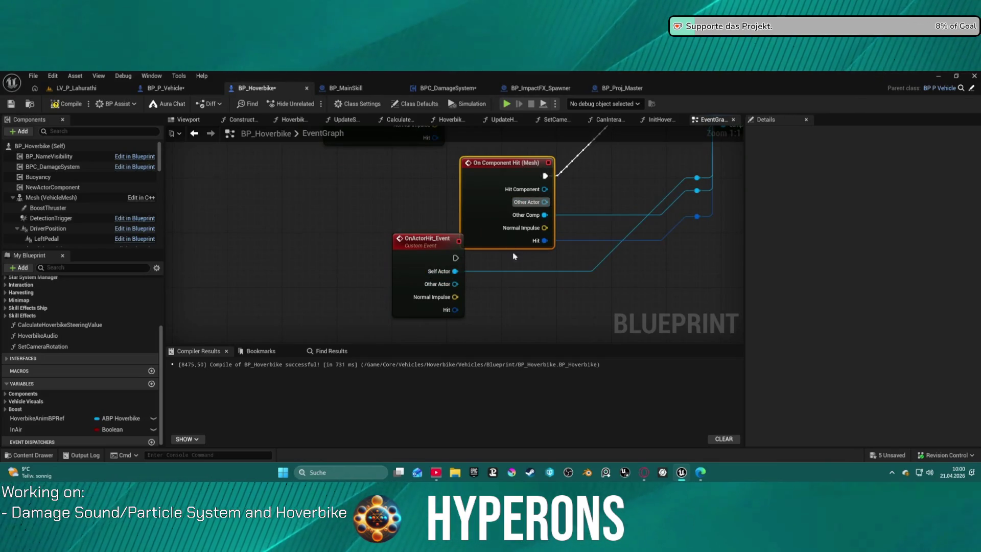
drag(550, 220, 535, 245)
drag(454, 288, 459, 283)
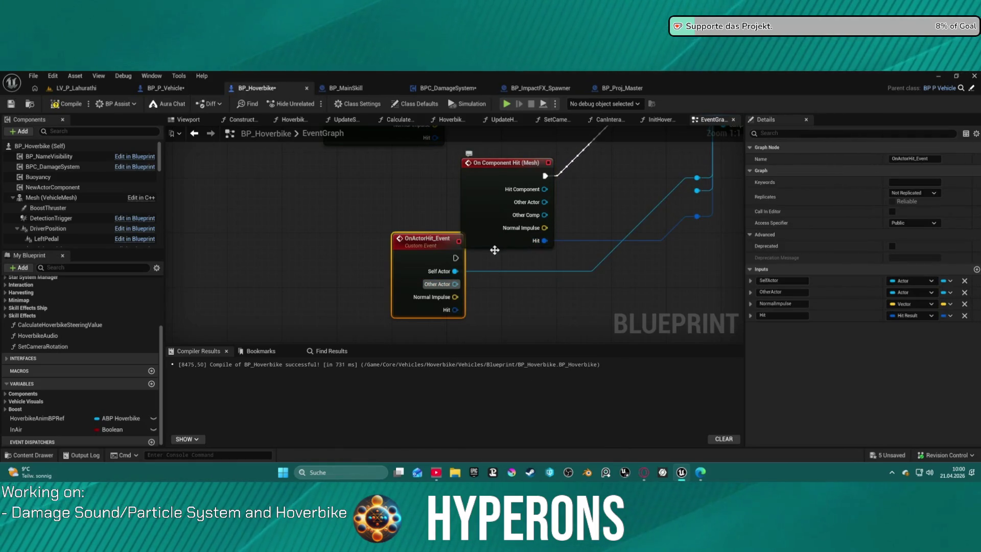
drag(455, 271, 455, 284)
mouse_move(703, 189)
mouse_down()
mouse_move(463, 317)
mouse_move(507, 296)
mouse_up()
key(Escape)
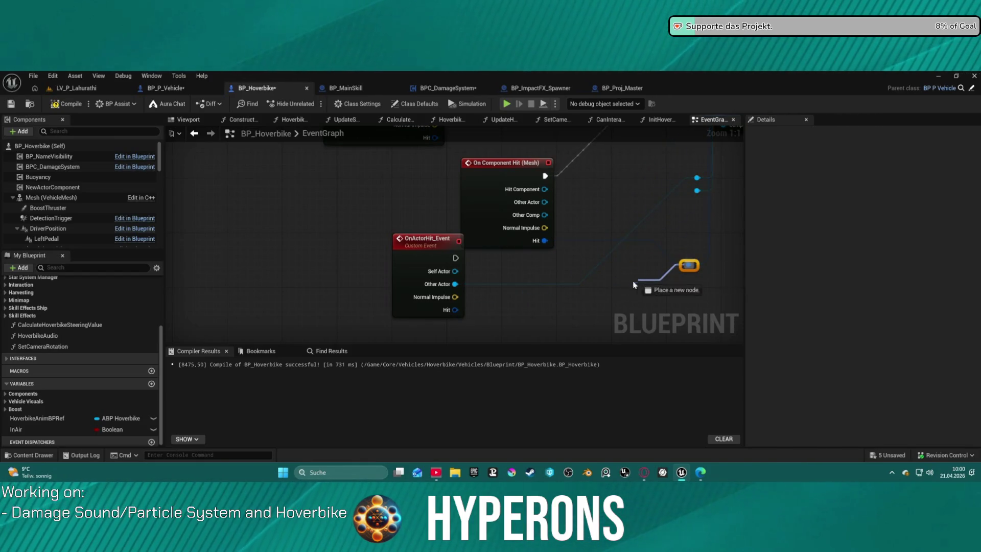
mouse_move(546, 176)
mouse_down()
mouse_move(500, 246)
mouse_move(458, 266)
mouse_up()
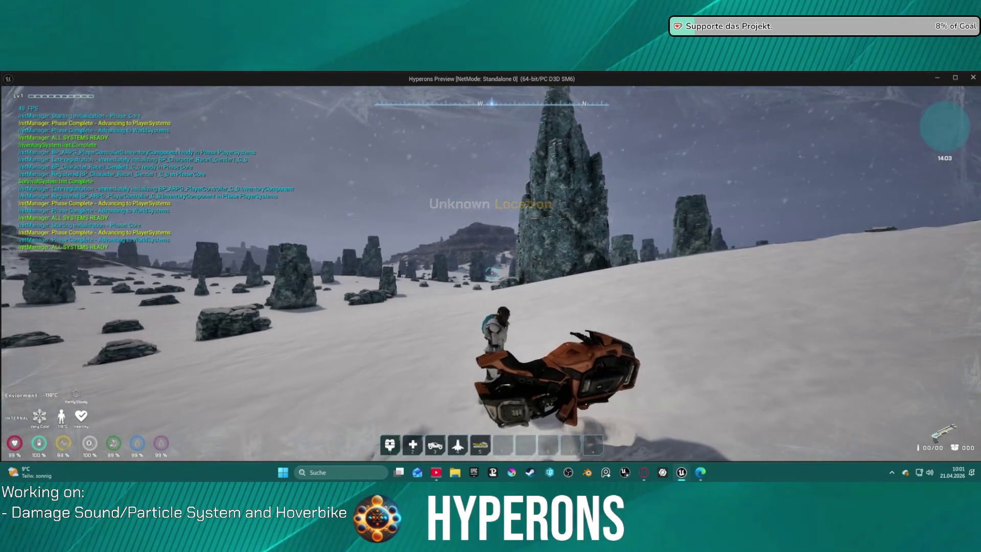
- Mount the hoverbike, drive it forward into the rocks, dismount and jump beside it, then return to the editor
key(f)
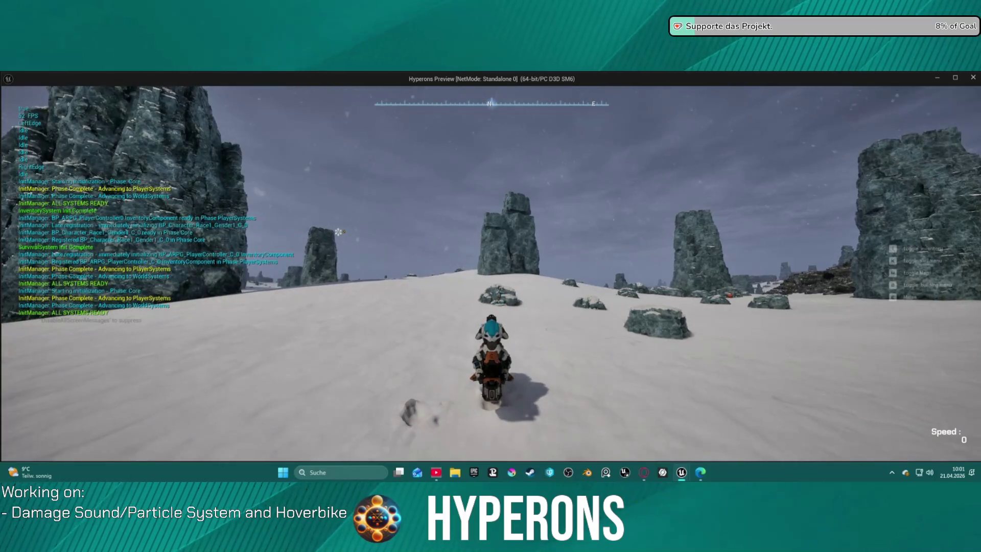
key(w)
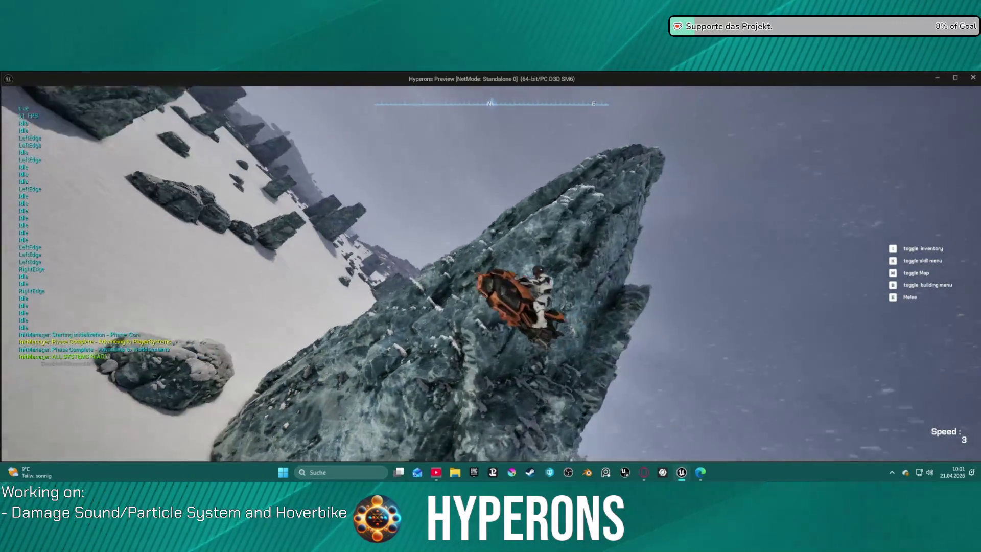
key(f)
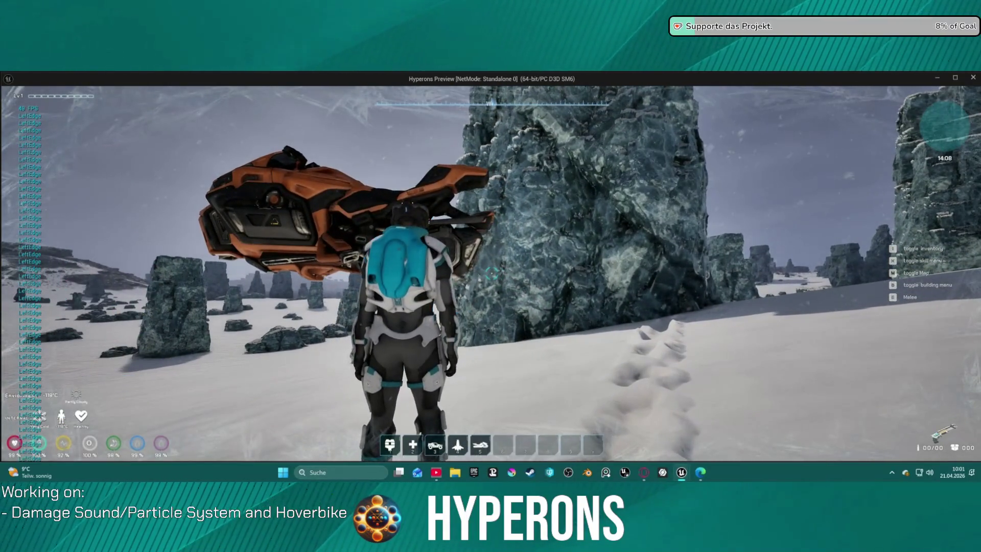
key(space)
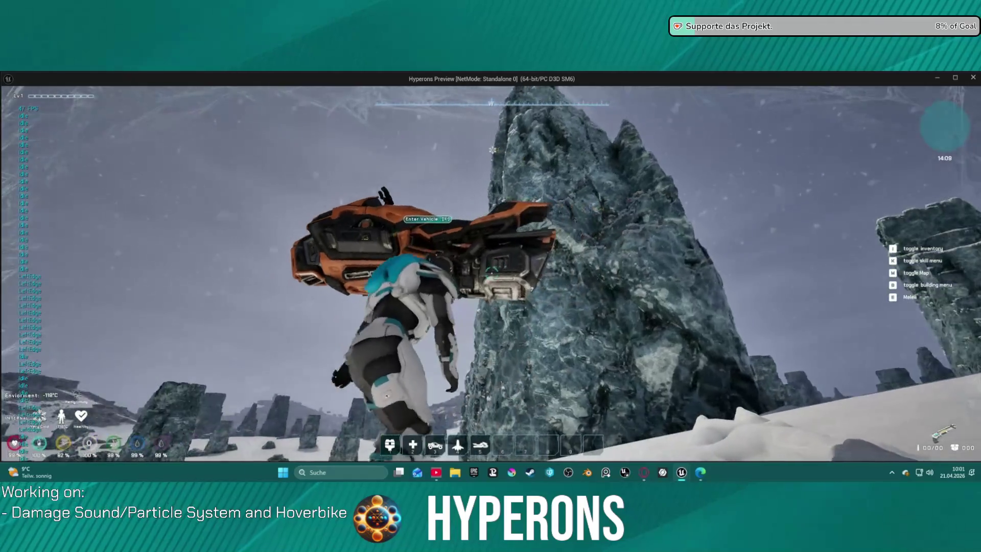
key(alt+Tab)
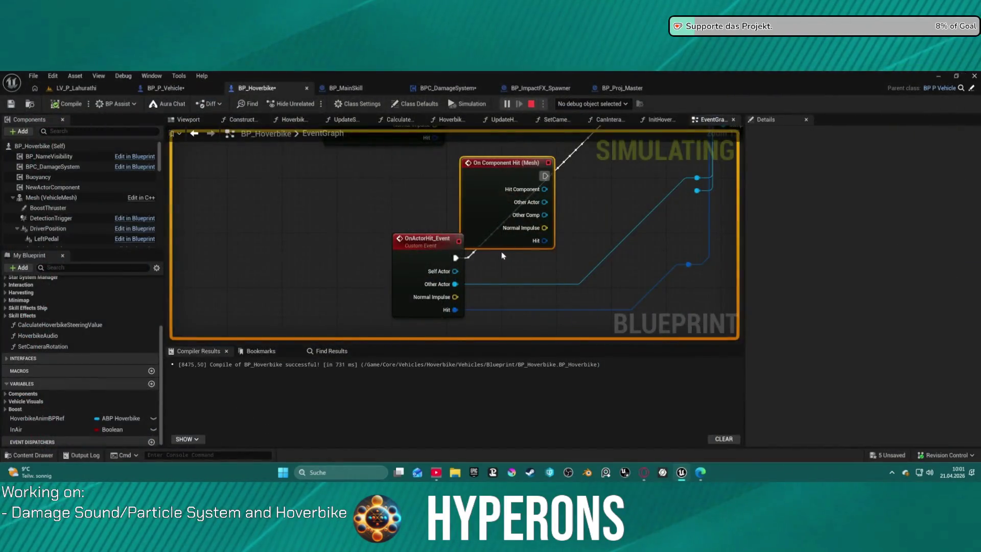
- Stop the play test, close the warnings log, and open BP_ShipMain from Content/Core/Vehicles/Ships
key(Escape)
click(96, 79)
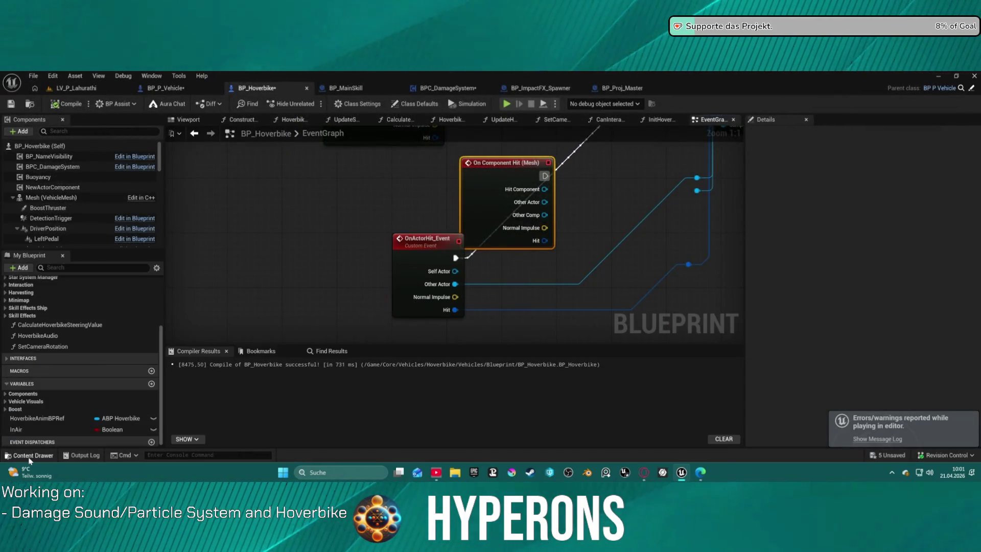
click(29, 457)
scroll(77, 388, down, 5)
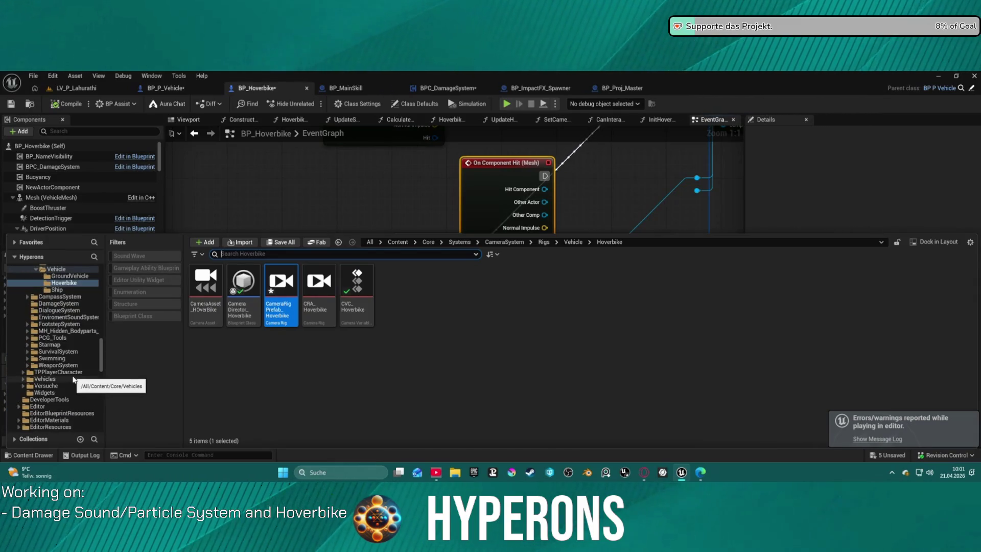
click(78, 379)
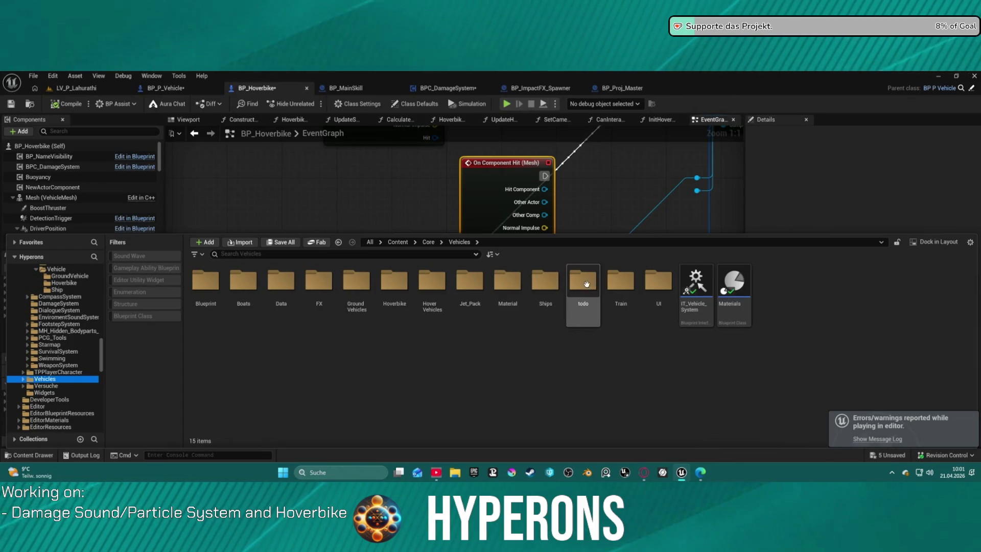
double_click(545, 281)
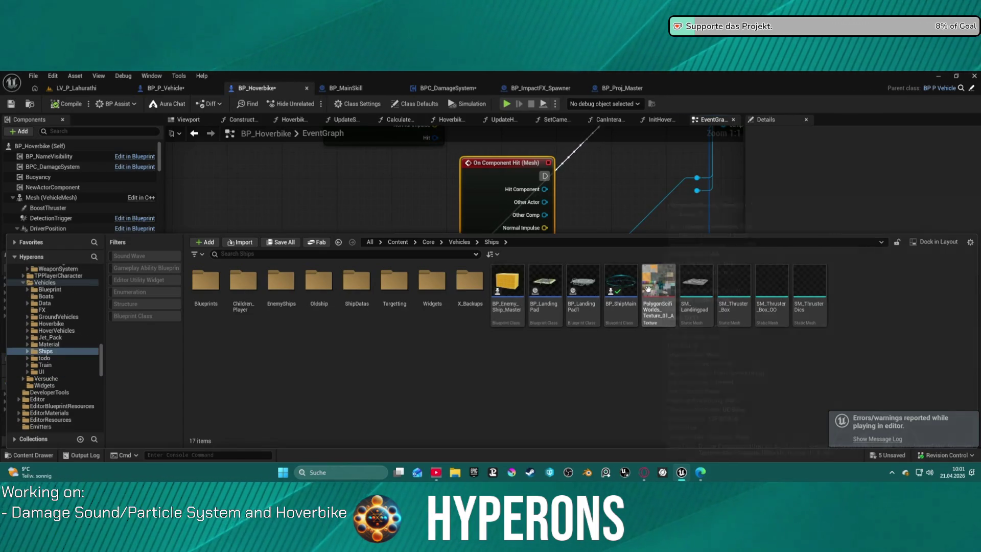
double_click(618, 304)
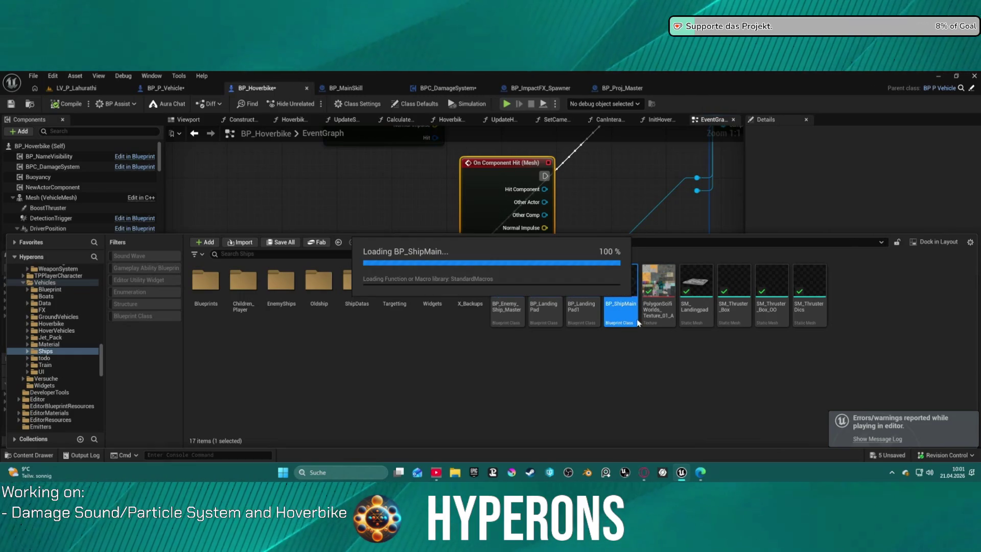